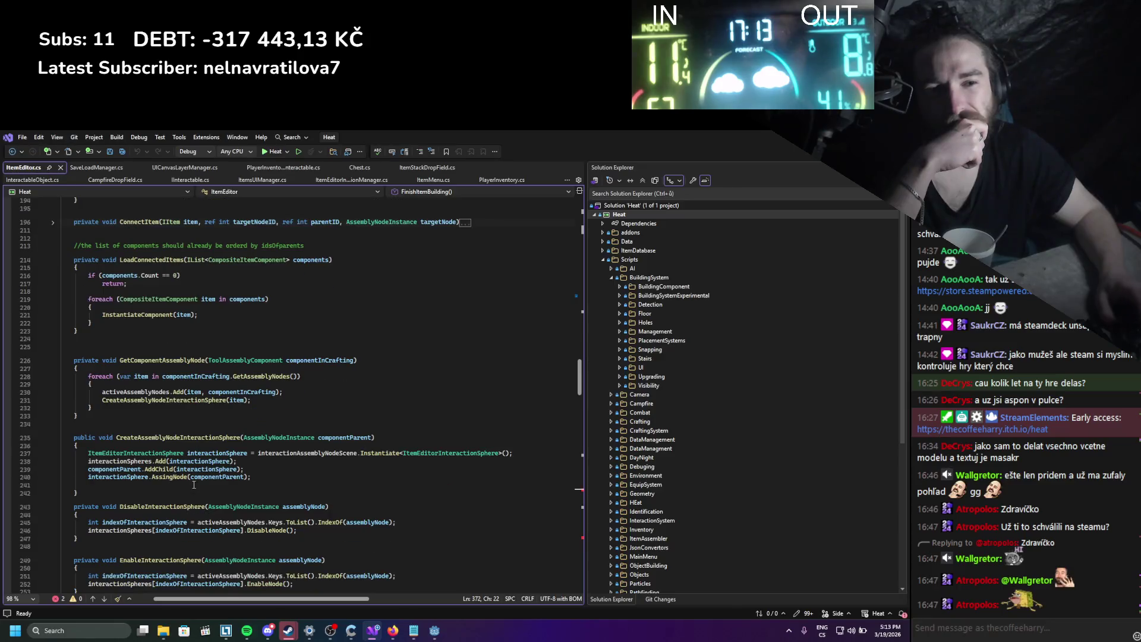
# Delete the interactionManager field and its export attribute from ItemEditor.cs and save.
pyautogui.scroll(-20, 200, 478)
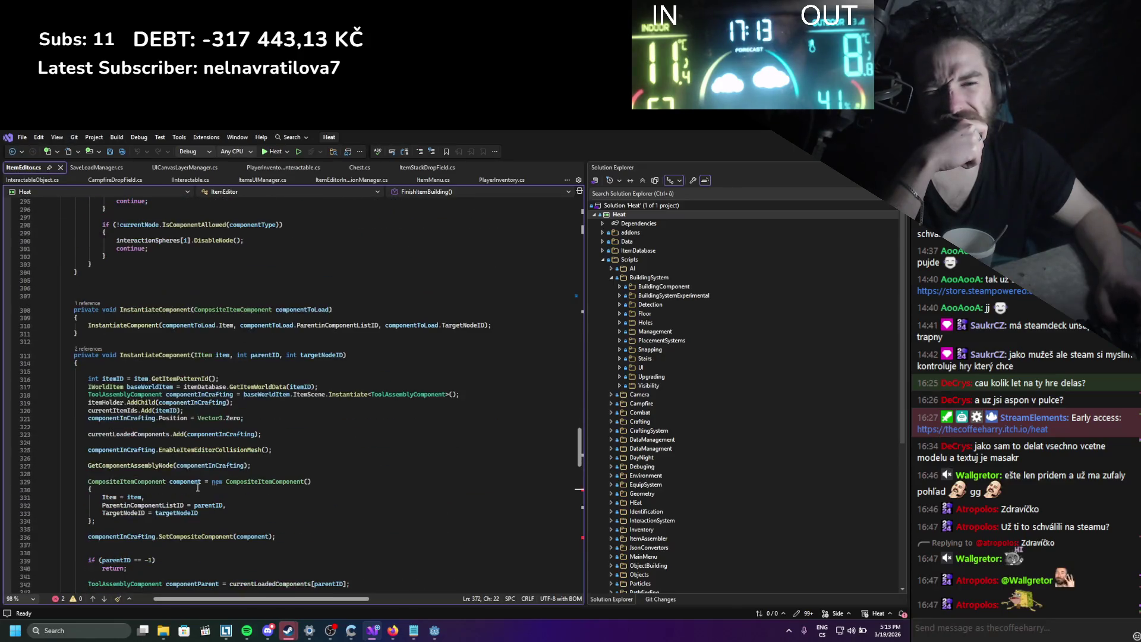
pyautogui.scroll(-2, 190, 455)
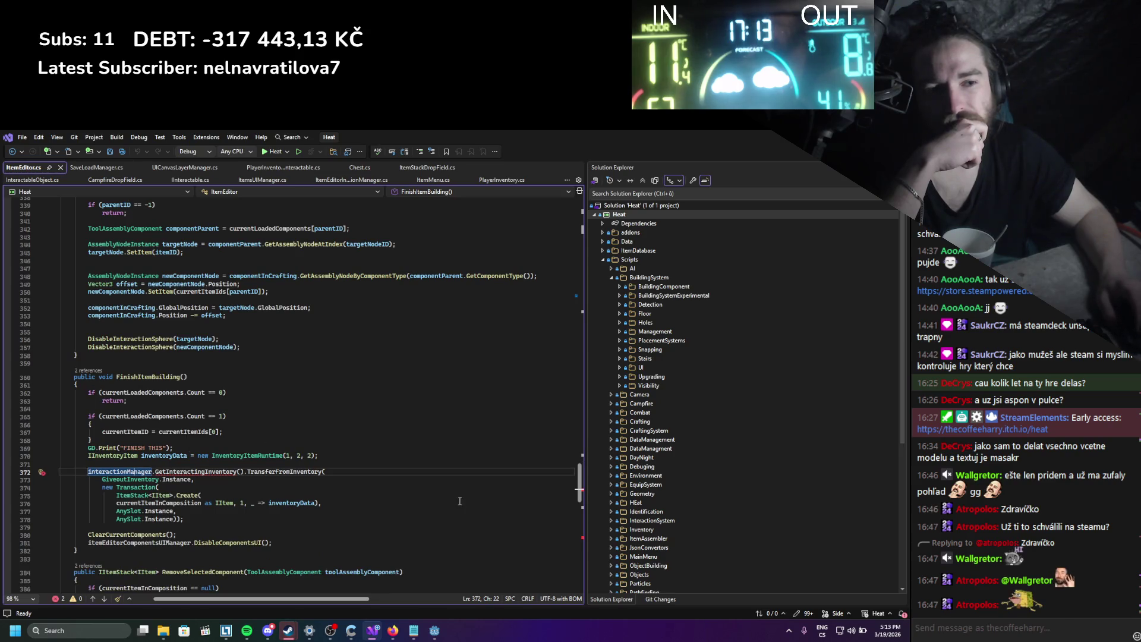
pyautogui.scroll(3, 460, 501)
pyautogui.moveTo(578, 482)
pyautogui.mouseDown()
pyautogui.moveTo(587, 203)
pyautogui.moveTo(585, 235)
pyautogui.mouseUp()
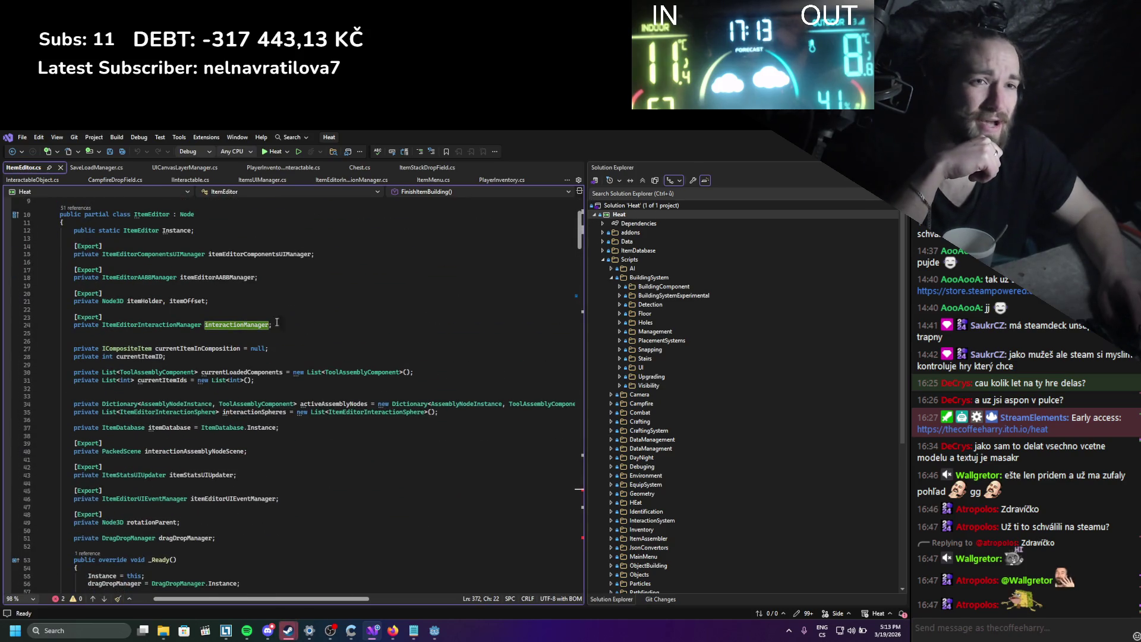
pyautogui.click(223, 331)
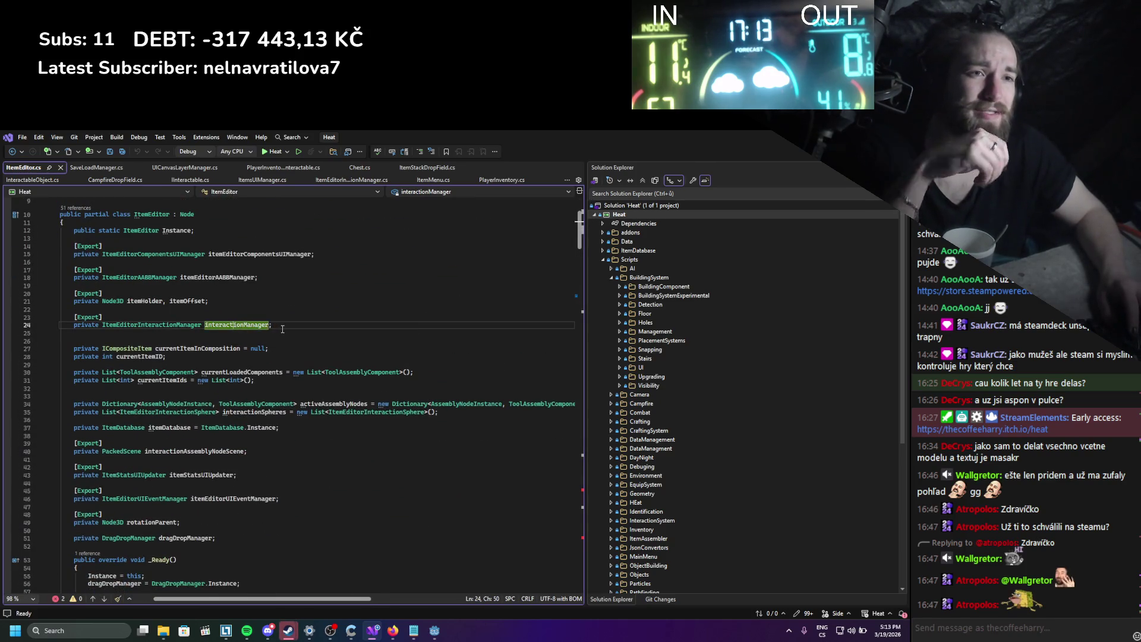
pyautogui.moveTo(272, 325); pyautogui.dragTo(63, 315)
pyautogui.press('BackSpace')
pyautogui.press('BackSpace')
pyautogui.press('BackSpace')
pyautogui.hotkey('ctrl', 's')
# Undo the deletion to restore the interactionManager field.
pyautogui.scroll(-1, 571, 255)
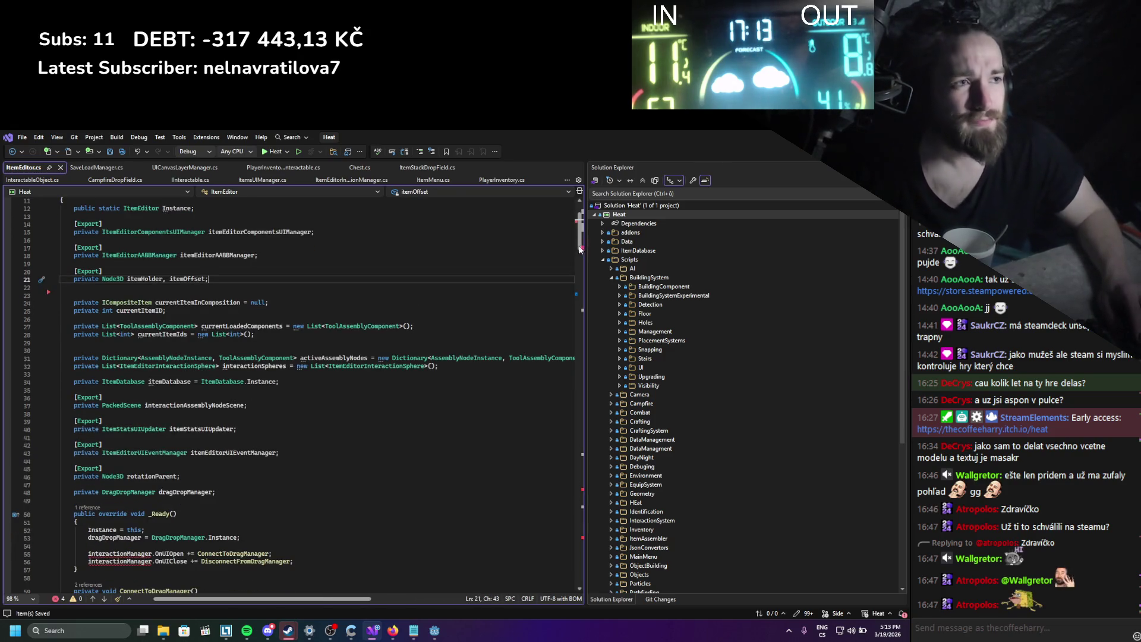
pyautogui.moveTo(578, 238); pyautogui.dragTo(578, 254)
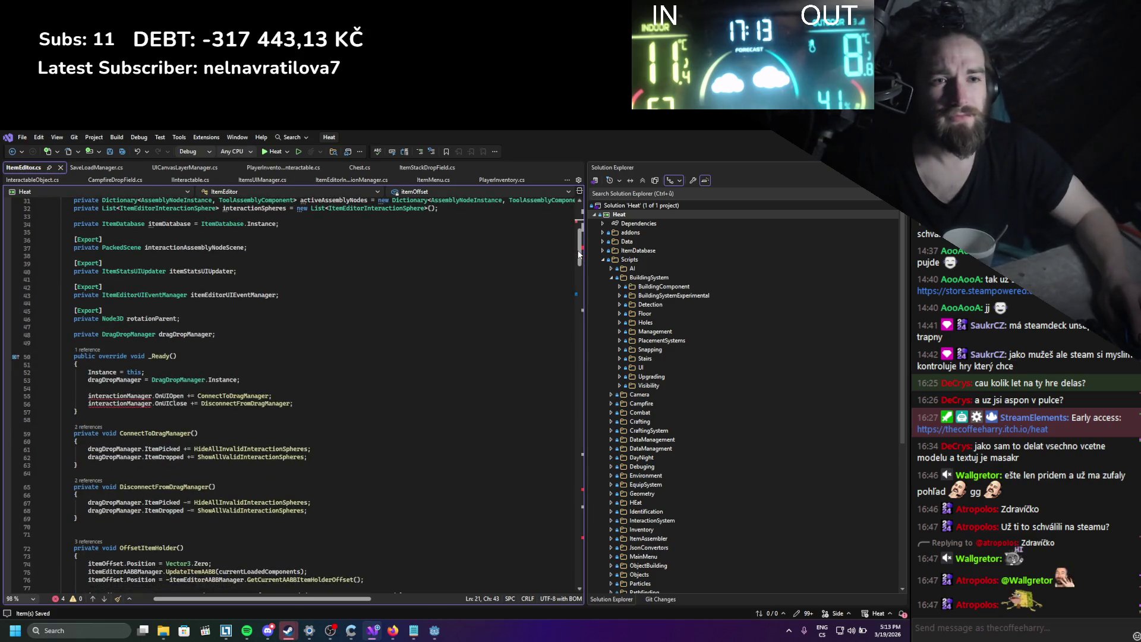
pyautogui.hotkey('ctrl', 'z')
pyautogui.hotkey('ctrl', 'z')
pyautogui.hotkey('ctrl', 'z')
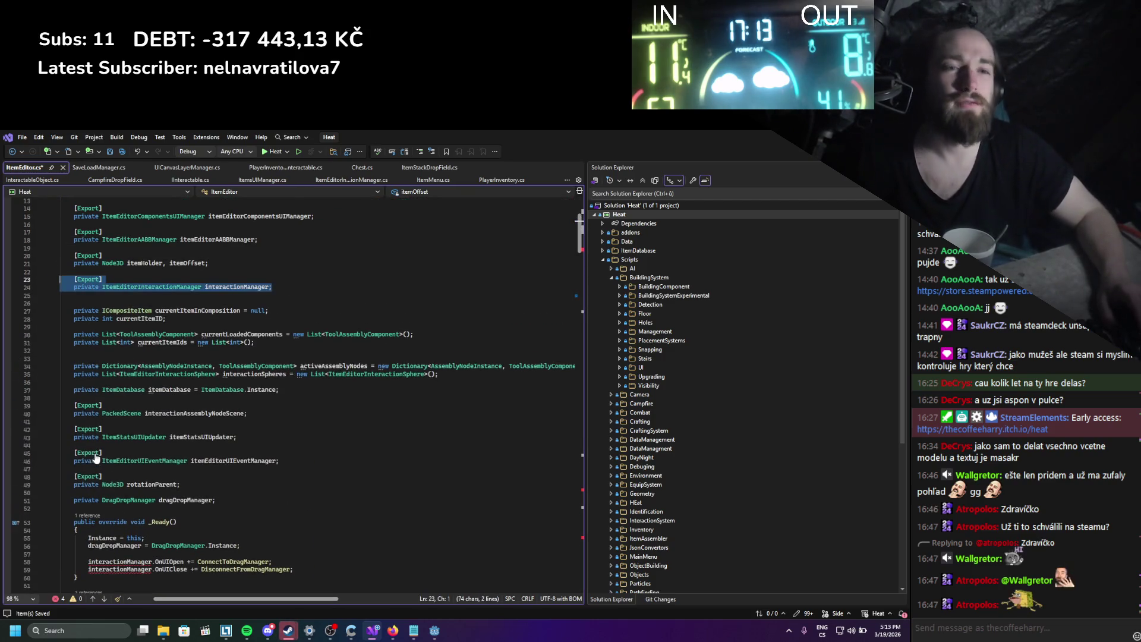
pyautogui.hotkey('ctrl', 'z')
# Go to the main ItemEditorInteractionManager class declaration from its listed declarations.
pyautogui.doubleClick(174, 286)
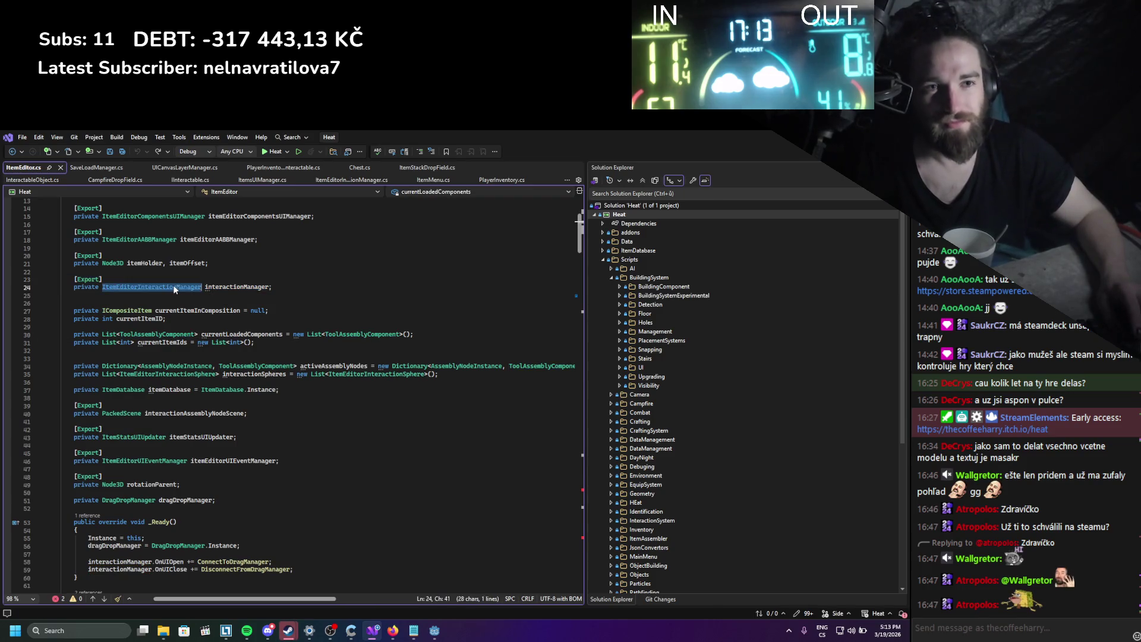
pyautogui.press('F12')
pyautogui.doubleClick(112, 590)
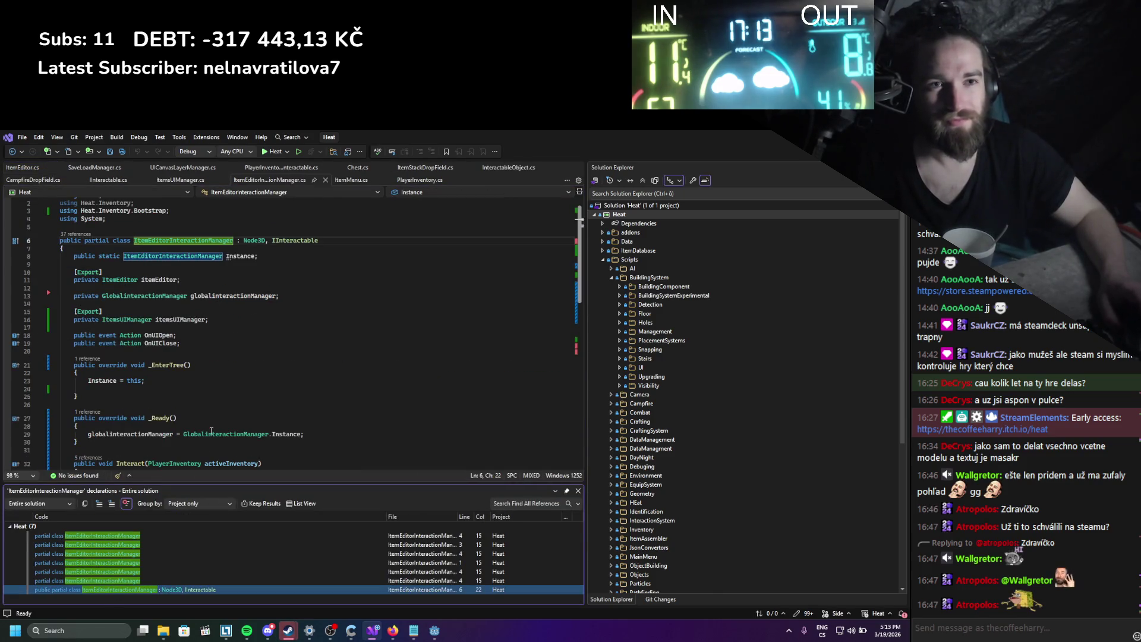
# Review the activeInventory and itemsUIManager fields, then insert blank lines between _Ready() and Interact().
pyautogui.scroll(-5, 202, 410)
pyautogui.scroll(5, 191, 386)
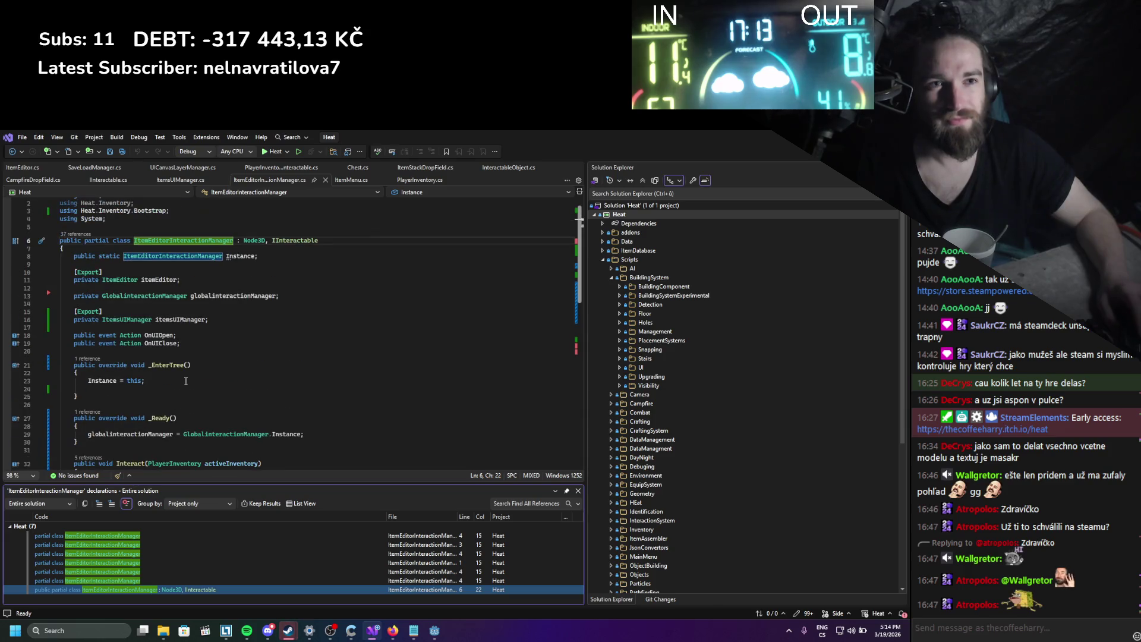
pyautogui.scroll(-4, 186, 381)
pyautogui.click(160, 353)
pyautogui.doubleClick(218, 369)
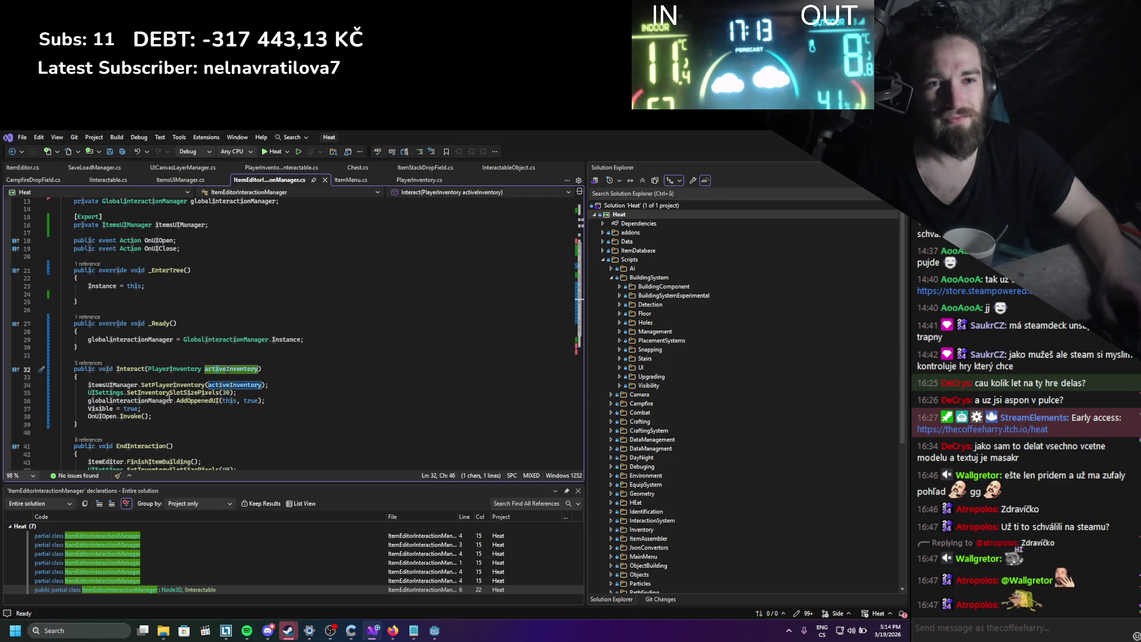
pyautogui.scroll(3, 170, 397)
pyautogui.moveTo(209, 295); pyautogui.dragTo(67, 287)
pyautogui.click(231, 303)
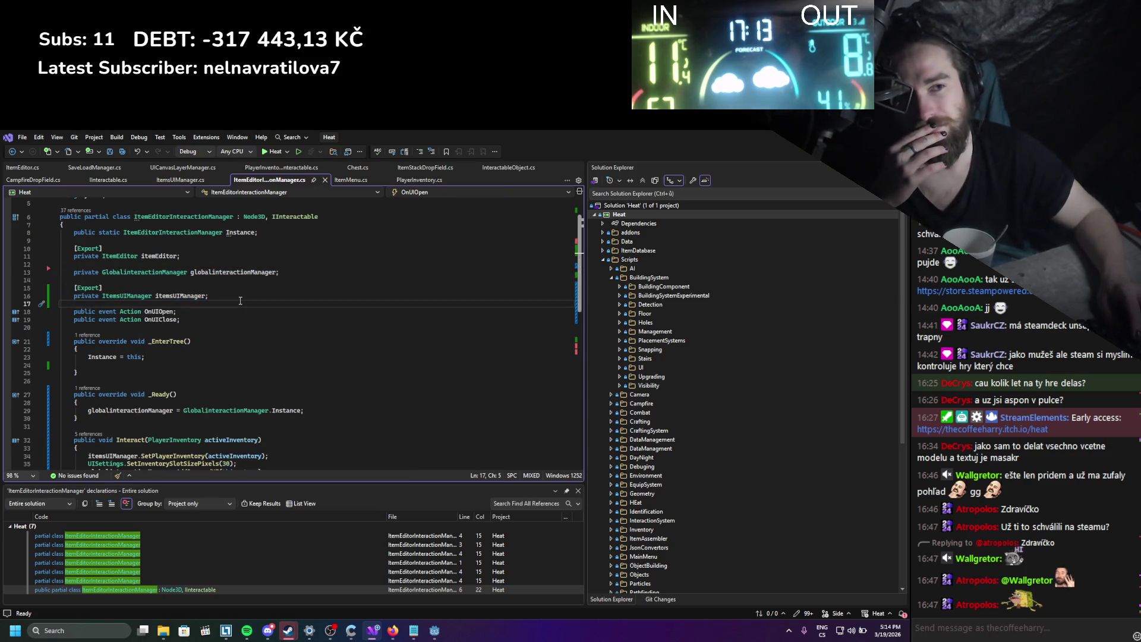
pyautogui.scroll(-2, 231, 303)
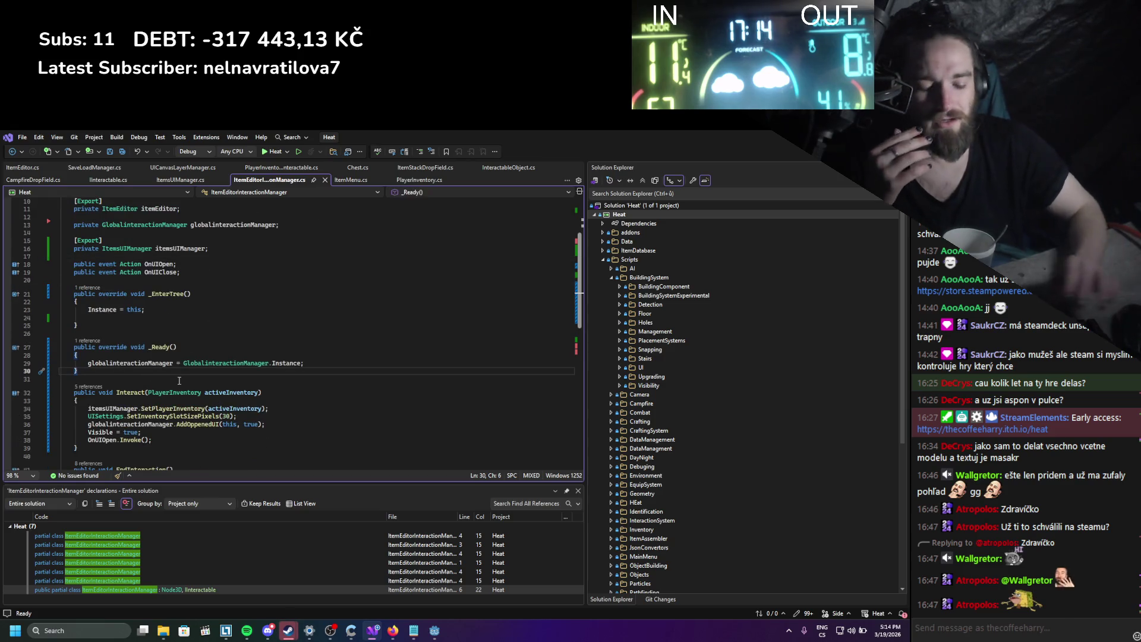
pyautogui.press('Return')
pyautogui.press('Return')
pyautogui.press('Return')
pyautogui.press('Up')
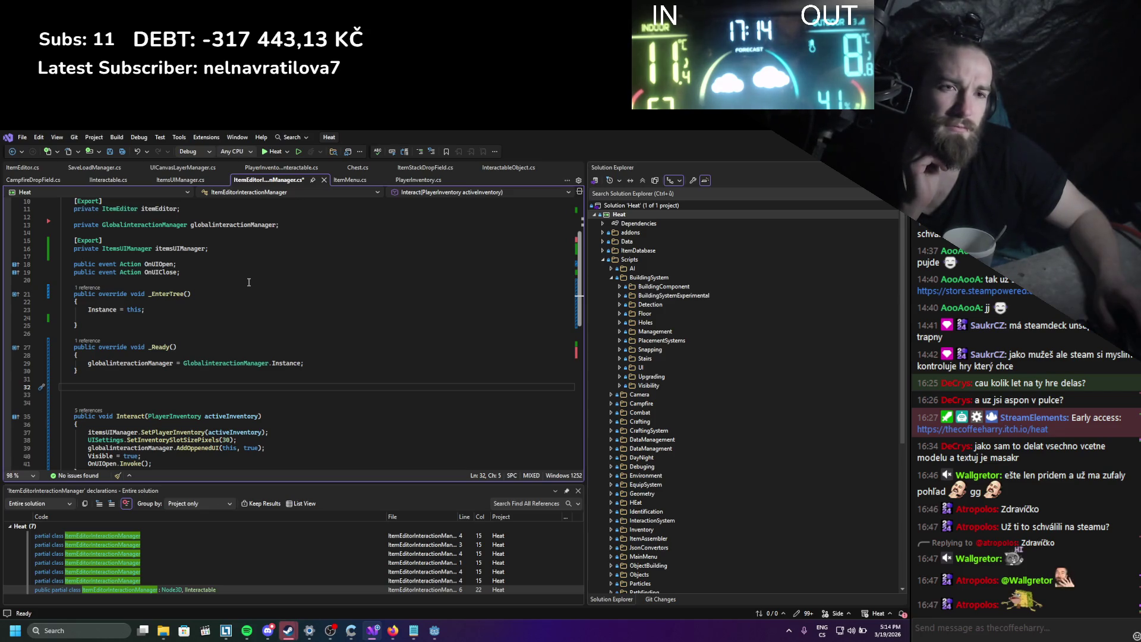
# Change the manager's Interact parameter type from PlayerInventory to IInventory and save.
pyautogui.doubleClick(181, 416)
pyautogui.write('IInv')
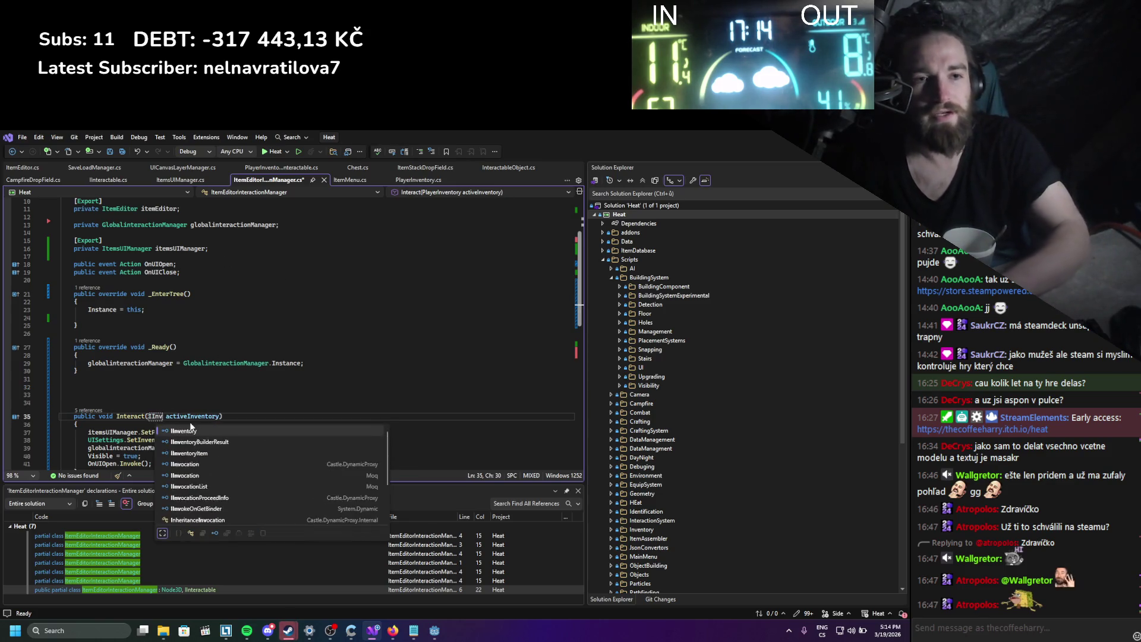
pyautogui.press('Tab')
pyautogui.hotkey('ctrl', 's')
pyautogui.scroll(-2, 212, 378)
pyautogui.scroll(2, 213, 378)
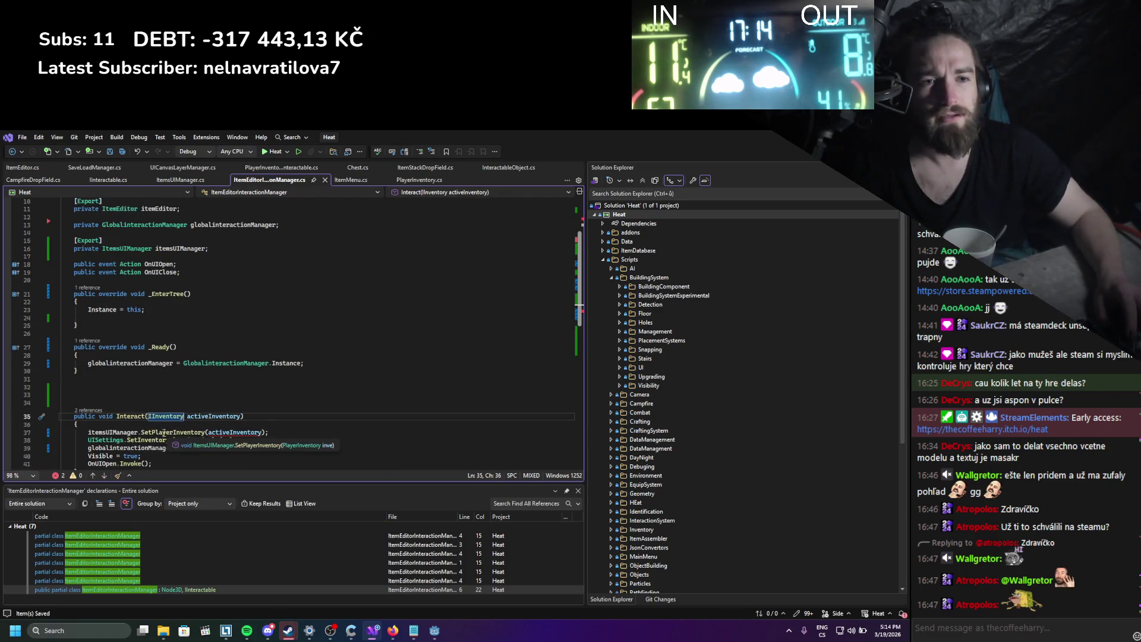
# Delete the SetPlayerInventory call and the itemsUIManager field.
pyautogui.moveTo(275, 435); pyautogui.dragTo(134, 426)
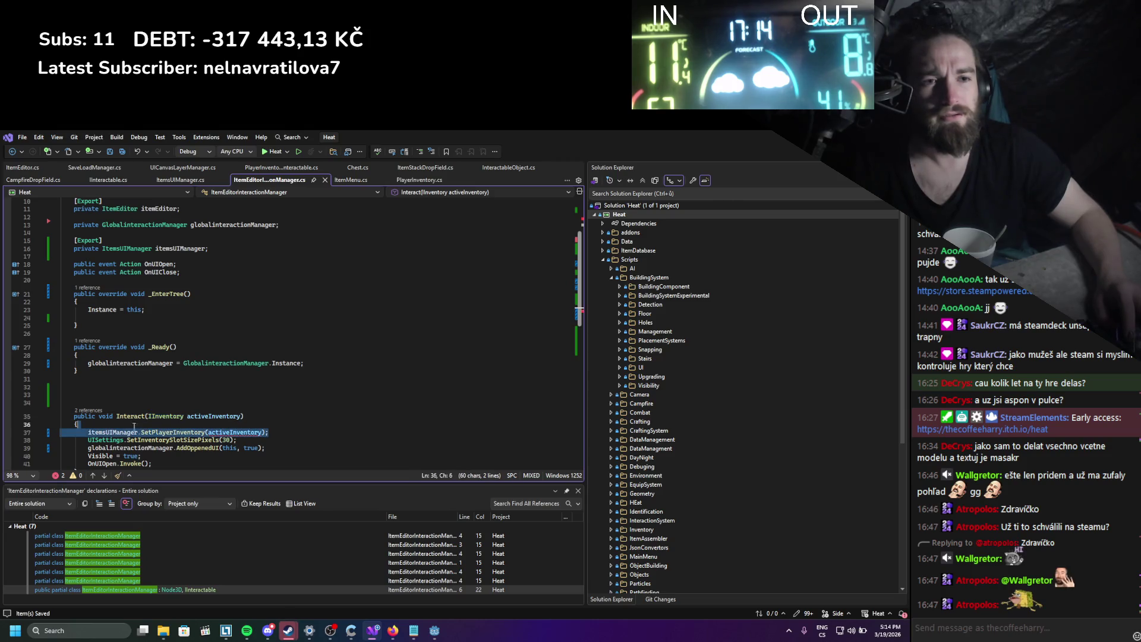
pyautogui.press('BackSpace')
pyautogui.press('BackSpace')
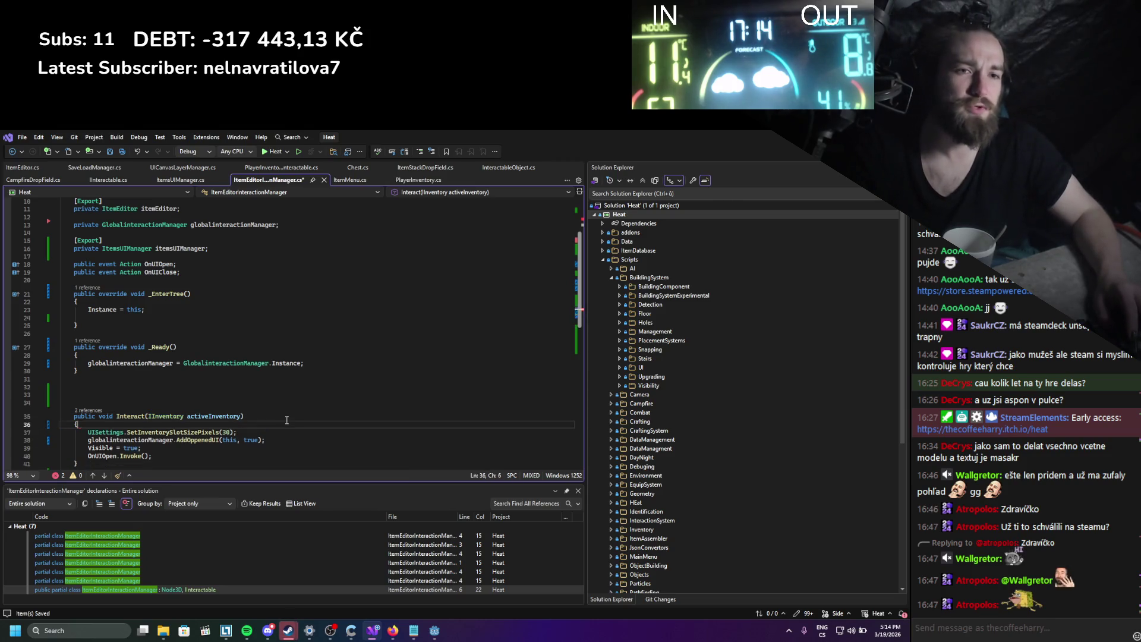
pyautogui.hotkey('ctrl', 's')
pyautogui.scroll(2, 234, 326)
pyautogui.moveTo(221, 296); pyautogui.dragTo(279, 271)
pyautogui.press('BackSpace')
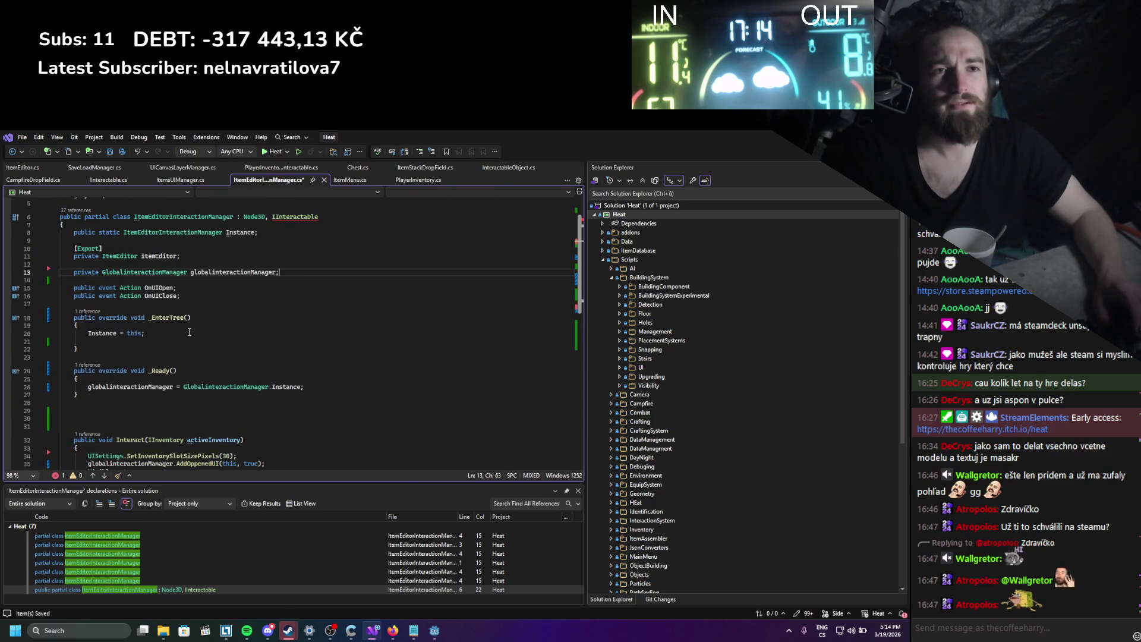
# Change the IInteractable interface's Interact parameter to IInventory and save.
pyautogui.keyDown('ctrl'); pyautogui.click(296, 217); pyautogui.keyUp('ctrl')
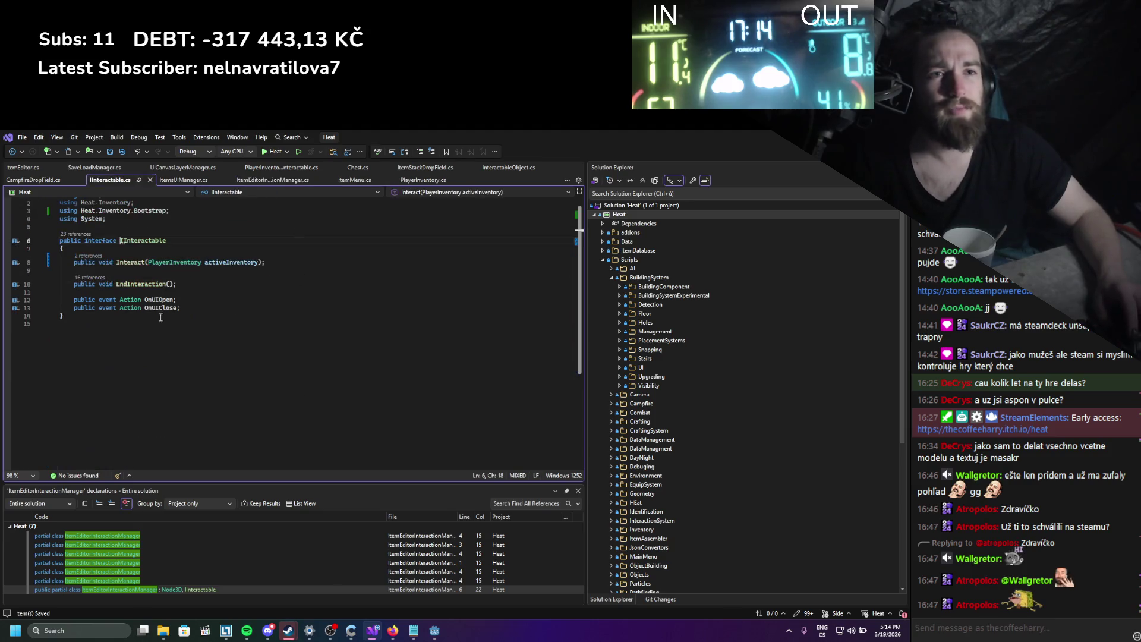
pyautogui.doubleClick(171, 262)
pyautogui.write('IInven')
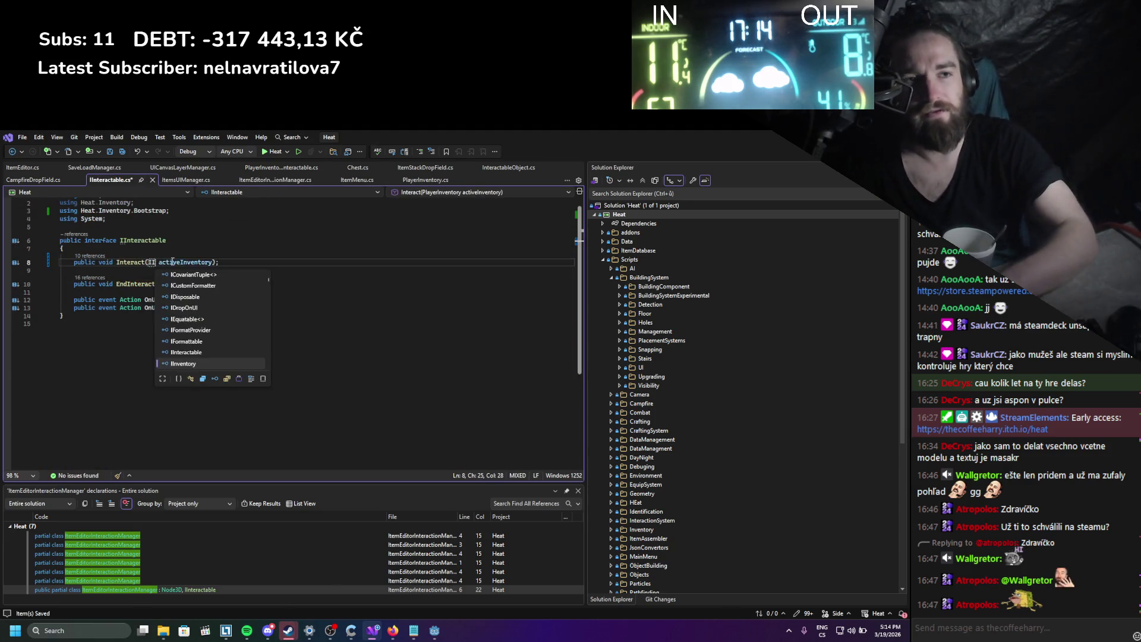
pyautogui.press('Tab')
pyautogui.hotkey('ctrl', 's')
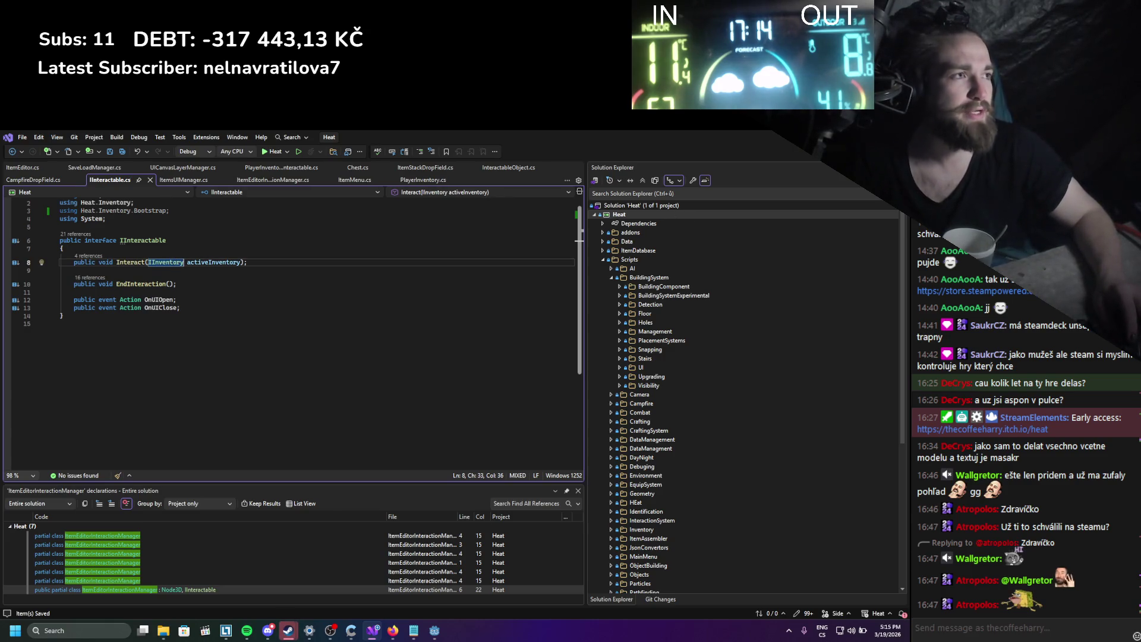
pyautogui.hotkey('alt', 'Tab')
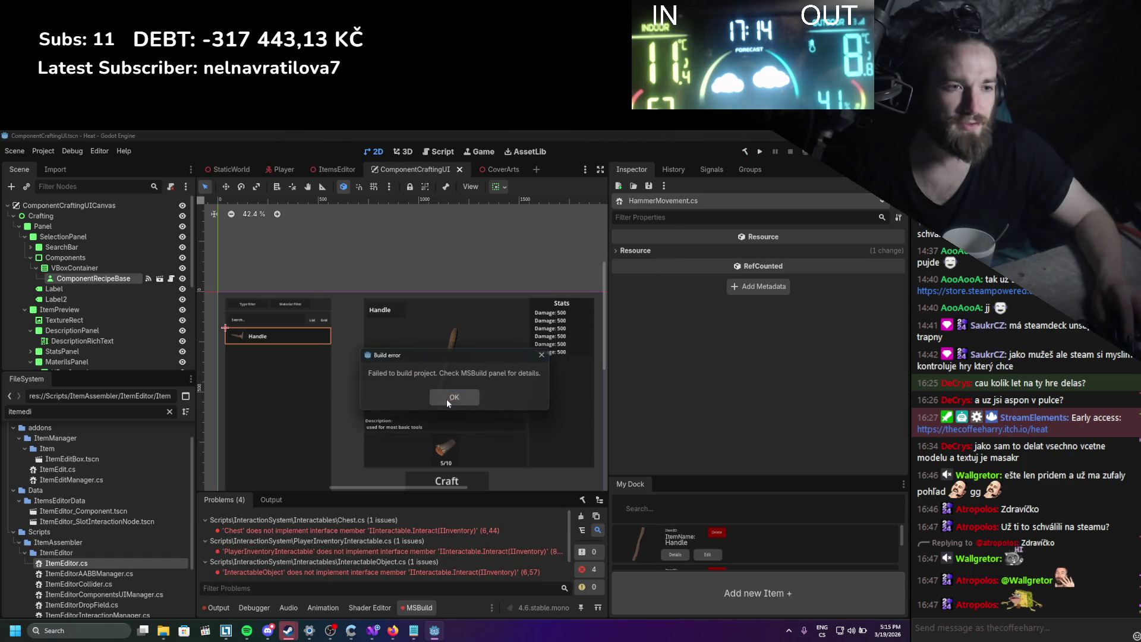
# Dismiss the Godot build error and return to Visual Studio with Chest.cs.
pyautogui.click(447, 398)
pyautogui.hotkey('alt', 'Tab')
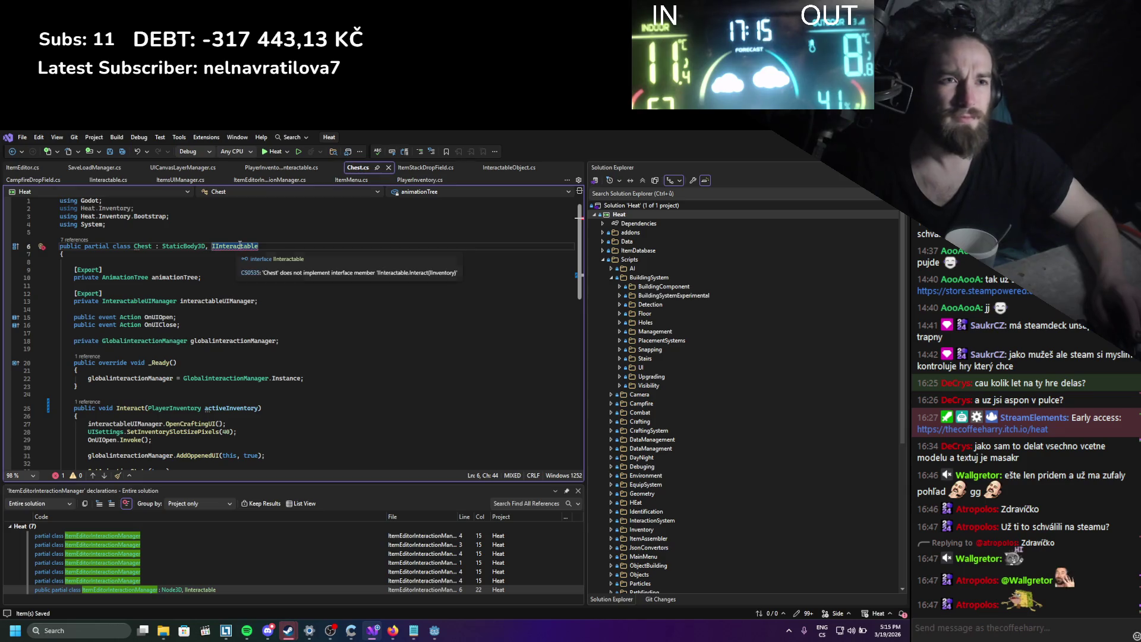
# Change Chest's Interact parameter to IInventory and save.
pyautogui.scroll(-6, 257, 259)
pyautogui.click(181, 265)
pyautogui.doubleClick(181, 266)
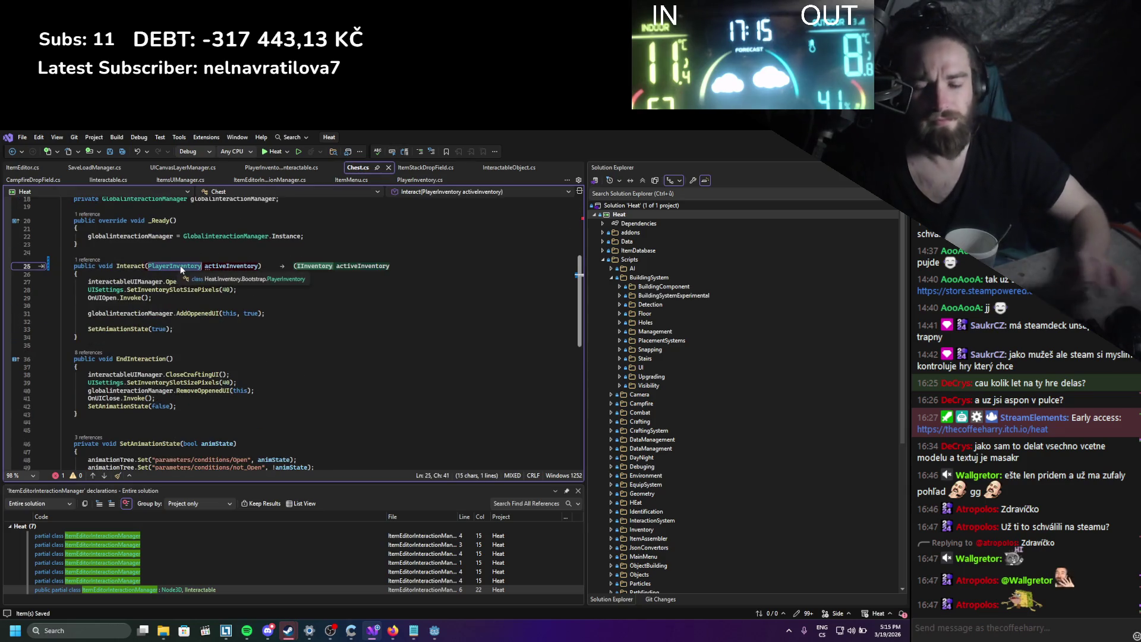
pyautogui.write('IInventory')
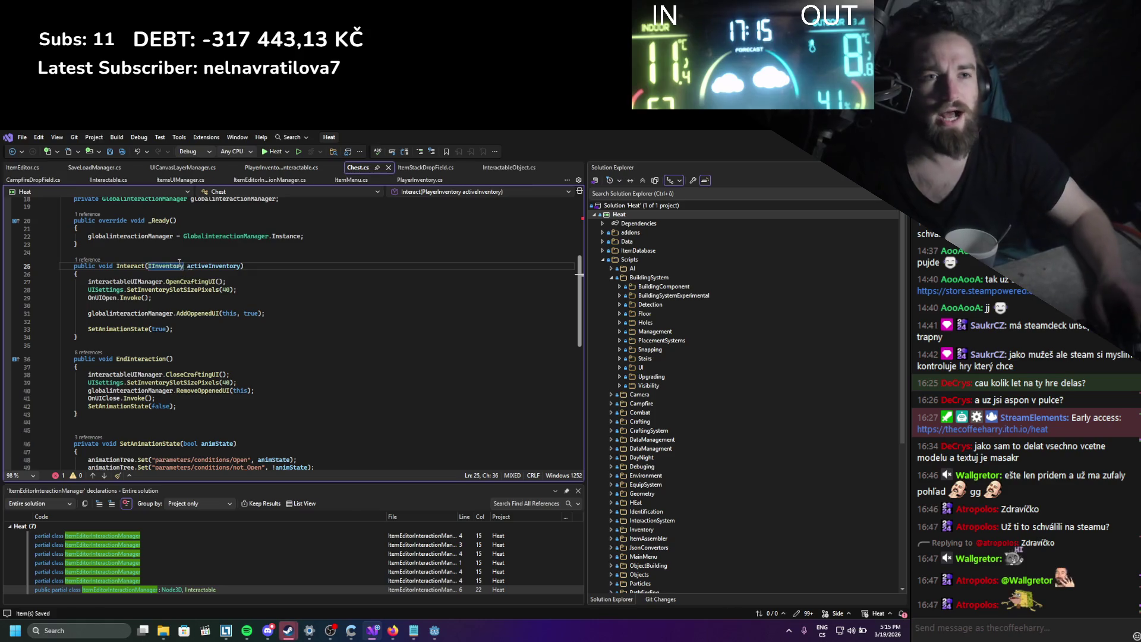
pyautogui.hotkey('ctrl', 's')
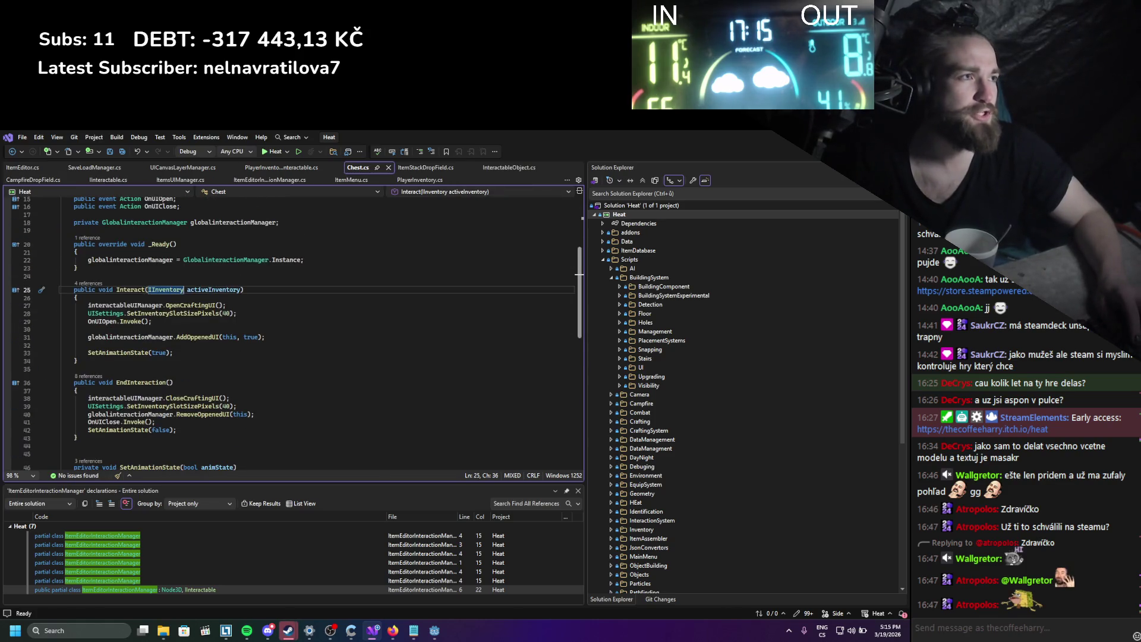
pyautogui.hotkey('alt', 'Tab')
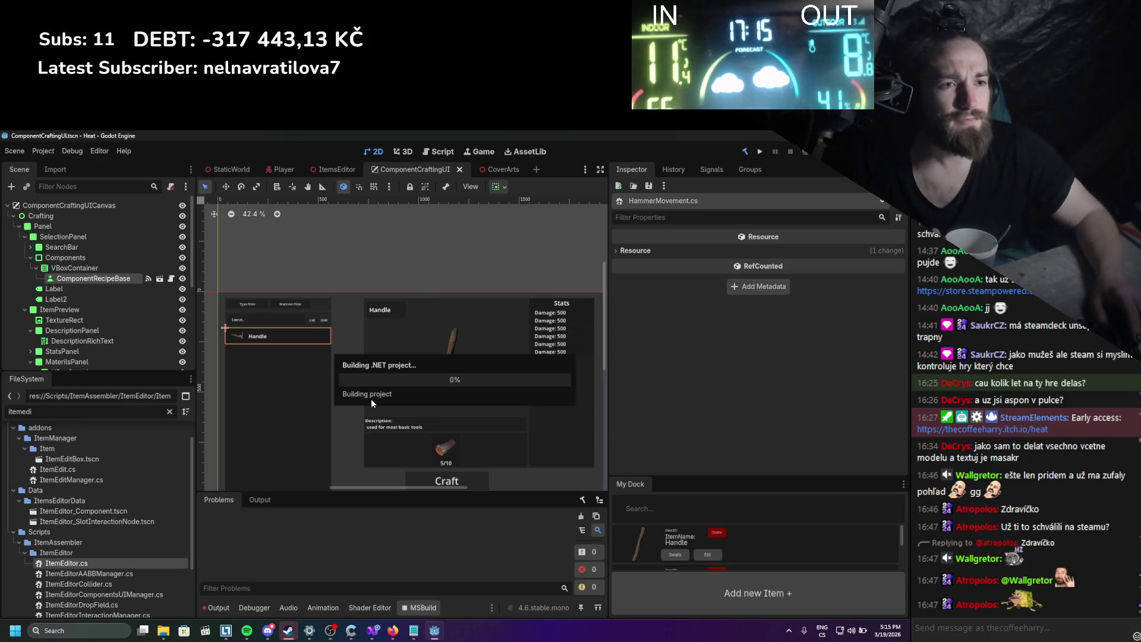
# Change InteractableObject's Interact parameter to IInventory and save.
pyautogui.press('Return')
pyautogui.doubleClick(294, 529)
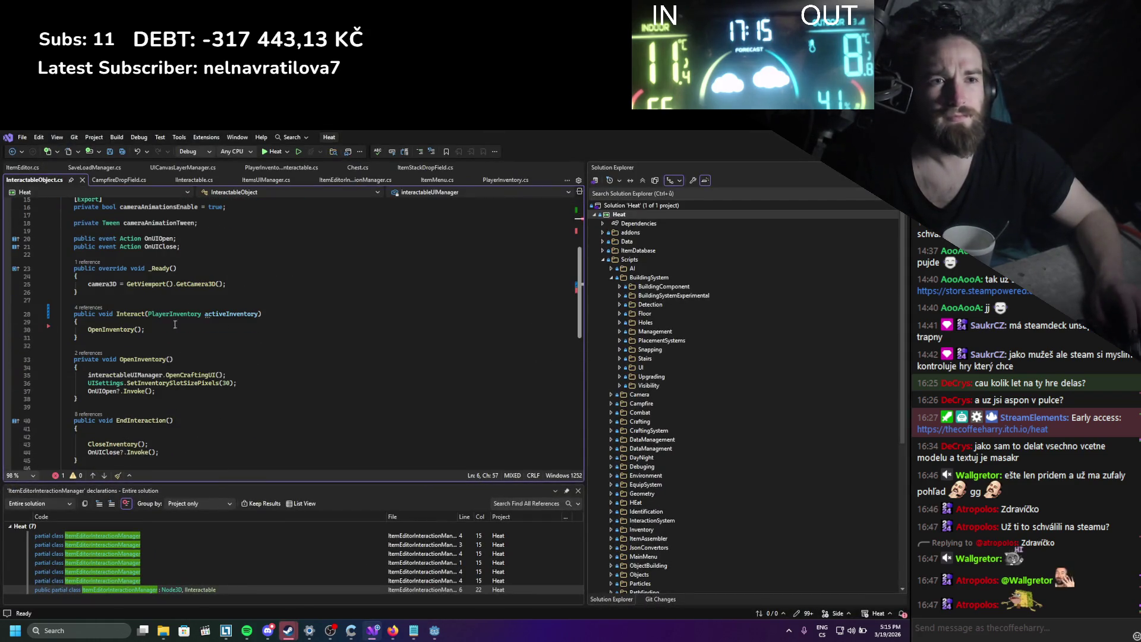
pyautogui.doubleClick(176, 314)
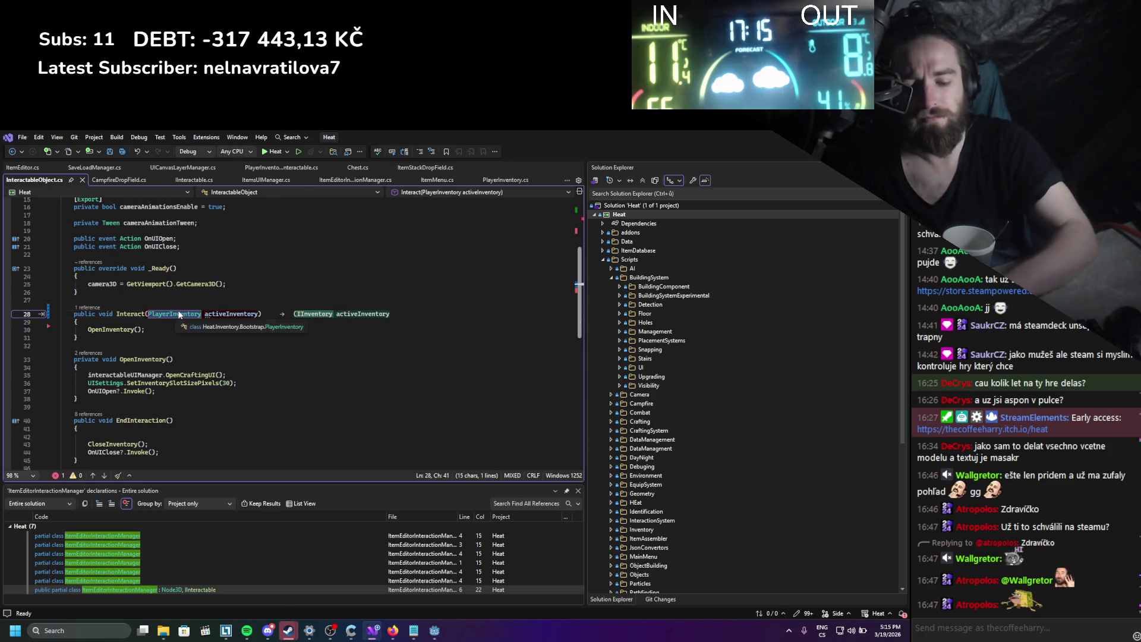
pyautogui.write('IInv')
pyautogui.press('Tab')
pyautogui.hotkey('ctrl', 's')
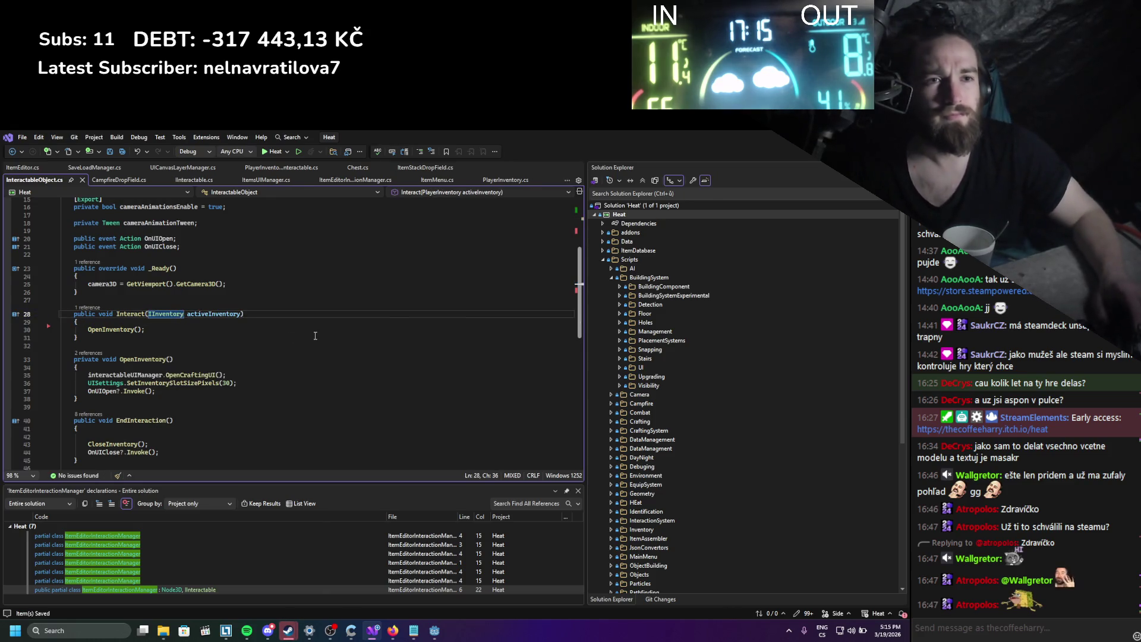
pyautogui.scroll(-4, 315, 335)
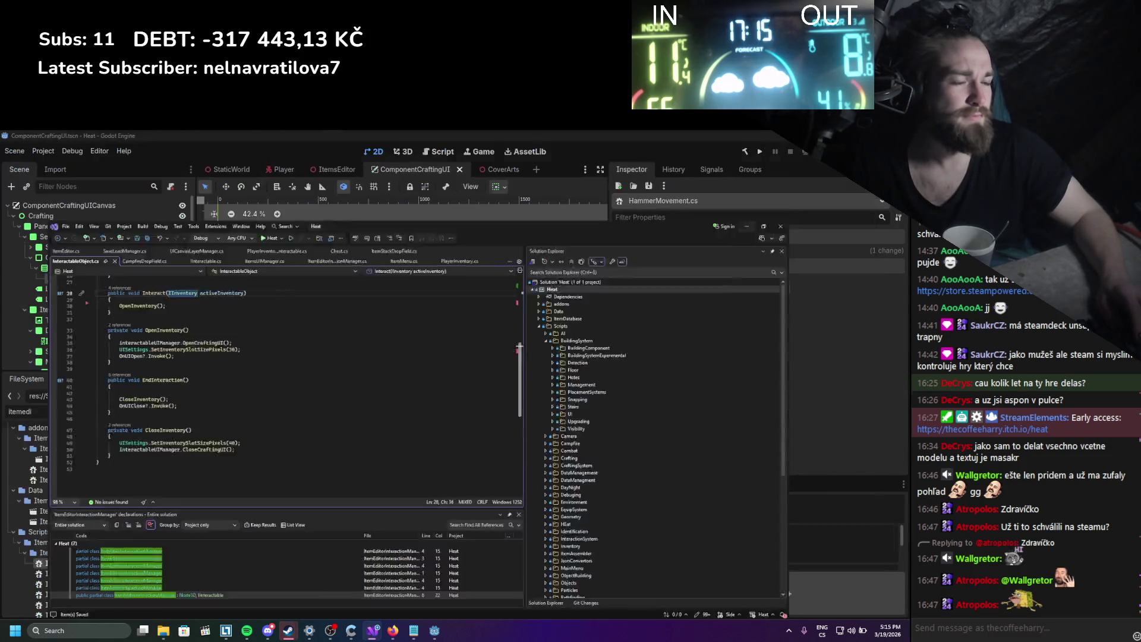
# Retype the PlayerInventory parameter on line 27 as IInventory.
pyautogui.hotkey('alt', 'Tab')
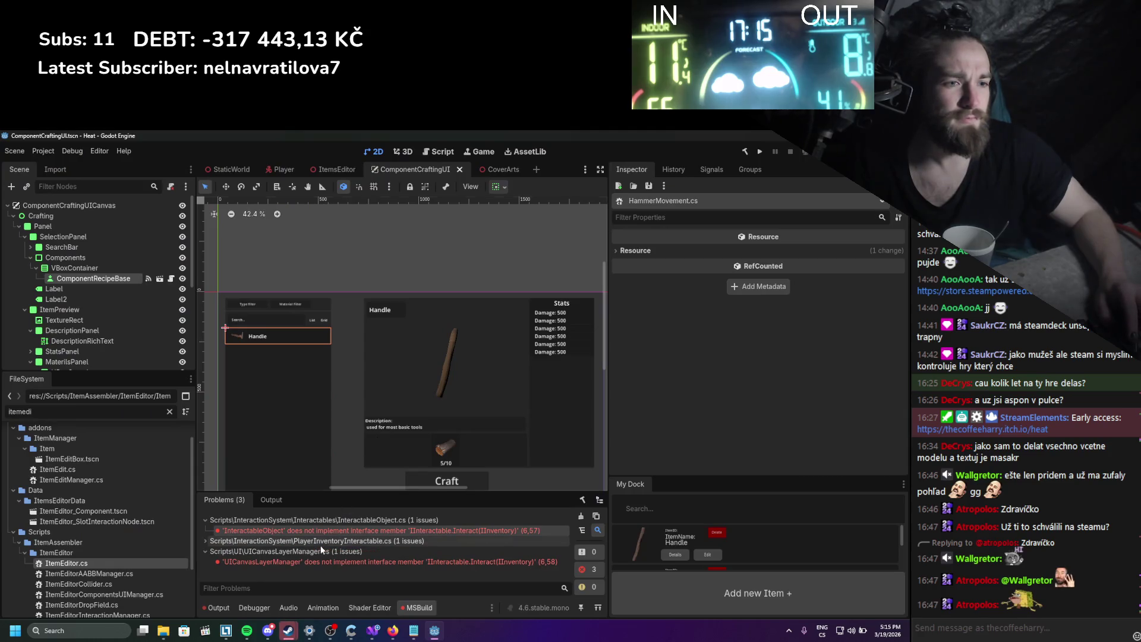
pyautogui.hotkey('alt', 'Tab')
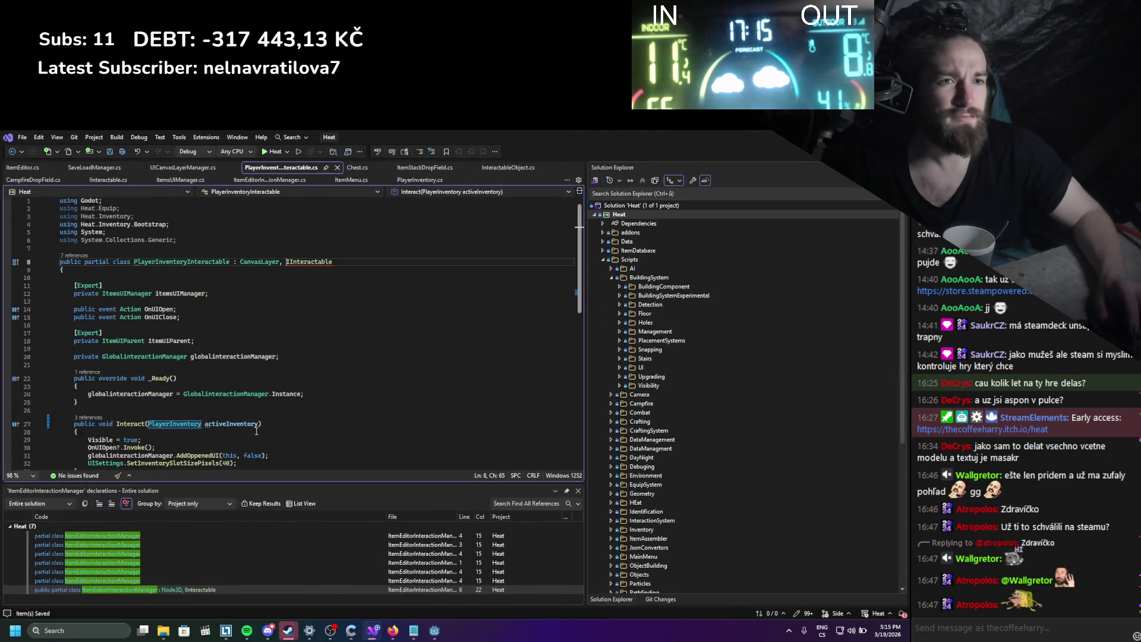
pyautogui.doubleClick(166, 352)
pyautogui.write('IInm')
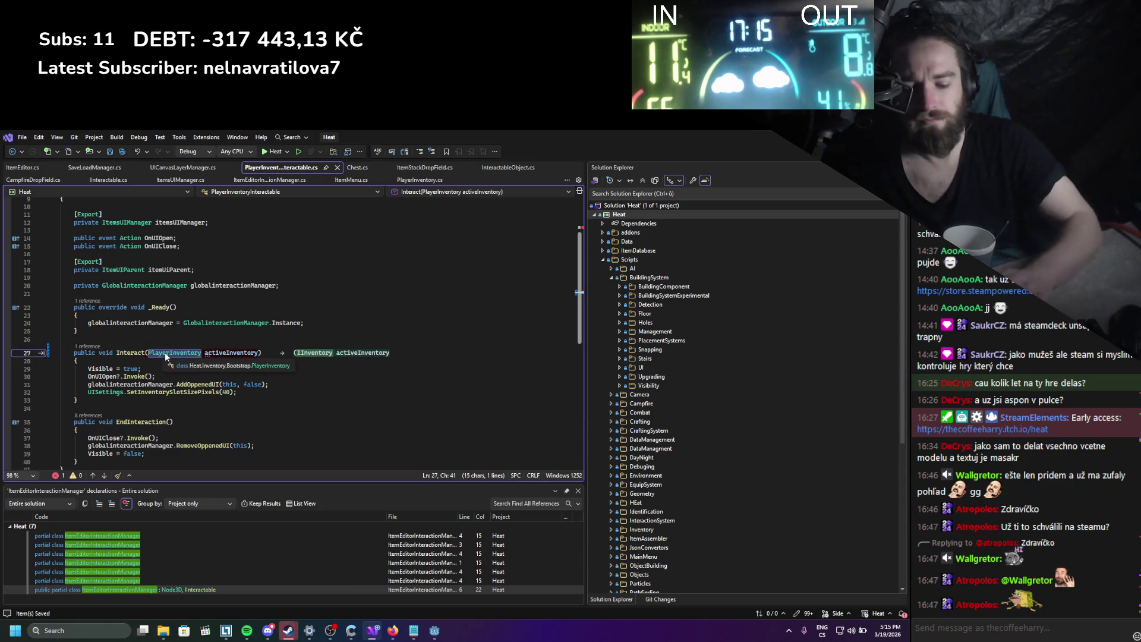
pyautogui.press('Tab')
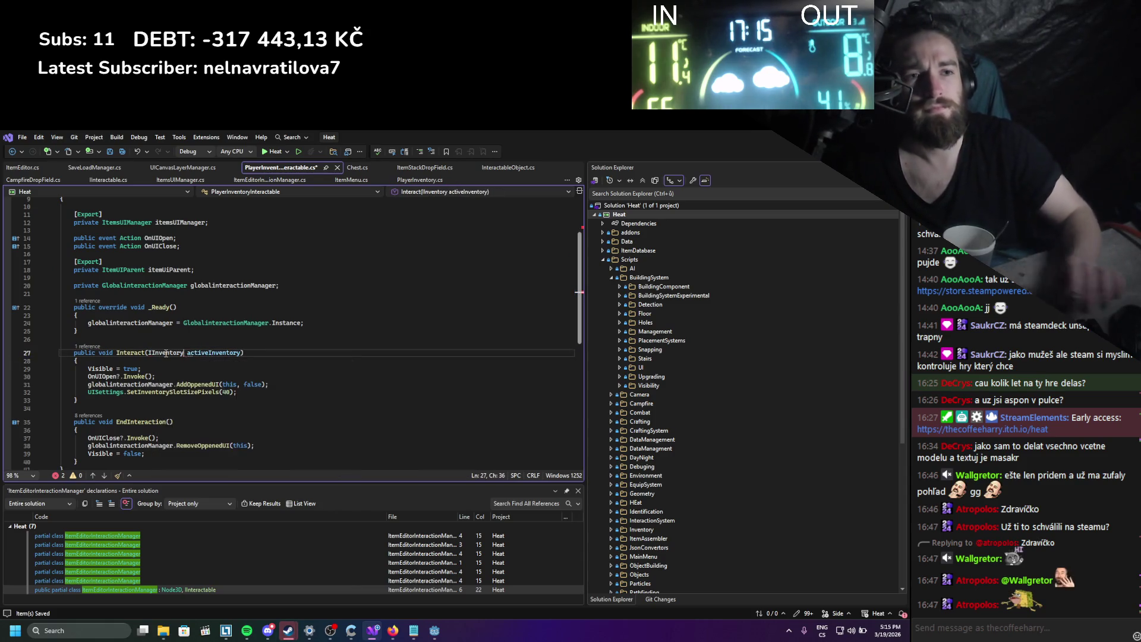
# Change UICanvasLayerManager's Interact parameter to IInventory and save.
pyautogui.hotkey('alt', 'Tab')
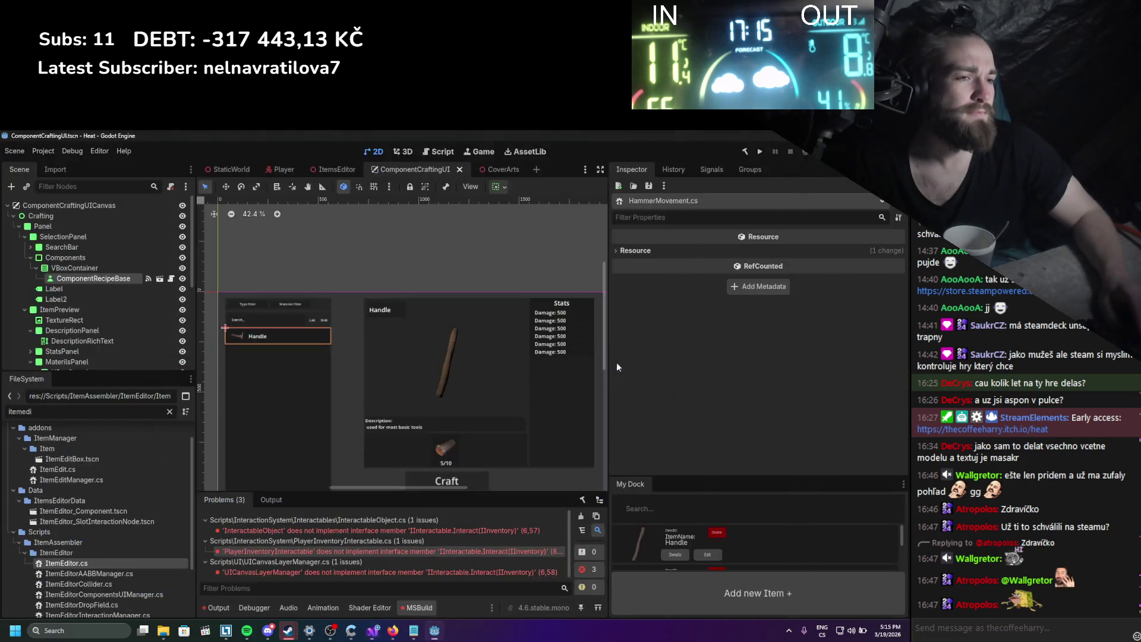
pyautogui.doubleClick(427, 573)
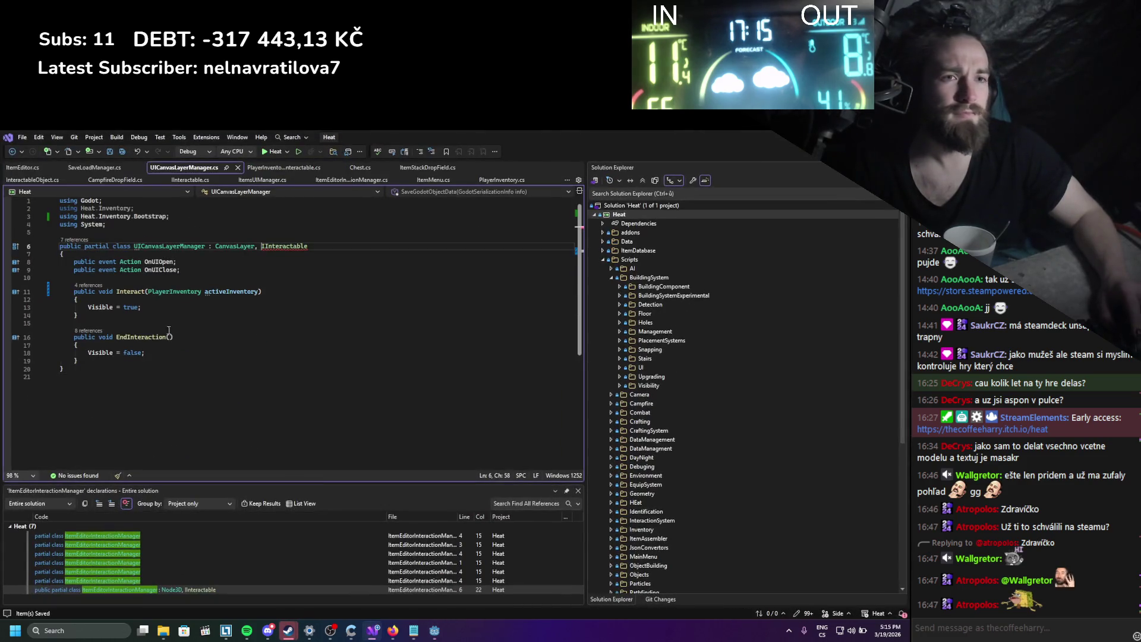
pyautogui.doubleClick(198, 293)
pyautogui.write('IInve')
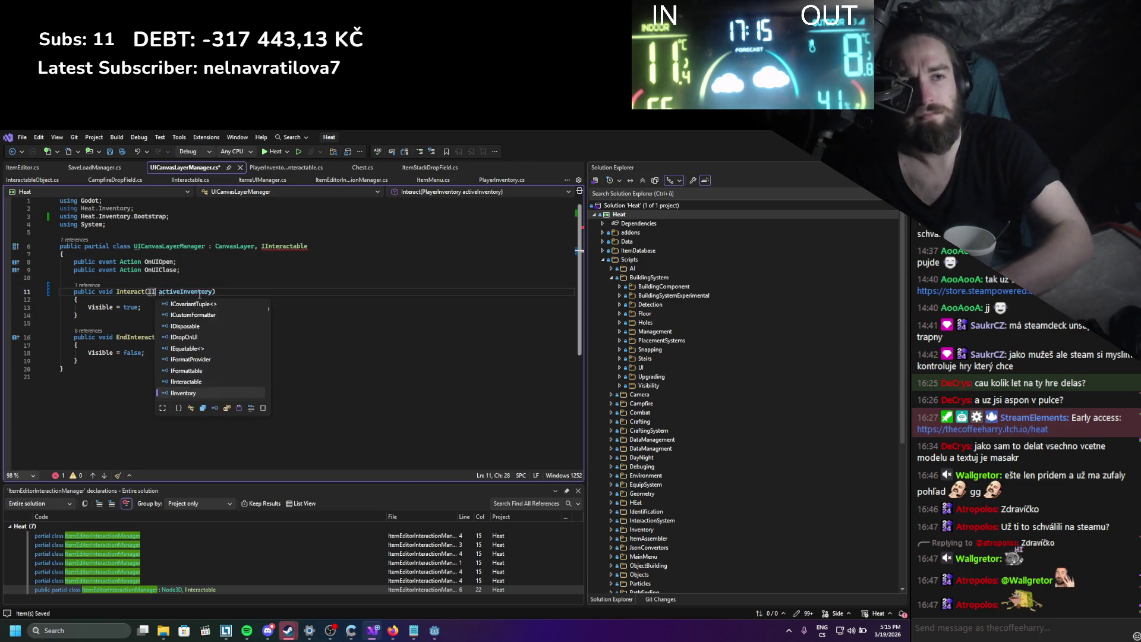
pyautogui.press('Tab')
pyautogui.hotkey('ctrl', 's')
pyautogui.press('Down')
pyautogui.press('Down')
pyautogui.press('Down')
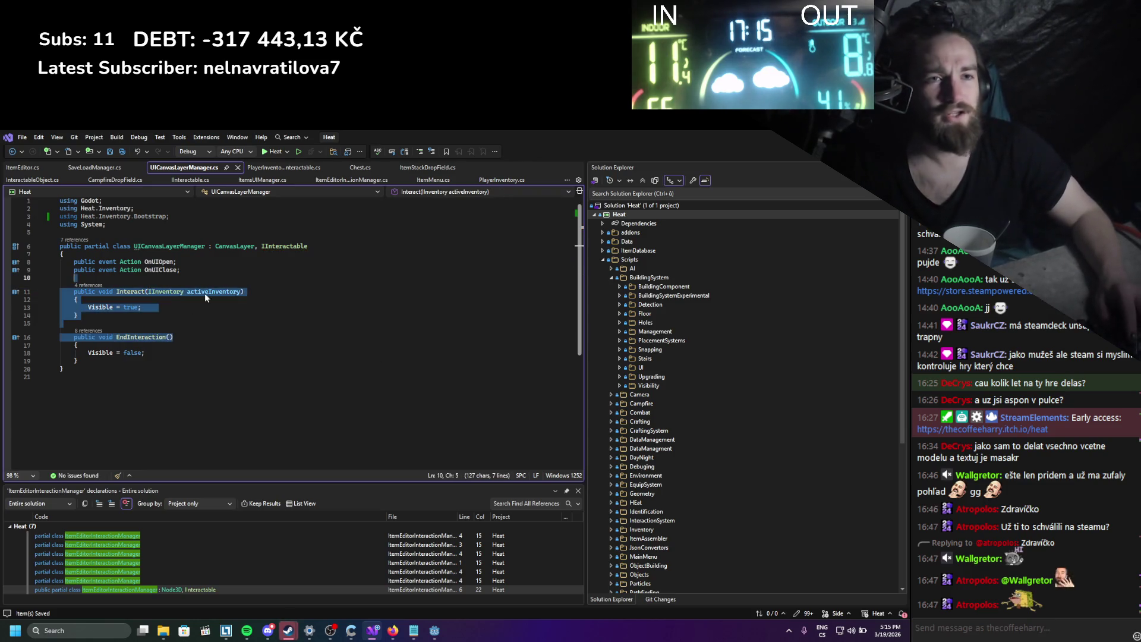
pyautogui.hotkey('alt', 'Tab')
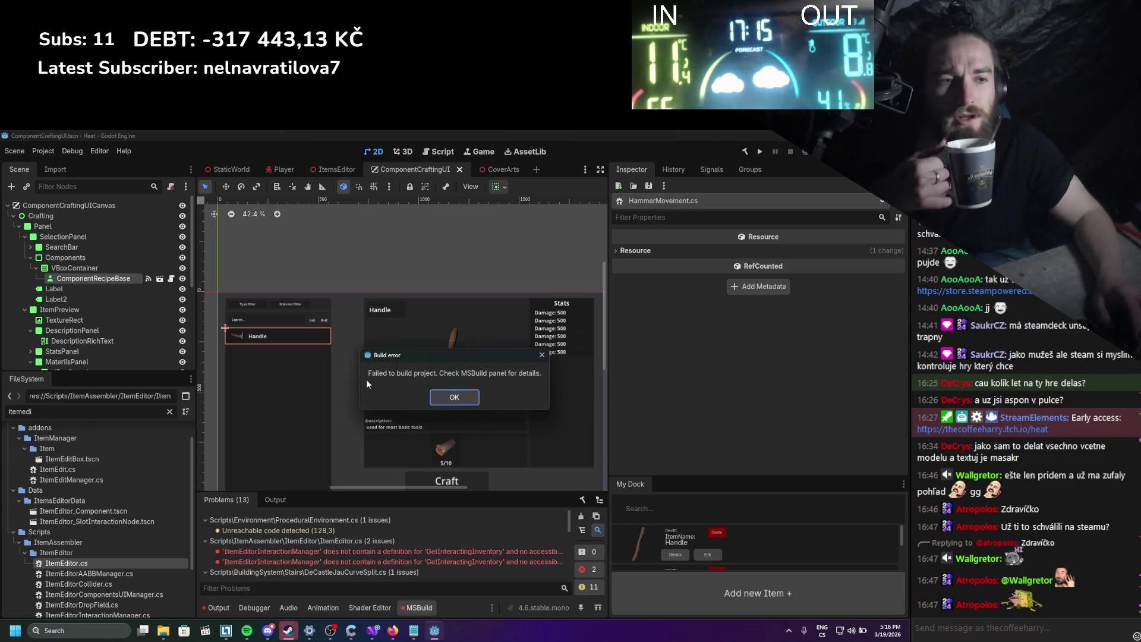
# Dismiss the build error and open the ItemEditor.cs GetInteractingInventory error.
pyautogui.click(445, 398)
pyautogui.doubleClick(387, 553)
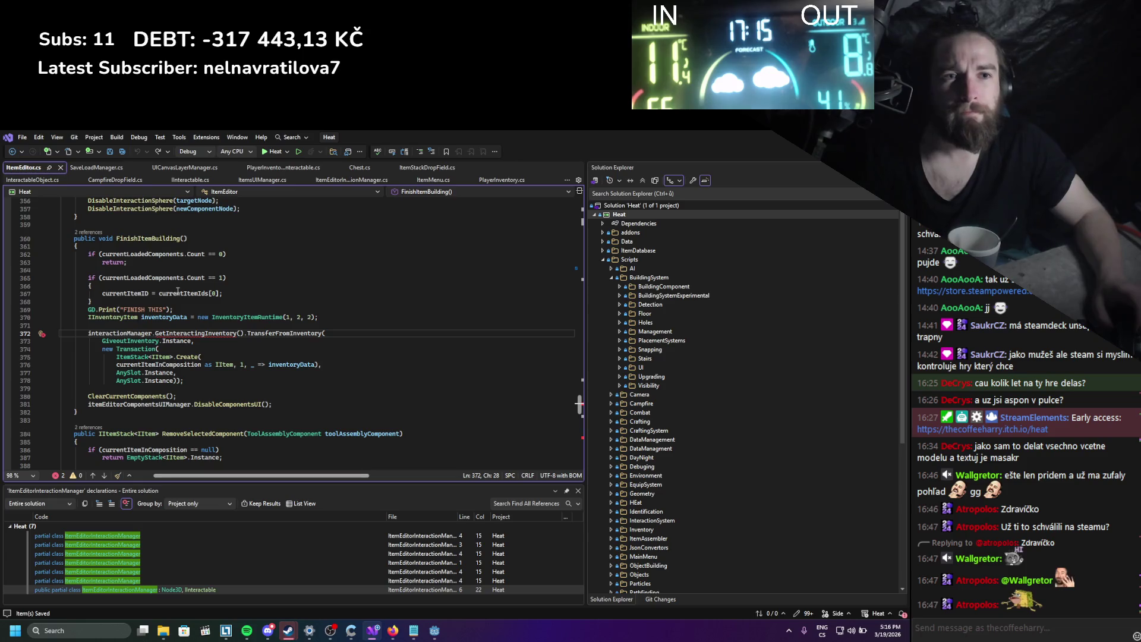
# Navigate from ItemEditor's interactionManager field to the main ItemEditorInteractionManager class file.
pyautogui.scroll(1, 170, 214)
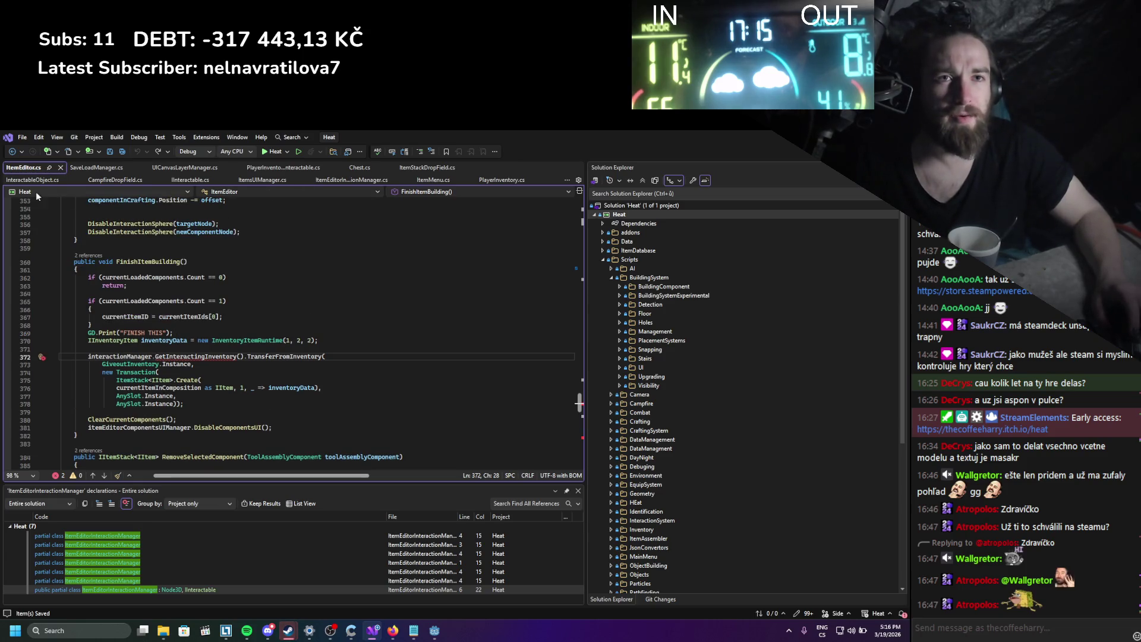
pyautogui.keyDown('ctrl'); pyautogui.click(121, 357); pyautogui.keyUp('ctrl')
pyautogui.keyDown('ctrl'); pyautogui.click(133, 333); pyautogui.keyUp('ctrl')
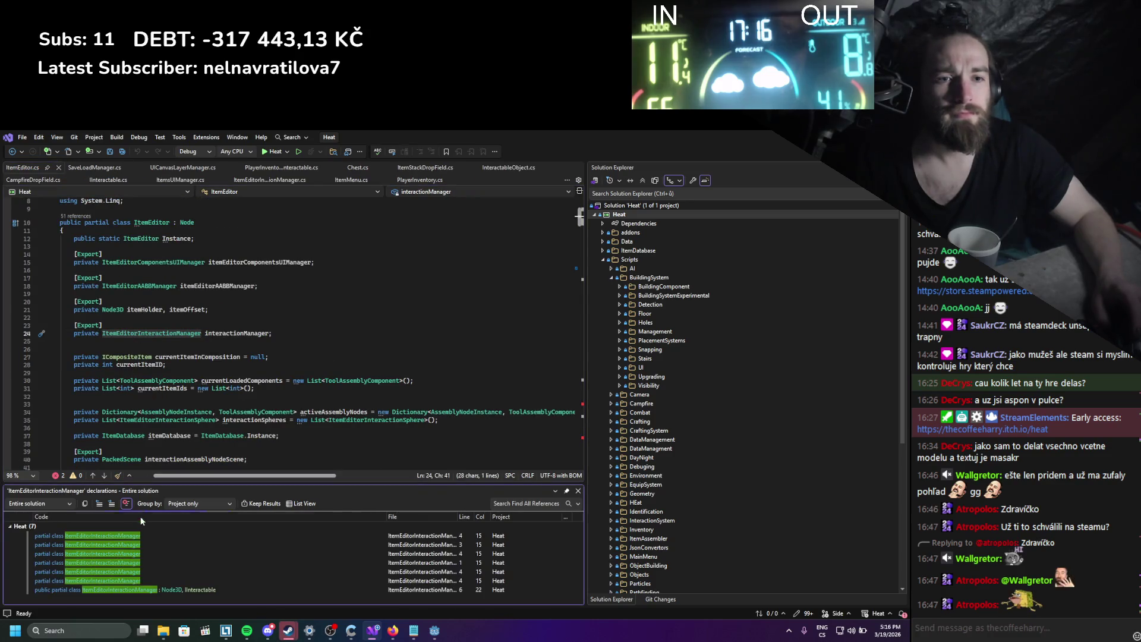
pyautogui.doubleClick(142, 586)
pyautogui.click(231, 378)
pyautogui.scroll(-1, 215, 361)
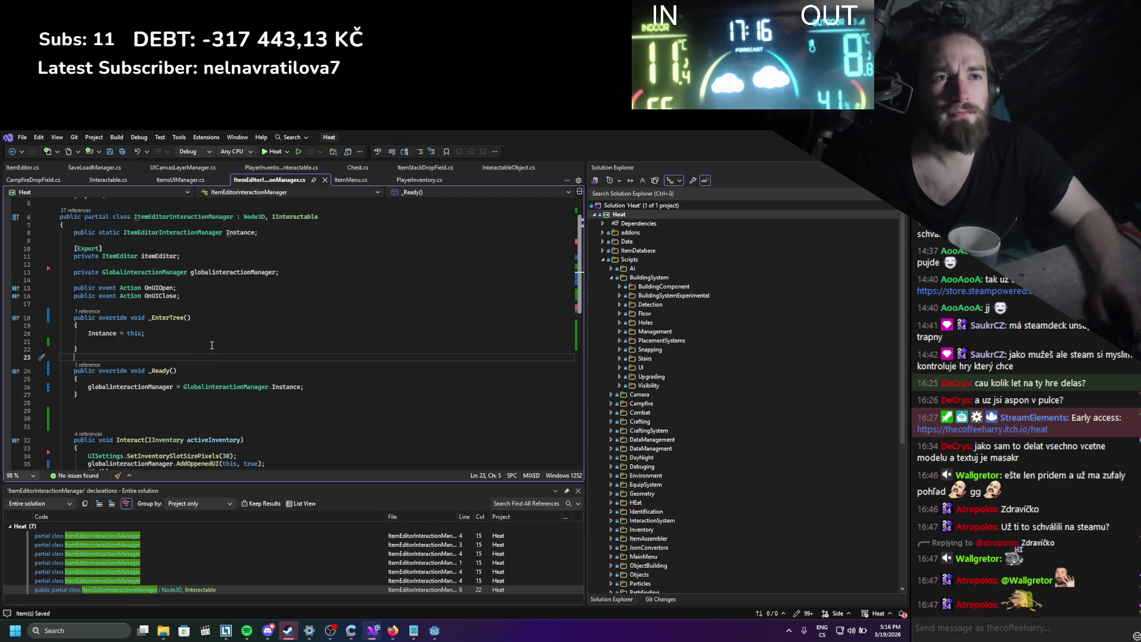
pyautogui.click(129, 303)
pyautogui.scroll(-2, 153, 311)
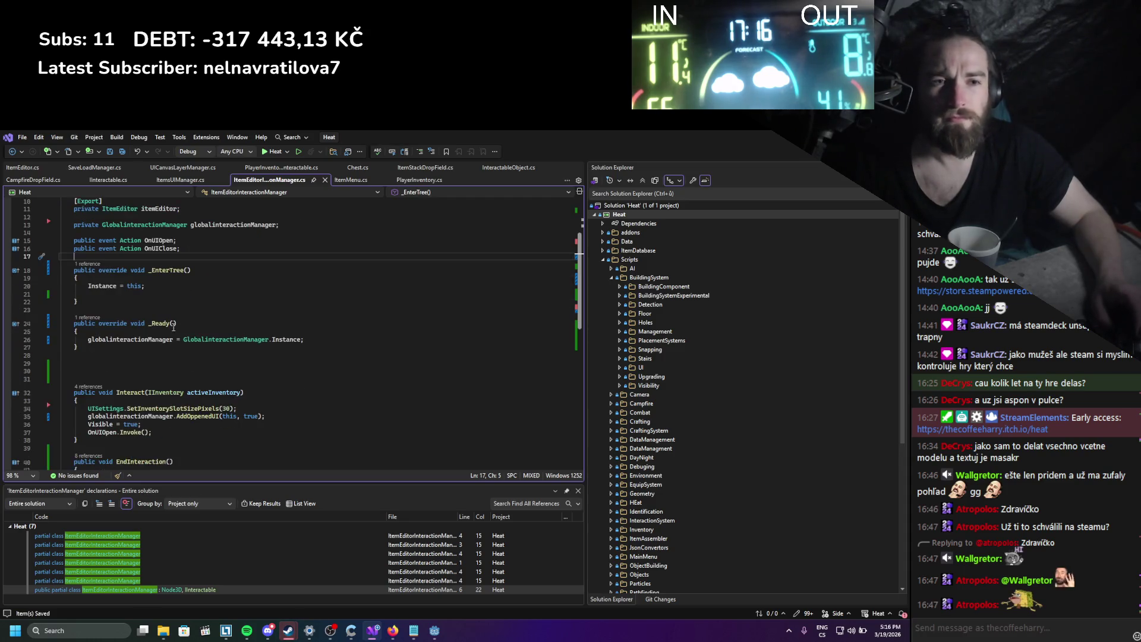
pyautogui.scroll(3, 173, 326)
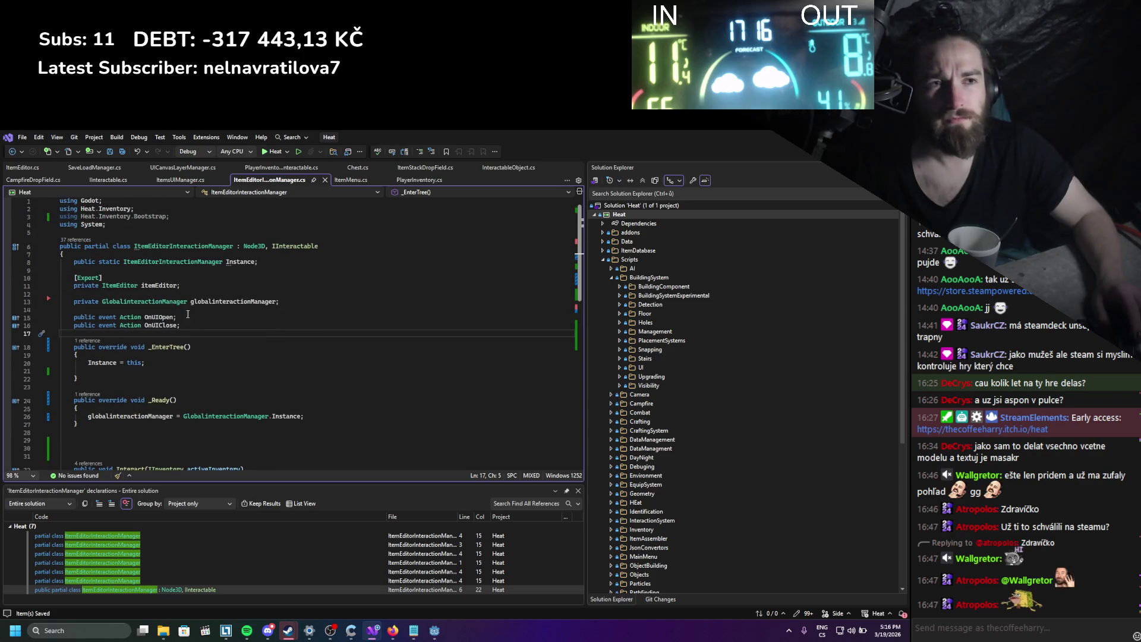
pyautogui.keyDown('ctrl'); pyautogui.click(303, 245); pyautogui.keyUp('ctrl')
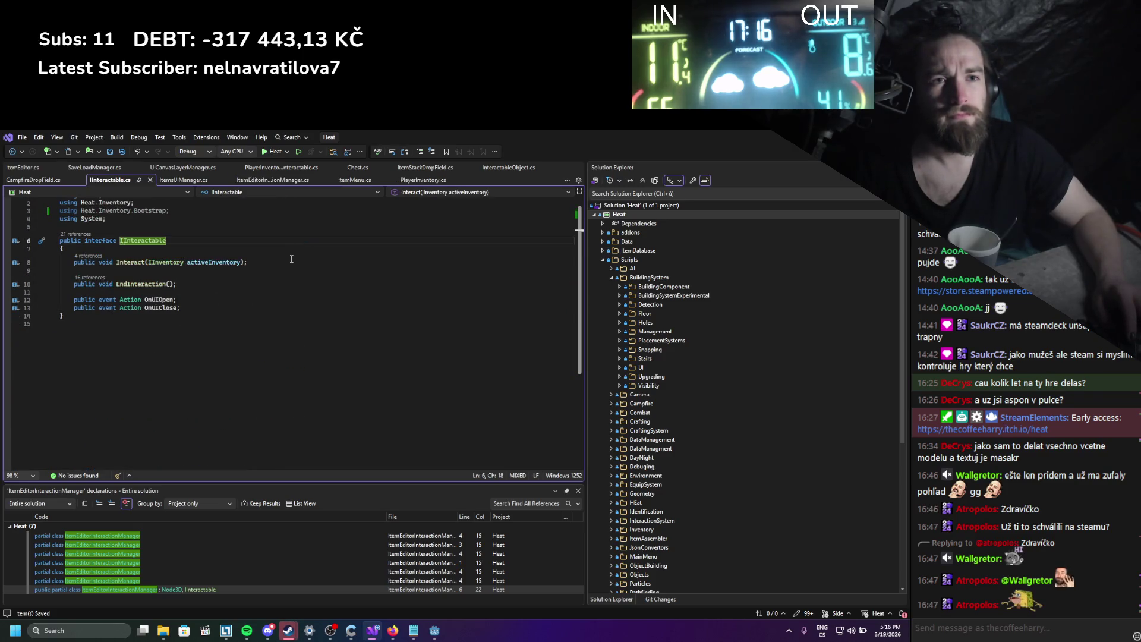
pyautogui.click(151, 179)
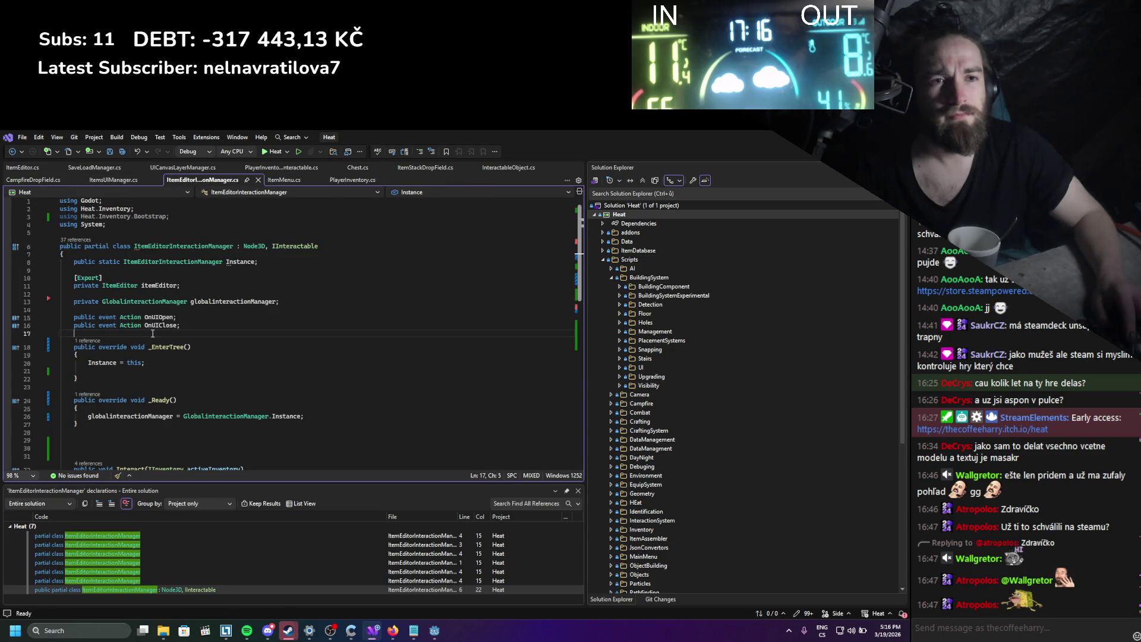
# Add a GetInveractingInventory() method and a private IInventory inventory field, then save.
pyautogui.press('Return')
pyautogui.write('public IInventory GetInveract')
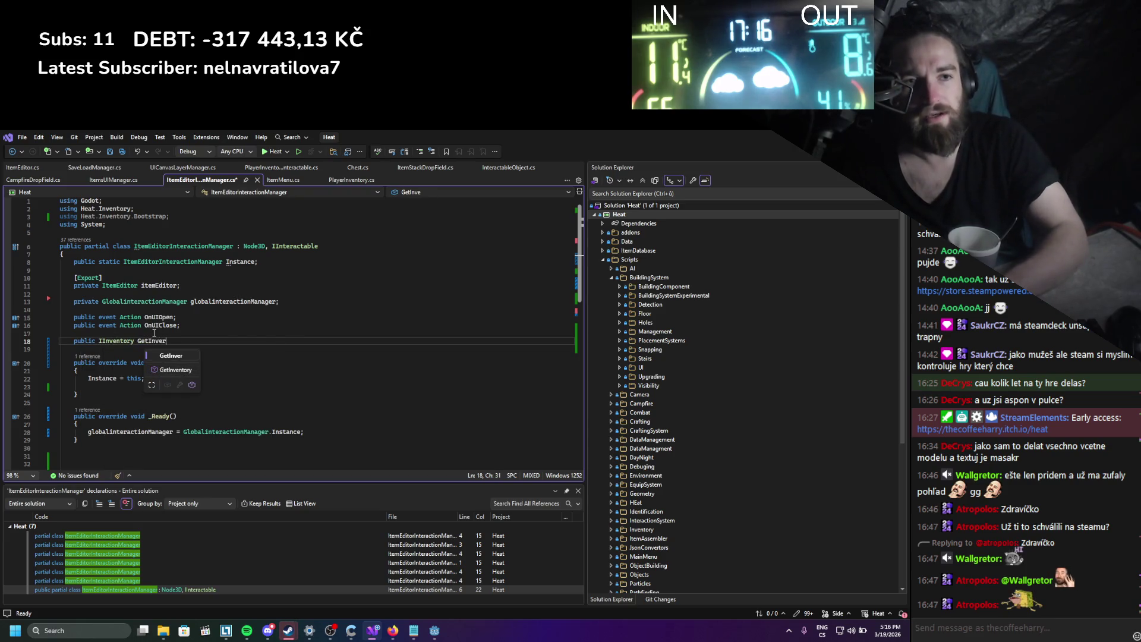
pyautogui.write('ingInve')
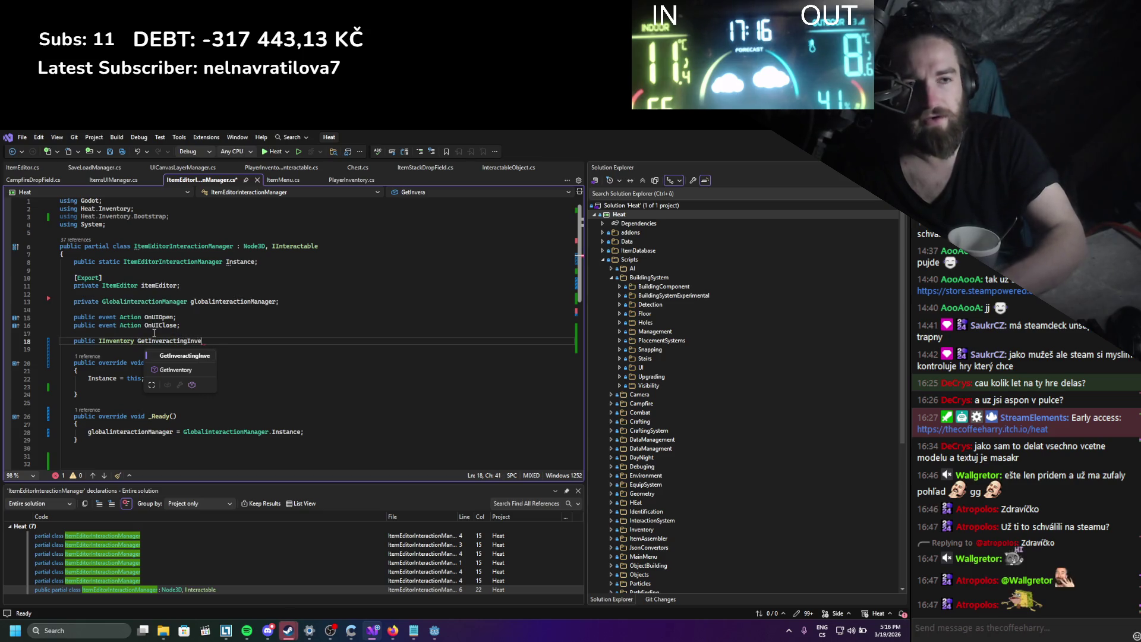
pyautogui.write('ntory()')
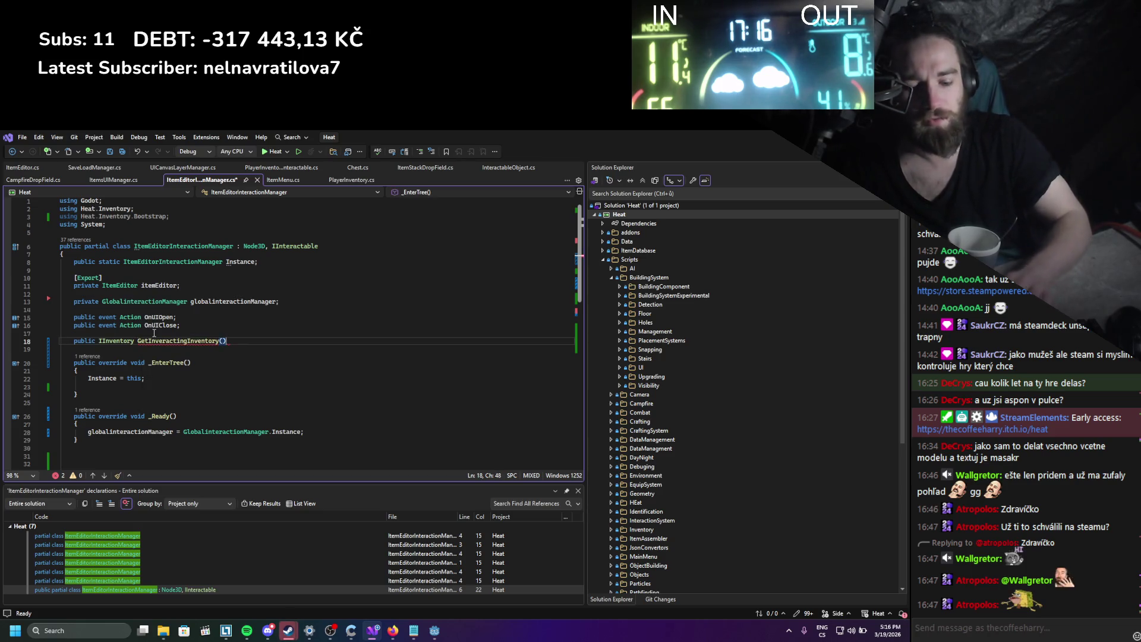
pyautogui.press('Home')
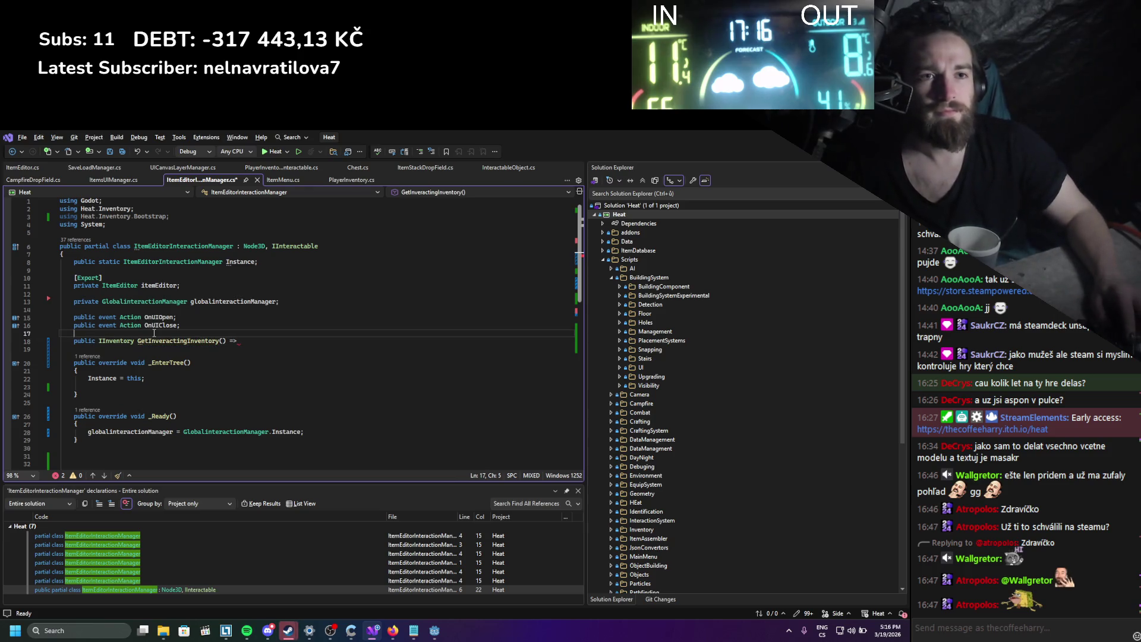
pyautogui.press('Return')
pyautogui.press('Up')
pyautogui.press('BackSpace')
pyautogui.write('priate')
pyautogui.press('BackSpace')
pyautogui.press('BackSpace')
pyautogui.press('BackSpace')
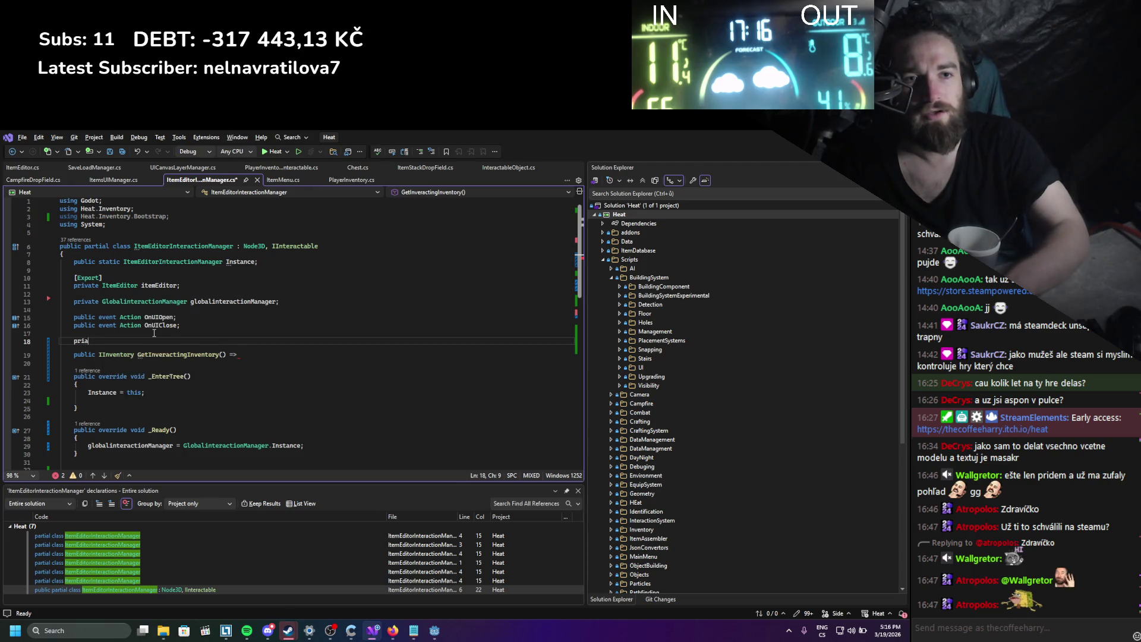
pyautogui.write('Inventory i')
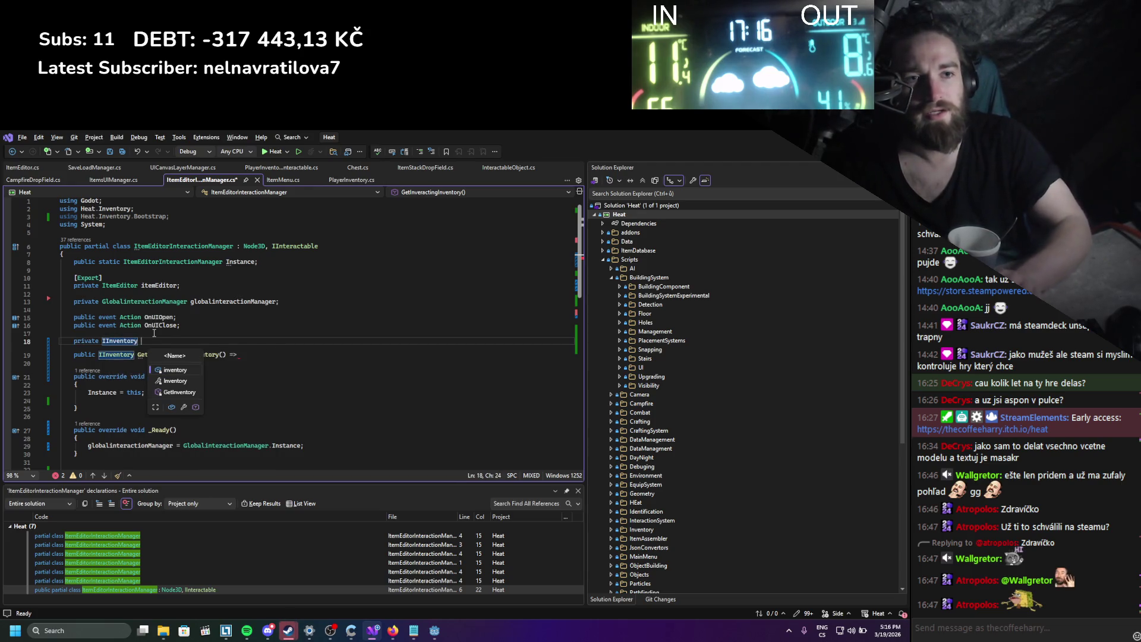
pyautogui.press('Tab')
pyautogui.hotkey('ctrl', 's')
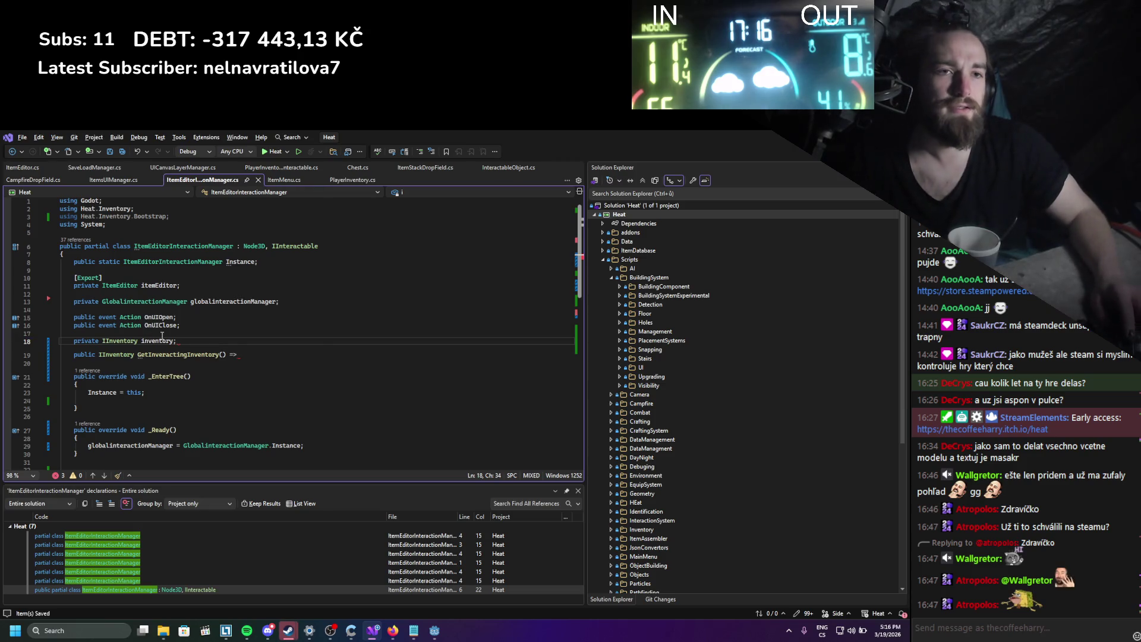
# Make the getter return inventory and assign inventory = activeInventory inside Interact.
pyautogui.click(249, 354)
pyautogui.write('inventory;')
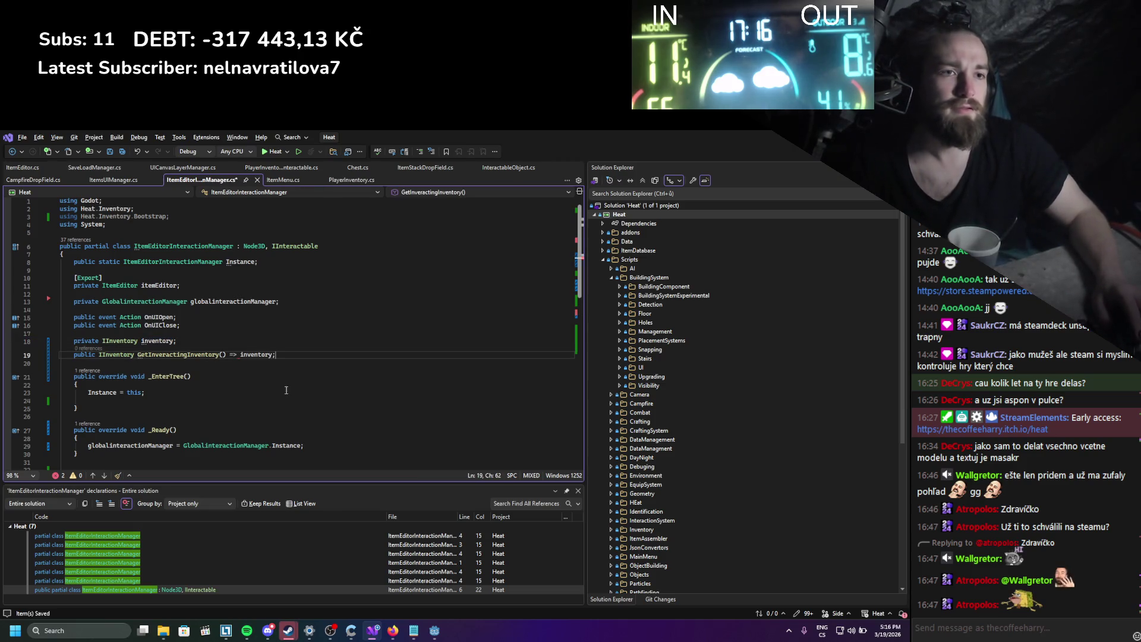
pyautogui.hotkey('ctrl', 's')
pyautogui.scroll(-6, 286, 389)
pyautogui.click(237, 341)
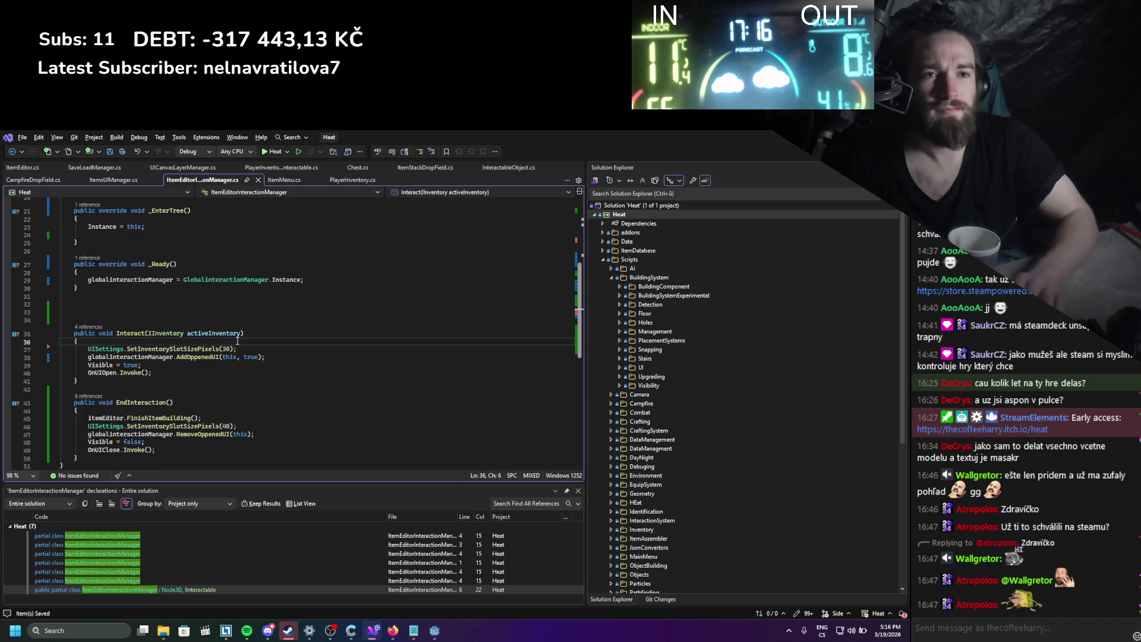
pyautogui.press('Return')
pyautogui.write('inventory')
pyautogui.press('Tab')
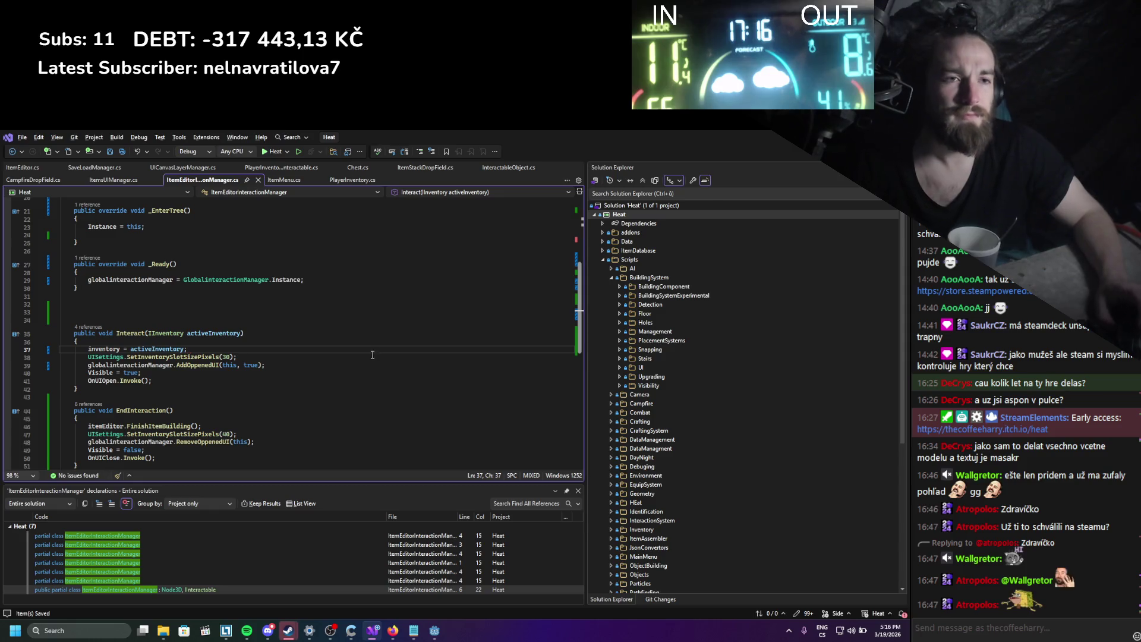
pyautogui.scroll(7, 367, 359)
pyautogui.hotkey('alt', 'Tab')
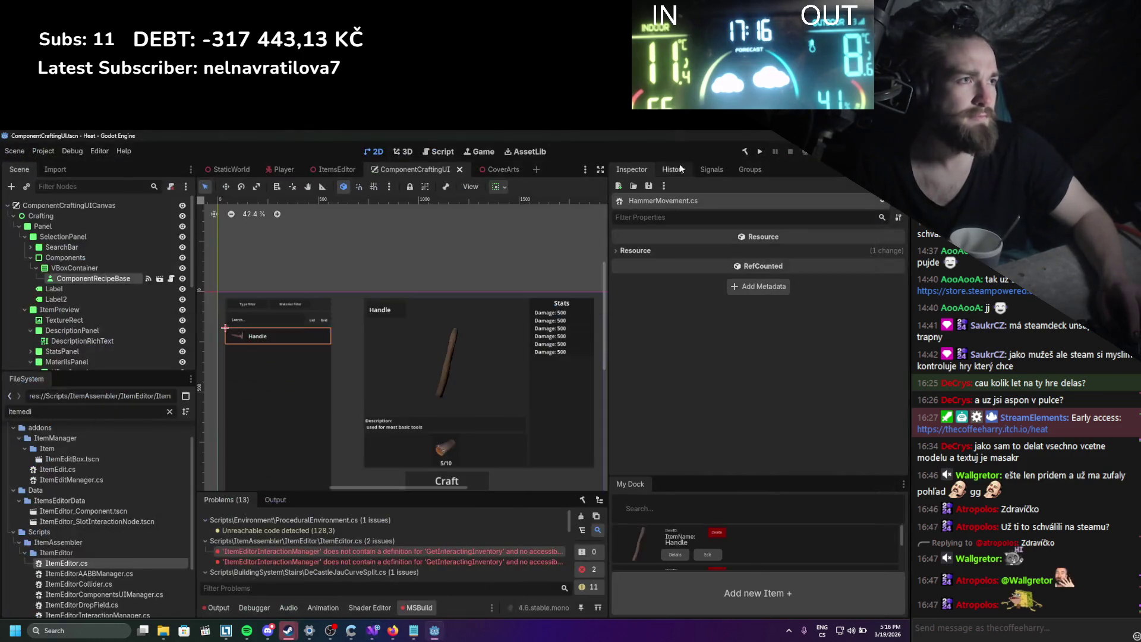
# Rebuild the .NET project, dismiss the failure, and jump to the GetInteractingInventory error.
pyautogui.click(745, 152)
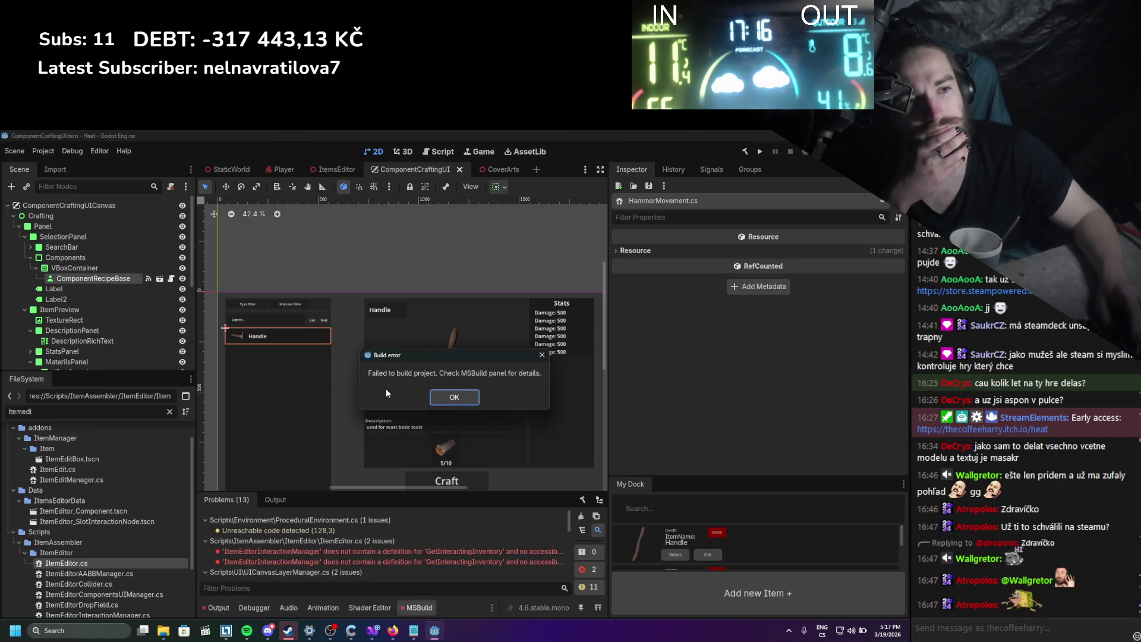
pyautogui.click(448, 397)
pyautogui.doubleClick(430, 561)
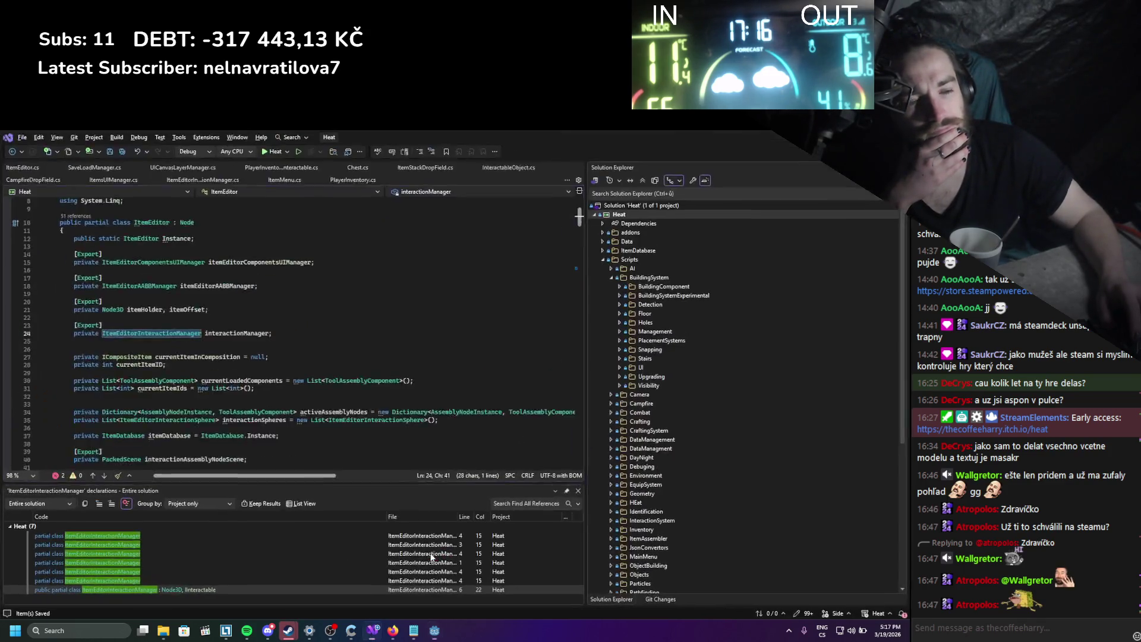
# Point the line 372 call at the existing GetInveractingInventory method and save.
pyautogui.doubleClick(219, 333)
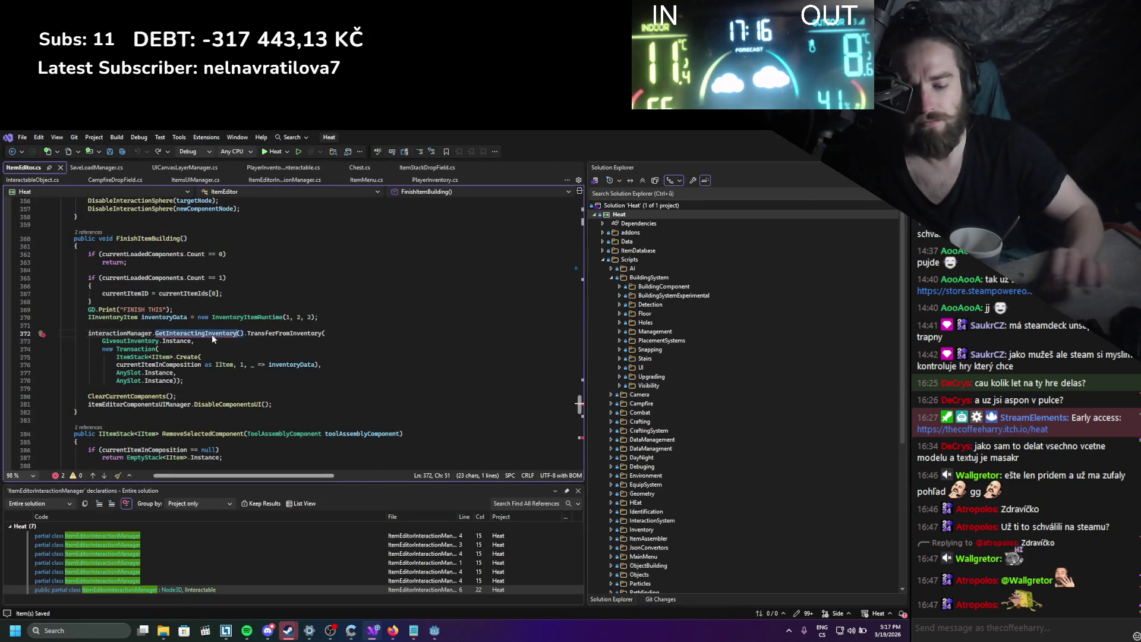
pyautogui.write('GetIn')
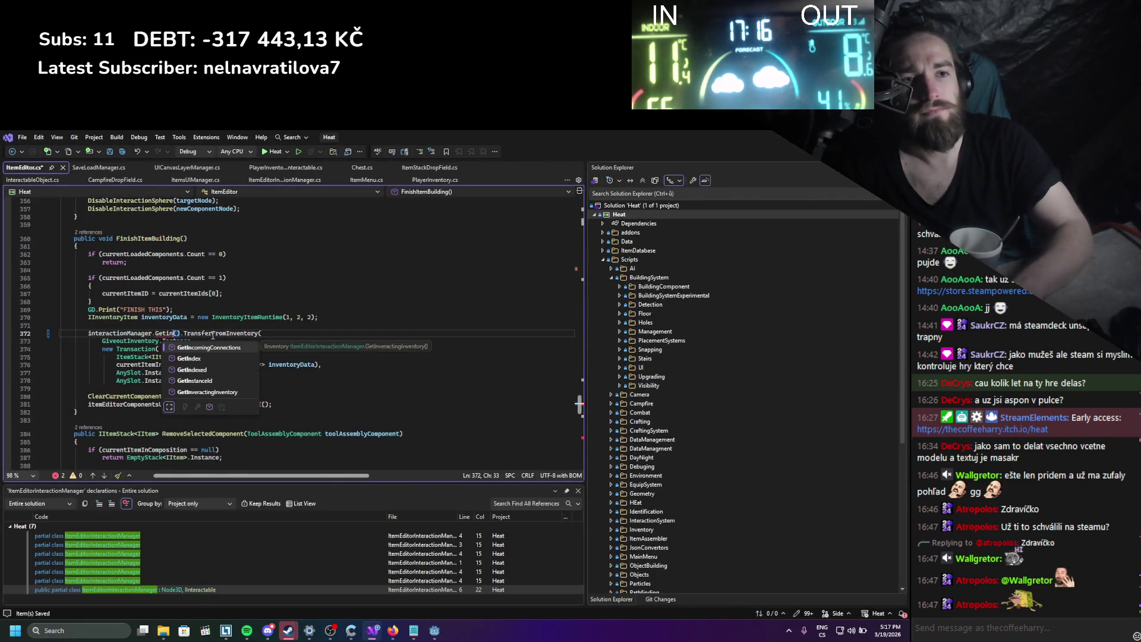
pyautogui.press('Down')
pyautogui.press('Down')
pyautogui.press('Down')
pyautogui.press('Tab')
pyautogui.hotkey('ctrl', 's')
pyautogui.click(254, 350)
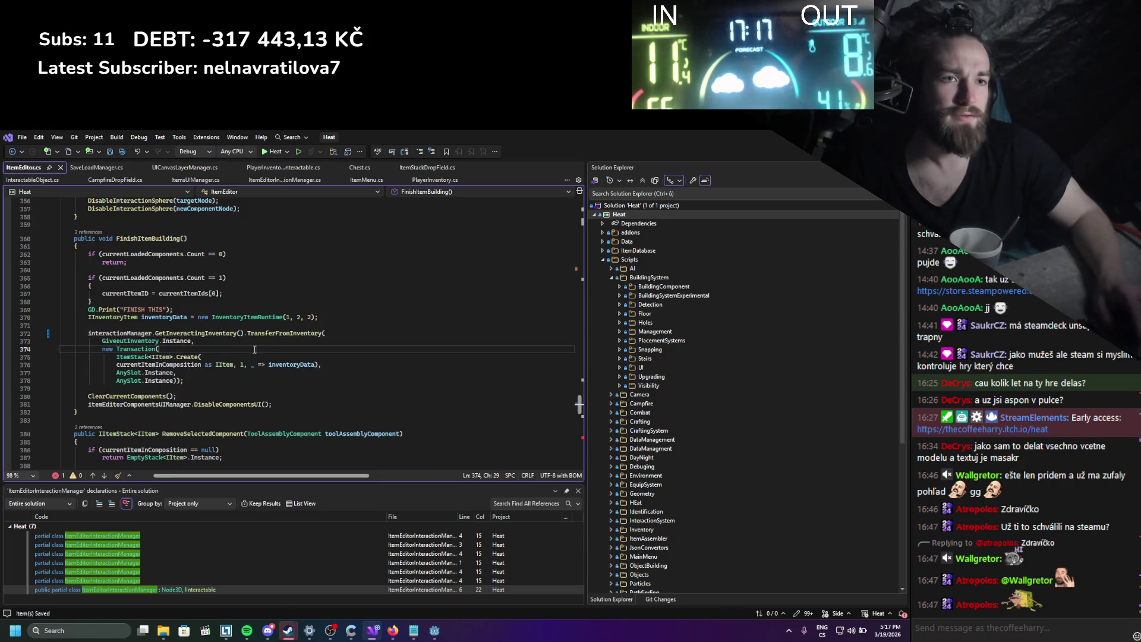
pyautogui.click(179, 335)
# Rename the method to GetInteractingInventory across all references and save all files.
pyautogui.rightClick(178, 336)
pyautogui.click(218, 360)
pyautogui.write('G')
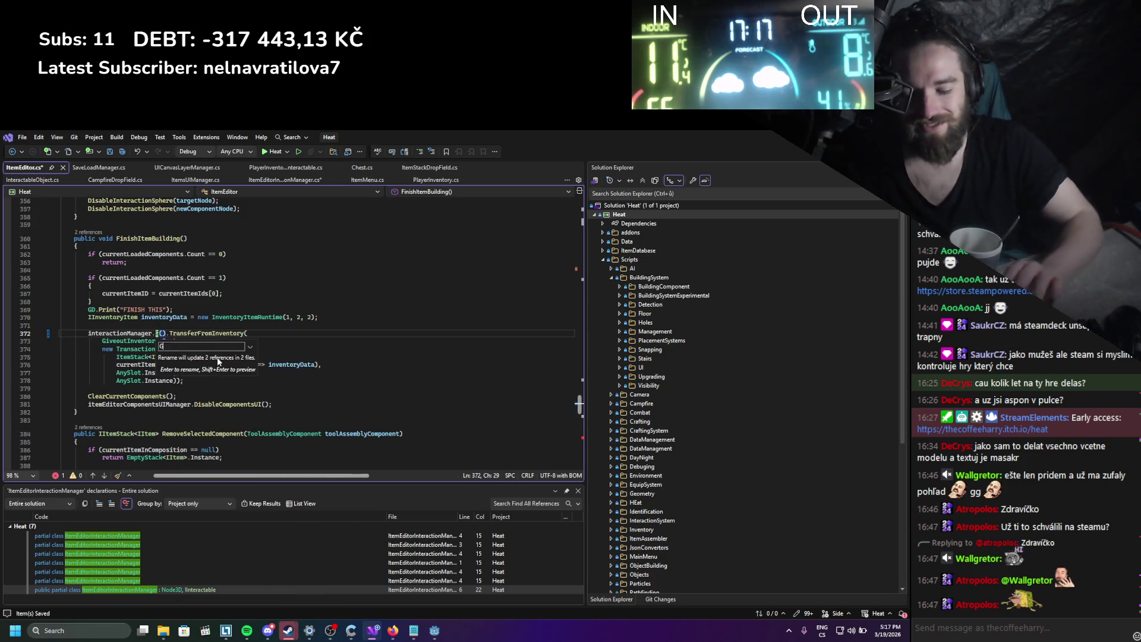
pyautogui.write('etInteractingInvent')
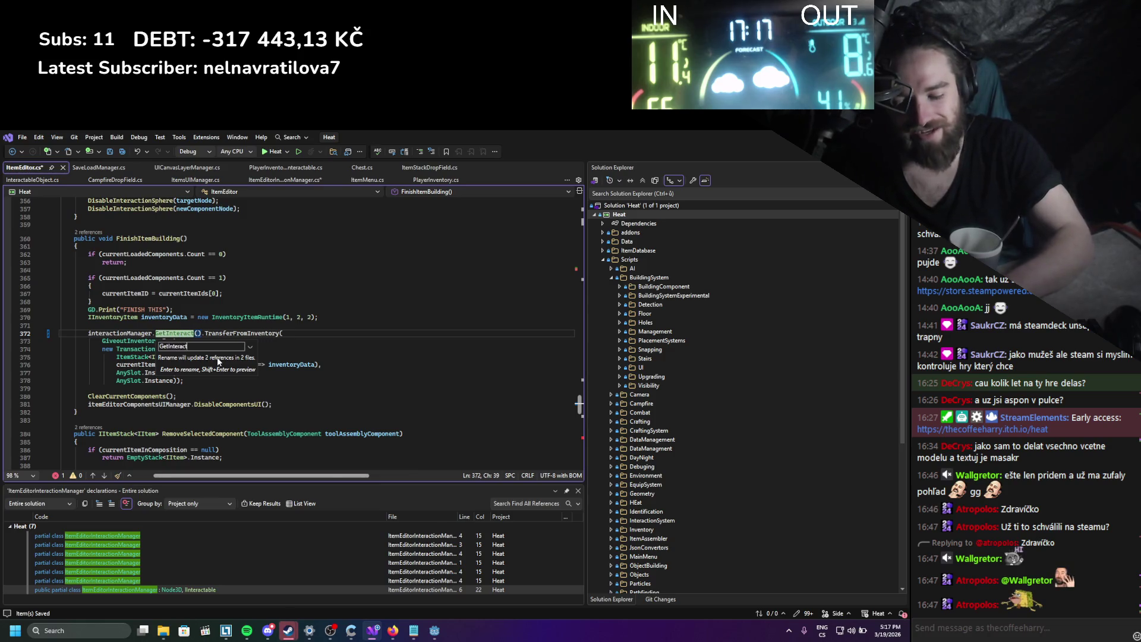
pyautogui.write('ory')
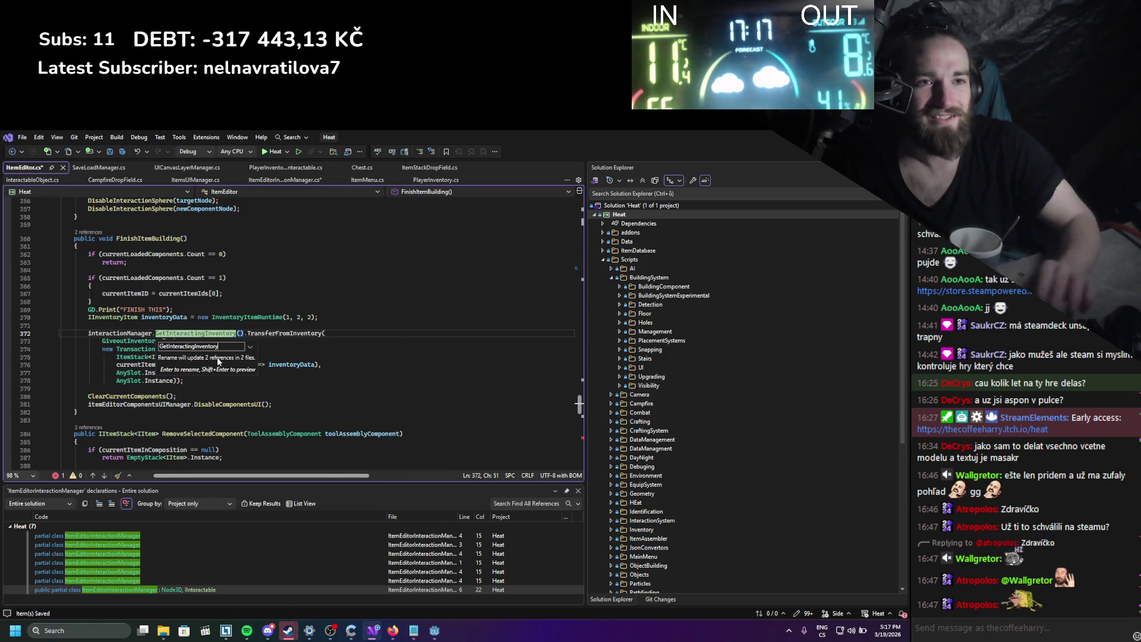
pyautogui.click(291, 358)
pyautogui.press('Return')
pyautogui.hotkey('ctrl', 'shift', 's')
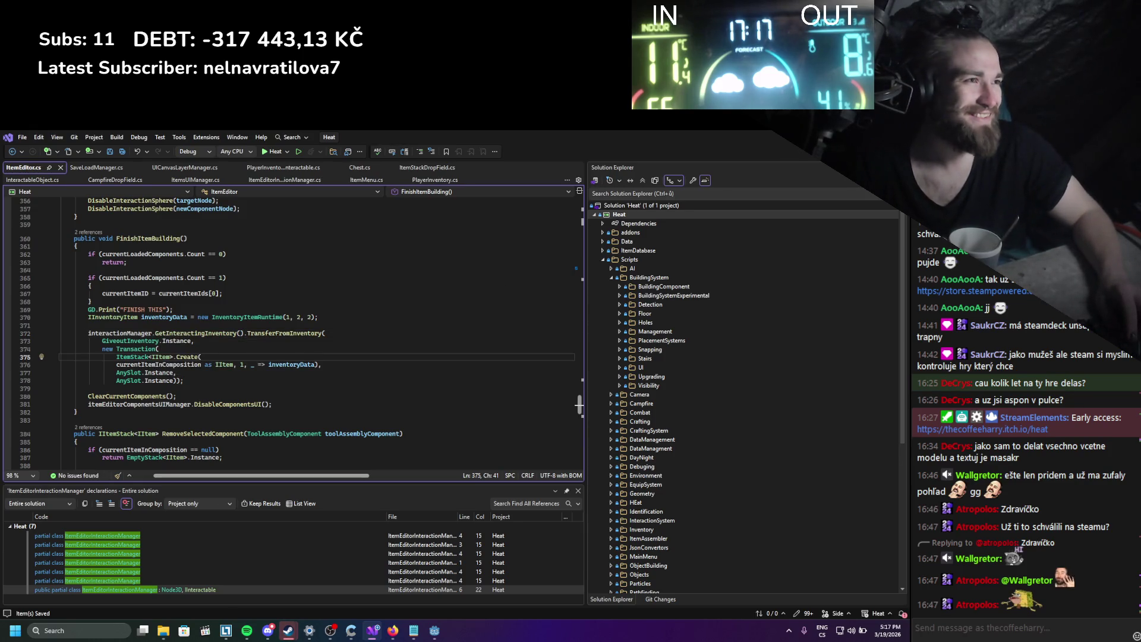
pyautogui.hotkey('alt', 'Tab')
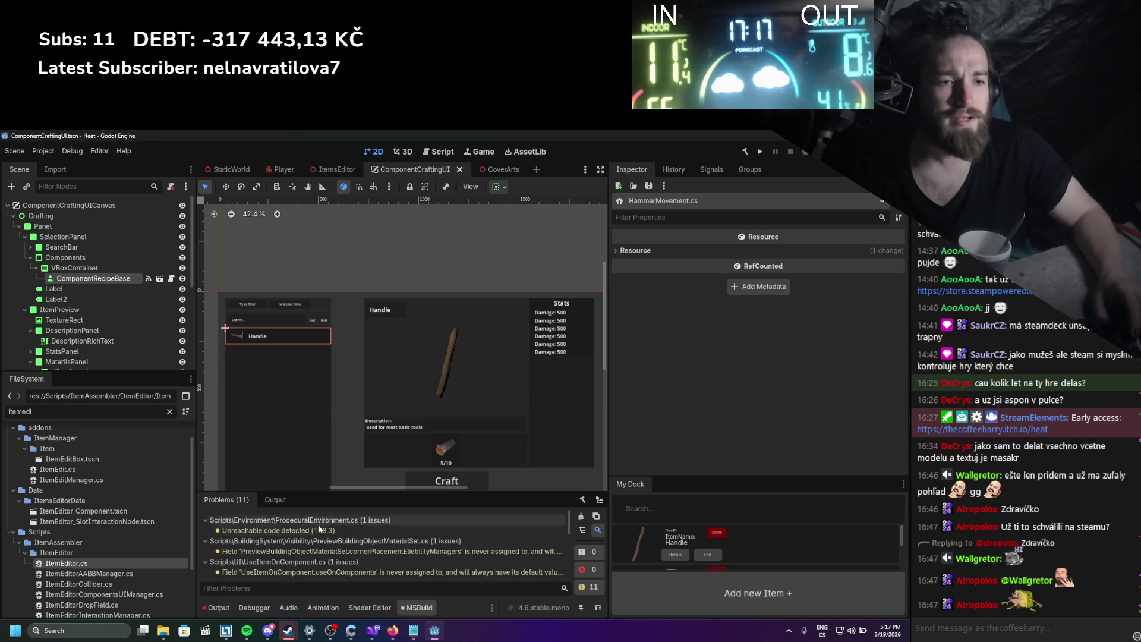
# Clear the output log and close the ComponentCraftingUI and CoverArts scenes.
pyautogui.click(211, 603)
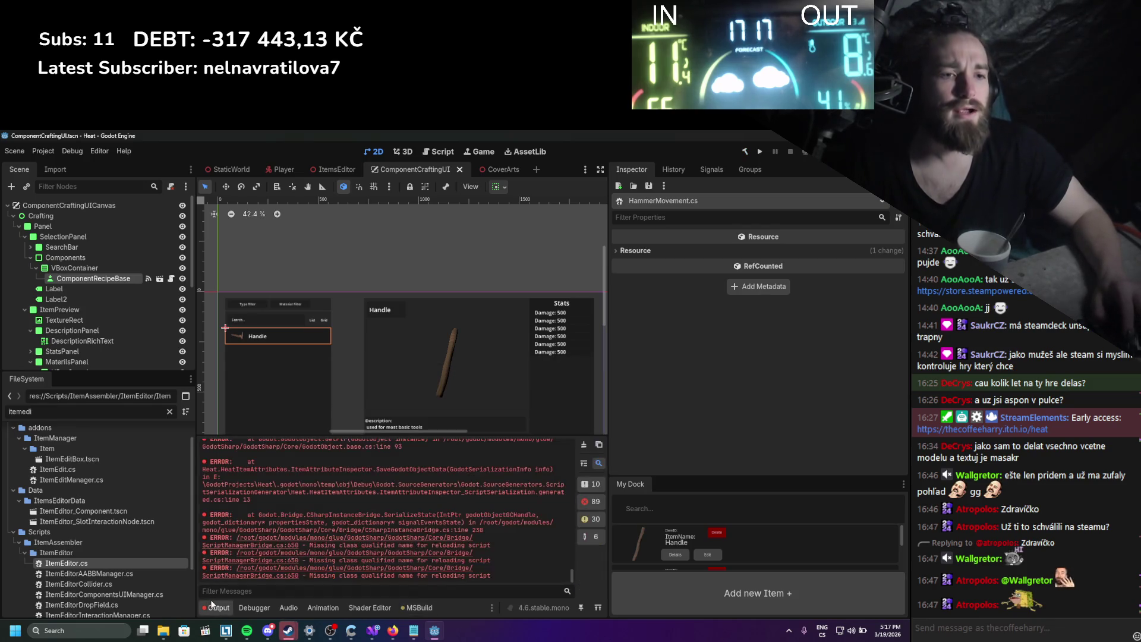
pyautogui.click(583, 446)
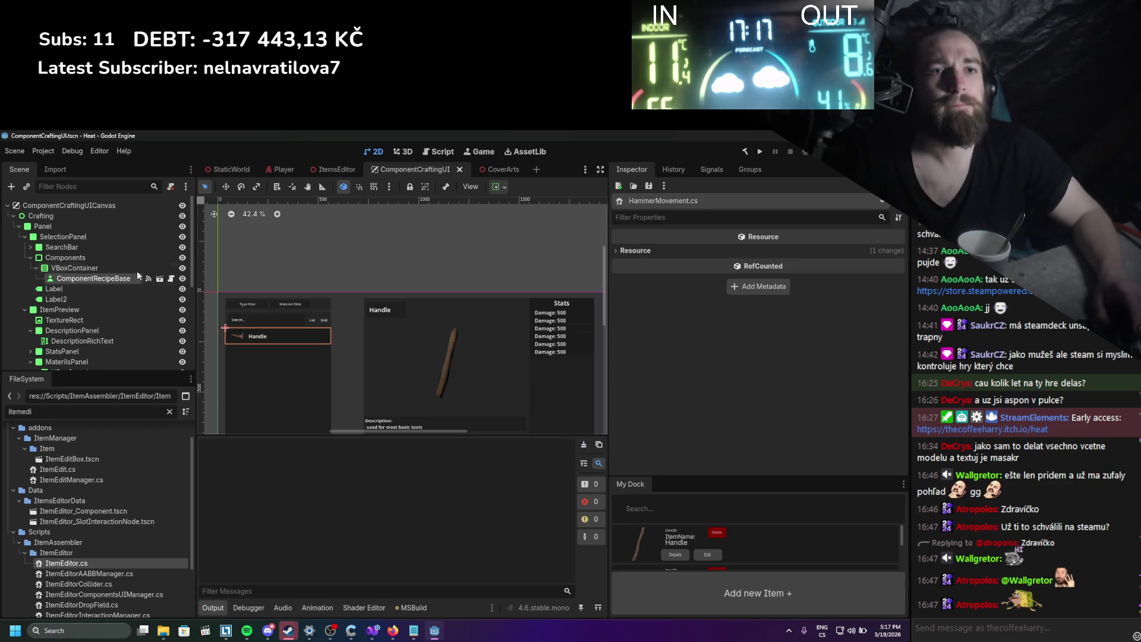
pyautogui.click(459, 169)
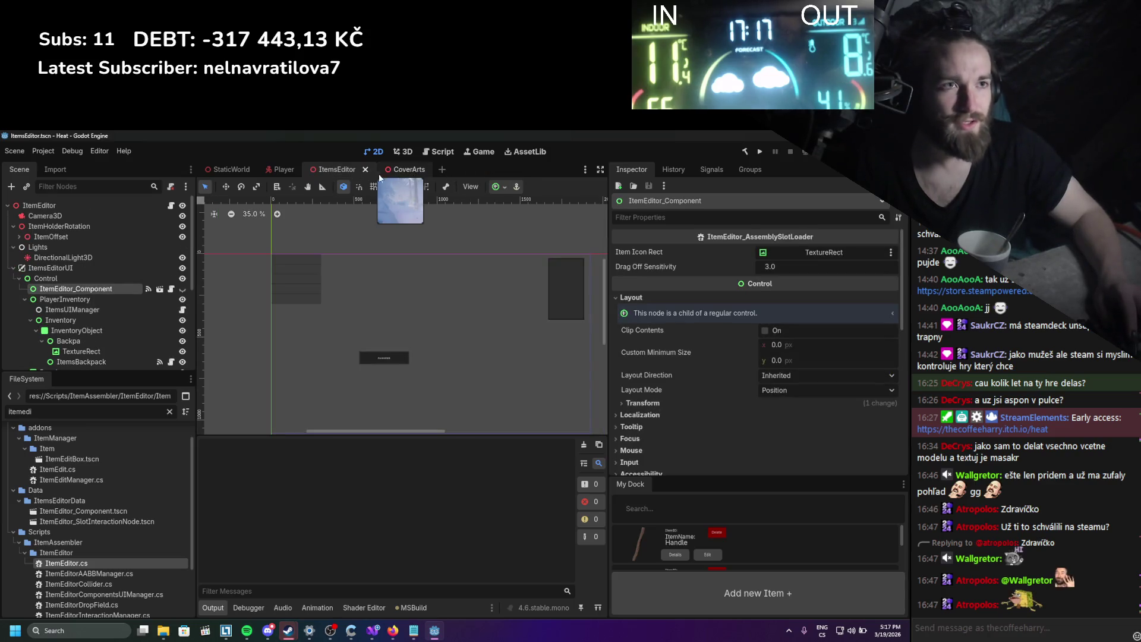
pyautogui.click(395, 172)
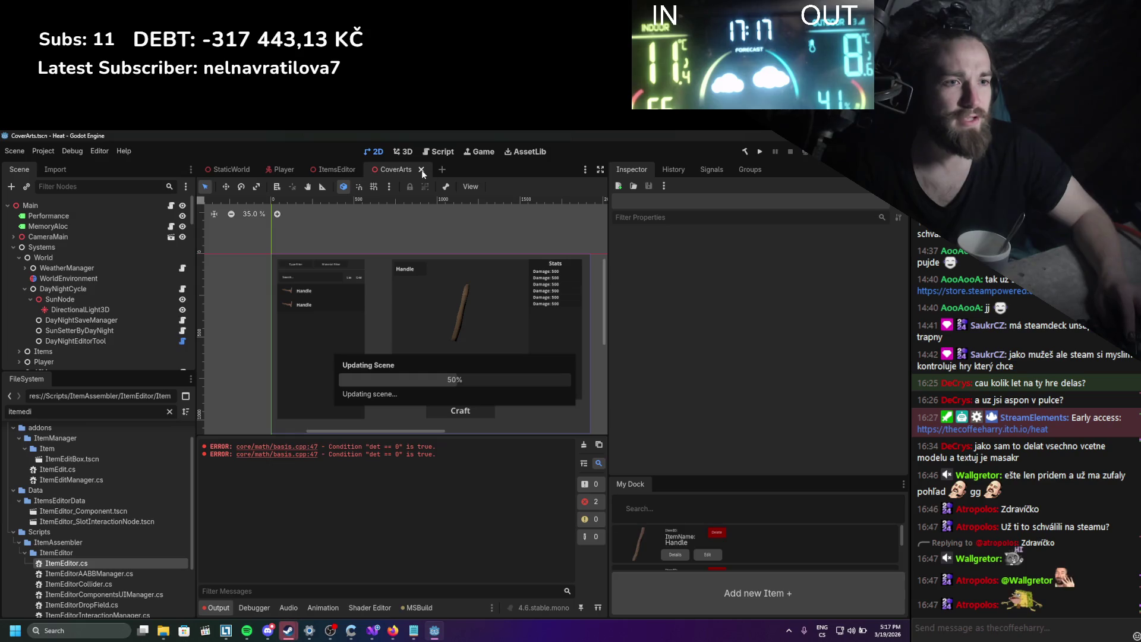
pyautogui.click(422, 172)
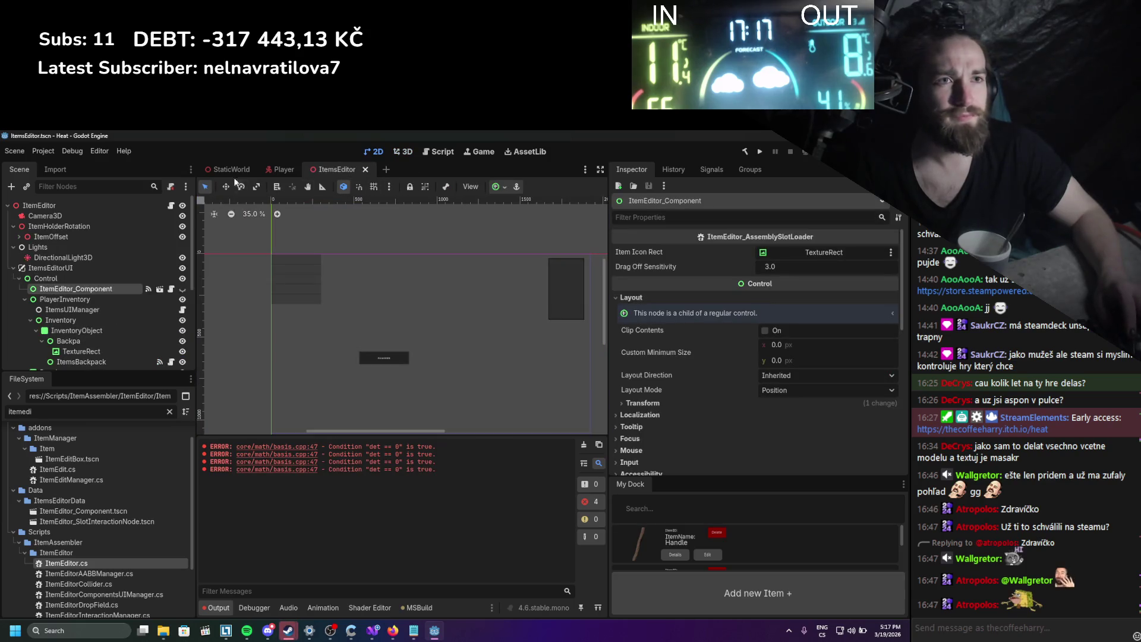
# Check the StaticWorld scene, then switch to the ItemsEditor scene.
pyautogui.click(230, 169)
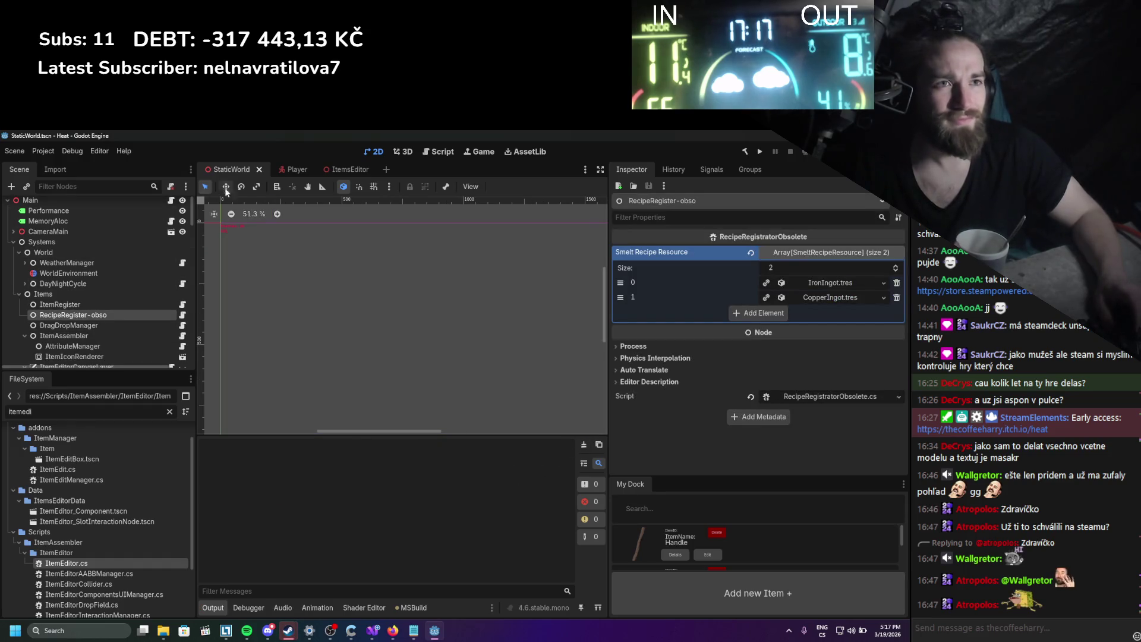
pyautogui.click(25, 336)
pyautogui.scroll(-4, 41, 324)
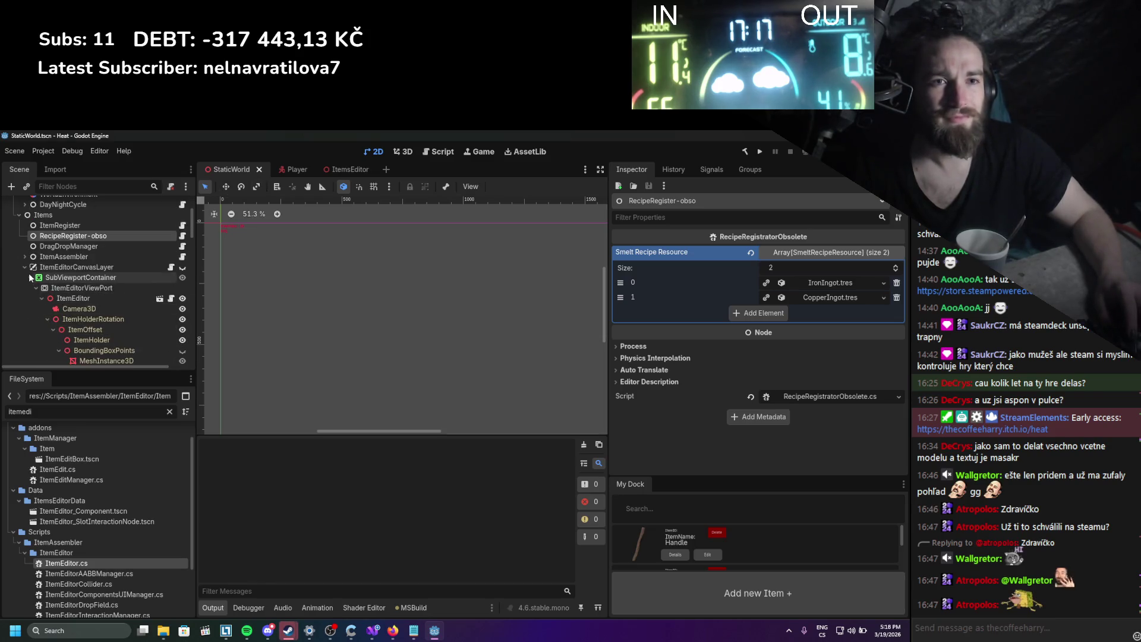
pyautogui.scroll(-1, 88, 291)
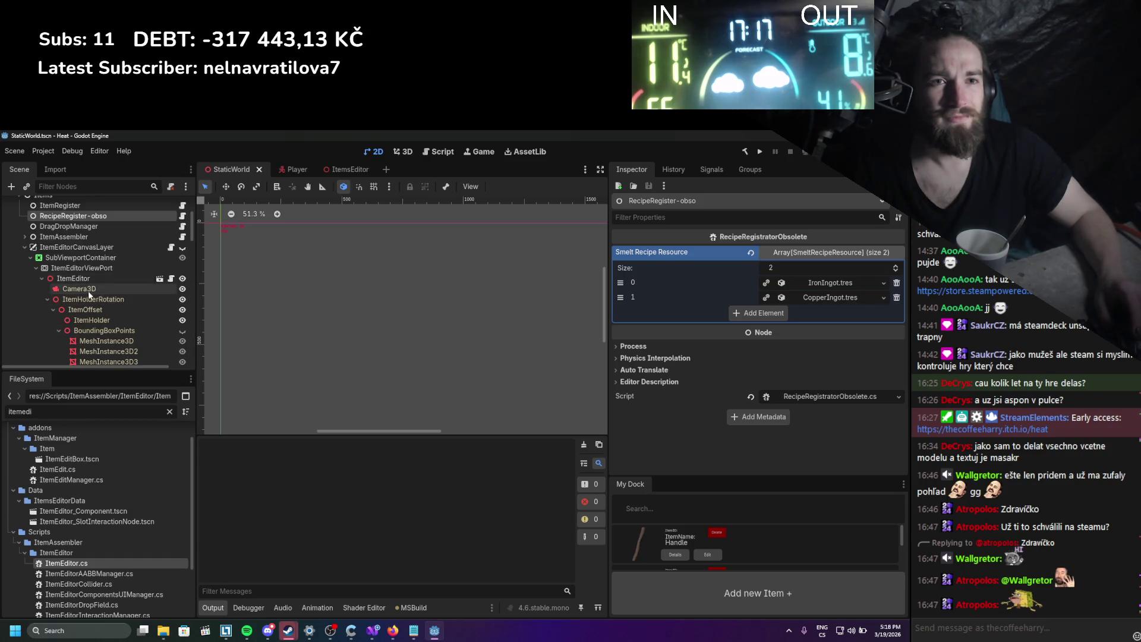
pyautogui.click(160, 278)
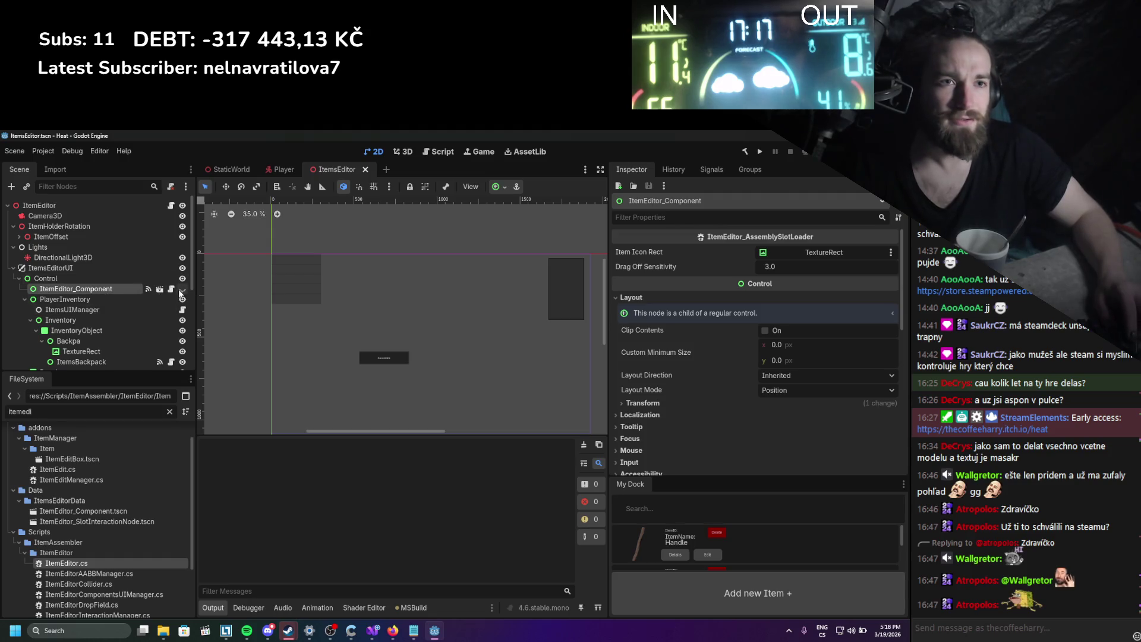
# Try enlarging ItemEditor_Component to about 1281x799, undo it, hide the UI again and save.
pyautogui.click(182, 289)
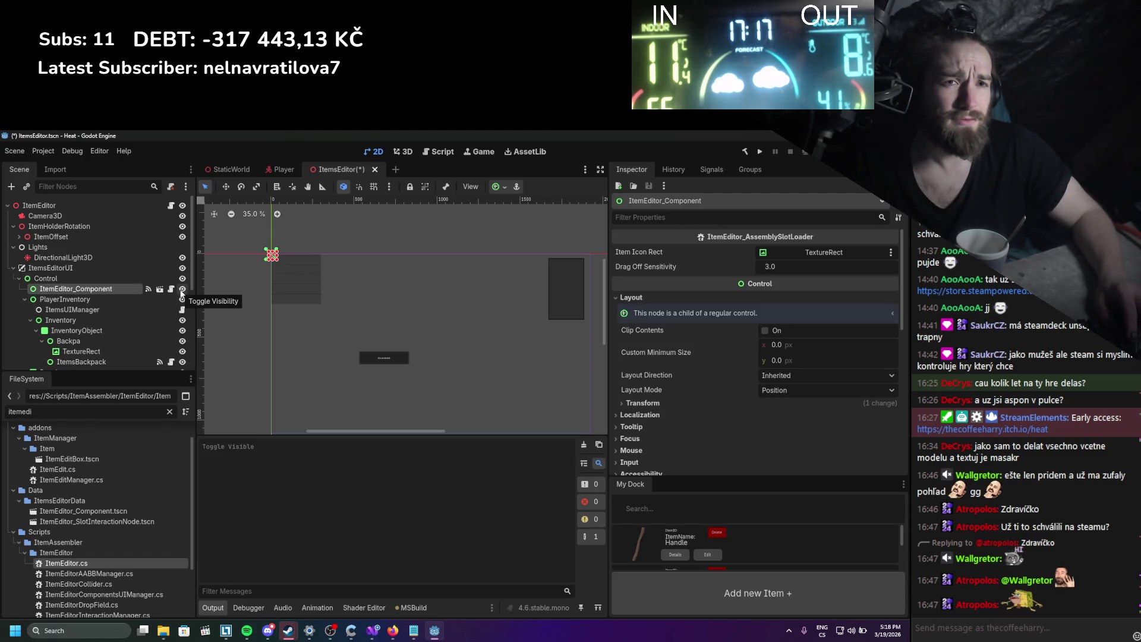
pyautogui.moveTo(285, 264); pyautogui.dragTo(488, 392)
pyautogui.hotkey('ctrl', 'z')
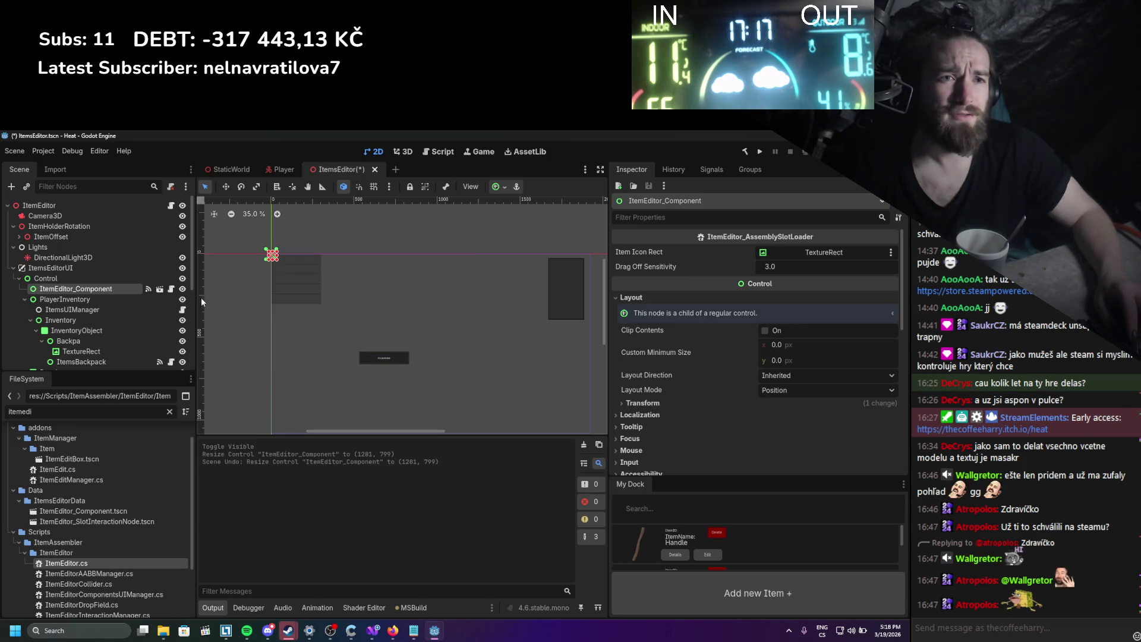
pyautogui.click(182, 288)
pyautogui.doubleClick(182, 268)
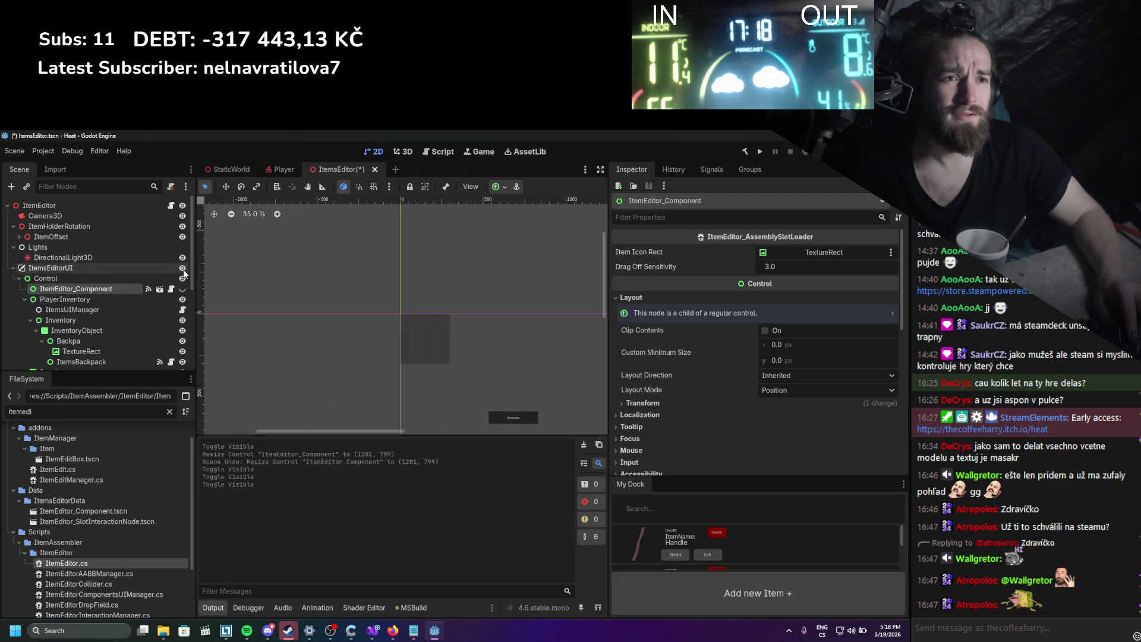
pyautogui.hotkey('ctrl', 's')
# Test-move the MouseOverManager rectangle, undo it, and save the scene with ItemsEditorUI hidden.
pyautogui.moveTo(400, 351); pyautogui.dragTo(236, 282)
pyautogui.scroll(-3, 112, 290)
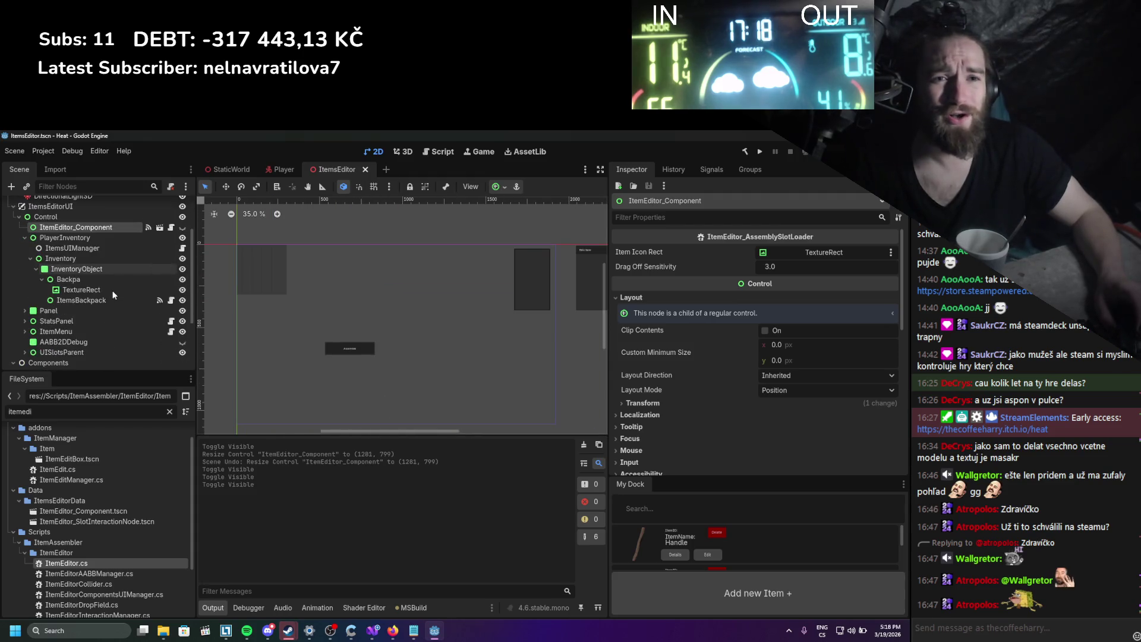
pyautogui.click(98, 312)
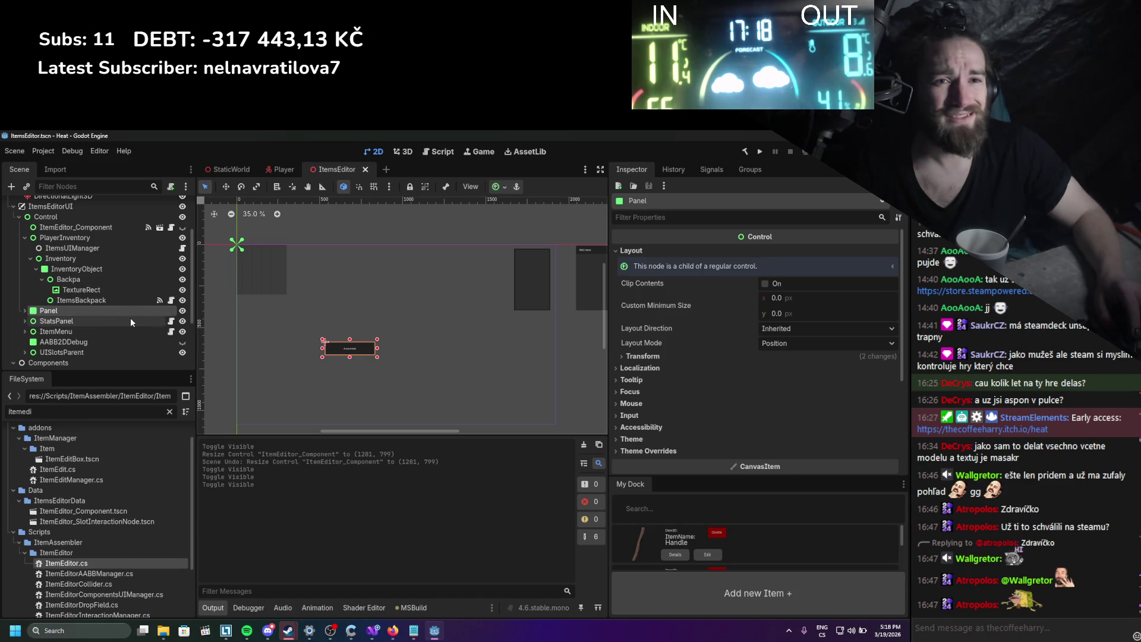
pyautogui.moveTo(379, 358)
pyautogui.mouseDown()
pyautogui.moveTo(367, 352)
pyautogui.moveTo(365, 366)
pyautogui.mouseUp()
pyautogui.hotkey('ctrl', 'z')
pyautogui.hotkey('ctrl', 'z')
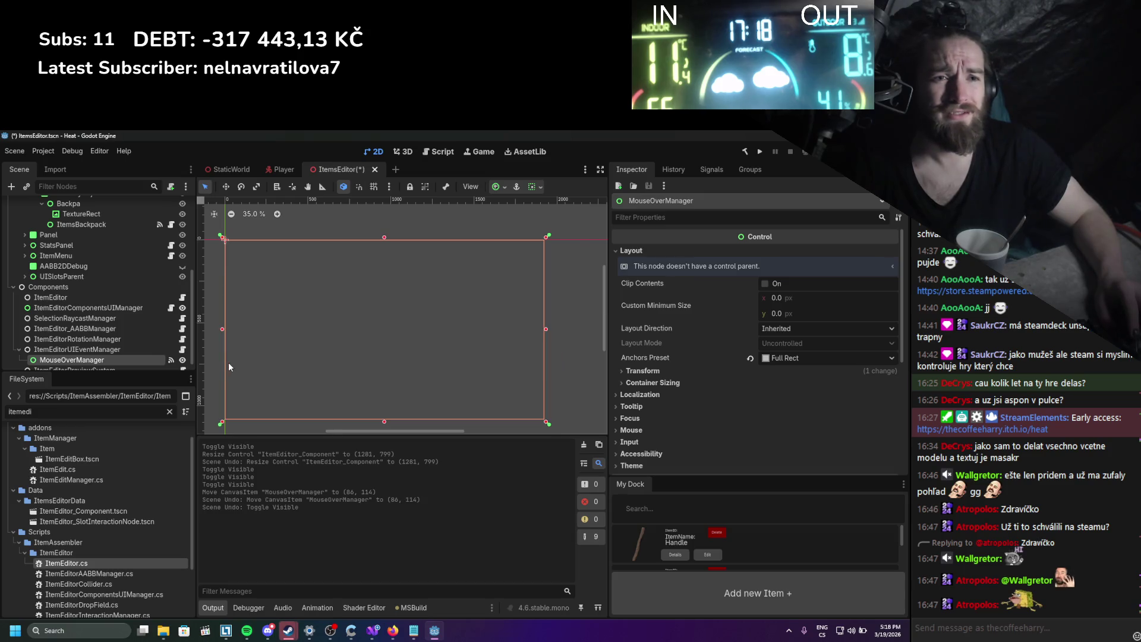
pyautogui.hotkey('ctrl', 's')
pyautogui.scroll(5, 122, 327)
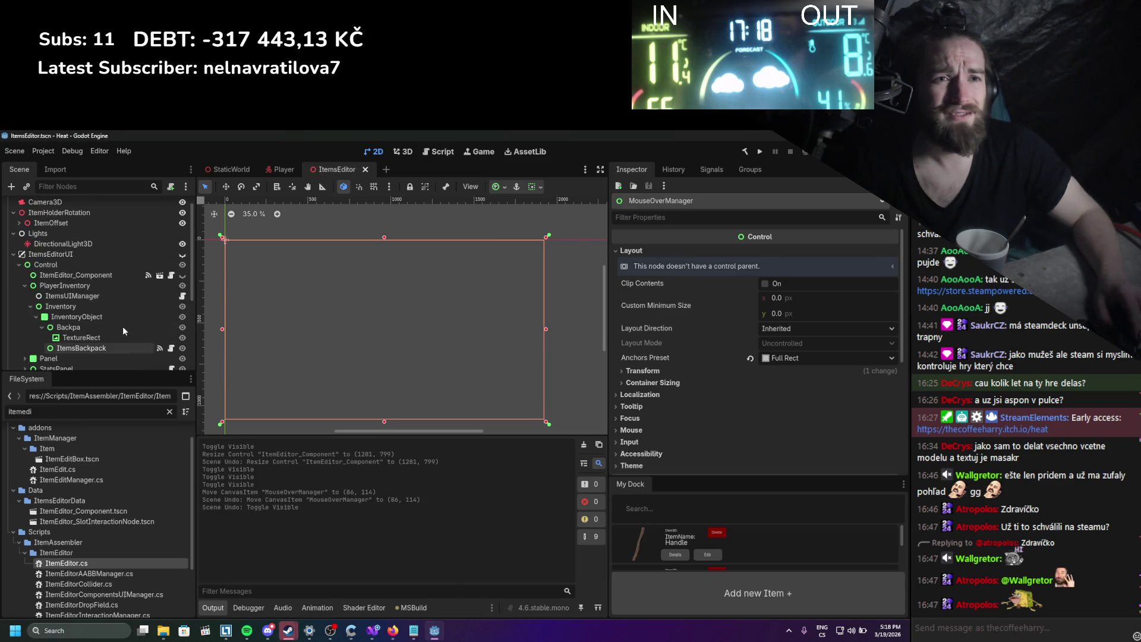
pyautogui.click(182, 255)
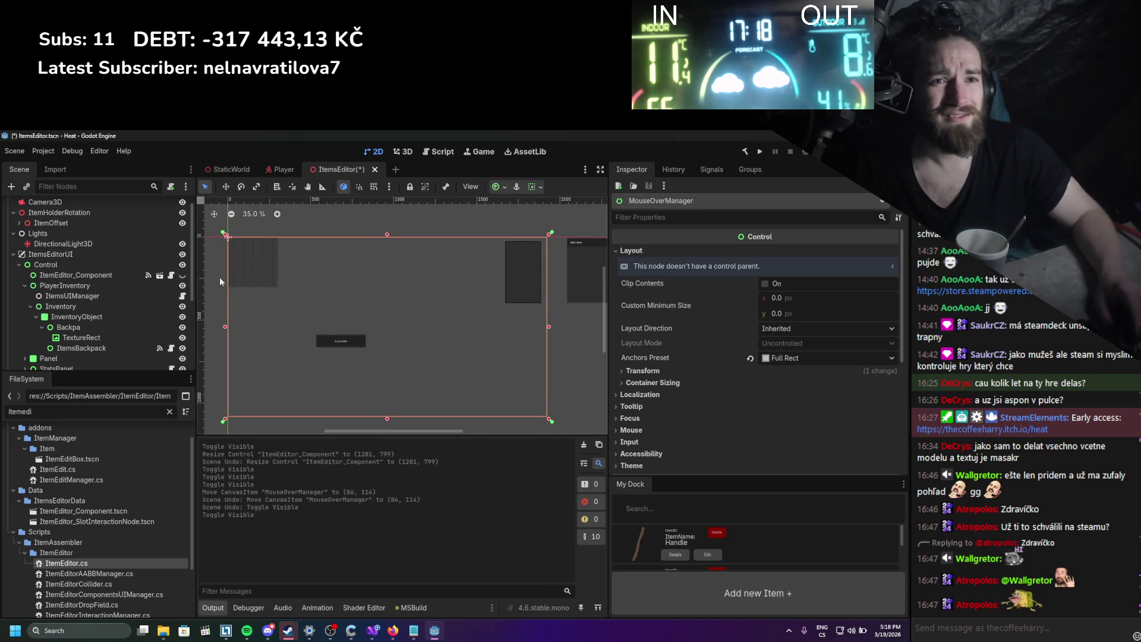
pyautogui.click(183, 254)
pyautogui.hotkey('ctrl', 's')
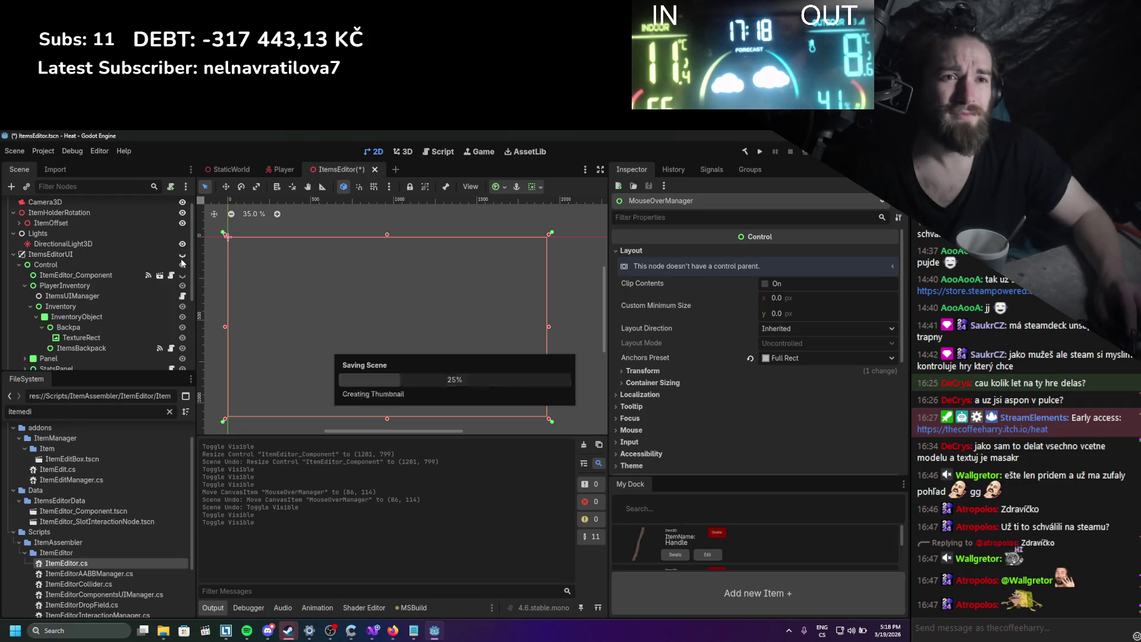
# Inspect ItemEditor_Component, ItemsUIManager and ItemsBackpack, then open ItemsBackpack's script in Visual Studio.
pyautogui.click(130, 279)
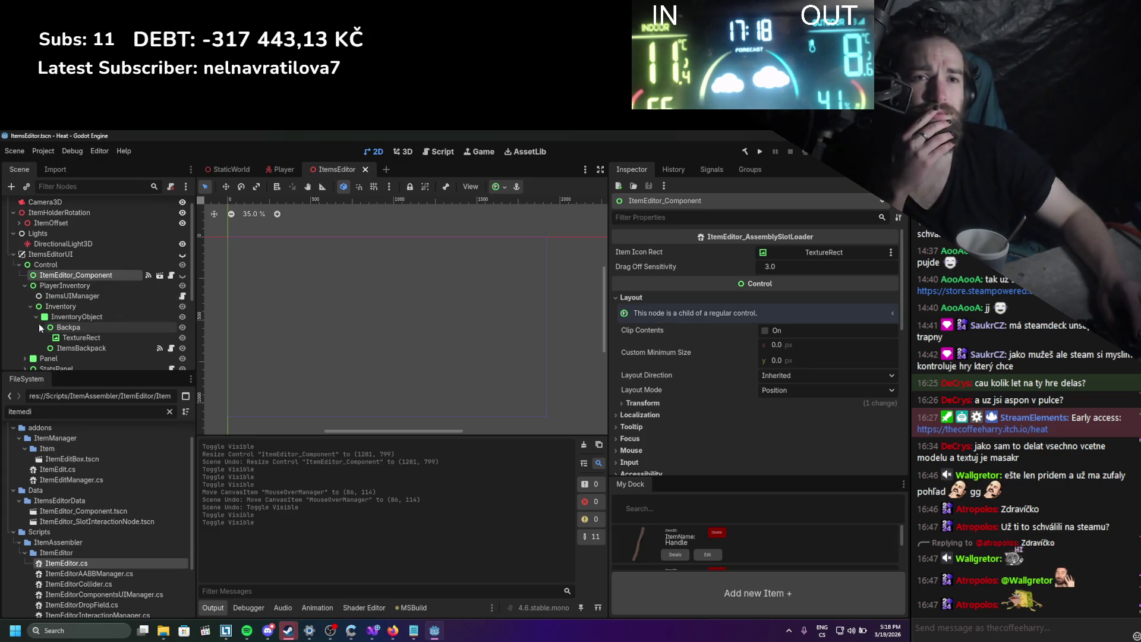
pyautogui.click(162, 295)
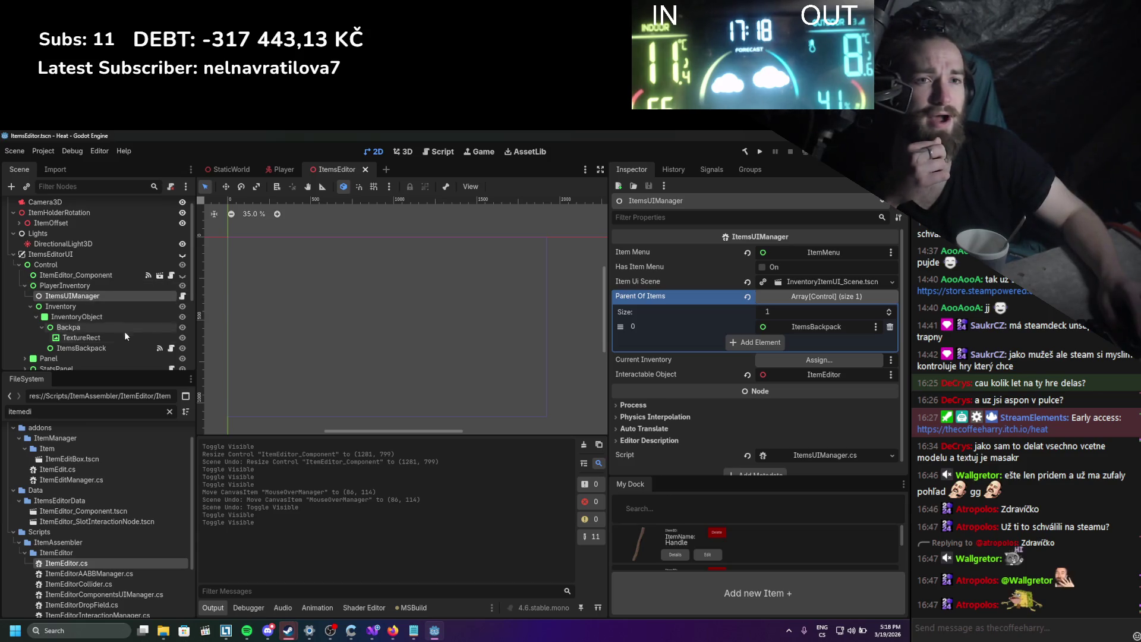
pyautogui.click(111, 347)
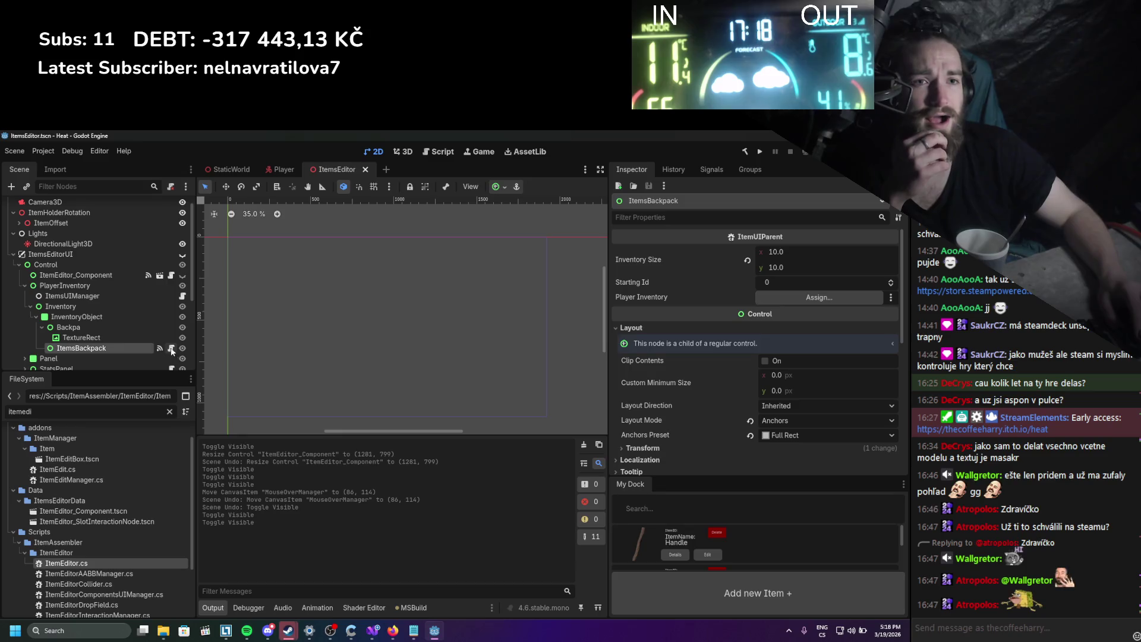
pyautogui.click(171, 350)
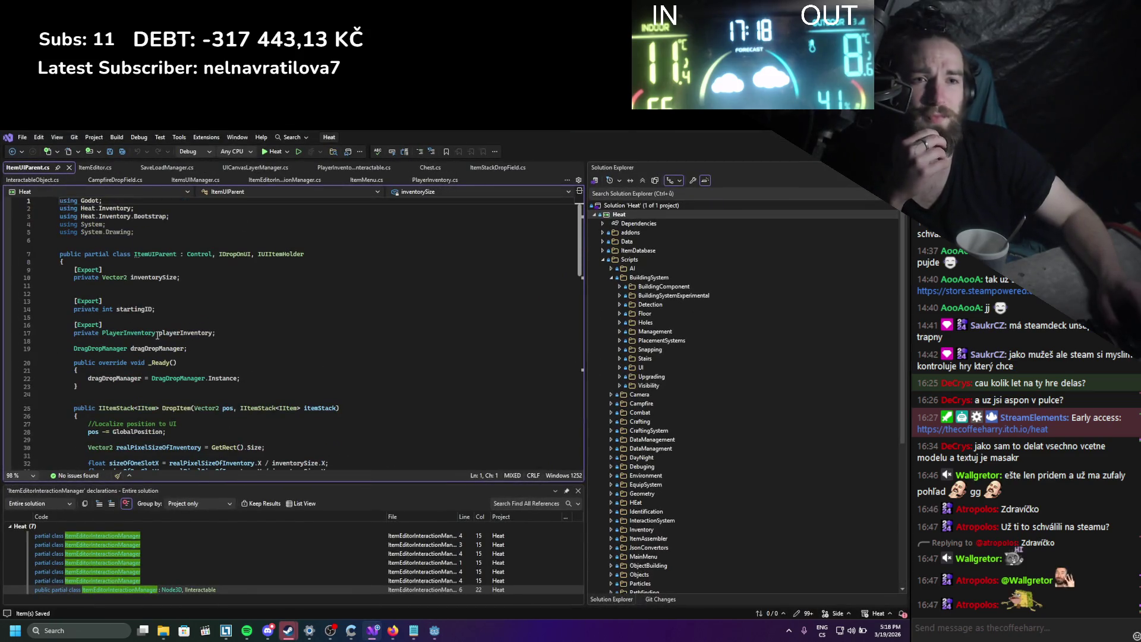
# Look through ItemUIParent.cs for where playerInventory is used.
pyautogui.click(166, 334)
pyautogui.scroll(-6, 293, 388)
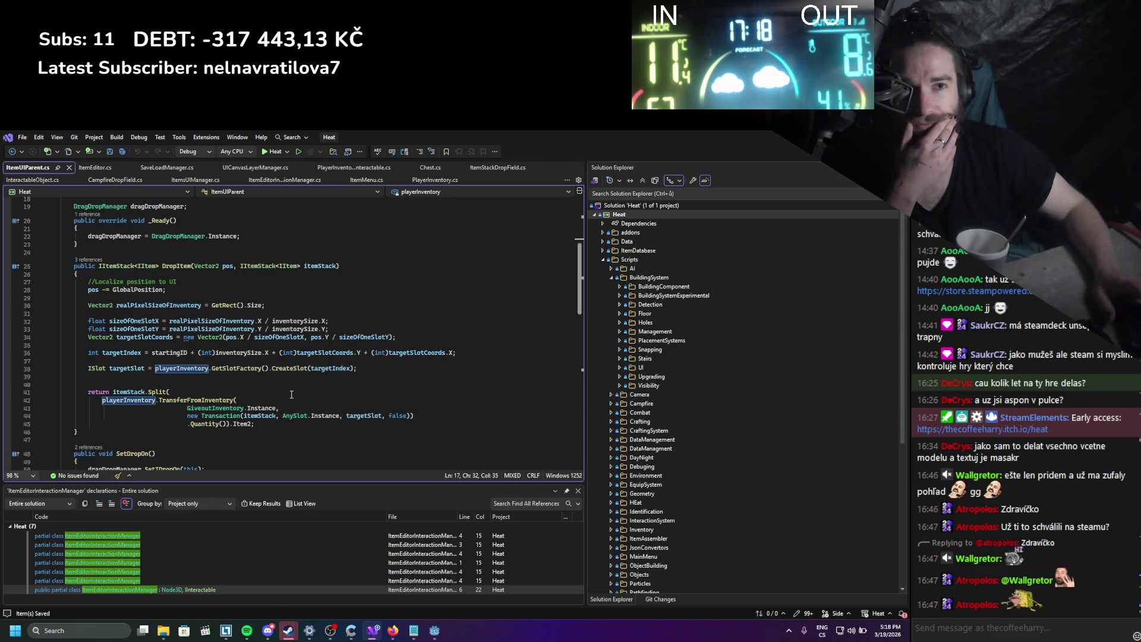
pyautogui.scroll(6, 291, 395)
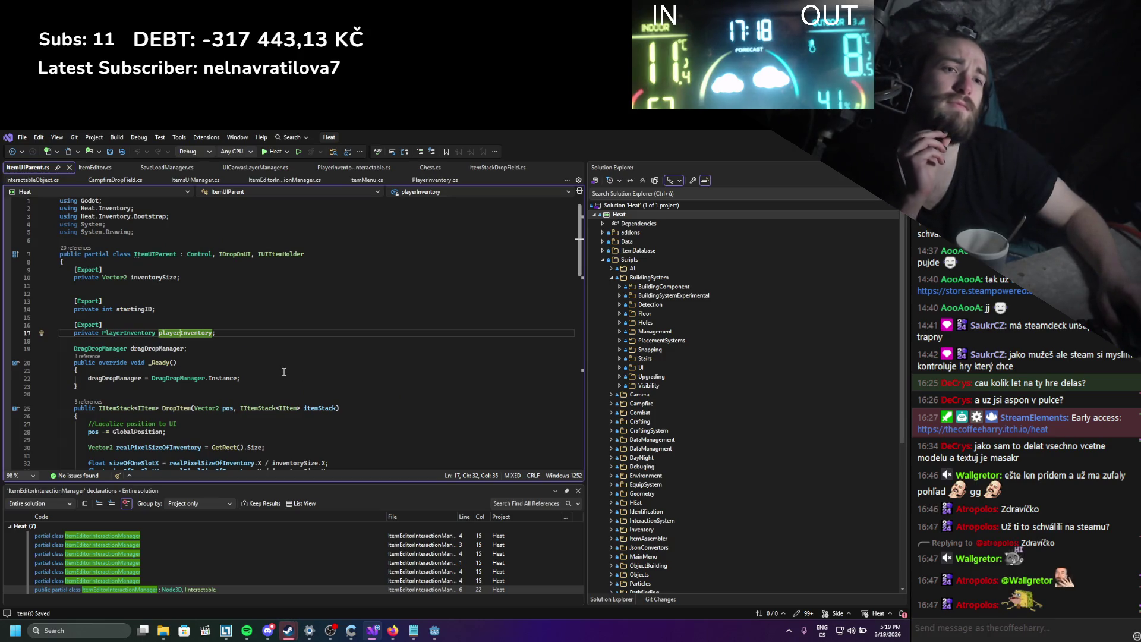
pyautogui.scroll(-1, 284, 371)
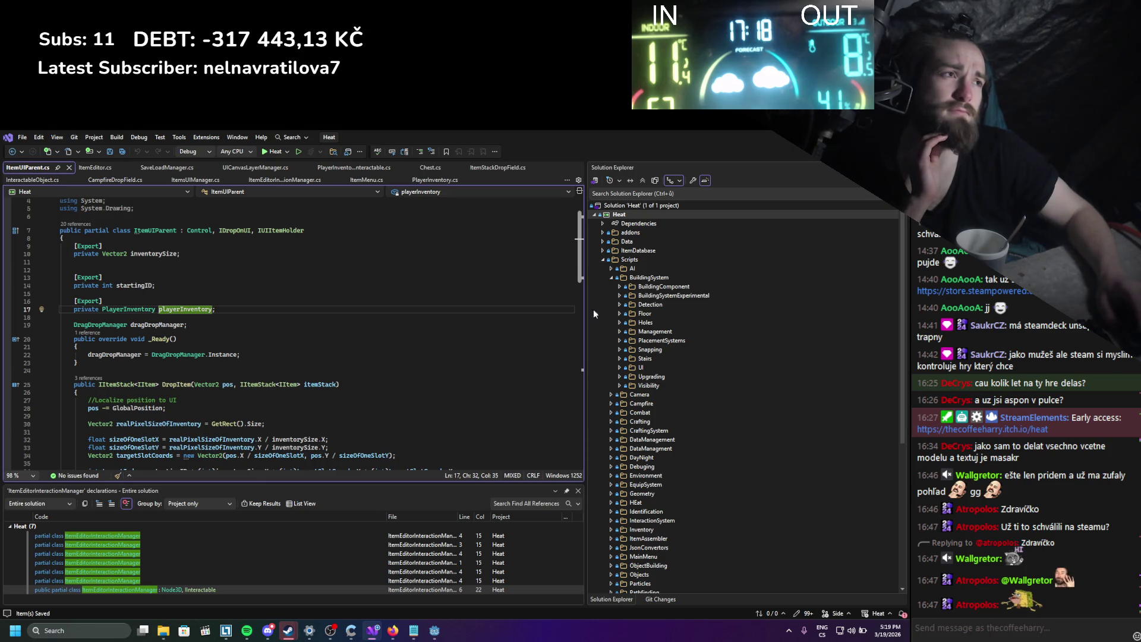
# Back in Godot, select ItemsUIManager and open its script.
pyautogui.hotkey('alt', 'Tab')
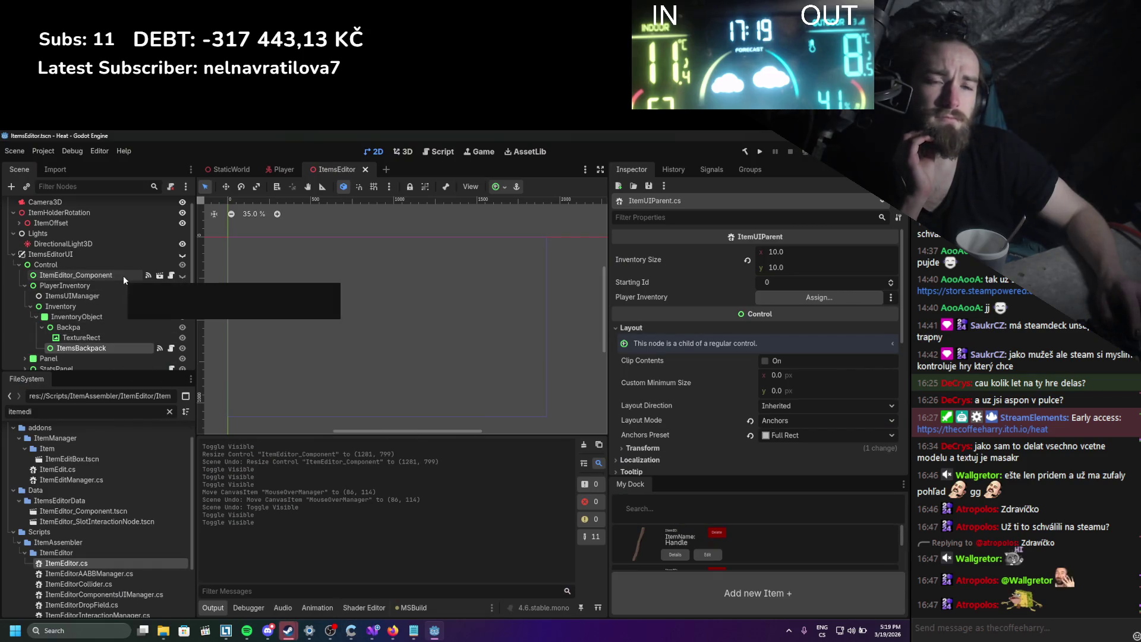
pyautogui.click(117, 296)
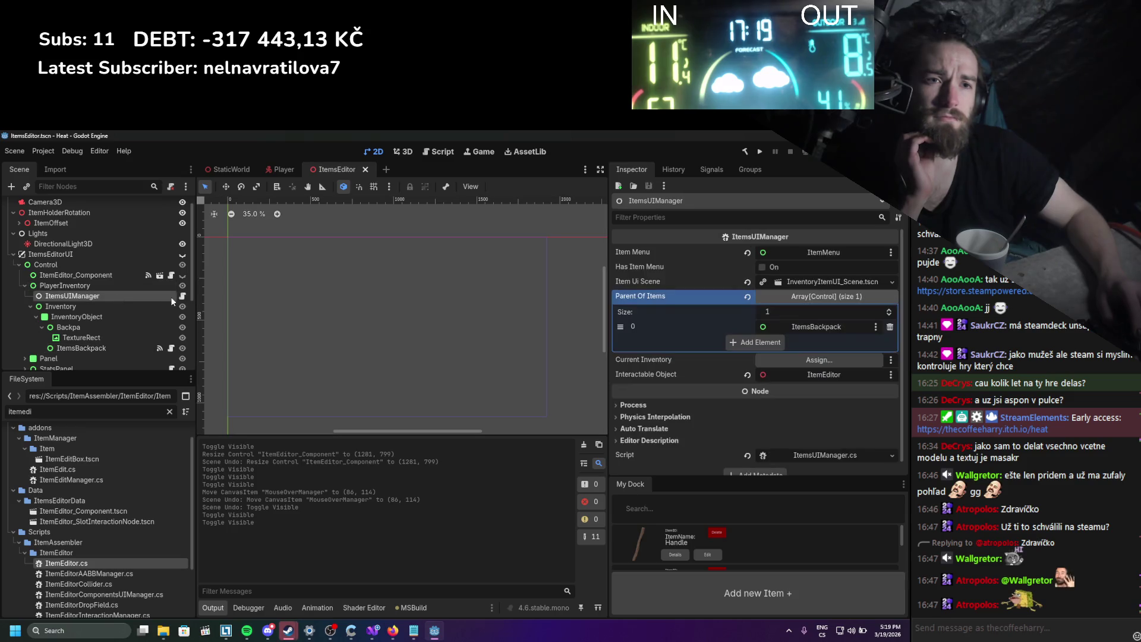
pyautogui.click(182, 296)
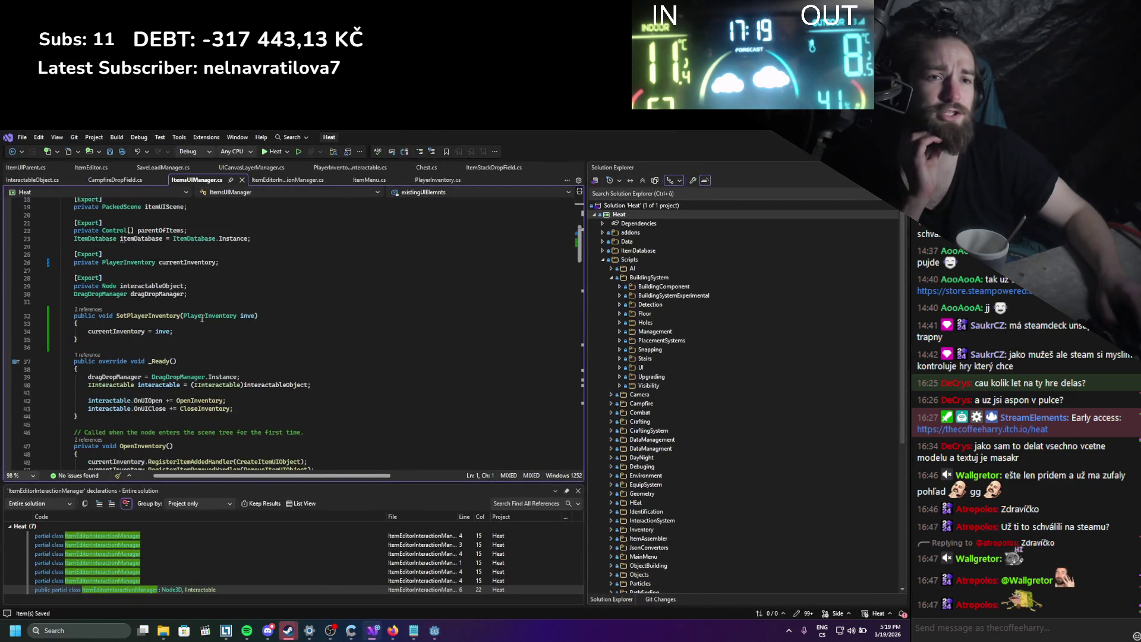
# Add an 'IInventory inve;' field below SetPlayerInventory and save.
pyautogui.scroll(-4, 202, 319)
pyautogui.click(102, 376)
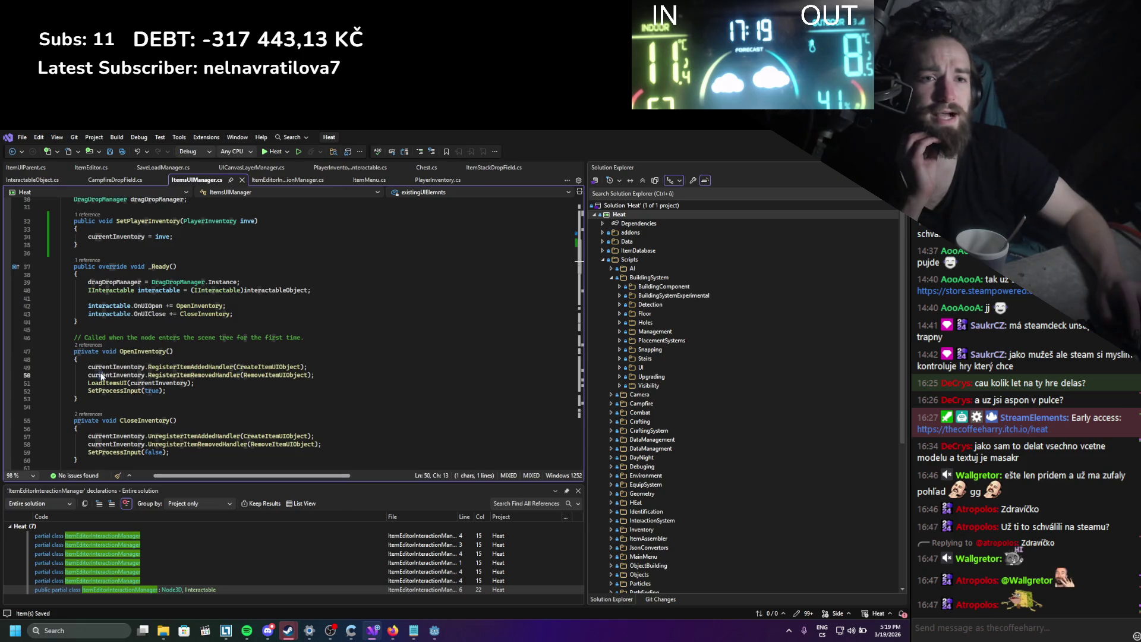
pyautogui.scroll(5, 154, 332)
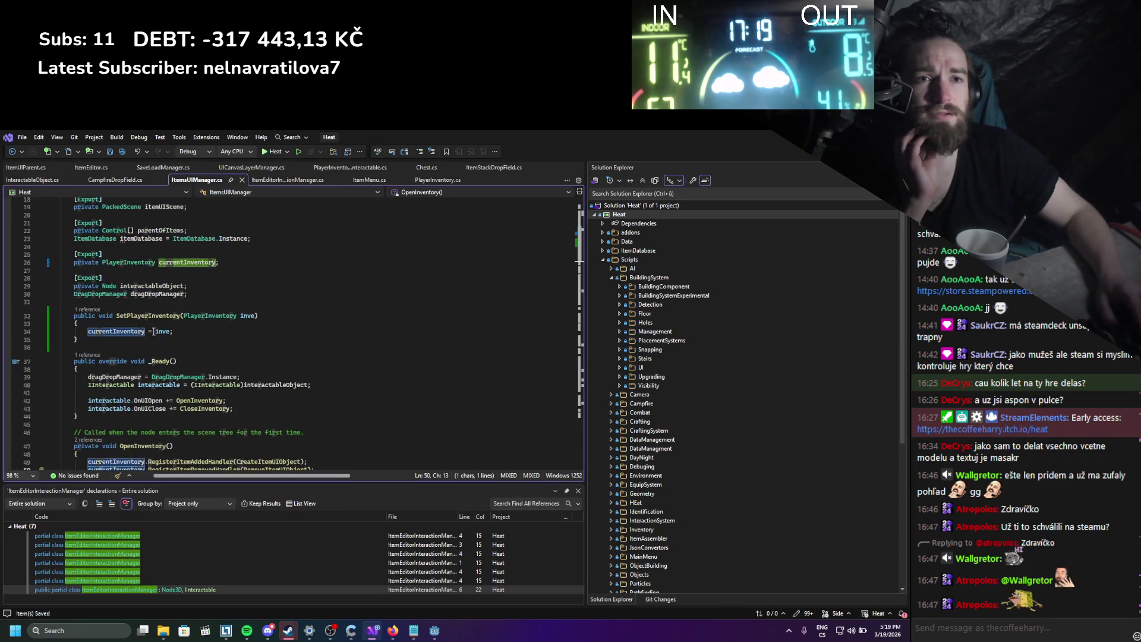
pyautogui.scroll(-5, 153, 332)
pyautogui.click(131, 338)
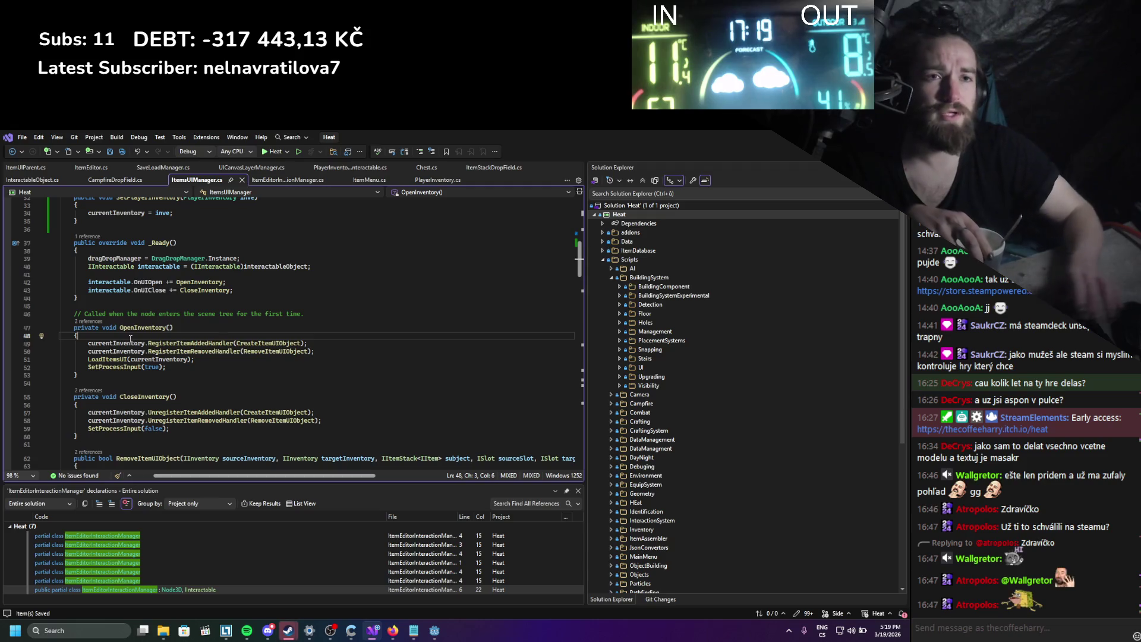
pyautogui.click(125, 223)
pyautogui.press('Return')
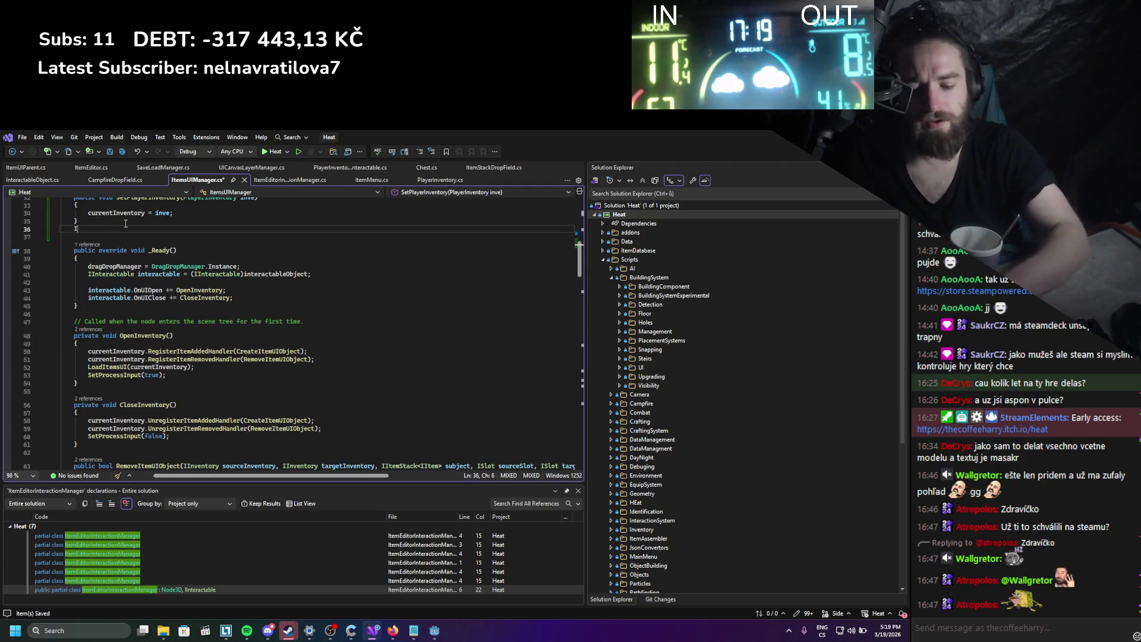
pyautogui.write('IInventory in')
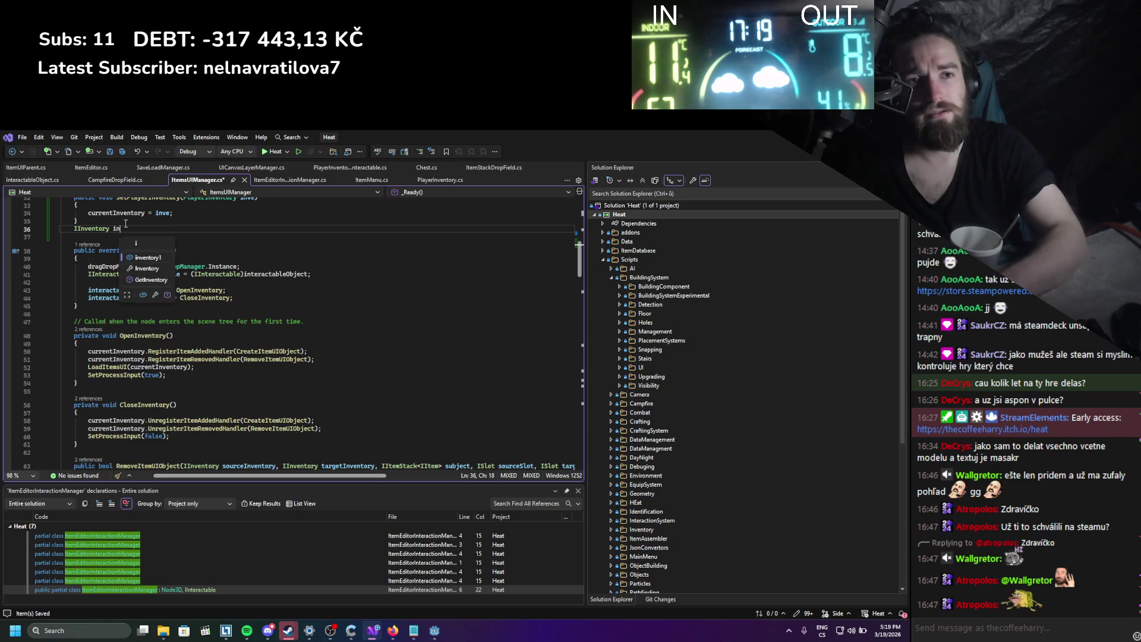
pyautogui.write('ve;')
pyautogui.hotkey('ctrl', 's')
# Try an inve member call inside CloseInventory, remove it again, and close ItemsUIManager.cs.
pyautogui.doubleClick(120, 229)
pyautogui.hotkey('ctrl', 'c')
pyautogui.click(127, 412)
pyautogui.press('Return')
pyautogui.hotkey('ctrl', 'v')
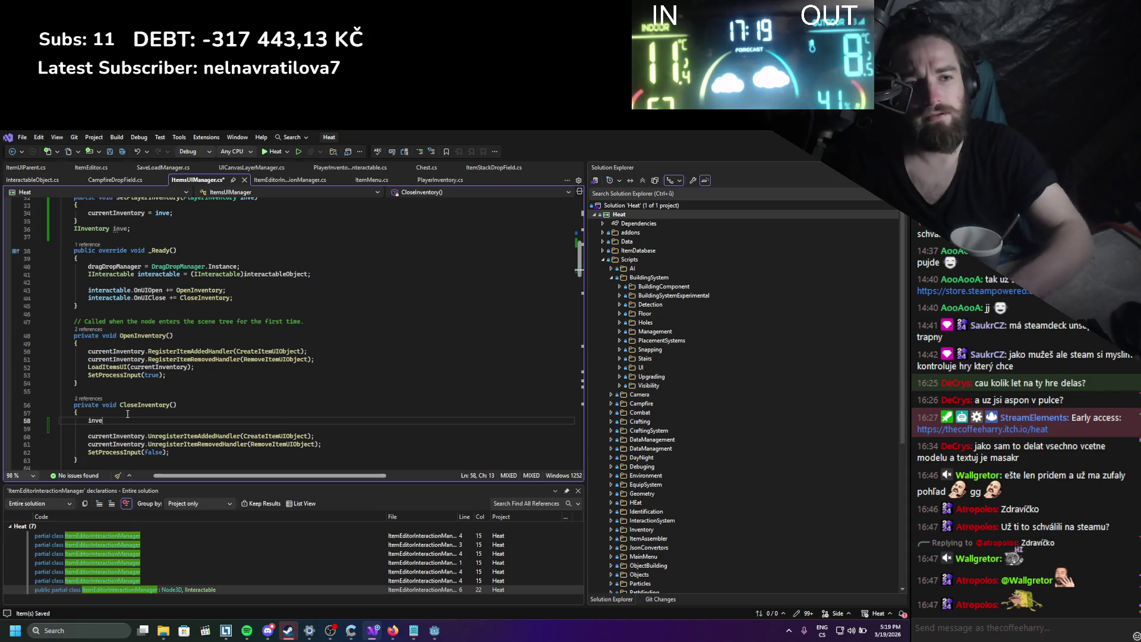
pyautogui.write('.unre')
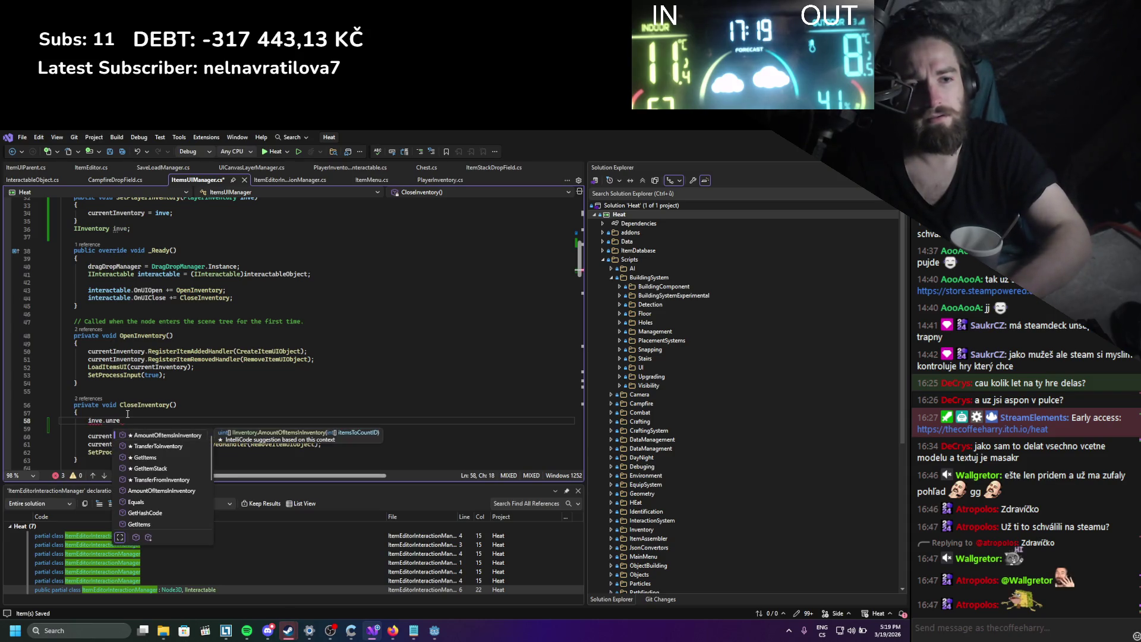
pyautogui.press('BackSpace')
pyautogui.write('getI')
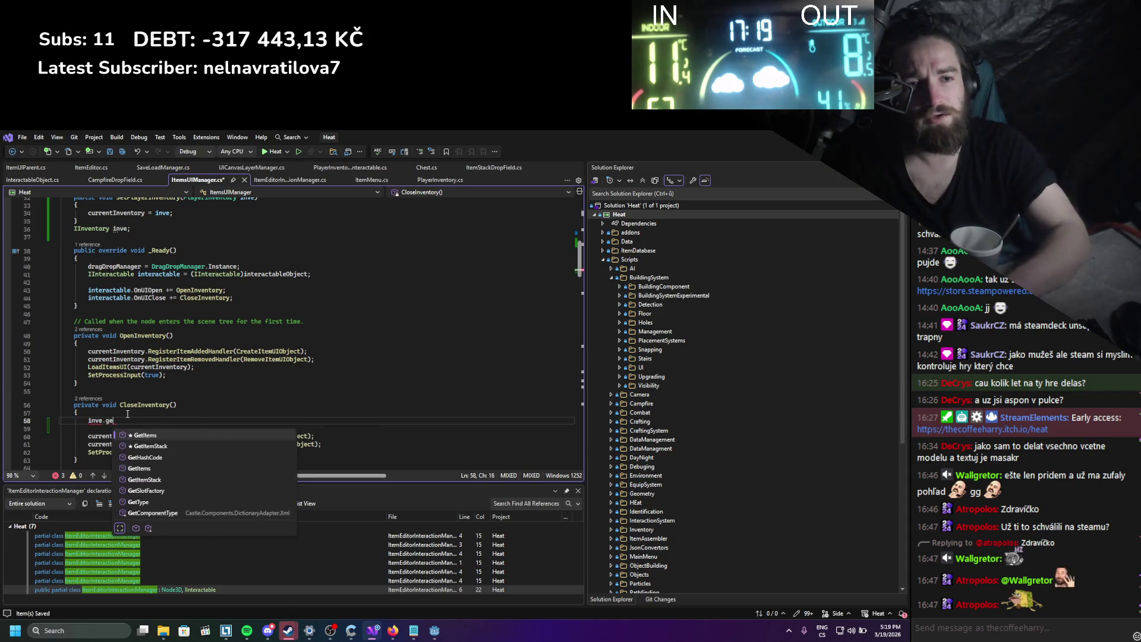
pyautogui.press('BackSpace')
pyautogui.press('BackSpace')
pyautogui.press('BackSpace')
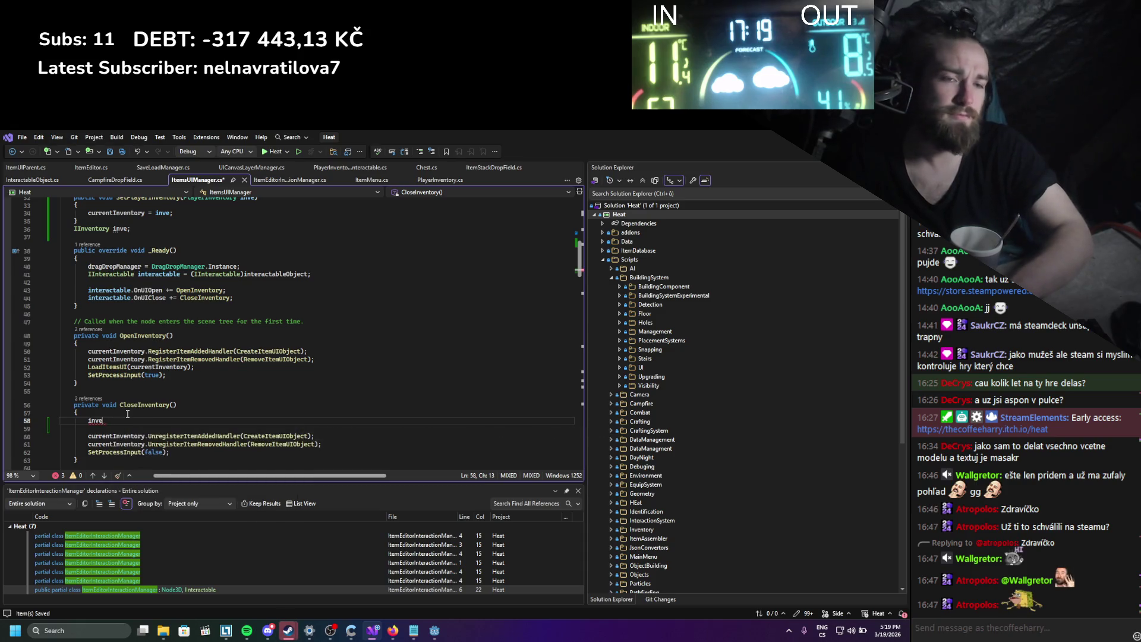
pyautogui.press('BackSpace')
pyautogui.press('BackSpace')
pyautogui.press('BackSpace')
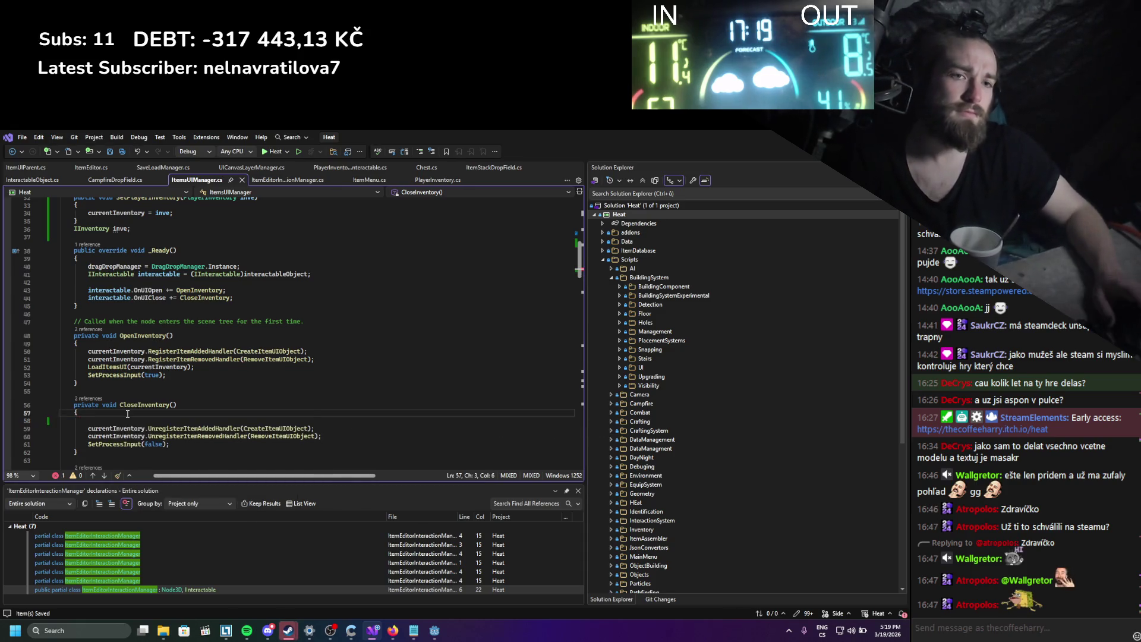
pyautogui.hotkey('shift', 'Home')
pyautogui.hotkey('shift', 'Home')
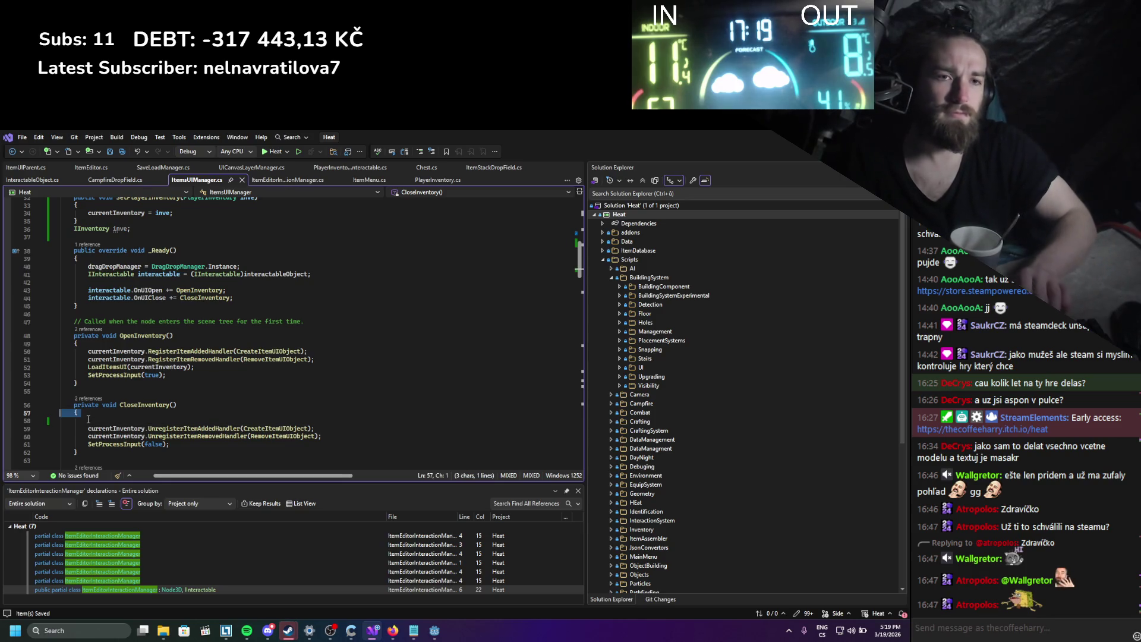
pyautogui.press('End')
pyautogui.press('Delete')
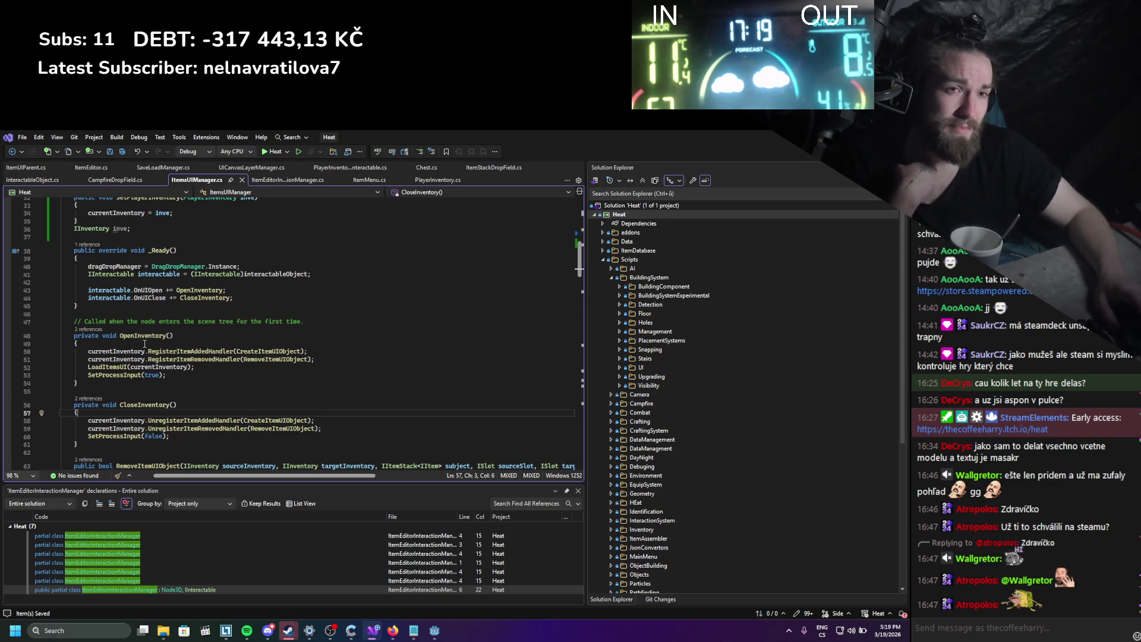
pyautogui.scroll(5, 145, 343)
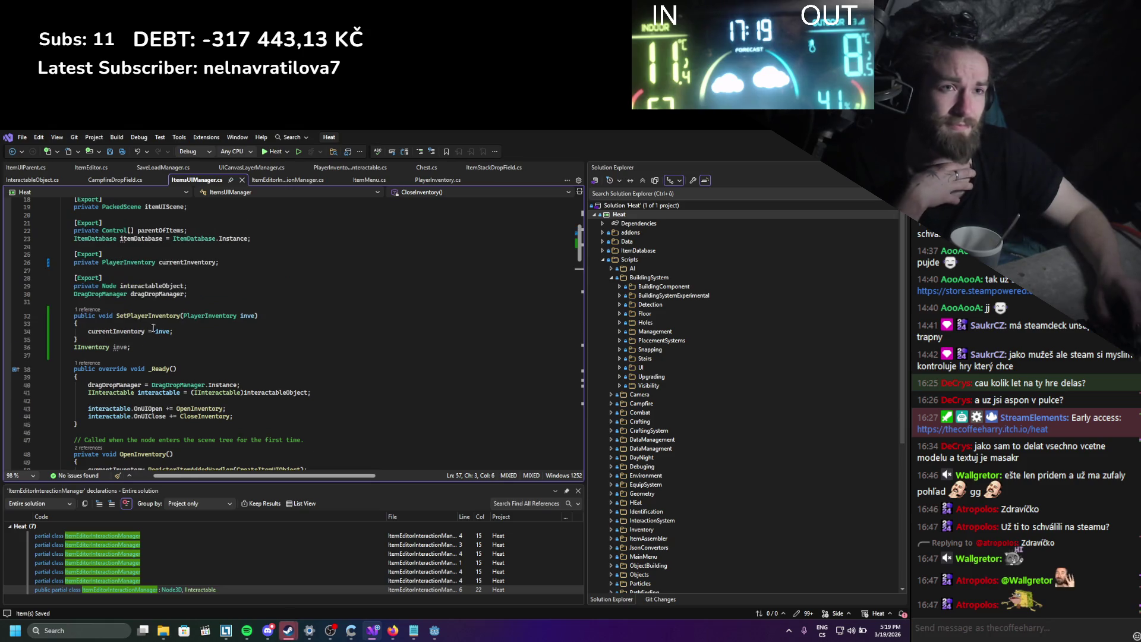
pyautogui.click(242, 180)
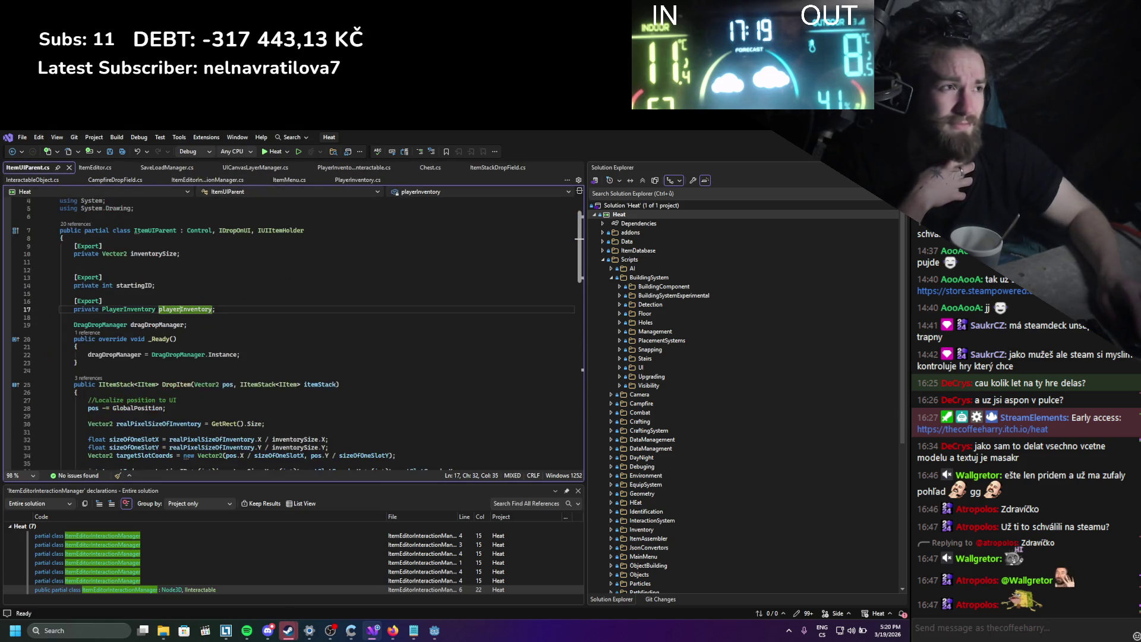
# Show the Control node, delete PlayerInventory with its children, and save the scene.
pyautogui.hotkey('alt', 'Tab')
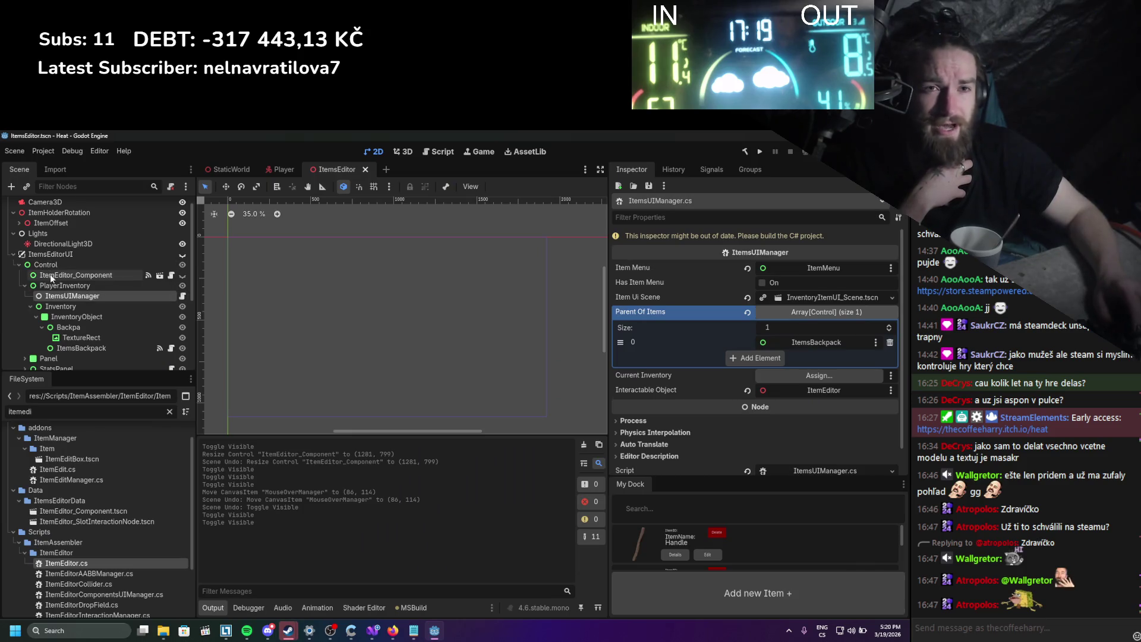
pyautogui.click(182, 264)
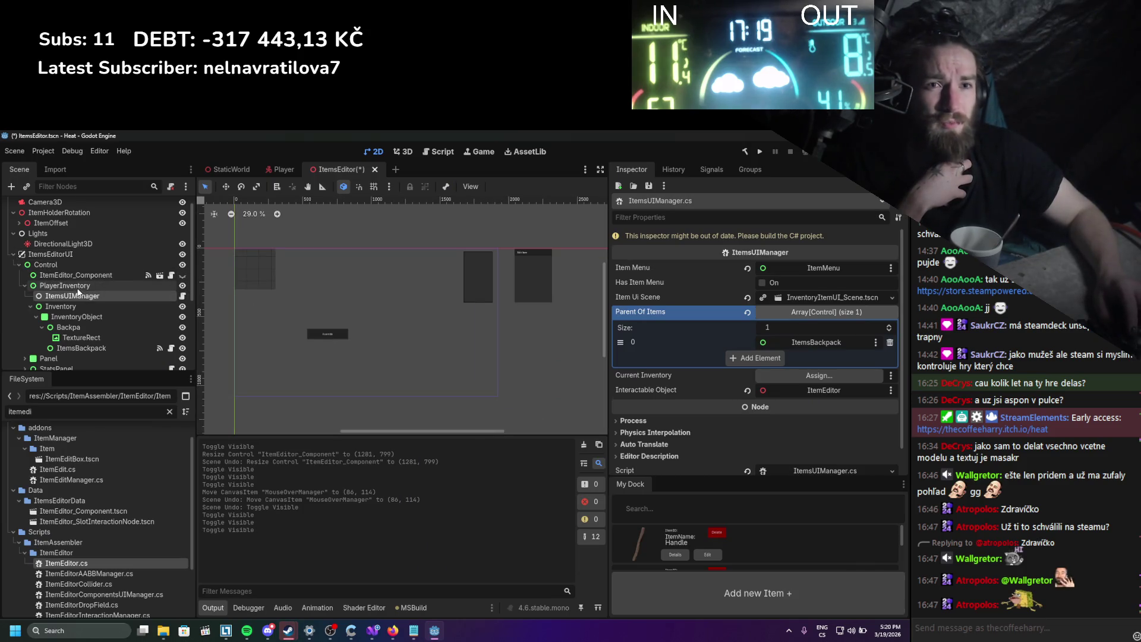
pyautogui.click(47, 264)
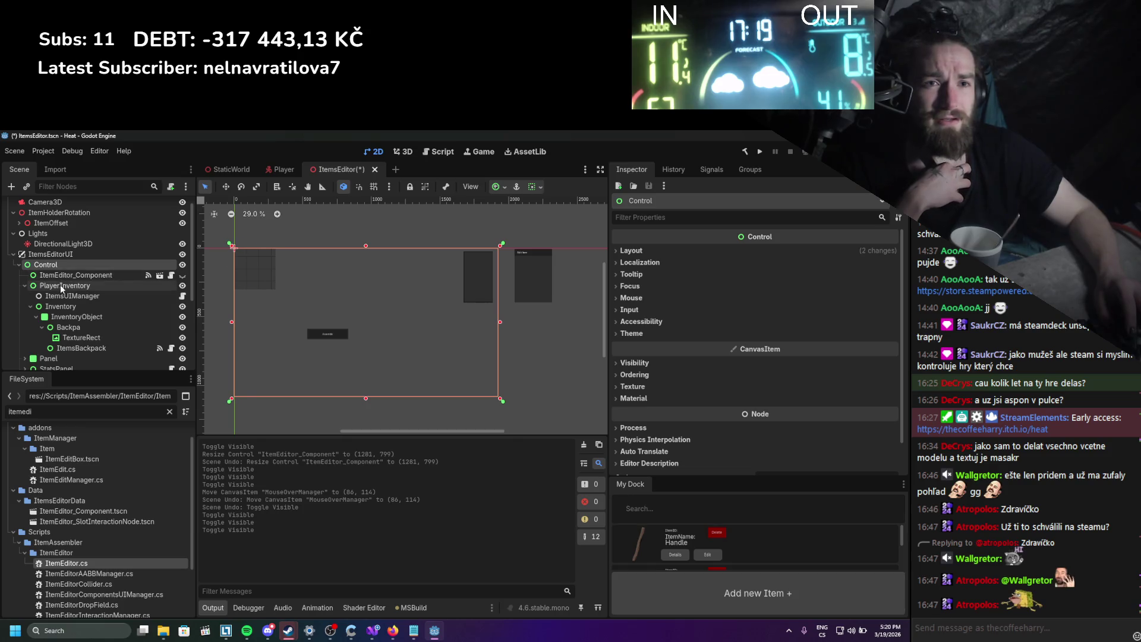
pyautogui.rightClick(60, 284)
pyautogui.click(136, 523)
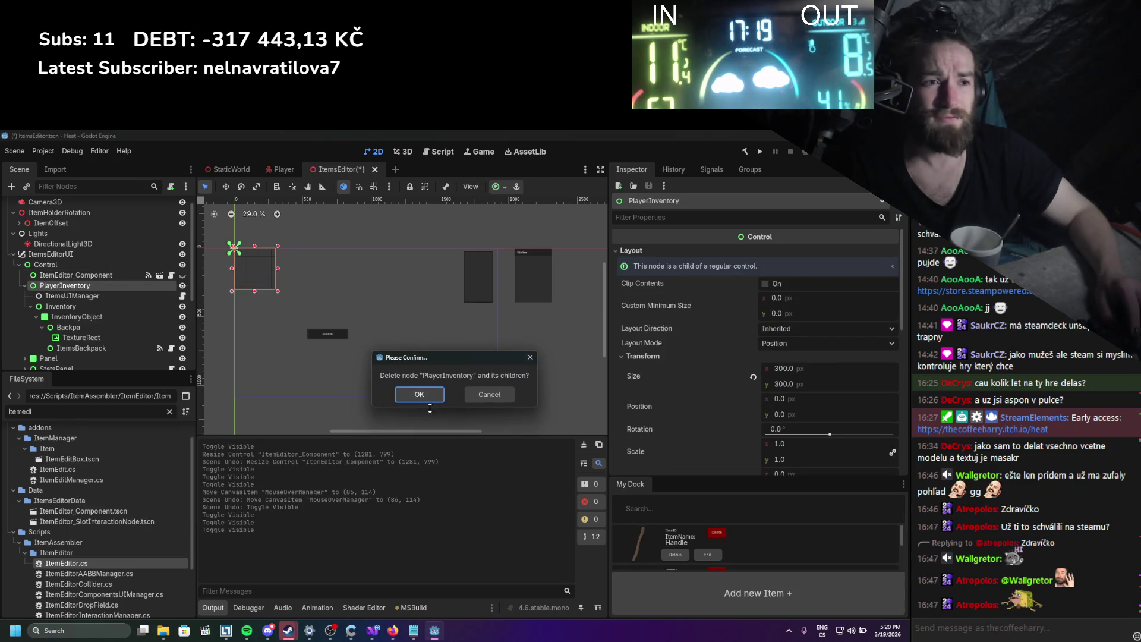
pyautogui.click(423, 393)
pyautogui.hotkey('ctrl', 's')
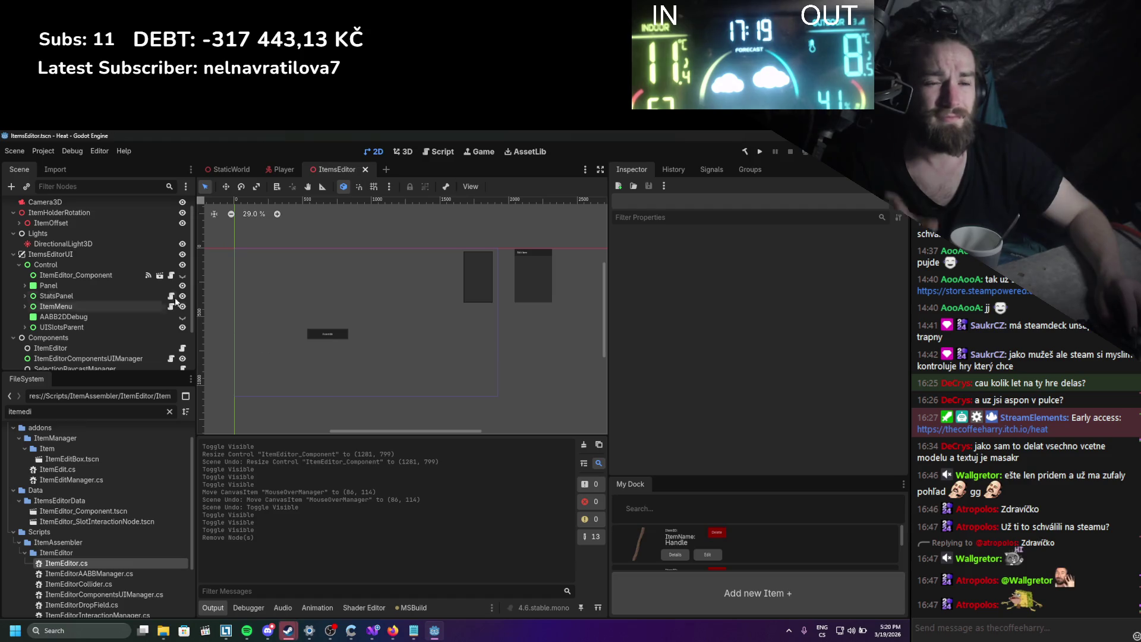
# Browse the ItemEditor_Component child nodes and hide the MouseOverManager overlay.
pyautogui.click(73, 273)
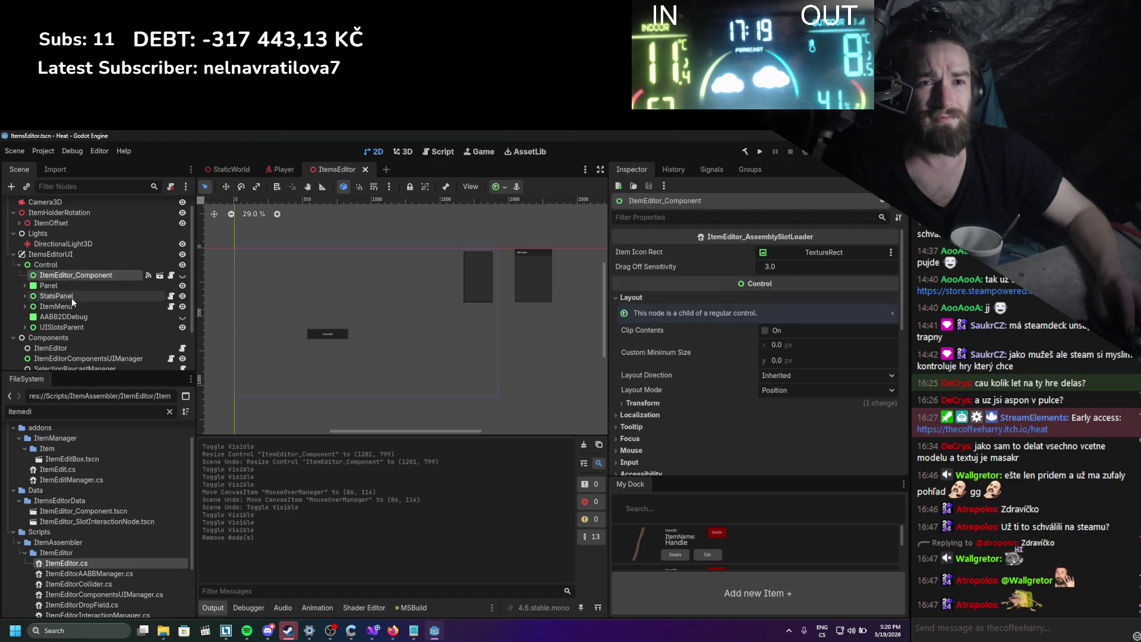
pyautogui.click(72, 297)
pyautogui.click(72, 307)
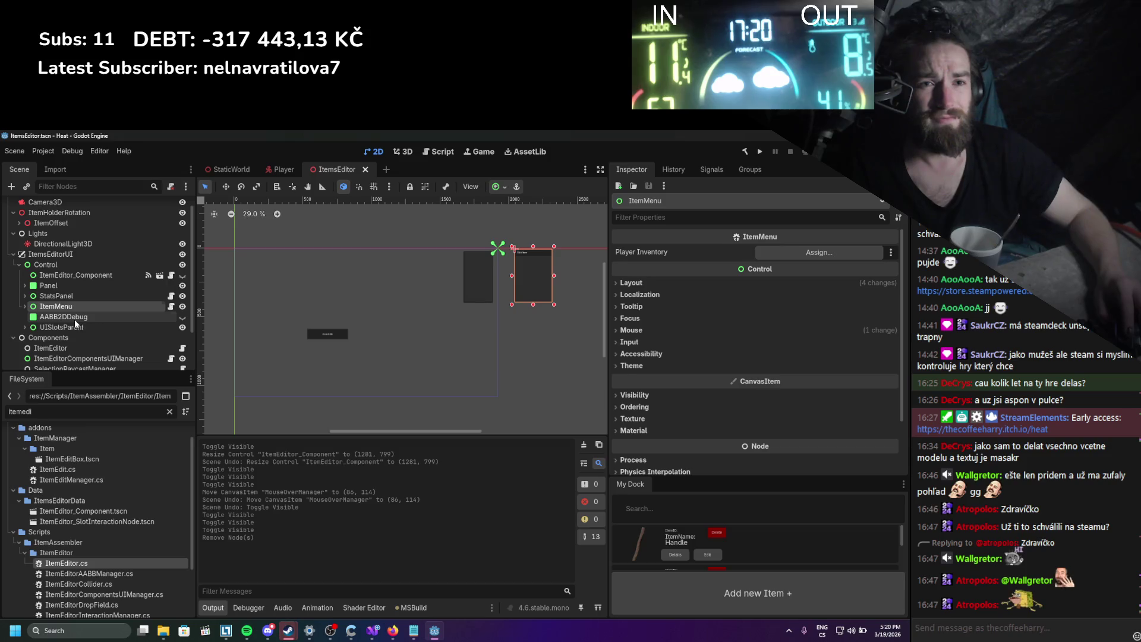
pyautogui.click(74, 323)
pyautogui.scroll(-2, 74, 320)
pyautogui.click(73, 318)
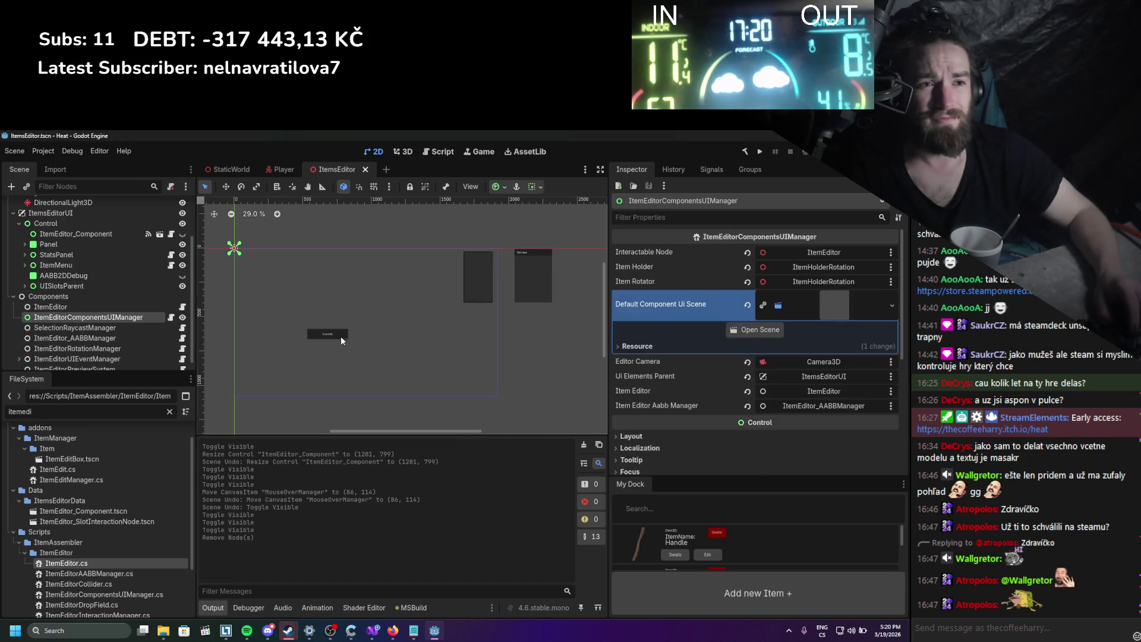
pyautogui.click(343, 336)
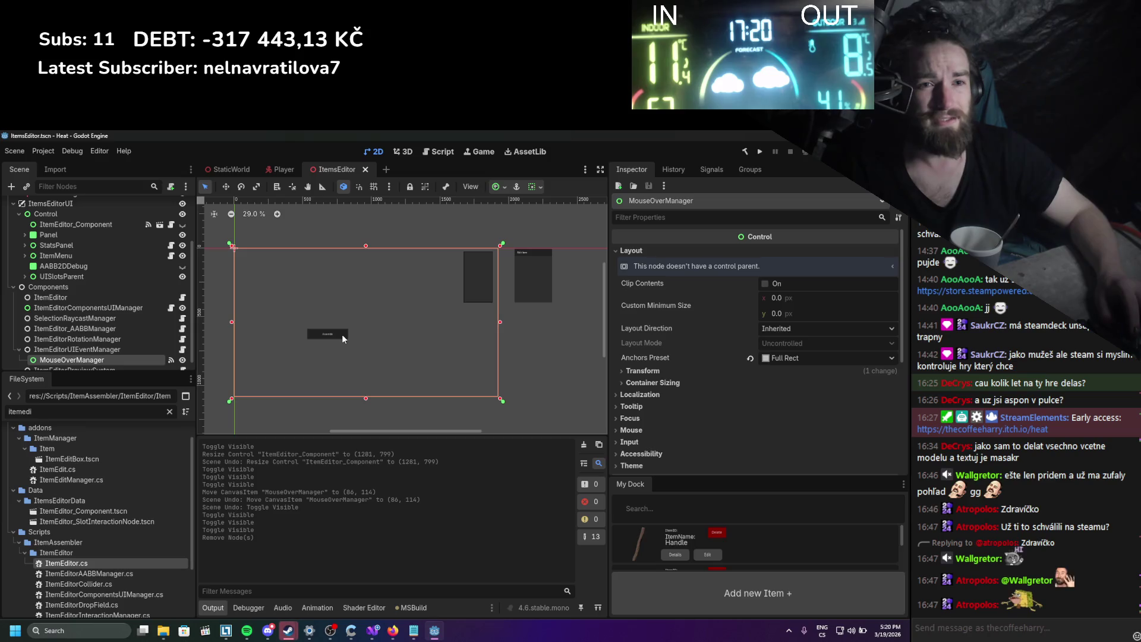
pyautogui.click(182, 361)
pyautogui.click(314, 338)
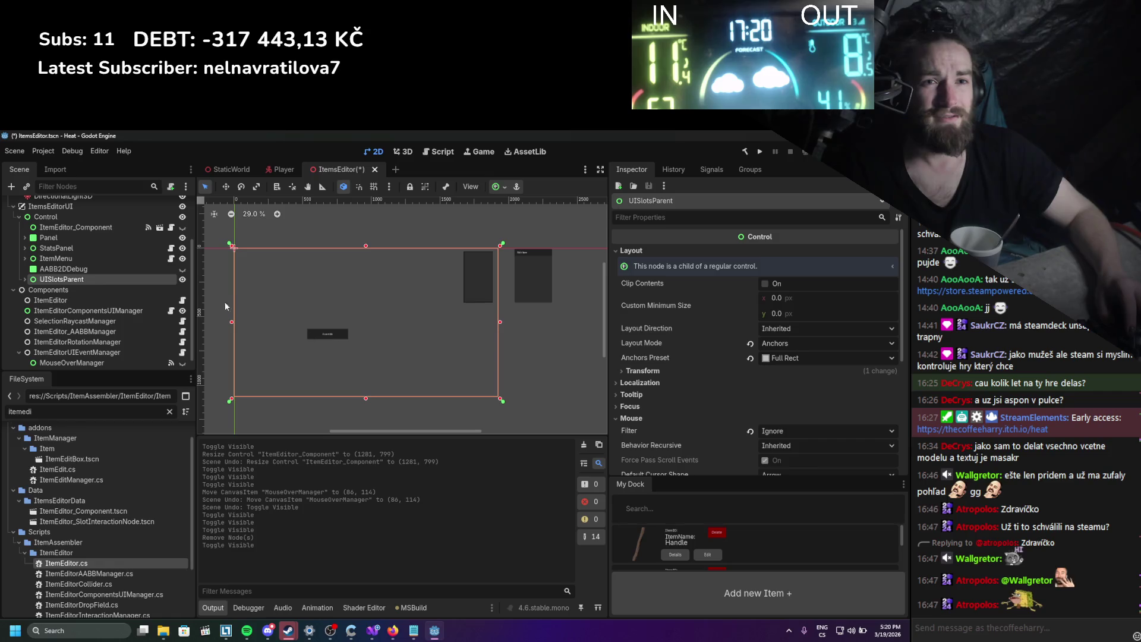
# Hide UISlotsParent, move the Panel lower and right to (737, 799), and save.
pyautogui.click(183, 279)
pyautogui.click(326, 334)
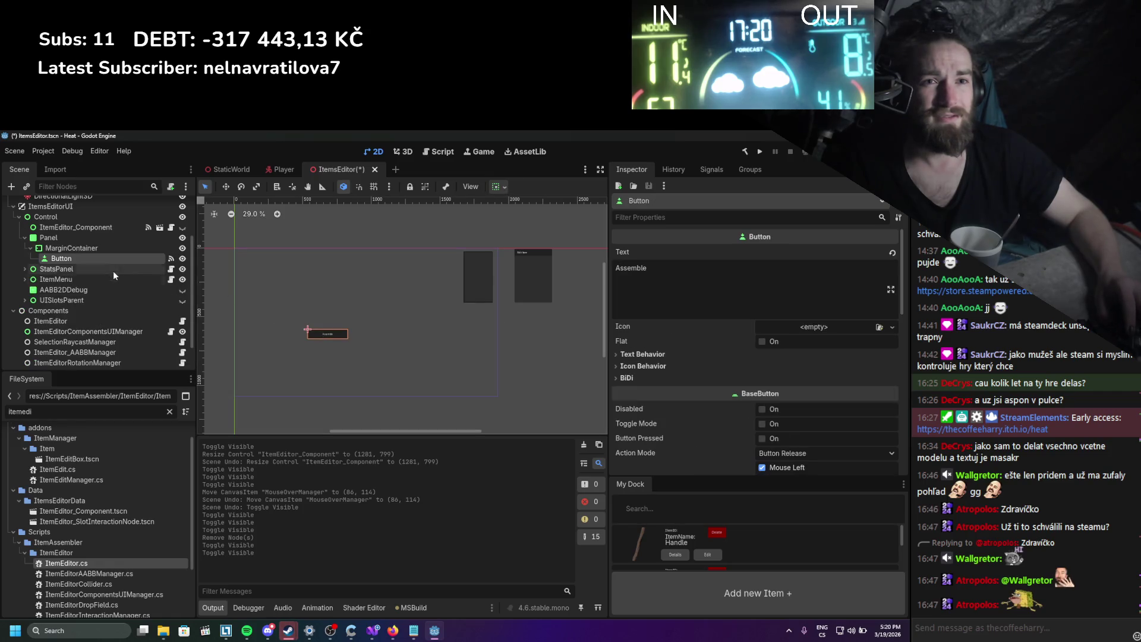
pyautogui.click(110, 238)
pyautogui.click(227, 186)
pyautogui.moveTo(327, 334); pyautogui.dragTo(359, 364)
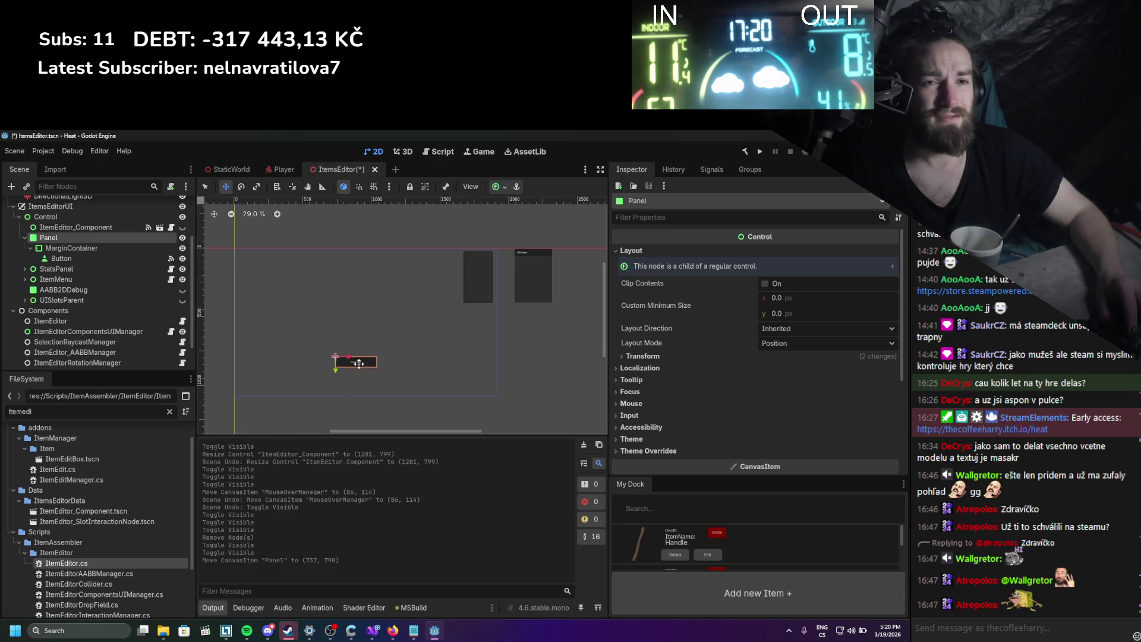
pyautogui.hotkey('ctrl', 's')
# Make UISlotsParent visible again, save, and expand it to show its slots.
pyautogui.click(183, 300)
pyautogui.scroll(-2, 185, 332)
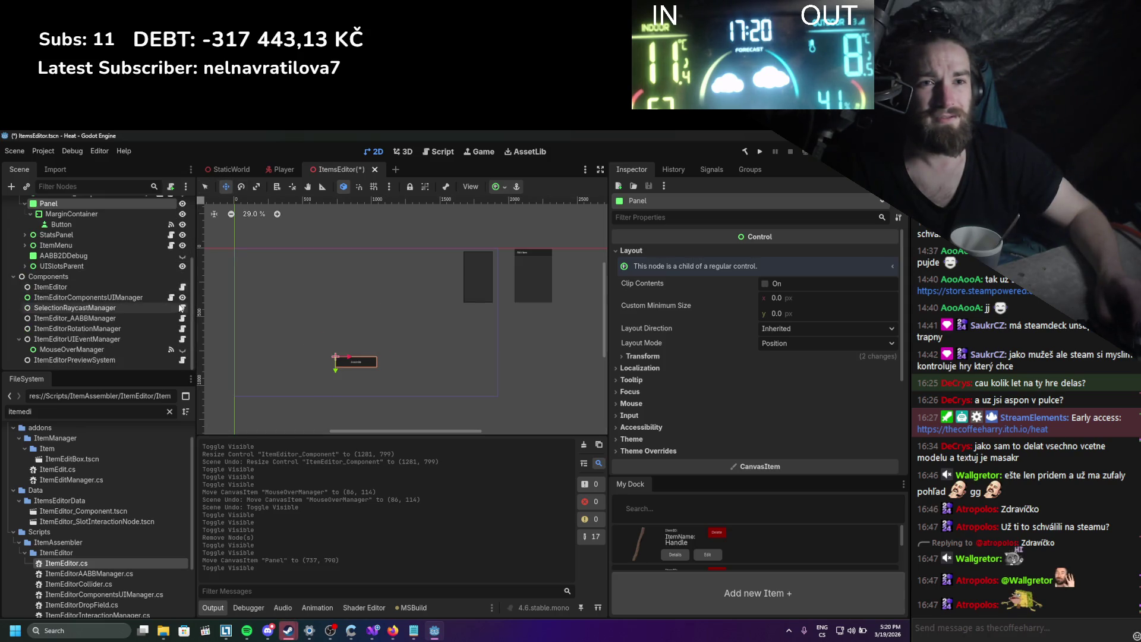
pyautogui.hotkey('ctrl', 's')
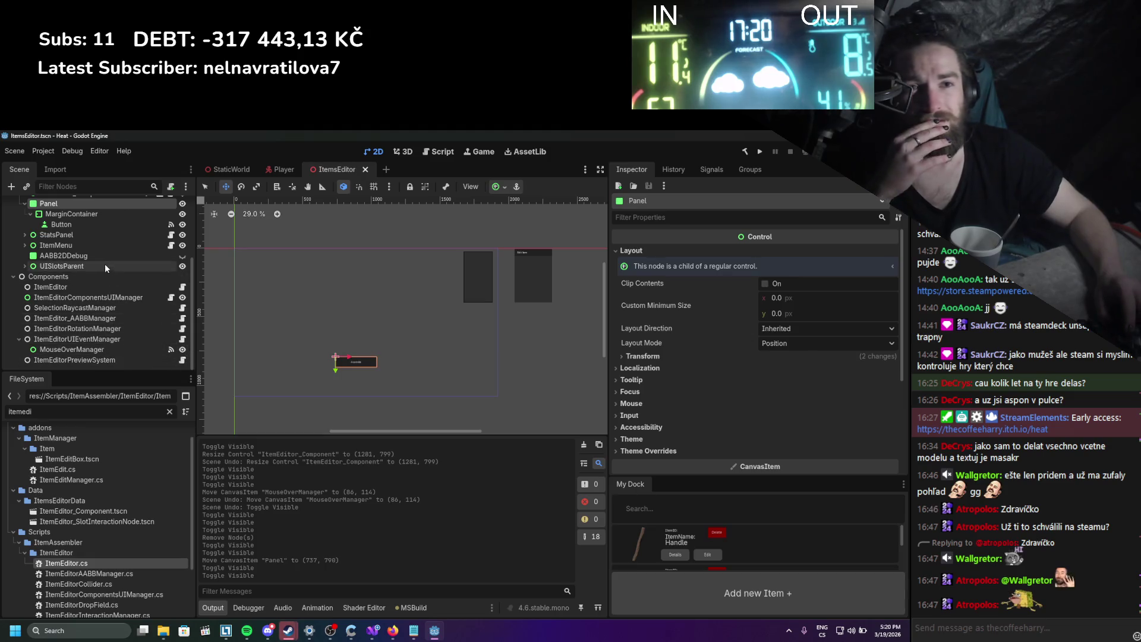
pyautogui.click(104, 265)
pyautogui.click(25, 266)
pyautogui.scroll(-3, 43, 288)
pyautogui.scroll(3, 43, 288)
# Toggle visibility on several ItemEditor_Component slots, including ItemEditor_Component2, then select the first slot.
pyautogui.click(183, 276)
pyautogui.click(182, 276)
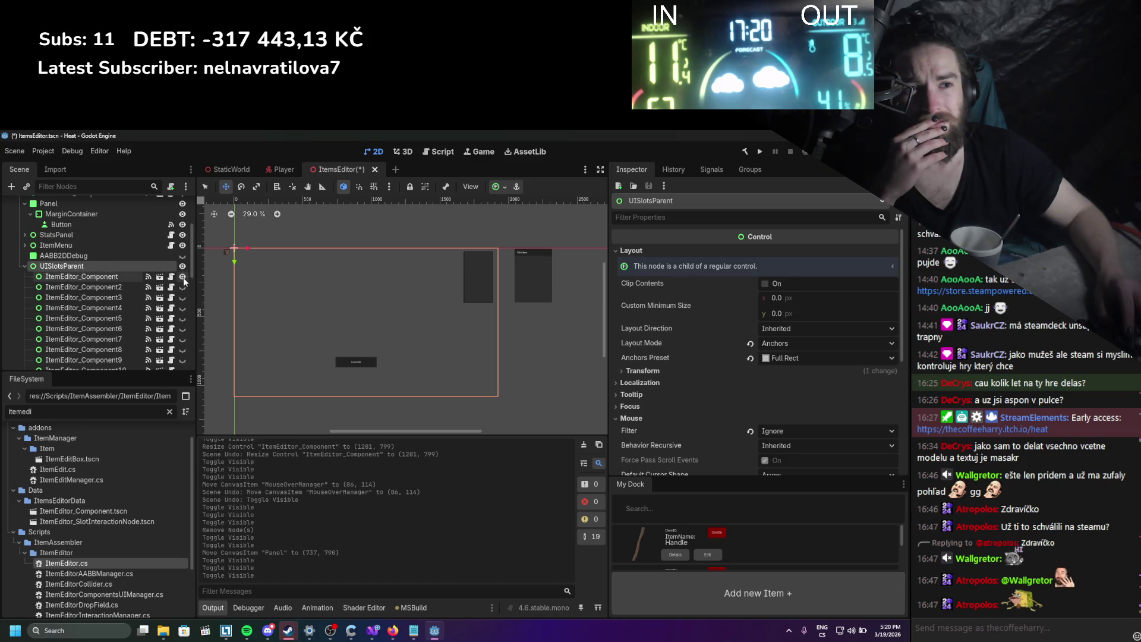
pyautogui.click(182, 287)
pyautogui.click(182, 290)
pyautogui.scroll(-5, 124, 296)
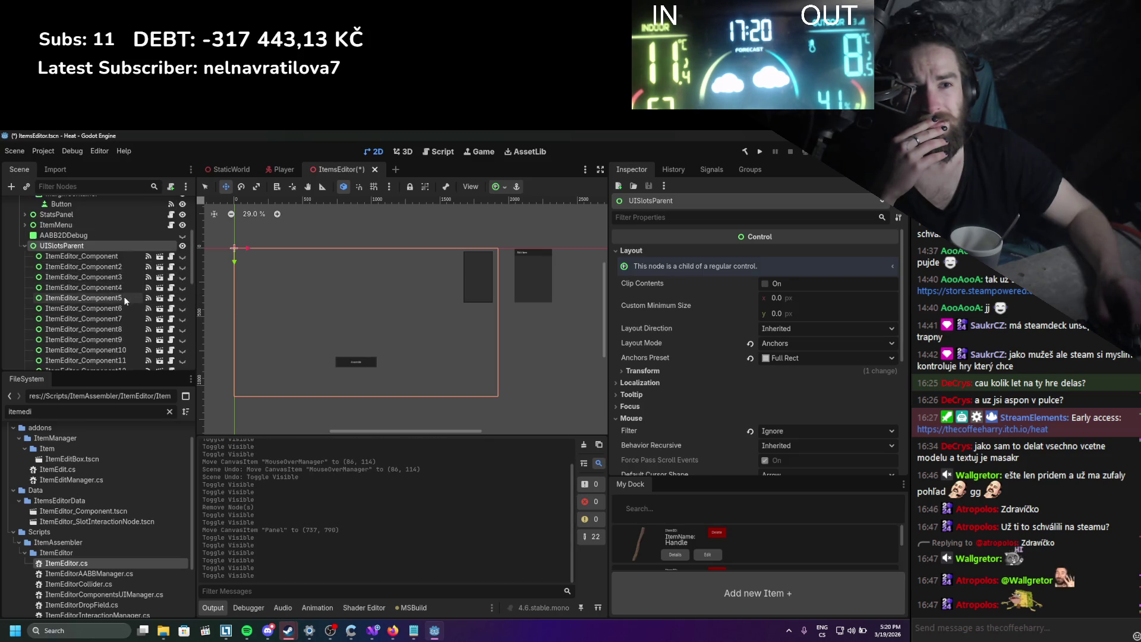
pyautogui.scroll(-2, 124, 297)
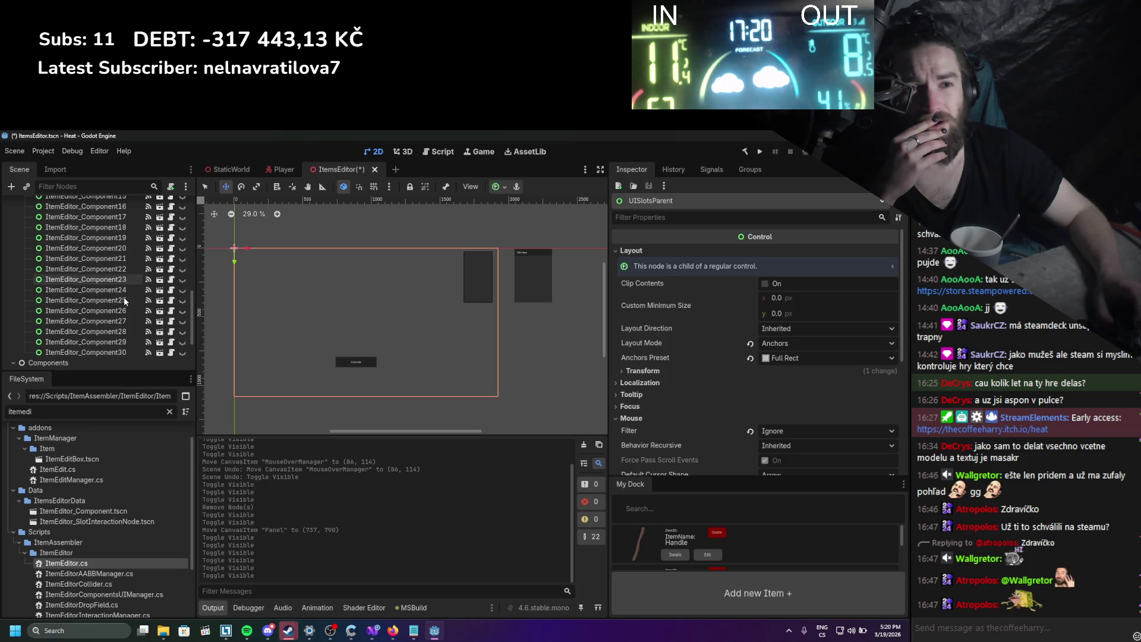
pyautogui.scroll(6, 122, 297)
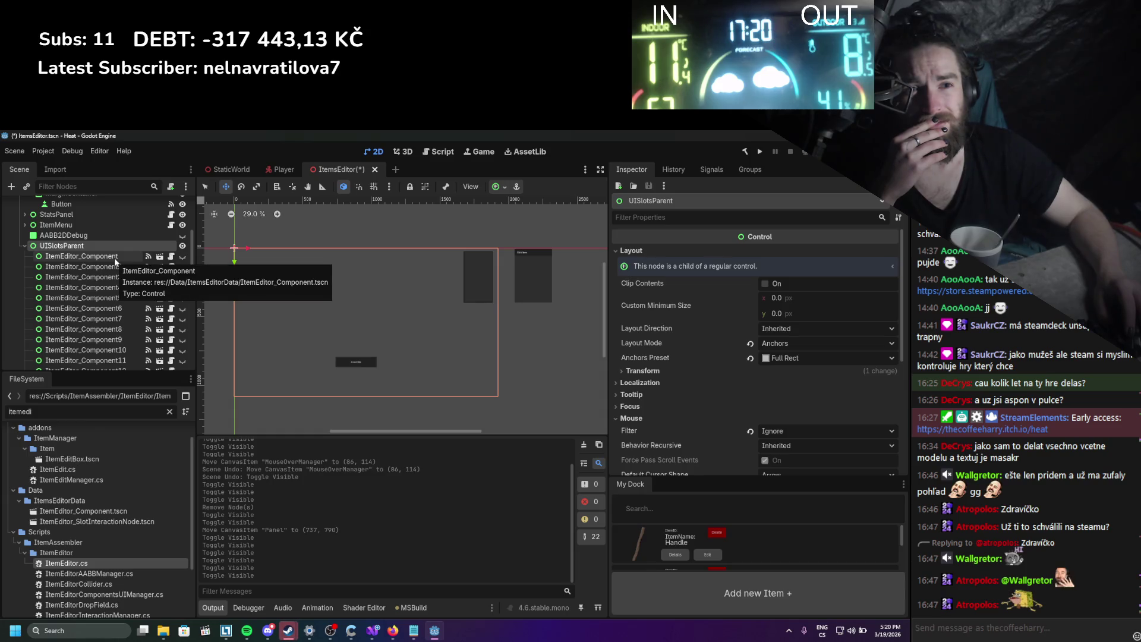
pyautogui.click(115, 258)
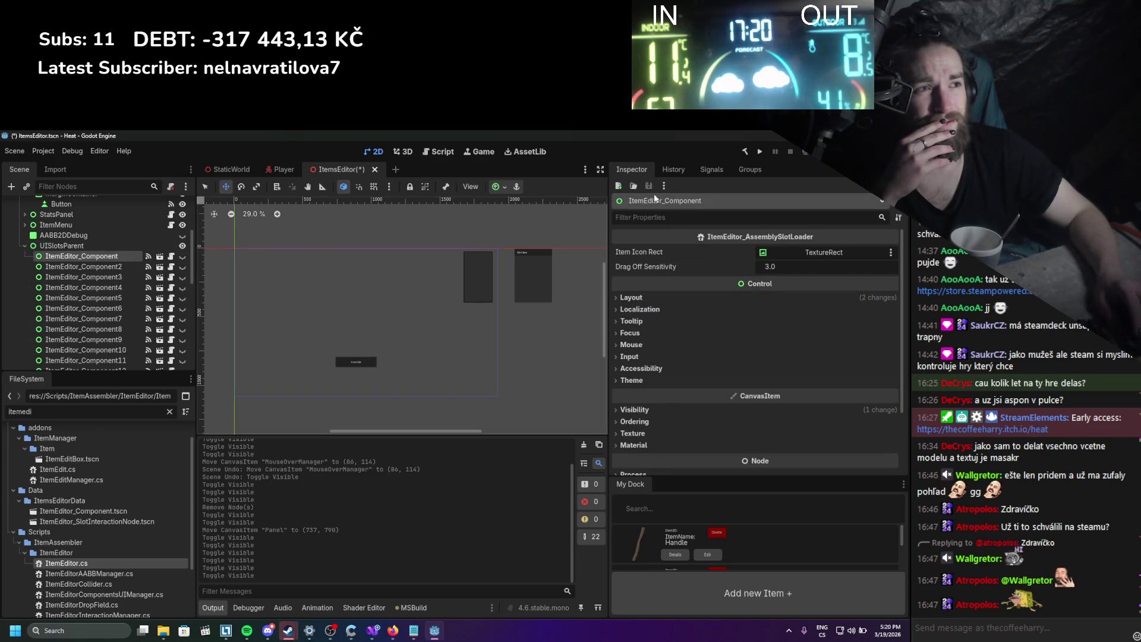
# Review the slot's available signals, then return to its properties.
pyautogui.click(703, 170)
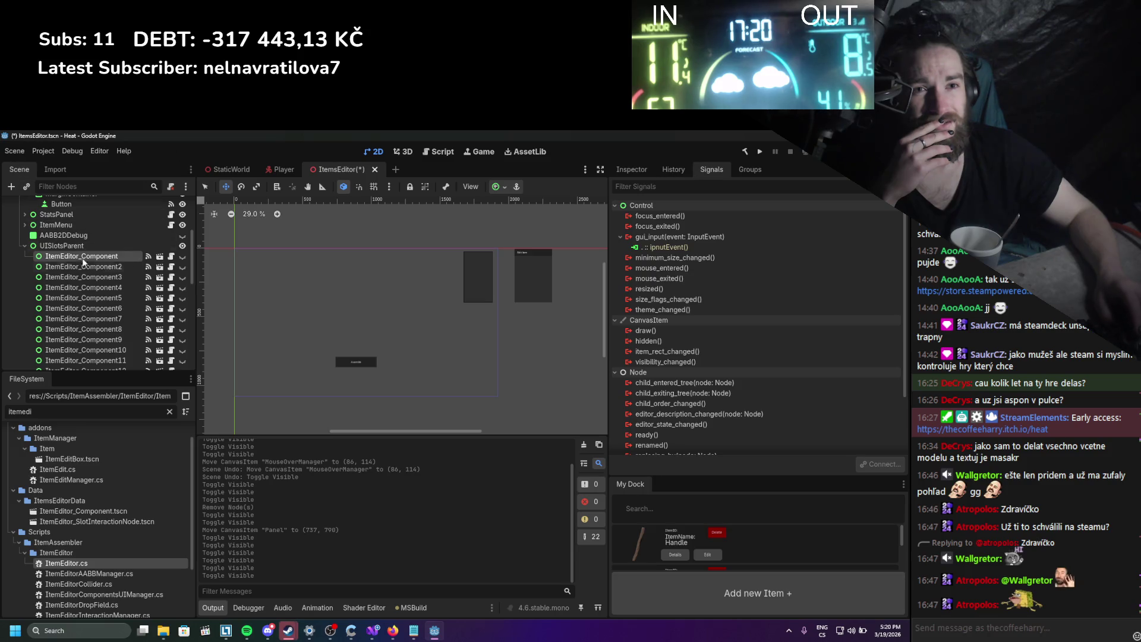
pyautogui.scroll(-8, 84, 287)
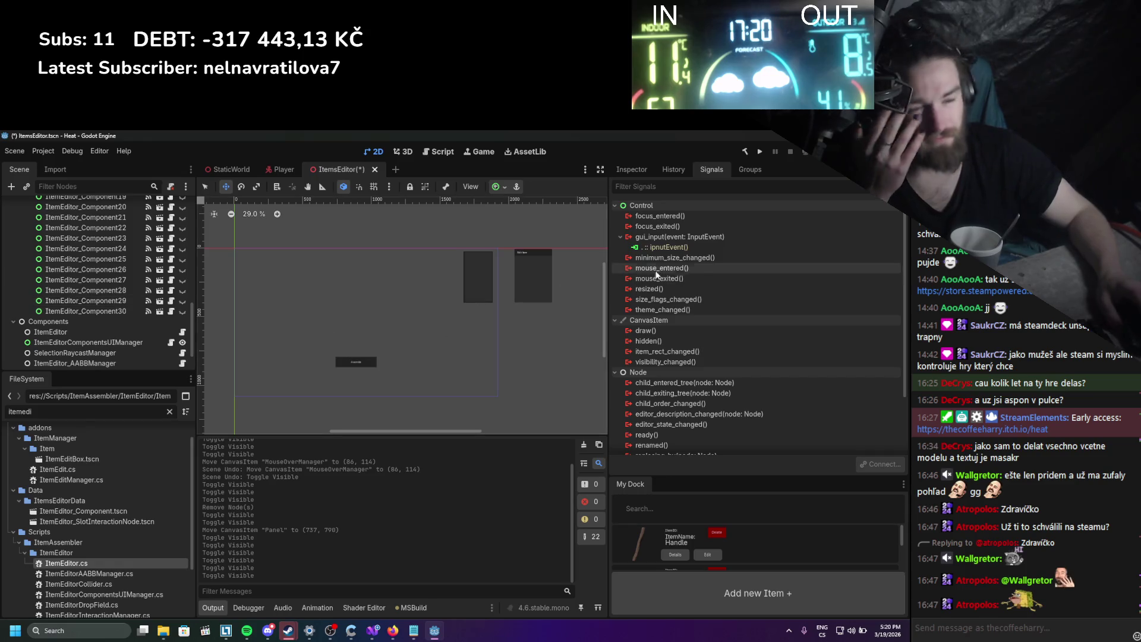
pyautogui.click(631, 169)
pyautogui.scroll(10, 86, 273)
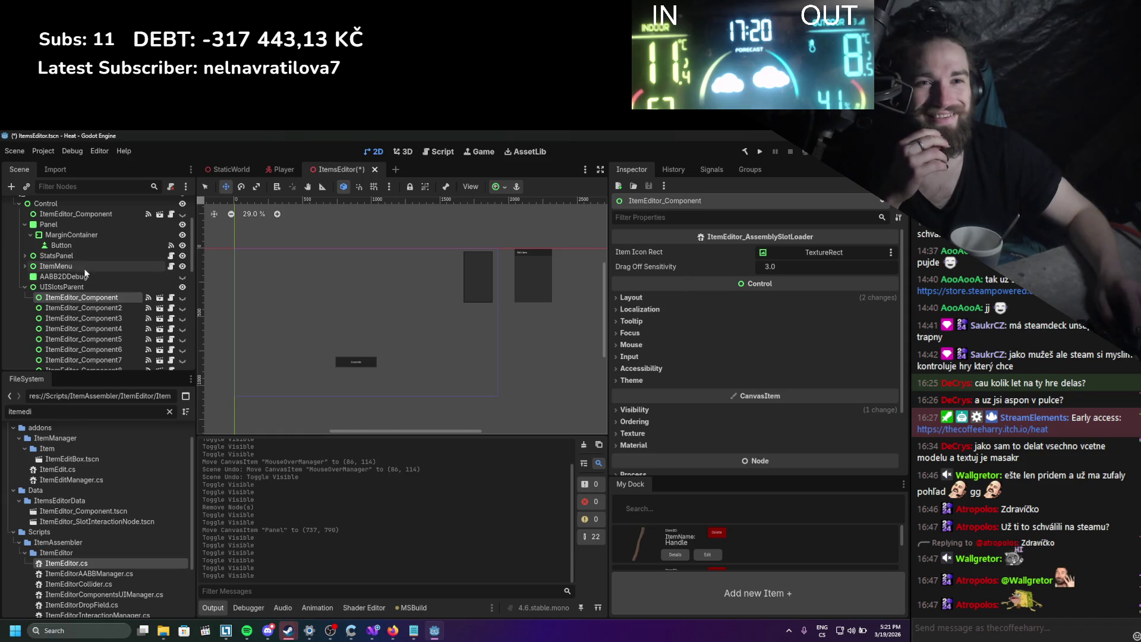
pyautogui.scroll(1, 89, 235)
# Delete the ItemMenu node from the ItemsEditor scene and save.
pyautogui.click(92, 233)
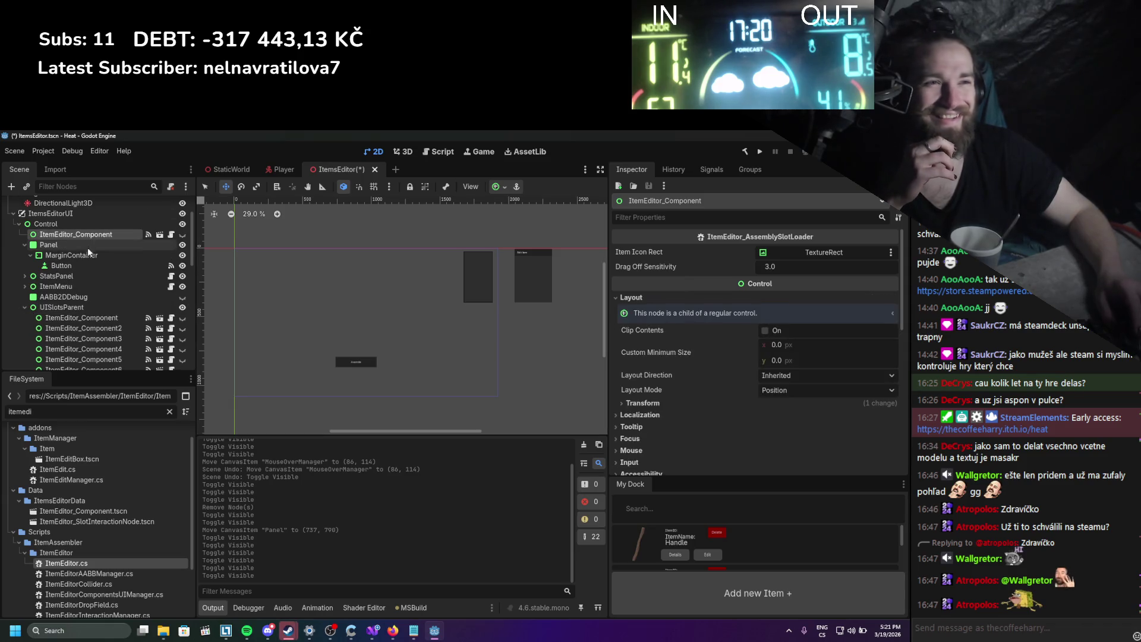
pyautogui.click(107, 285)
pyautogui.click(109, 276)
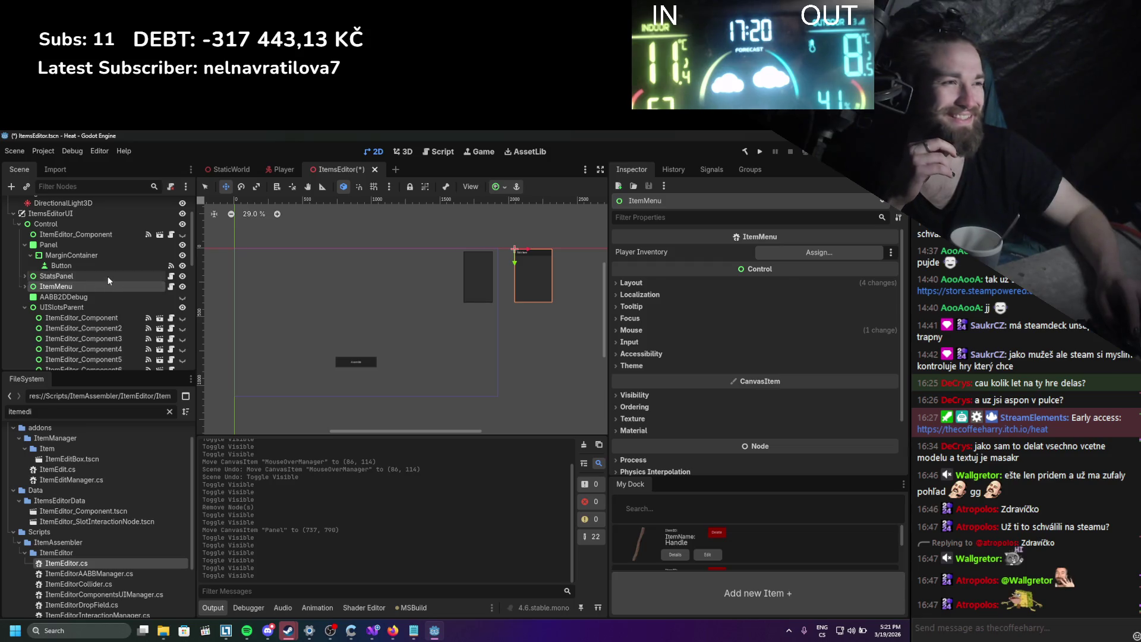
pyautogui.click(106, 286)
pyautogui.click(24, 286)
pyautogui.rightClick(39, 287)
pyautogui.click(80, 563)
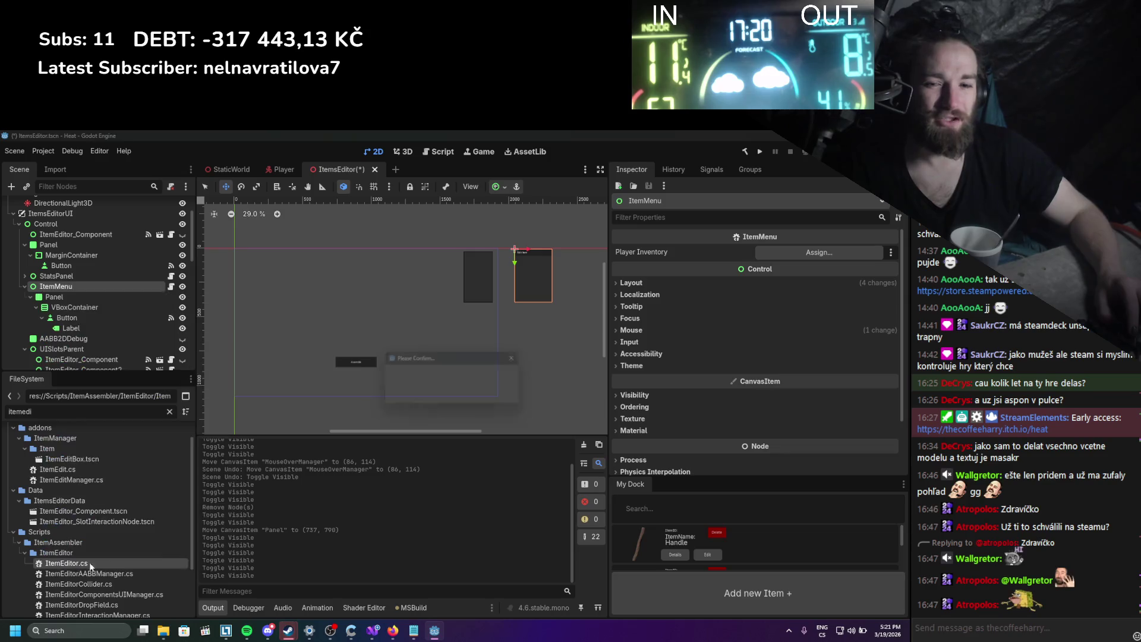
pyautogui.click(425, 392)
pyautogui.hotkey('ctrl', 's')
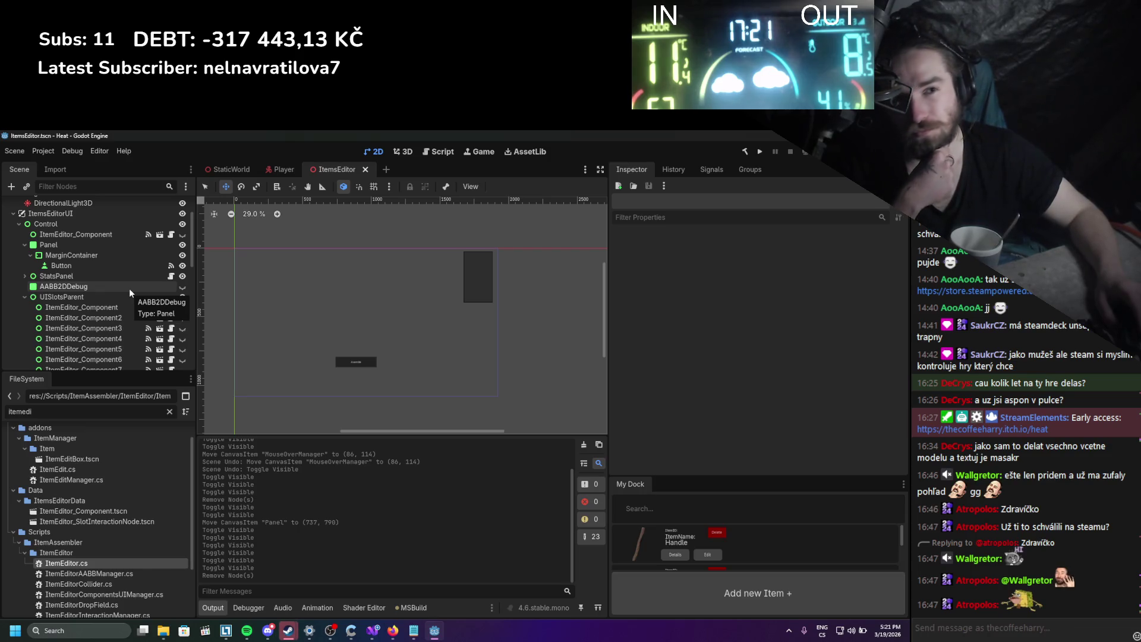
# Select the ItemEditor node and open ItemEditor.cs in Visual Studio.
pyautogui.click(24, 295)
pyautogui.click(108, 320)
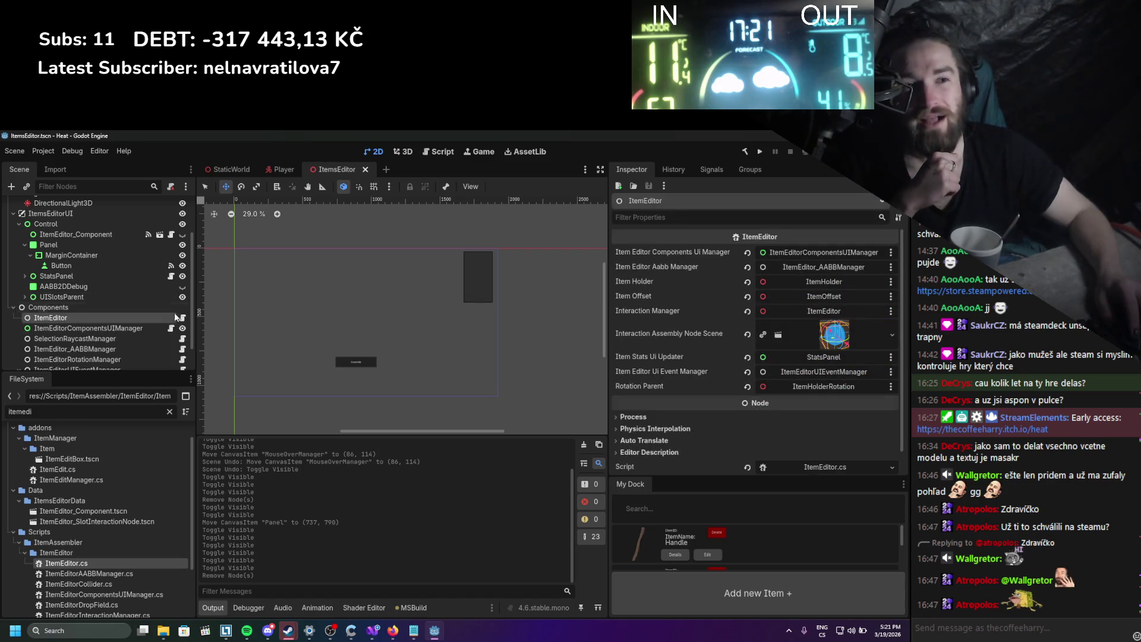
pyautogui.click(183, 318)
pyautogui.scroll(-10, 208, 346)
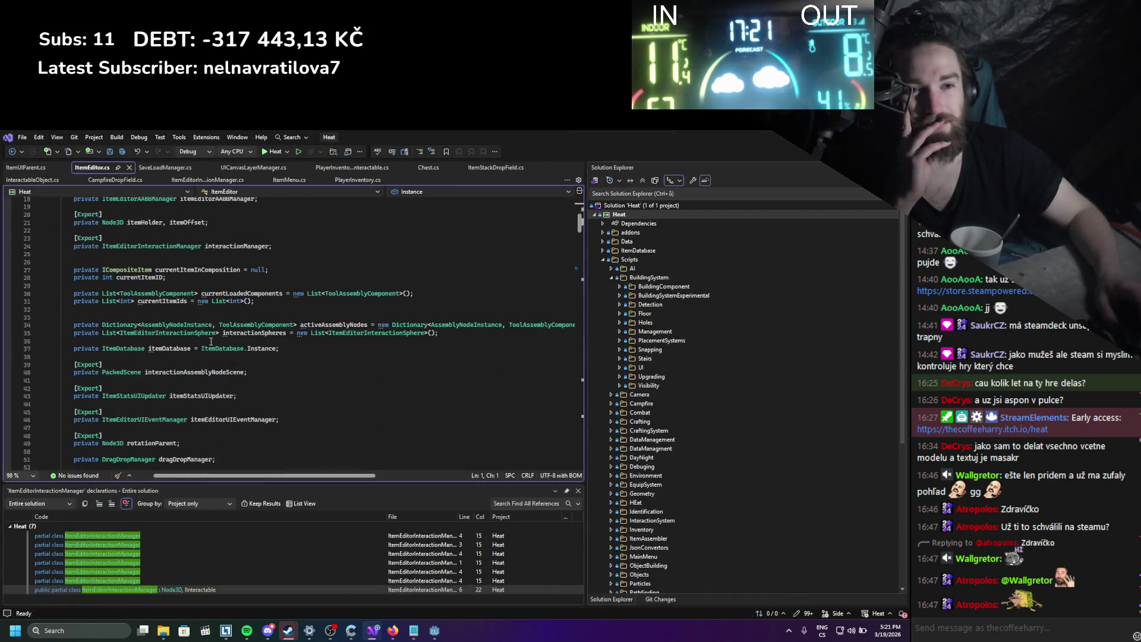
# Read through ItemEditor.cs to the interactionManager usage on line 372, then return to Godot.
pyautogui.scroll(-20, 207, 345)
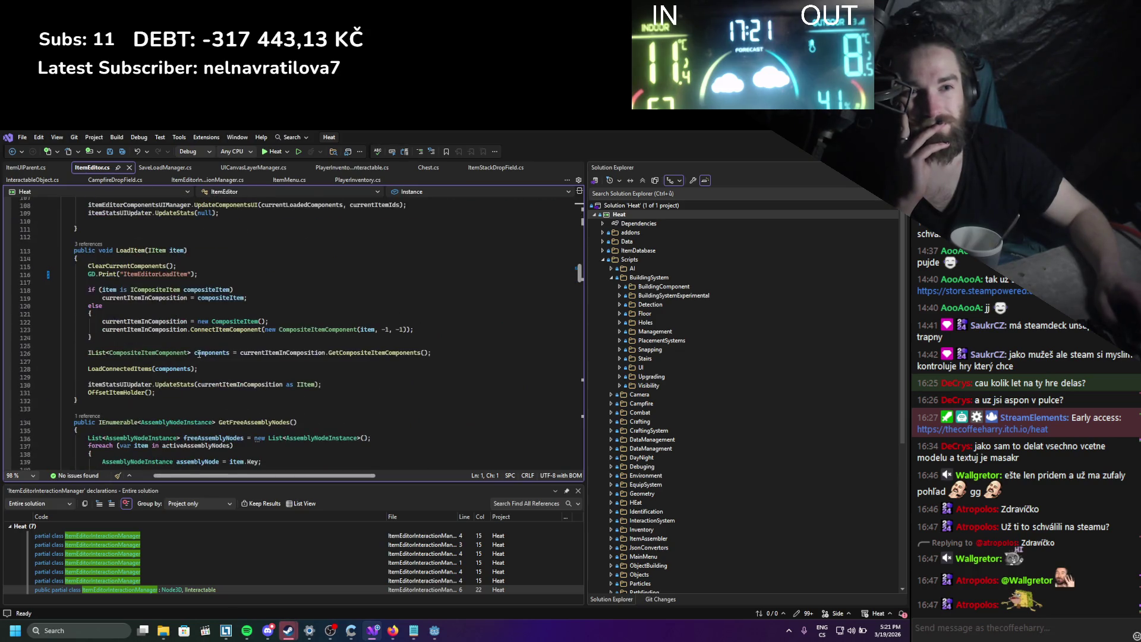
pyautogui.scroll(-17, 199, 354)
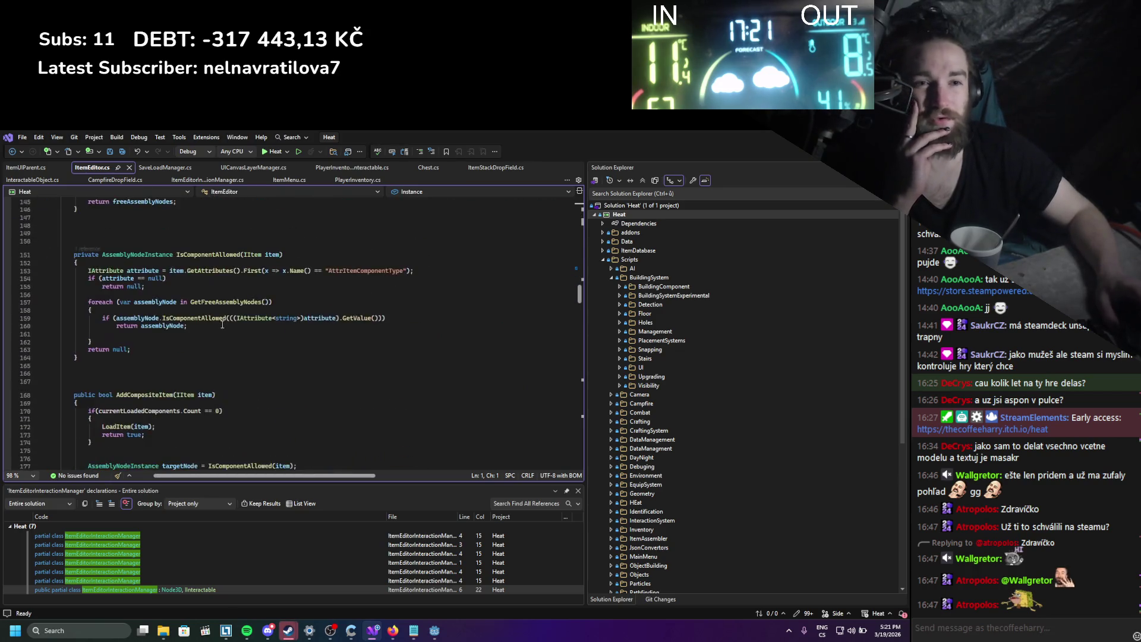
pyautogui.scroll(-8, 213, 328)
pyautogui.scroll(-20, 212, 331)
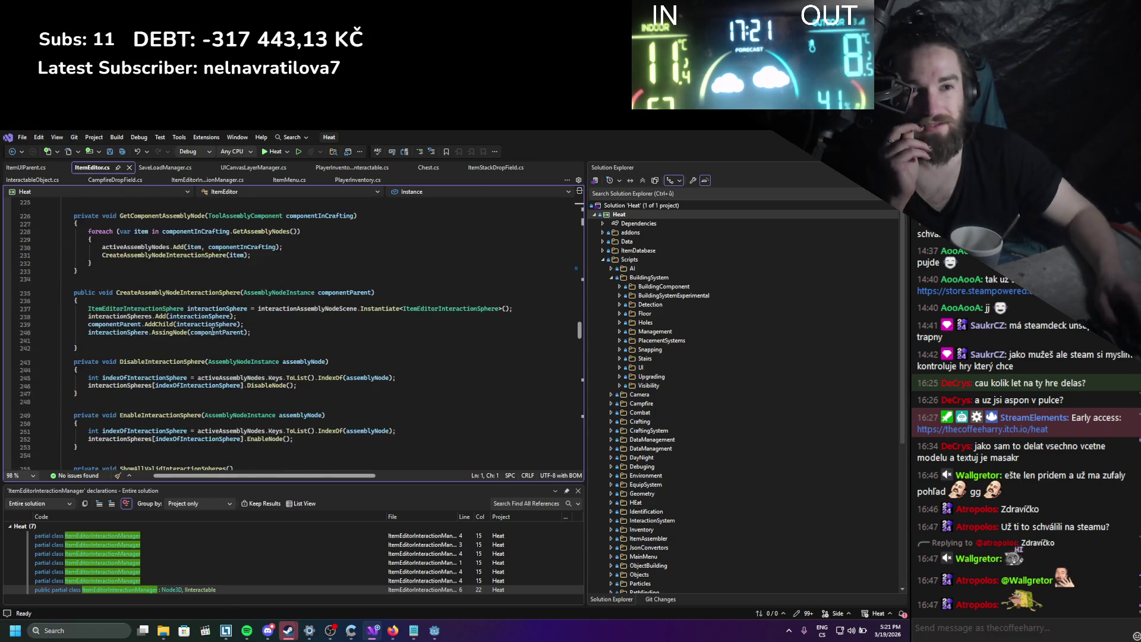
pyautogui.scroll(-11, 212, 331)
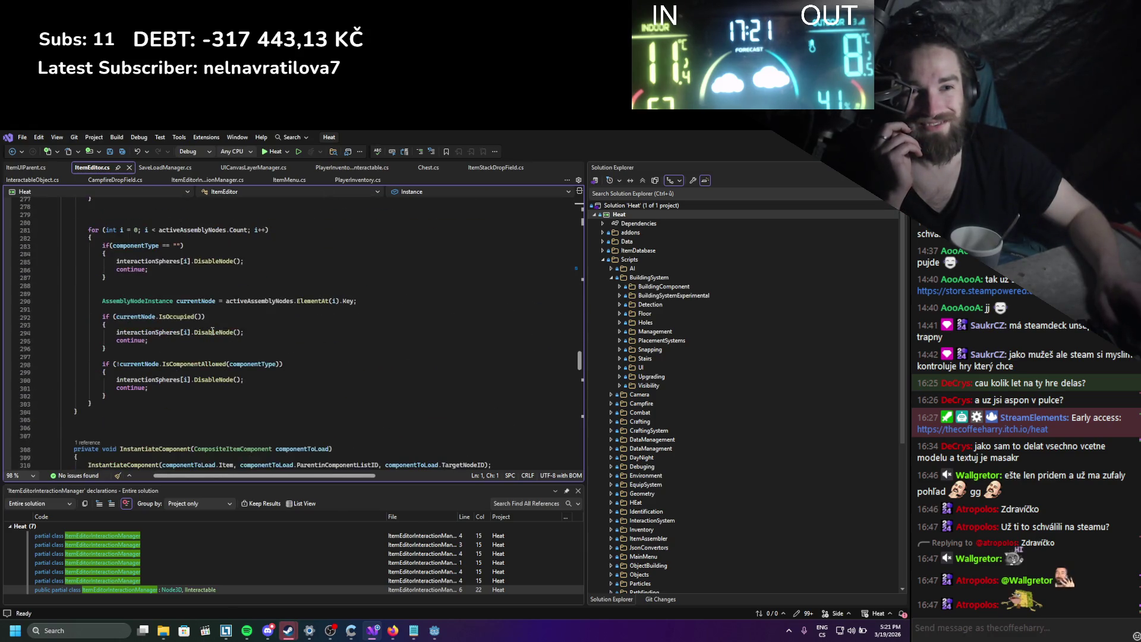
pyautogui.scroll(-10, 212, 331)
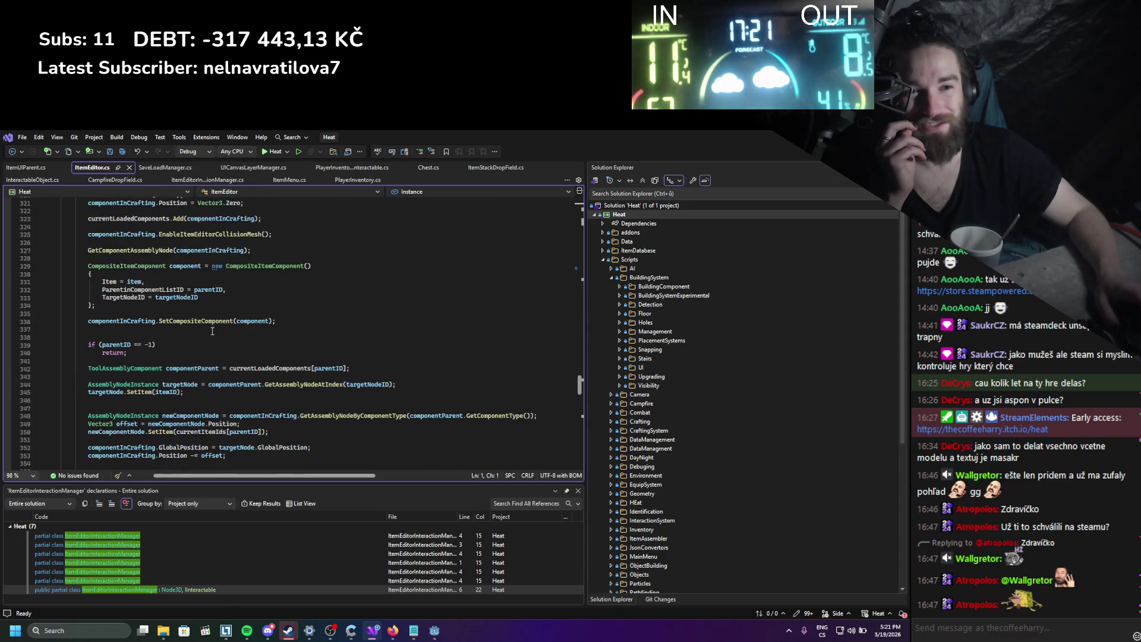
pyautogui.scroll(-11, 212, 330)
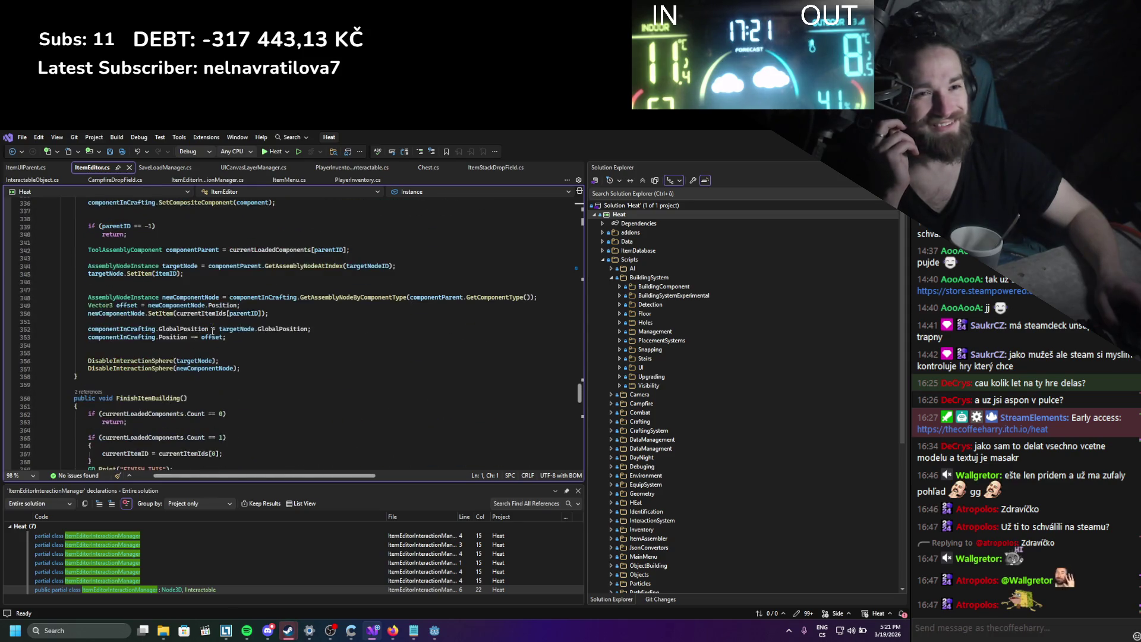
pyautogui.click(150, 350)
pyautogui.moveTo(580, 406); pyautogui.dragTo(598, 218)
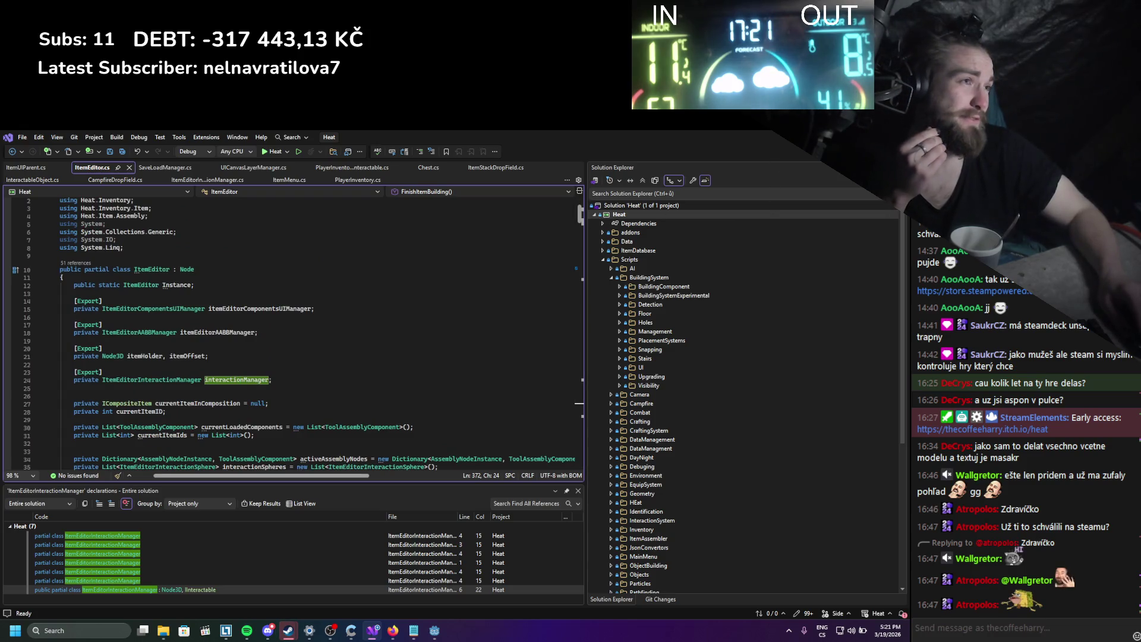
pyautogui.hotkey('alt', 'Tab')
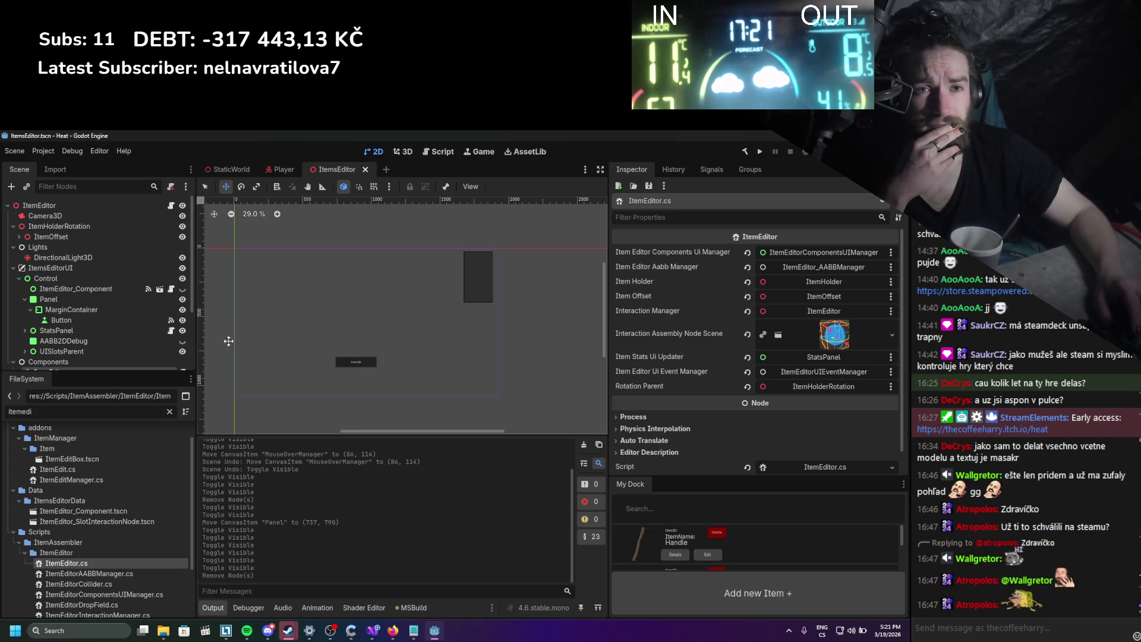
# Set the Player scene's InventoryUI canvas layer to 10 and run the game.
pyautogui.click(109, 268)
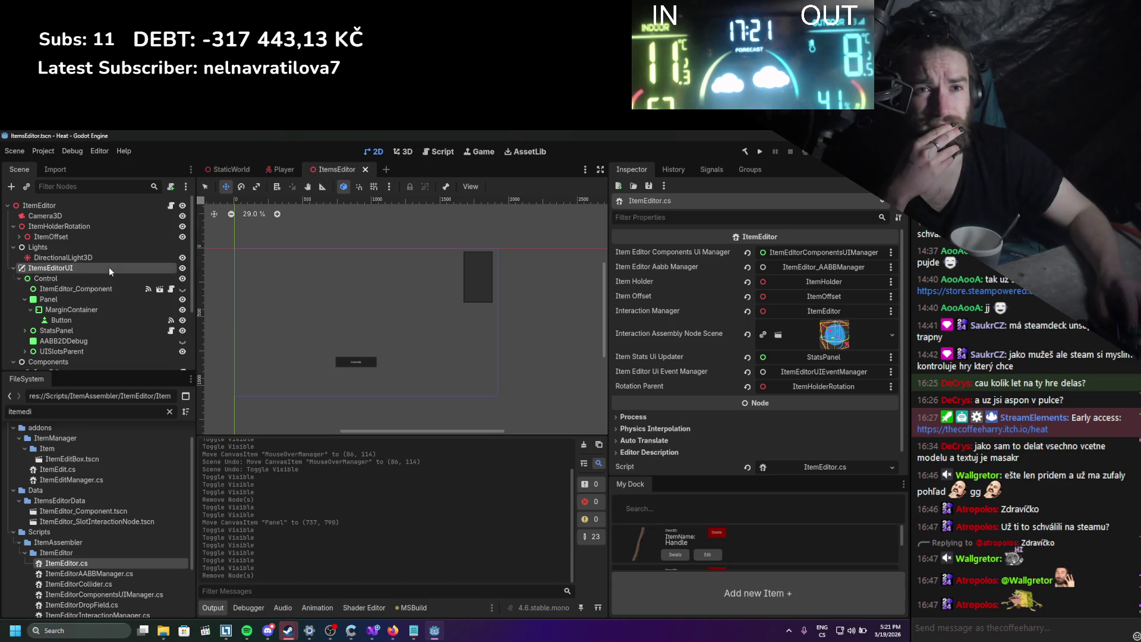
pyautogui.click(272, 170)
pyautogui.click(108, 325)
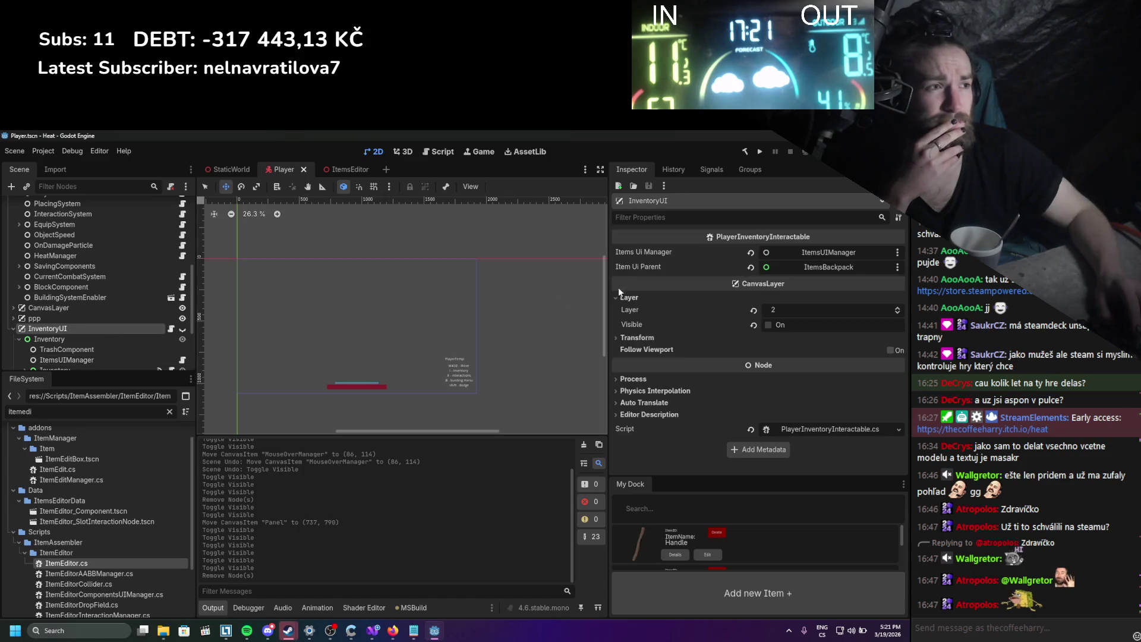
pyautogui.click(809, 314)
pyautogui.write('10')
pyautogui.press('Return')
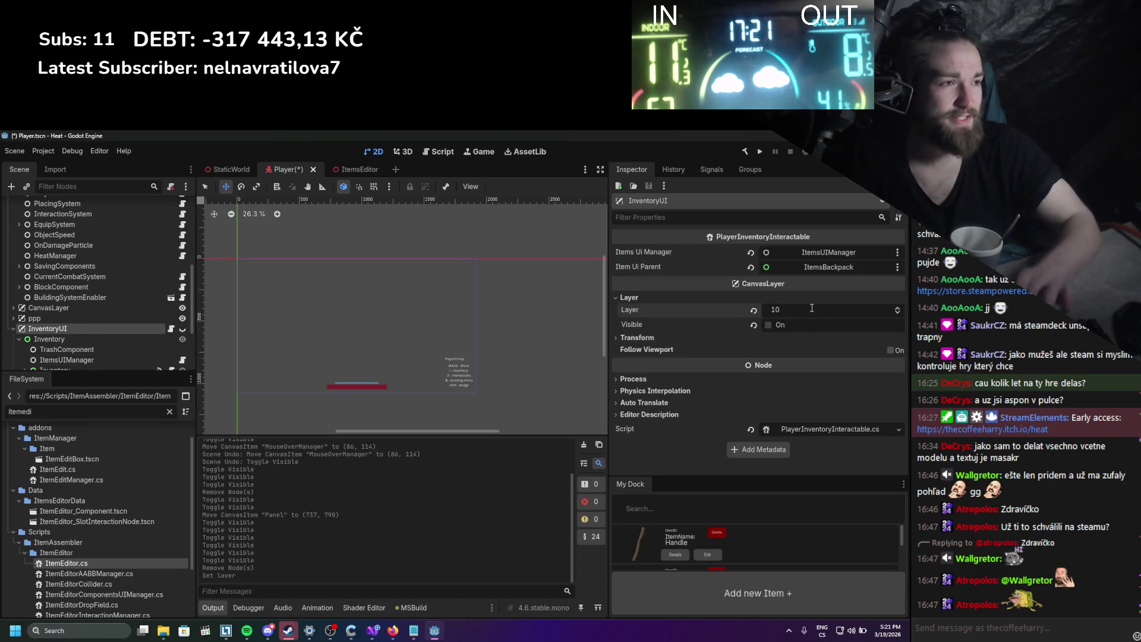
pyautogui.click(759, 152)
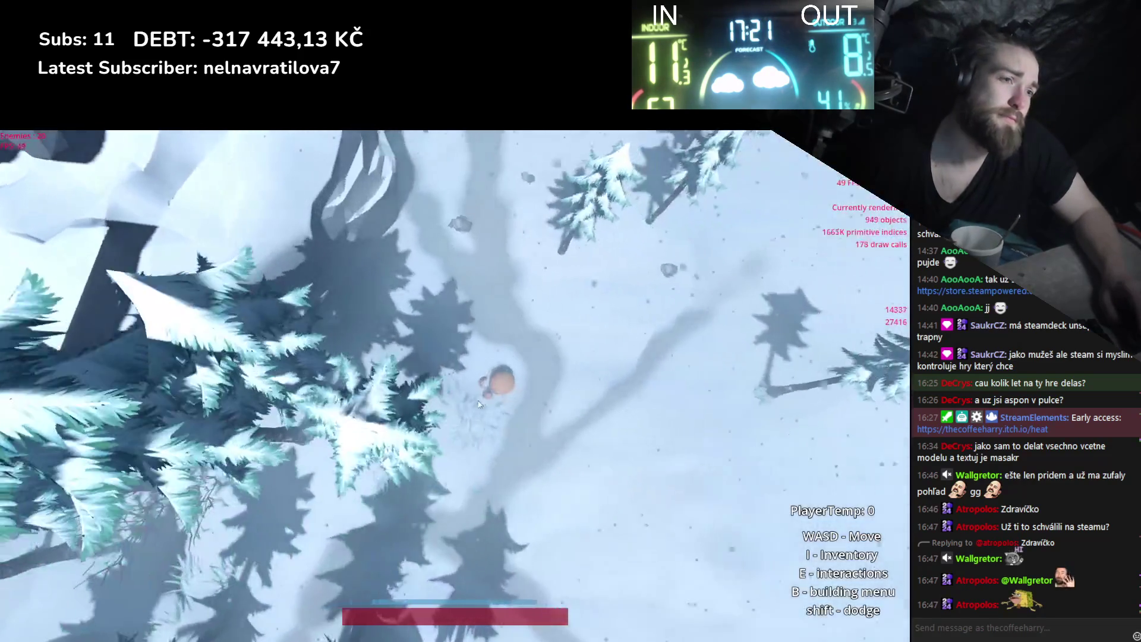
# In-game, open the inventory and the log's item editor, move the stick, then quit with Alt+F4.
pyautogui.press('i')
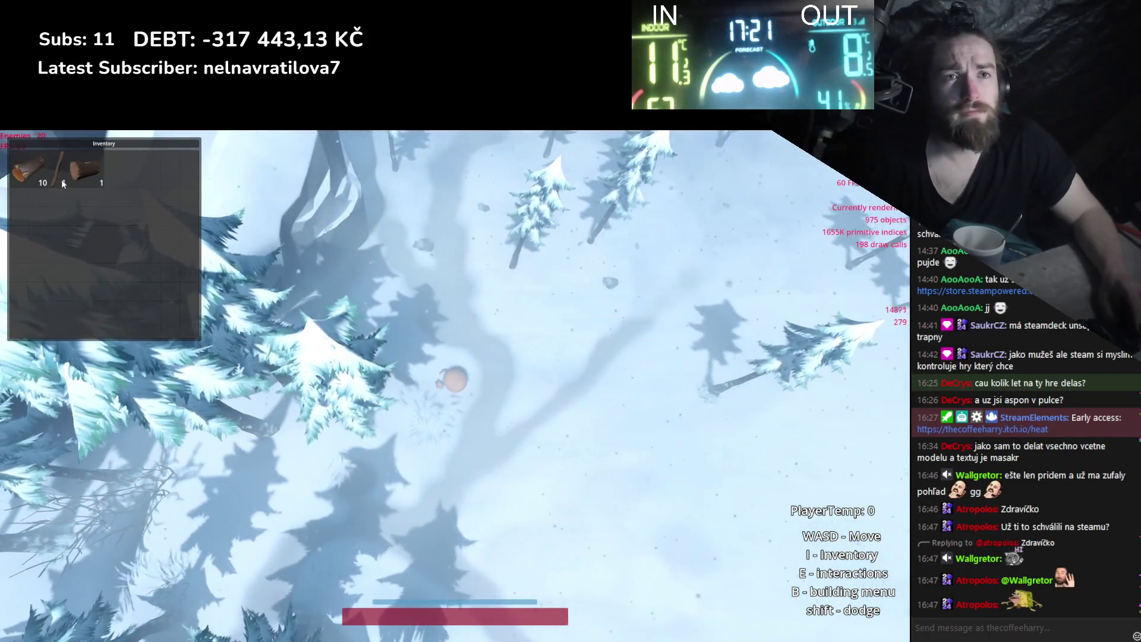
pyautogui.click(95, 180)
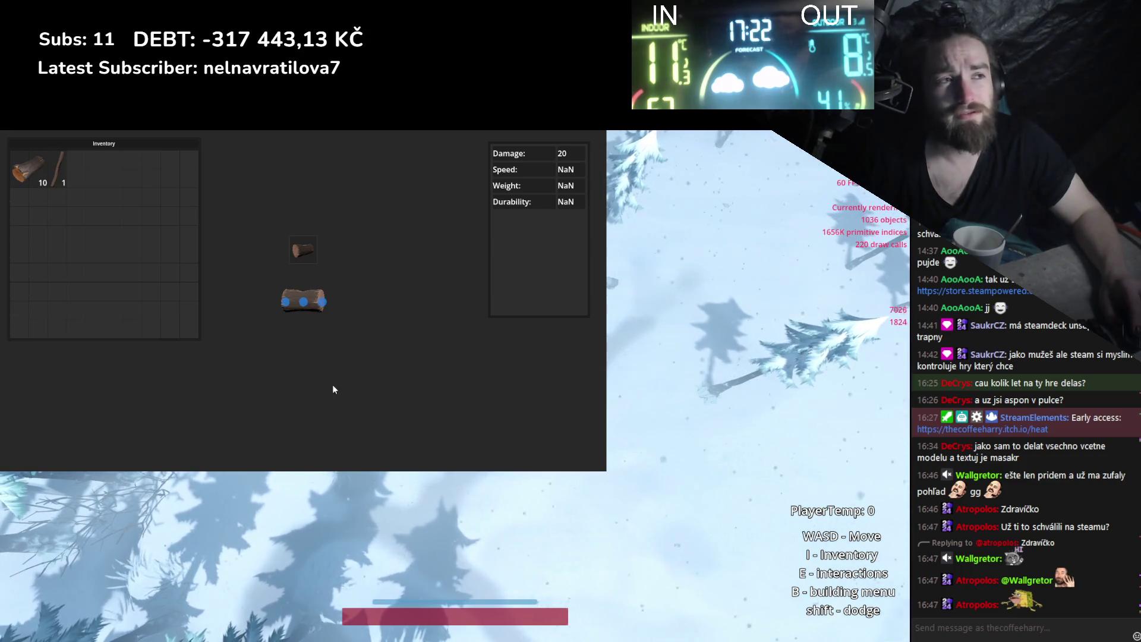
pyautogui.moveTo(58, 169)
pyautogui.mouseDown()
pyautogui.moveTo(301, 284)
pyautogui.moveTo(304, 313)
pyautogui.moveTo(127, 245)
pyautogui.moveTo(103, 250)
pyautogui.mouseUp()
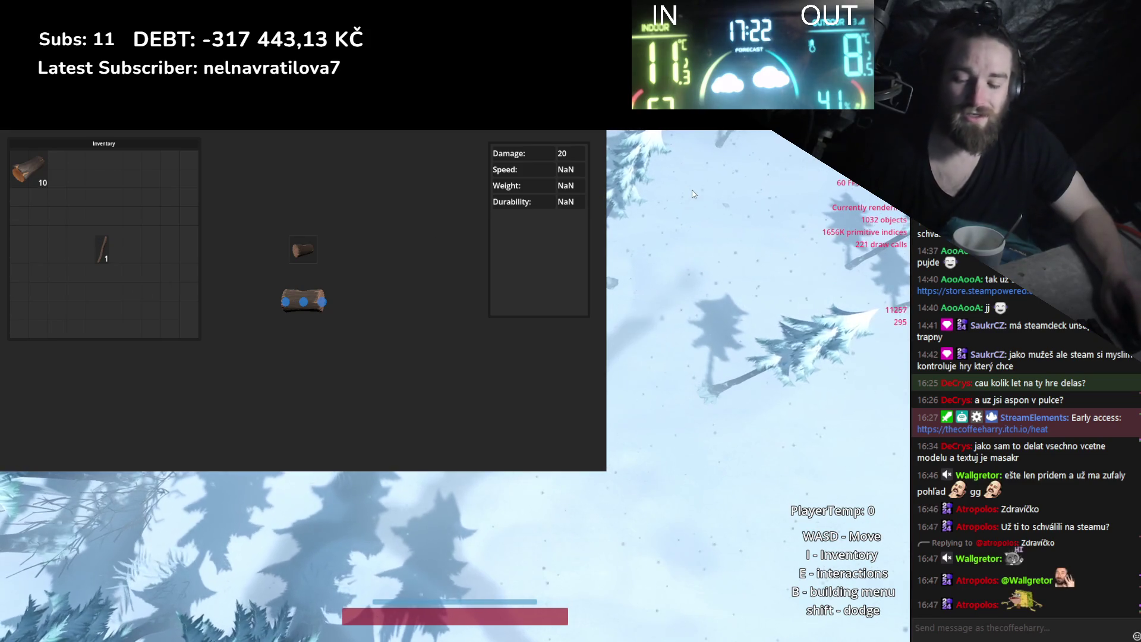
pyautogui.hotkey('alt', 'F4')
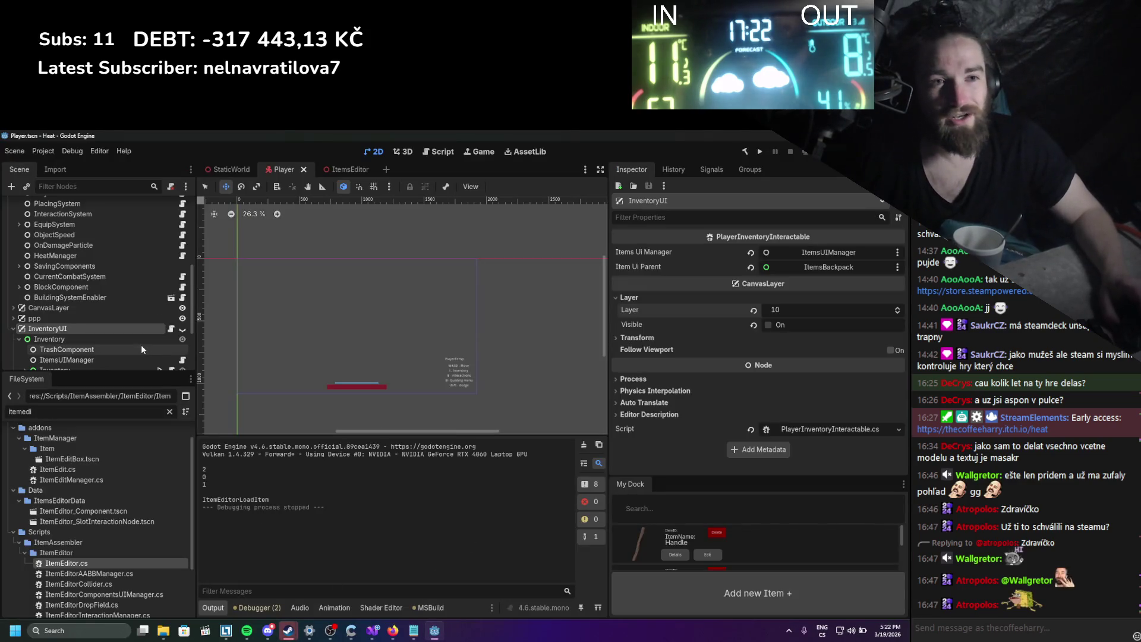
# Switch to the ItemsEditor scene and open ItemEditor_Component's attached script.
pyautogui.scroll(5, 149, 313)
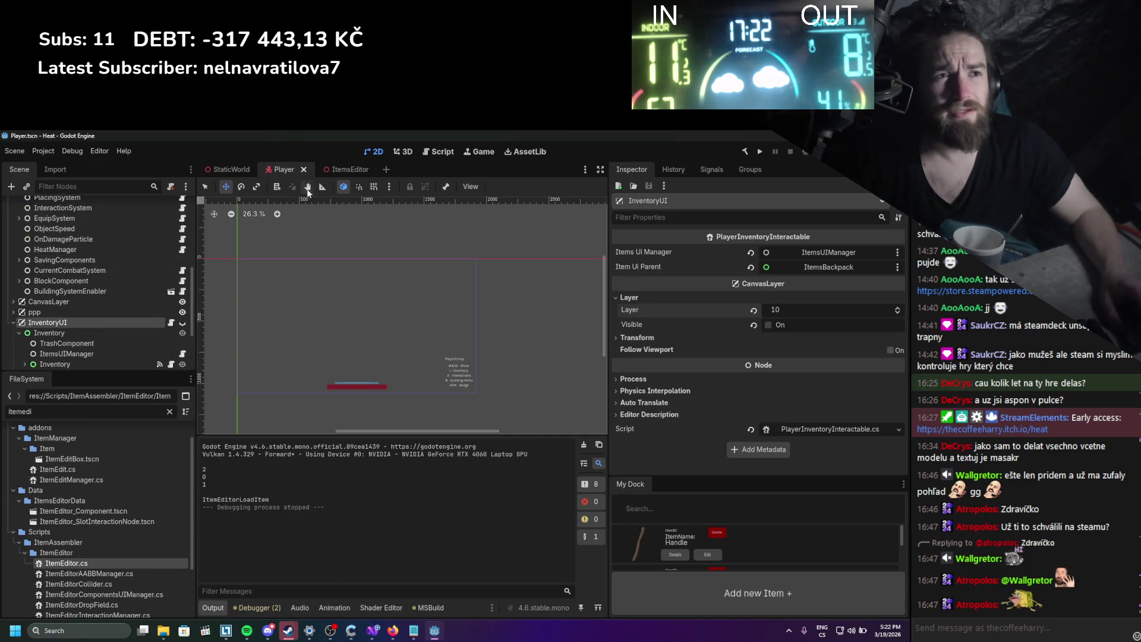
pyautogui.click(346, 170)
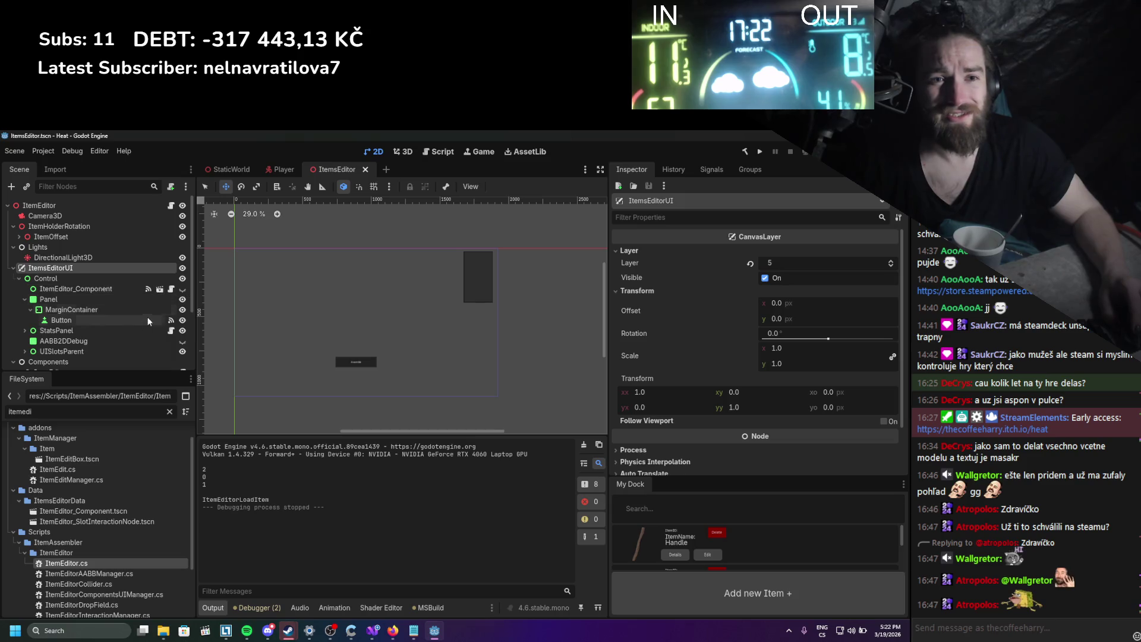
pyautogui.scroll(-3, 144, 322)
pyautogui.scroll(3, 152, 312)
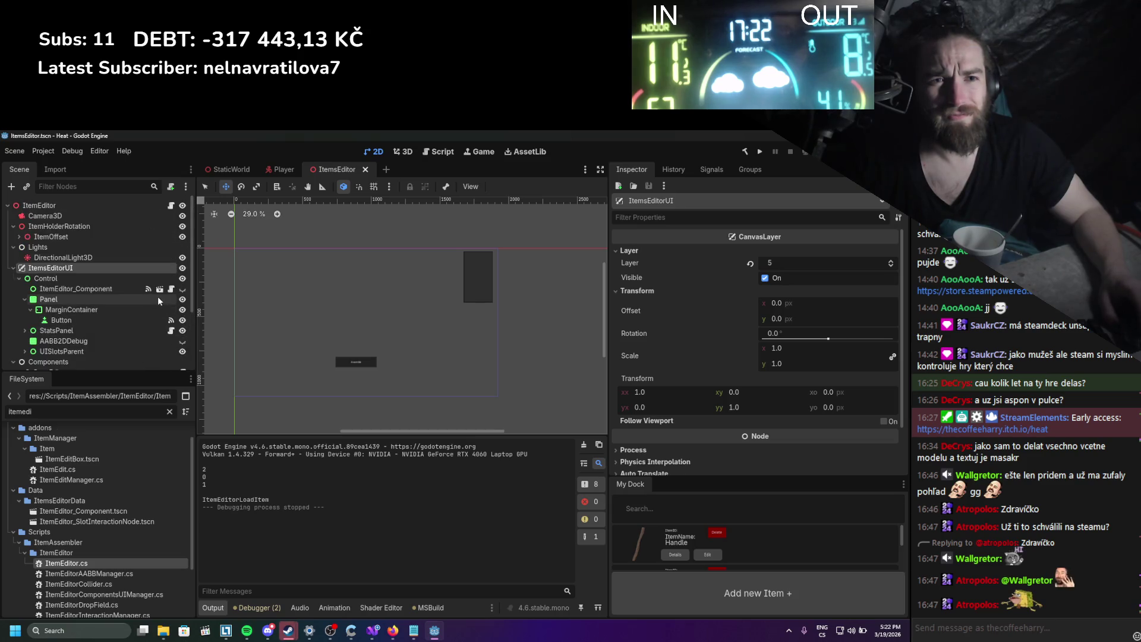
pyautogui.click(172, 291)
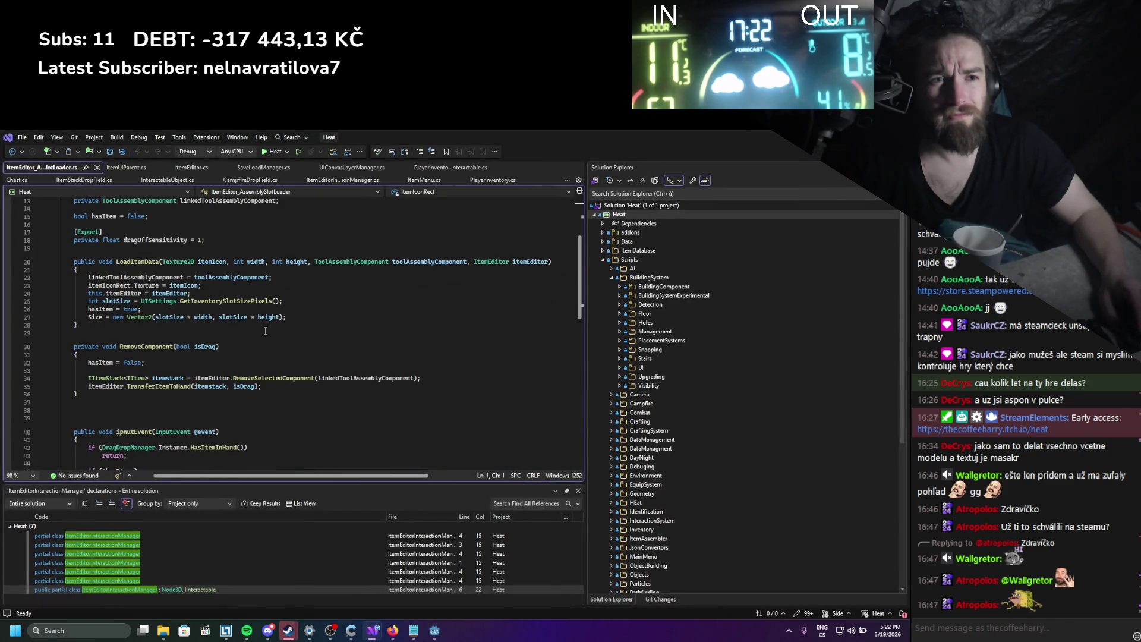
# Read the ItemEditor_AssemblySlotLoader script in Visual Studio, then return to Godot.
pyautogui.scroll(-10, 266, 331)
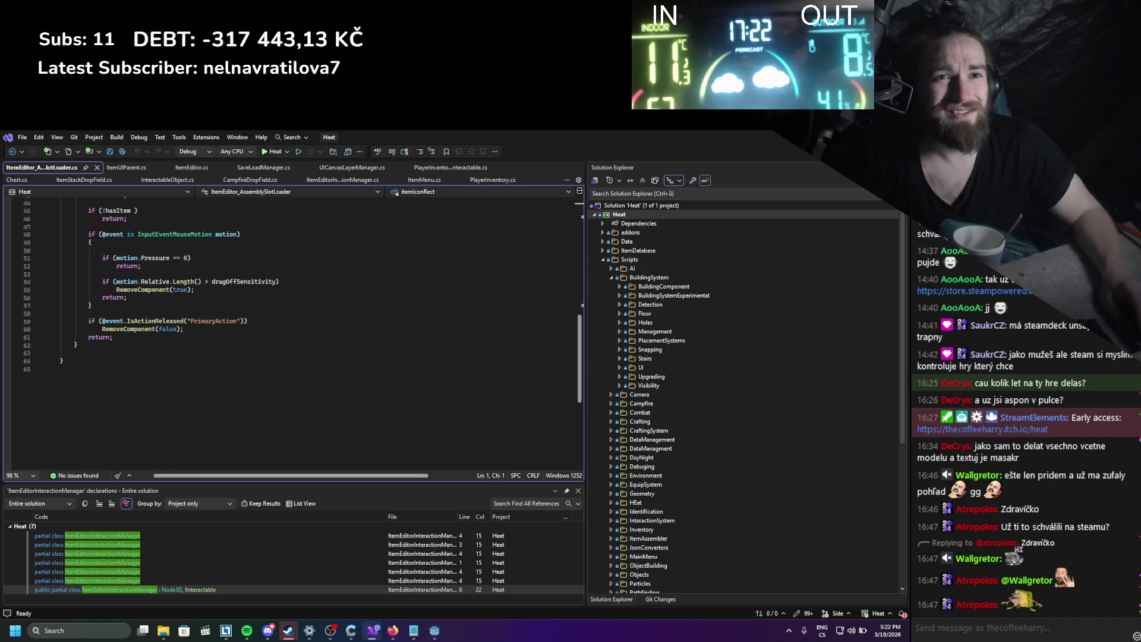
pyautogui.hotkey('alt', 'Tab')
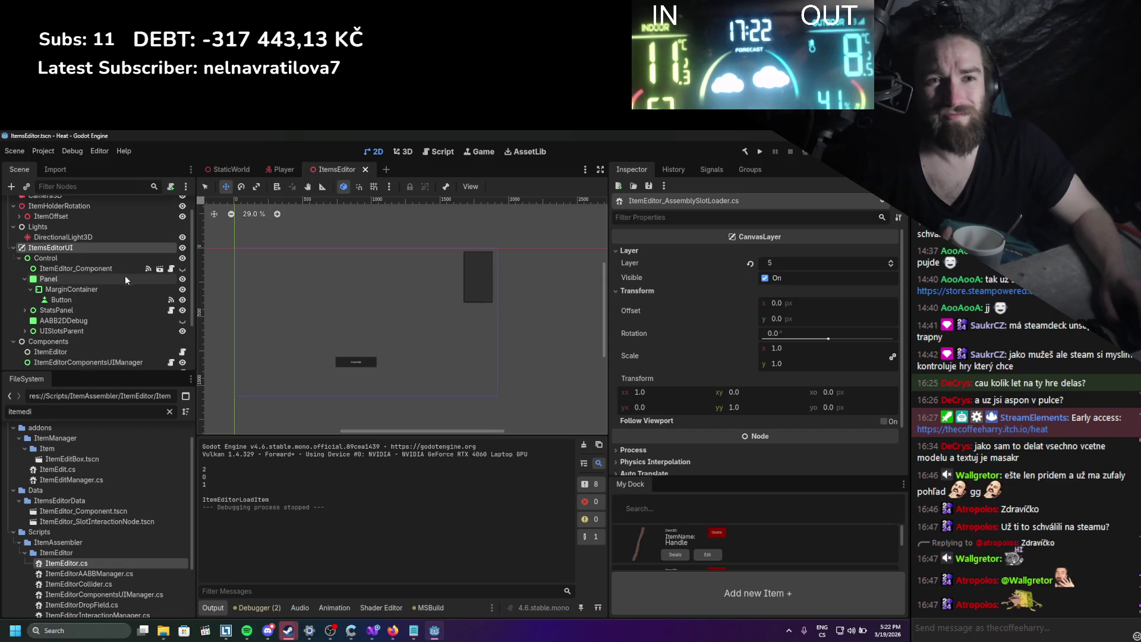
pyautogui.scroll(-3, 84, 295)
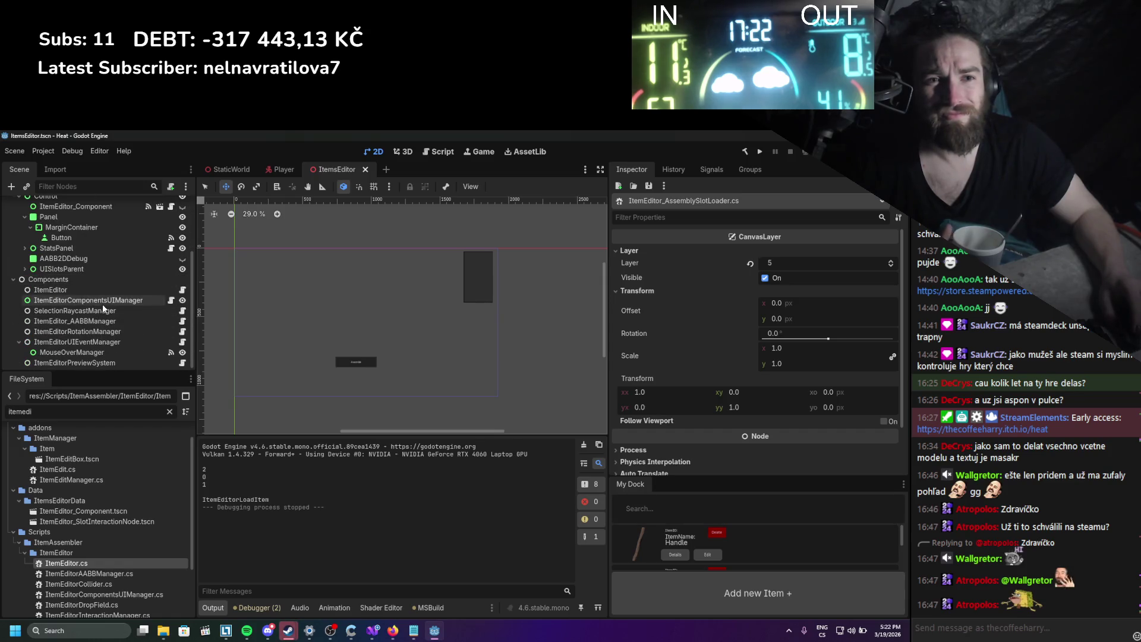
# Open the ItemEditorComponentsUIManager script in Visual Studio, read it, and return to Godot.
pyautogui.click(171, 300)
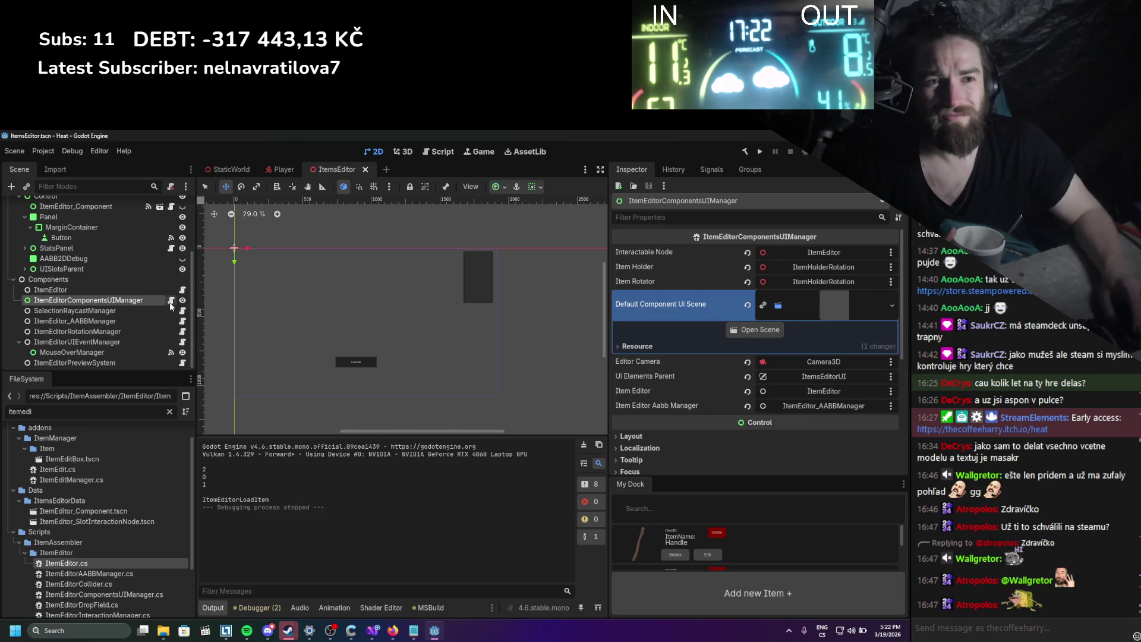
pyautogui.scroll(-10, 315, 324)
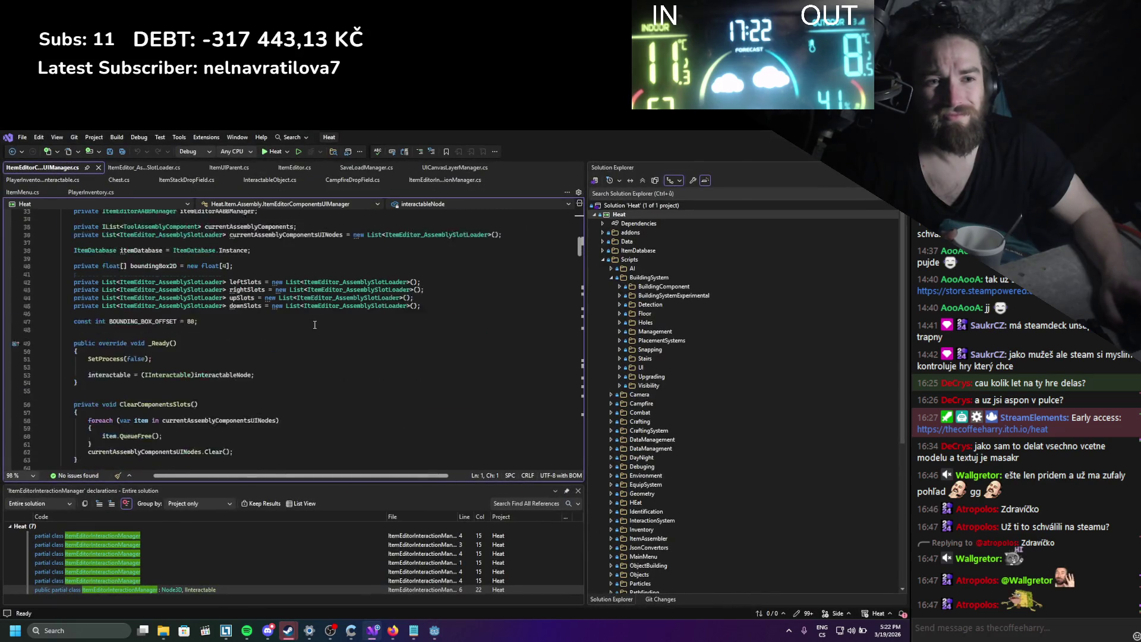
pyautogui.scroll(10, 315, 324)
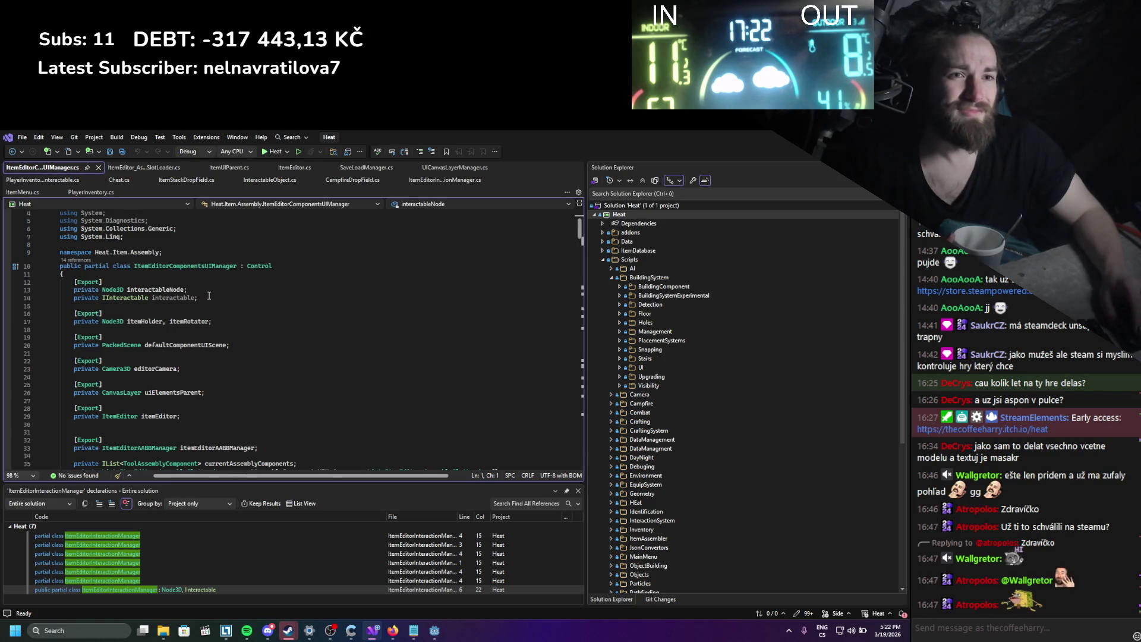
pyautogui.scroll(-20, 209, 295)
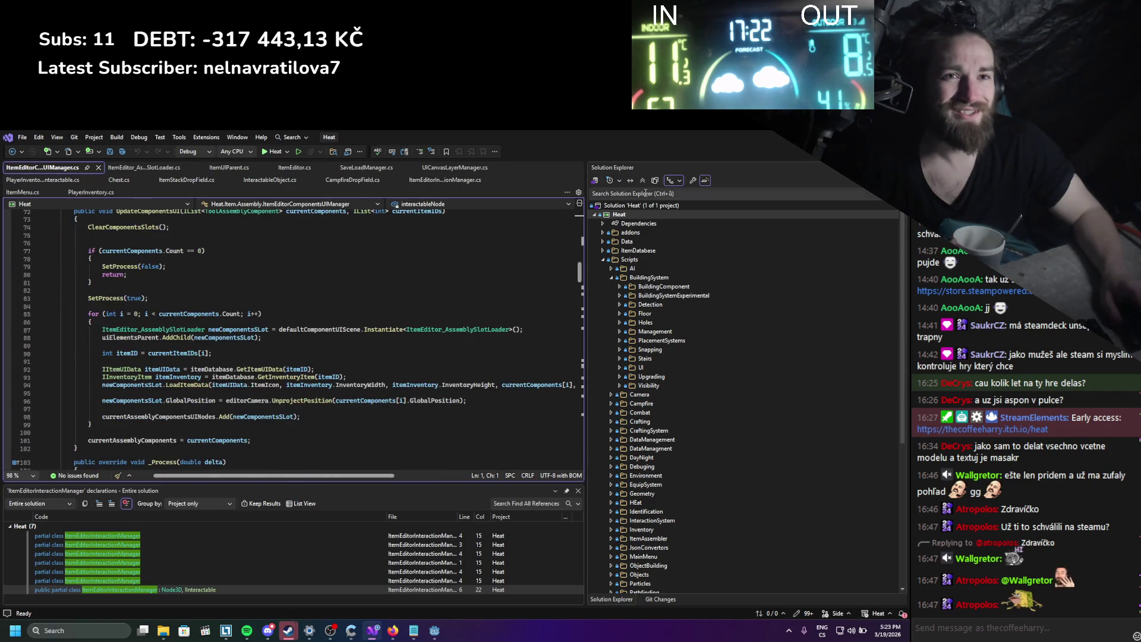
pyautogui.hotkey('alt', 'Tab')
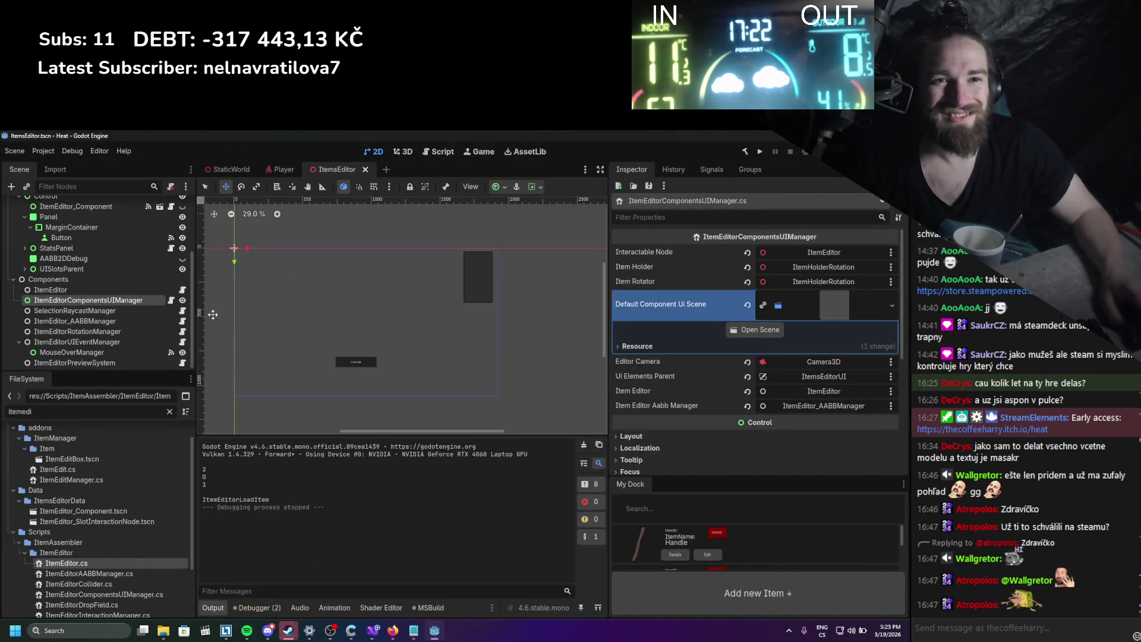
# Open ItemEditorInteractionManager.cs via the script icon on the ItemEditor root node.
pyautogui.scroll(-1, 163, 327)
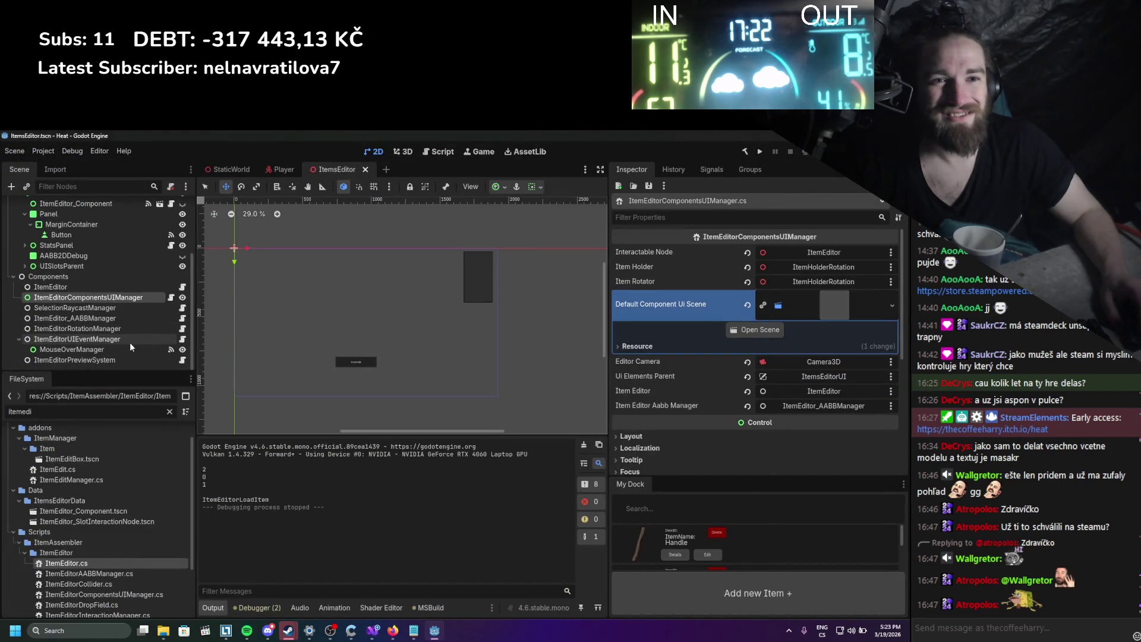
pyautogui.scroll(5, 129, 342)
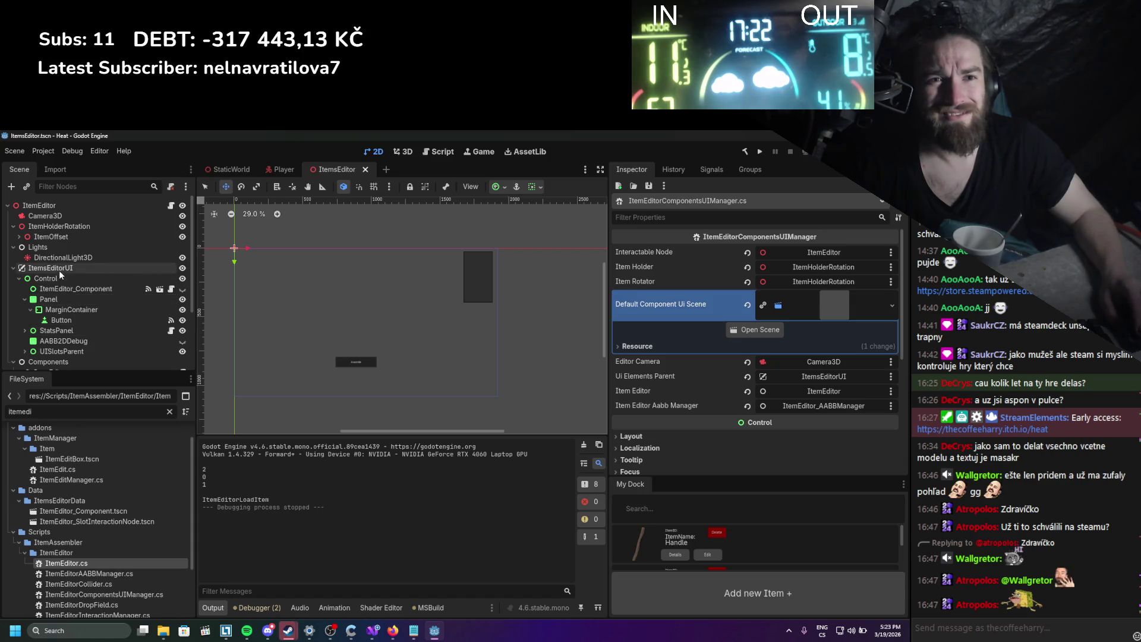
pyautogui.click(170, 204)
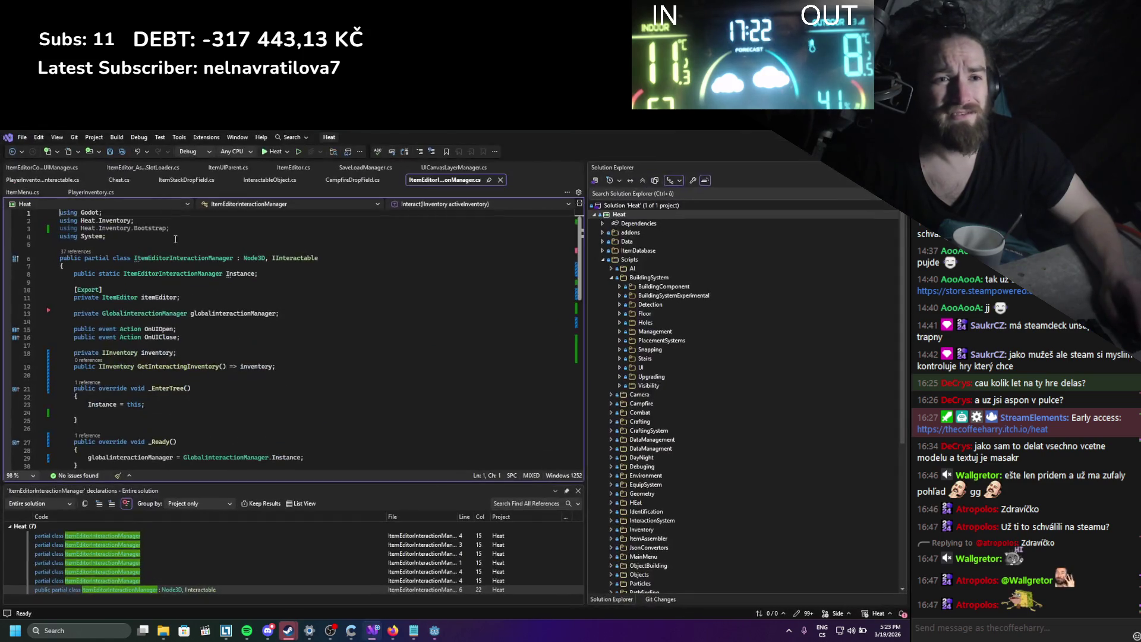
# Delete the SetInventorySlotSizePixels(30) call from Interact, keeping RemoveOppenedUI on its own line.
pyautogui.scroll(-7, 202, 297)
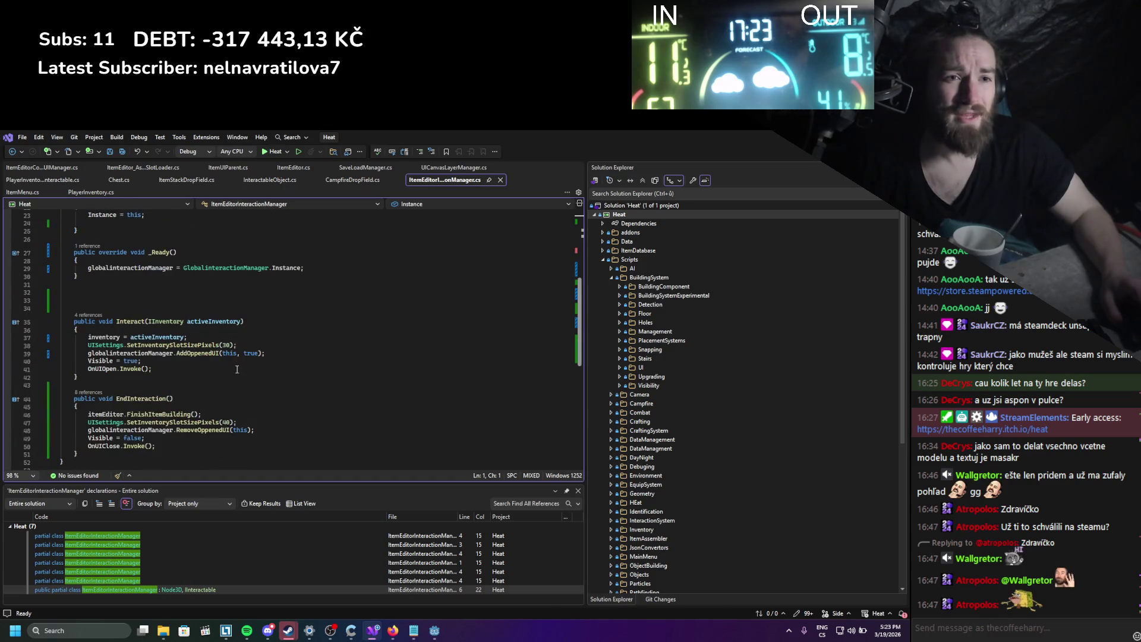
pyautogui.moveTo(246, 347); pyautogui.dragTo(65, 349)
pyautogui.hotkey('ctrl', 'x')
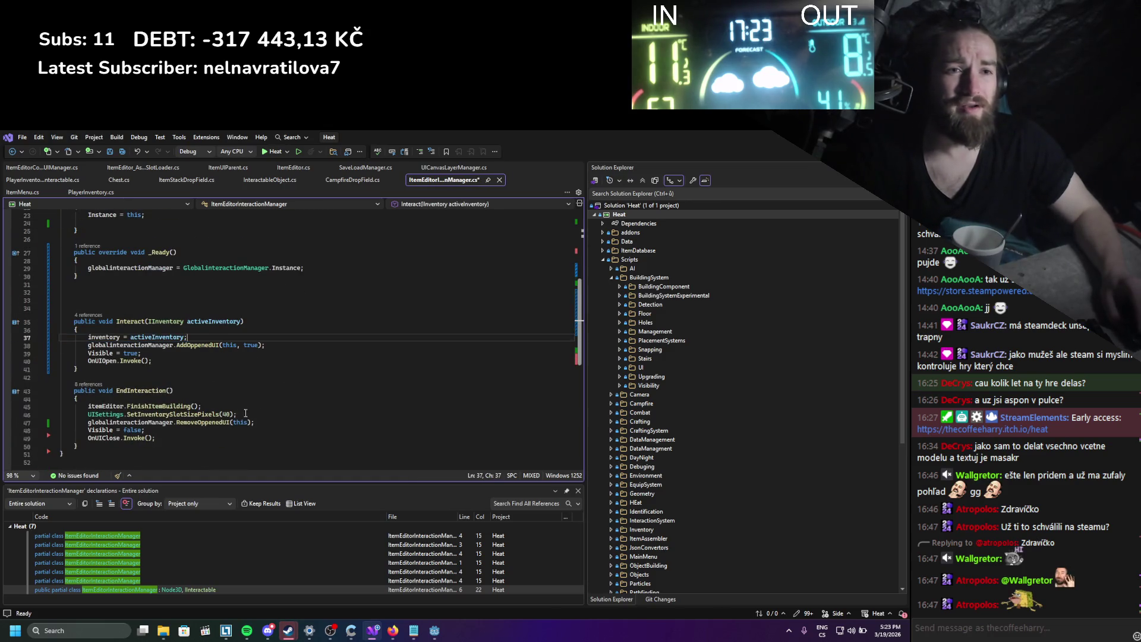
pyautogui.moveTo(240, 414); pyautogui.dragTo(22, 423)
pyautogui.press('Delete')
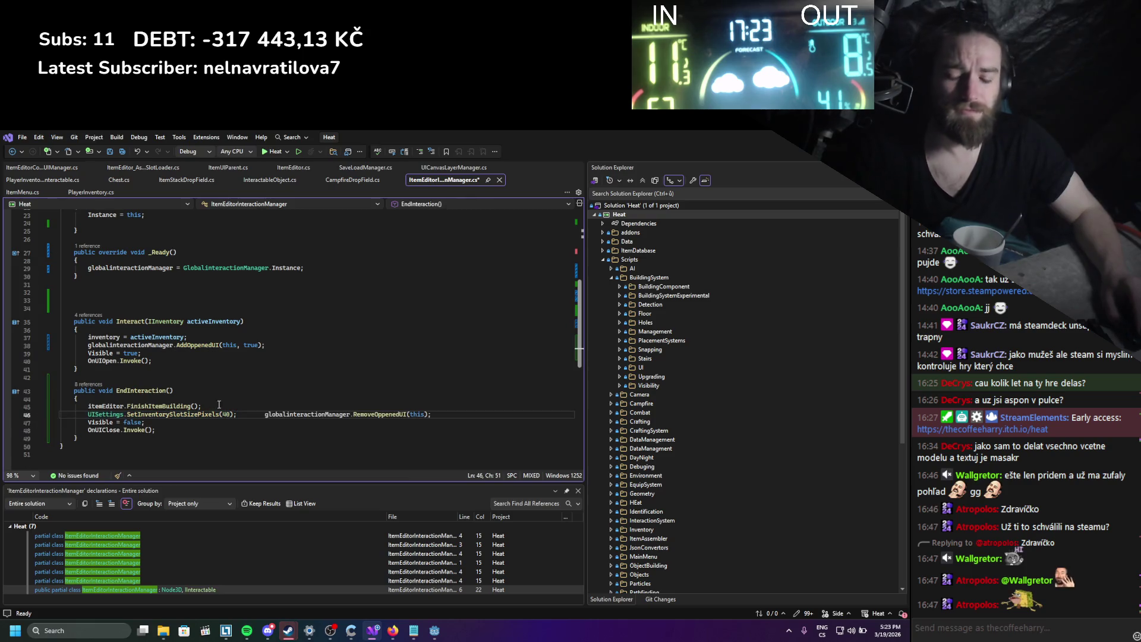
pyautogui.press('Return')
# Remove the slot-size call from EndInteraction and save ItemEditorInteractionManager.cs.
pyautogui.hotkey('ctrl', 'shift', 'l')
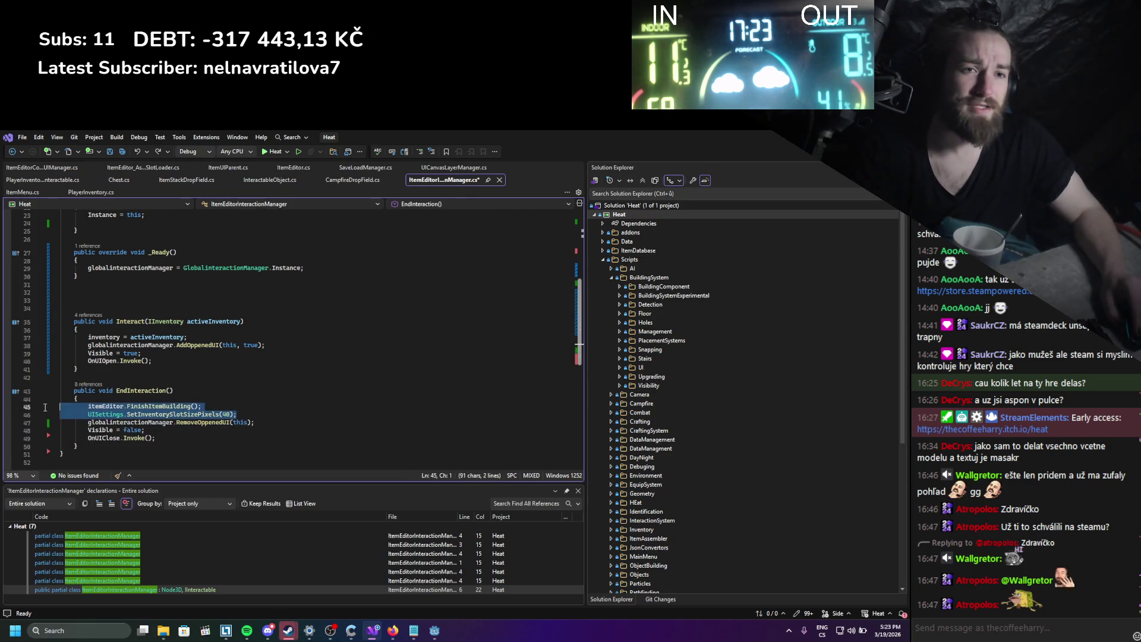
pyautogui.hotkey('ctrl', 'd')
pyautogui.hotkey('ctrl', 's')
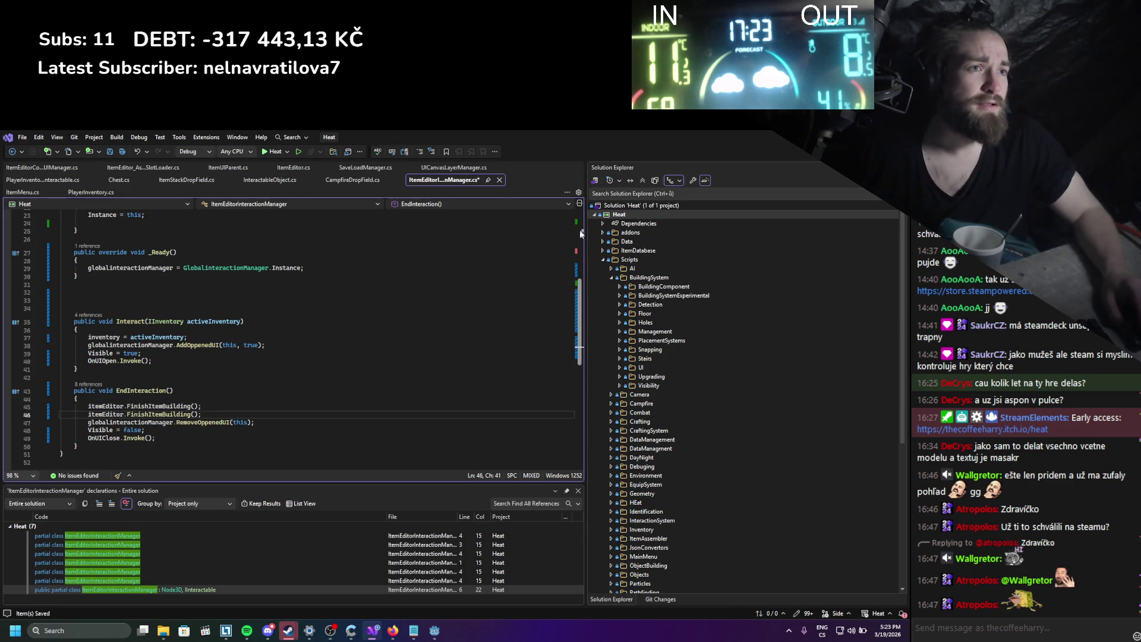
pyautogui.hotkey('ctrl', 'z')
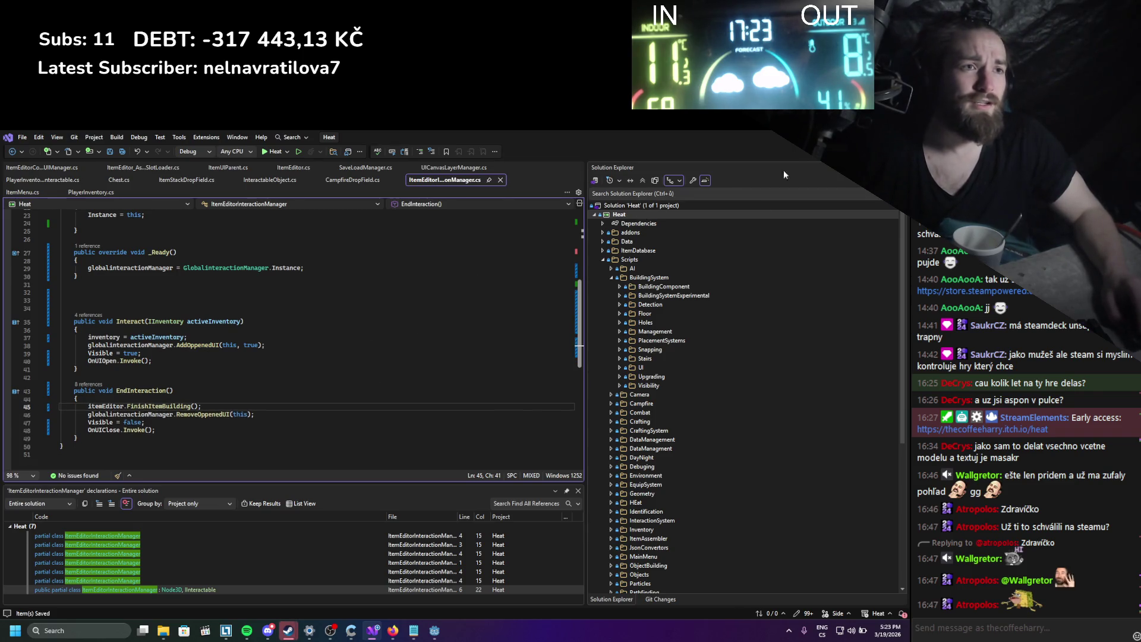
pyautogui.hotkey('alt', 'Tab')
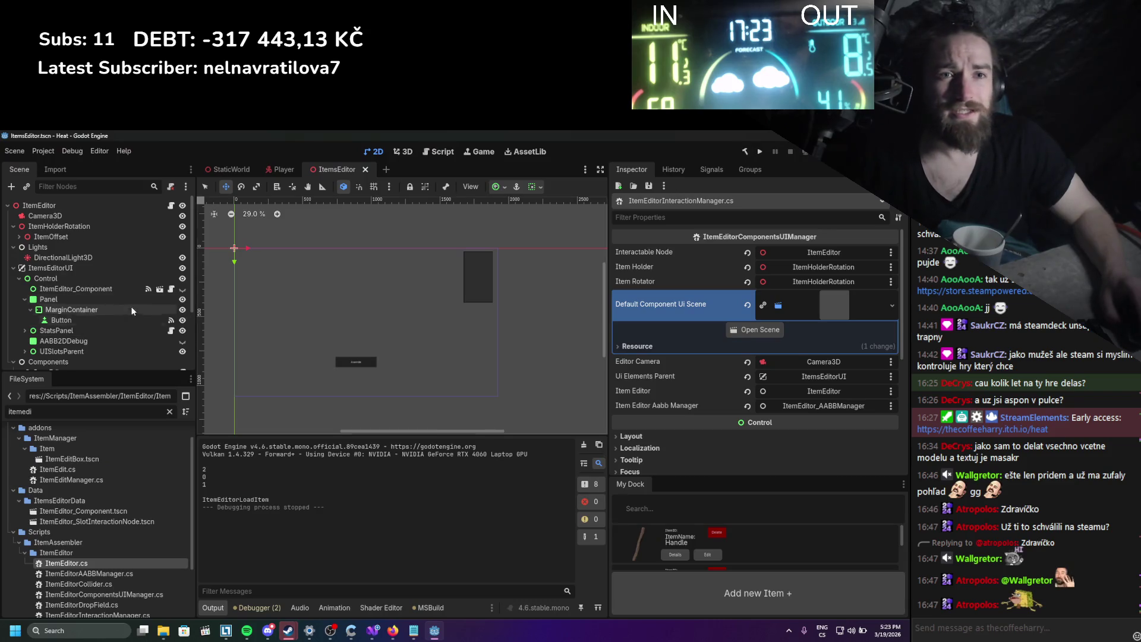
# Inspect ItemEditor_Component, toggle node visibility, and hide the ItemEditor_Component slot.
pyautogui.click(123, 295)
pyautogui.click(123, 287)
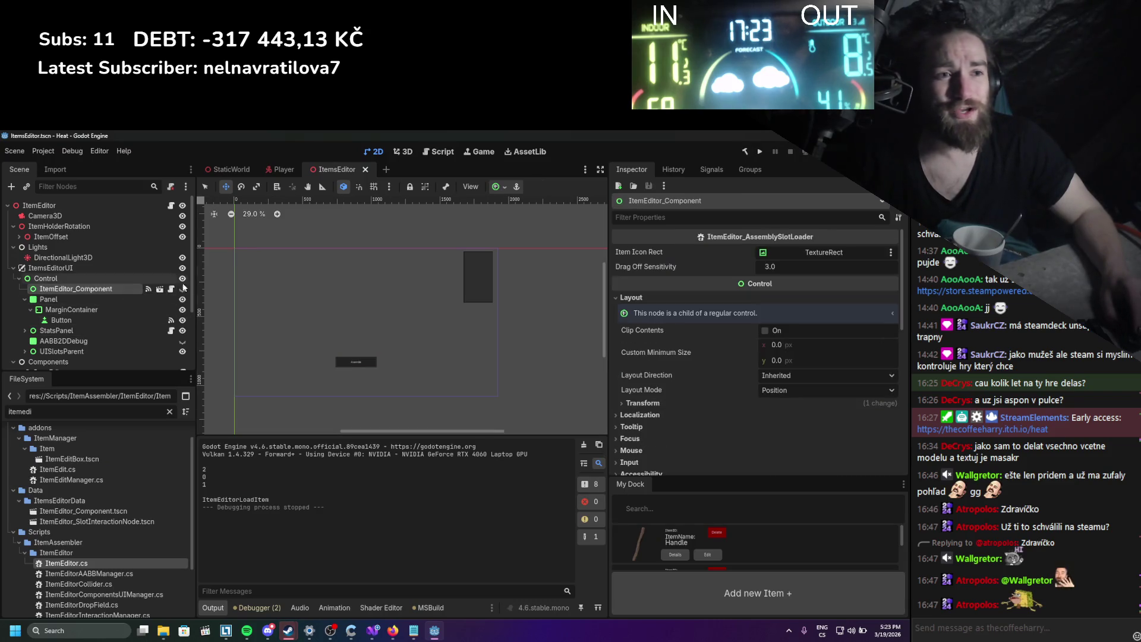
pyautogui.scroll(-1, 79, 278)
pyautogui.scroll(-2, 79, 278)
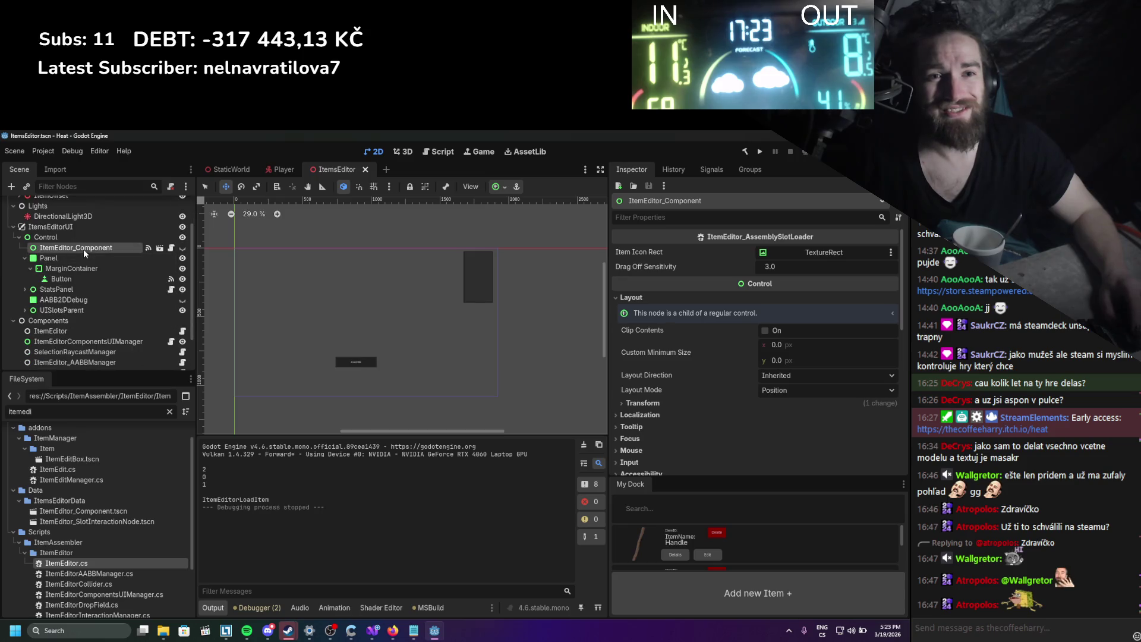
pyautogui.scroll(-2, 87, 333)
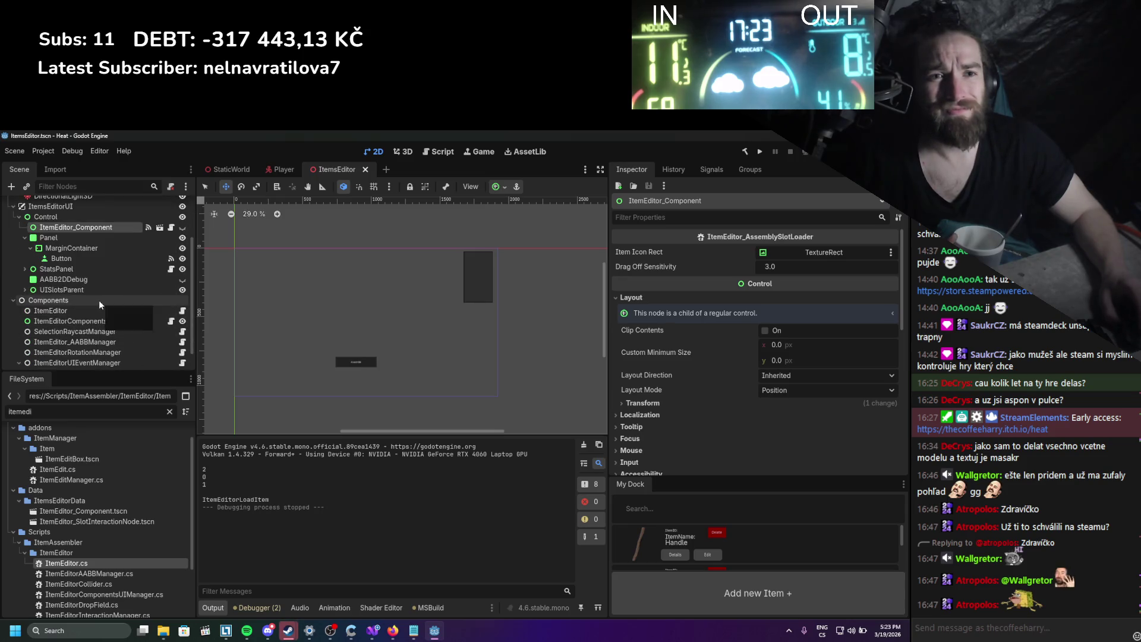
pyautogui.scroll(2, 99, 300)
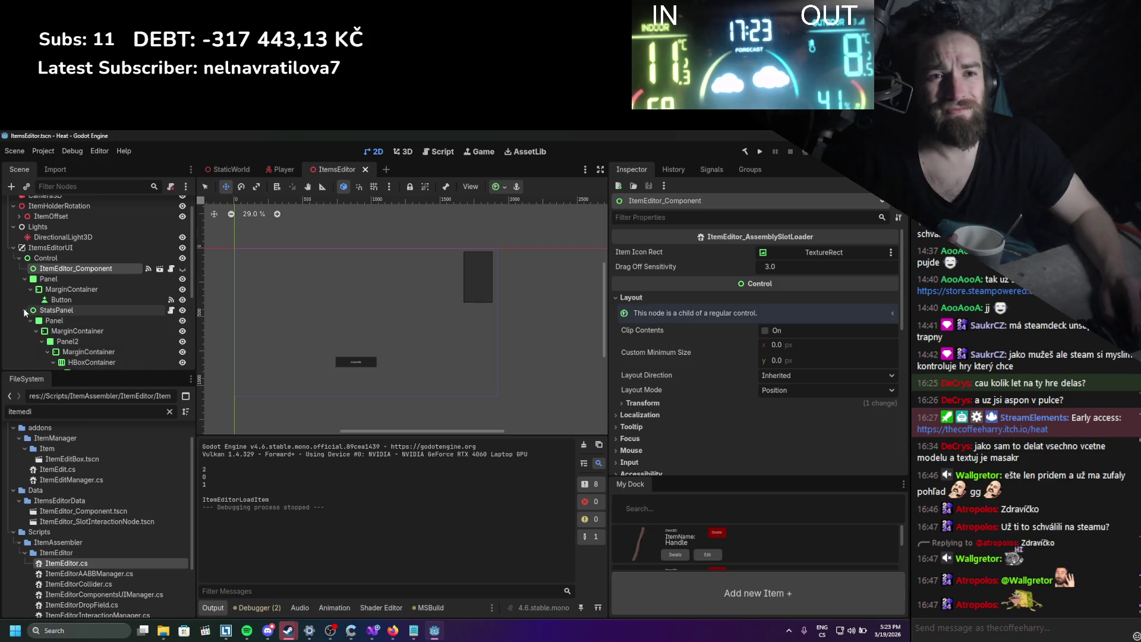
pyautogui.doubleClick(183, 268)
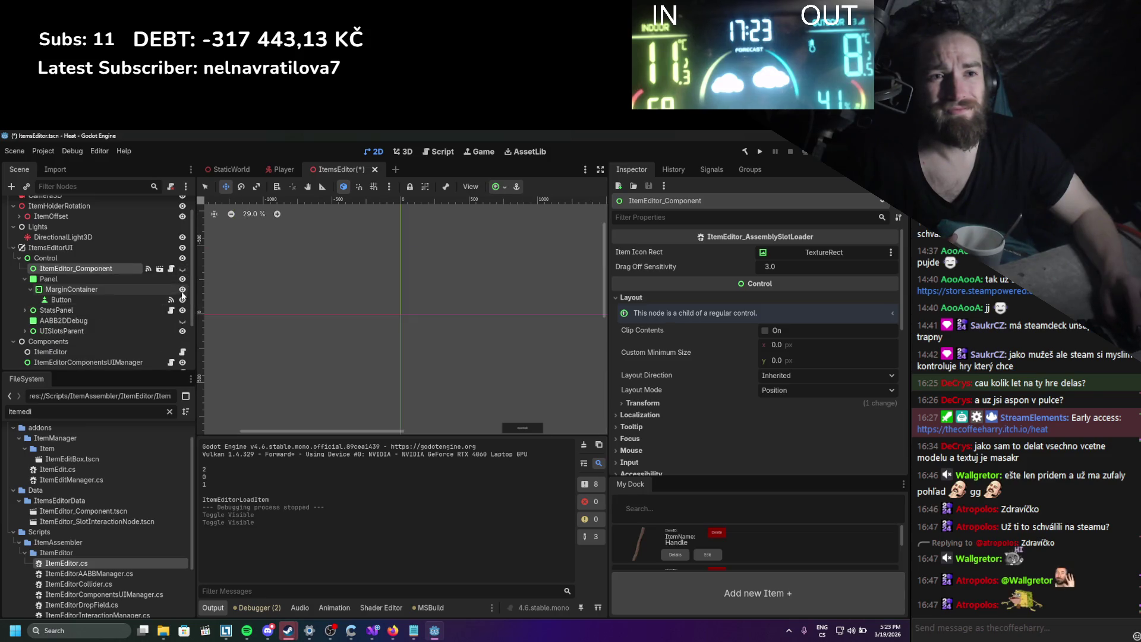
pyautogui.scroll(-3, 396, 325)
pyautogui.scroll(2, 386, 321)
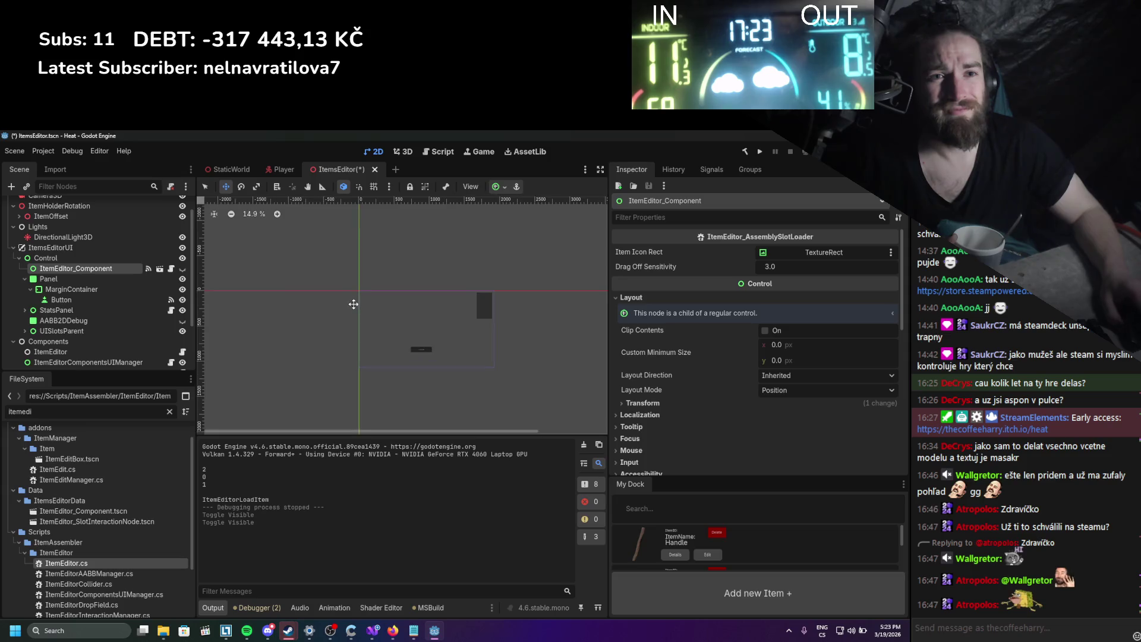
pyautogui.doubleClick(183, 320)
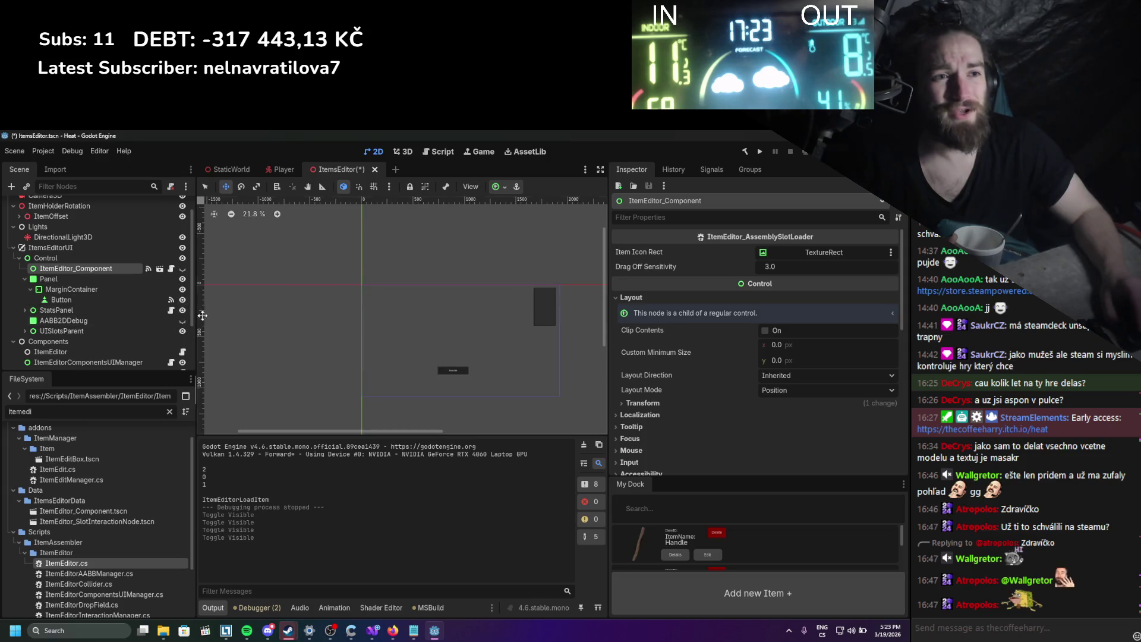
pyautogui.scroll(2, 313, 321)
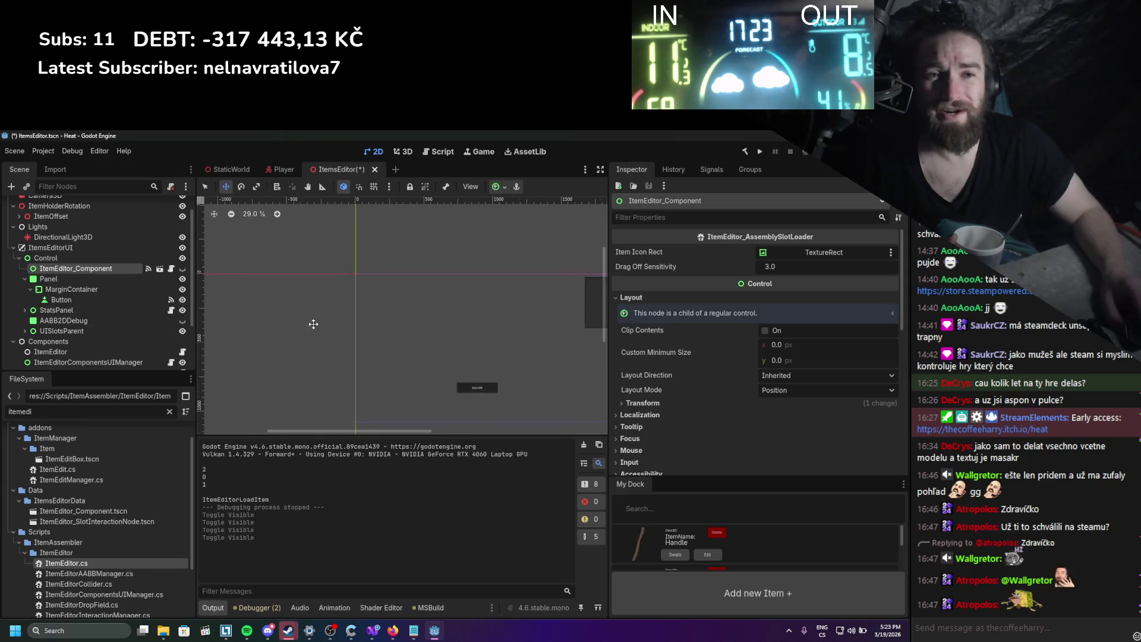
pyautogui.click(183, 269)
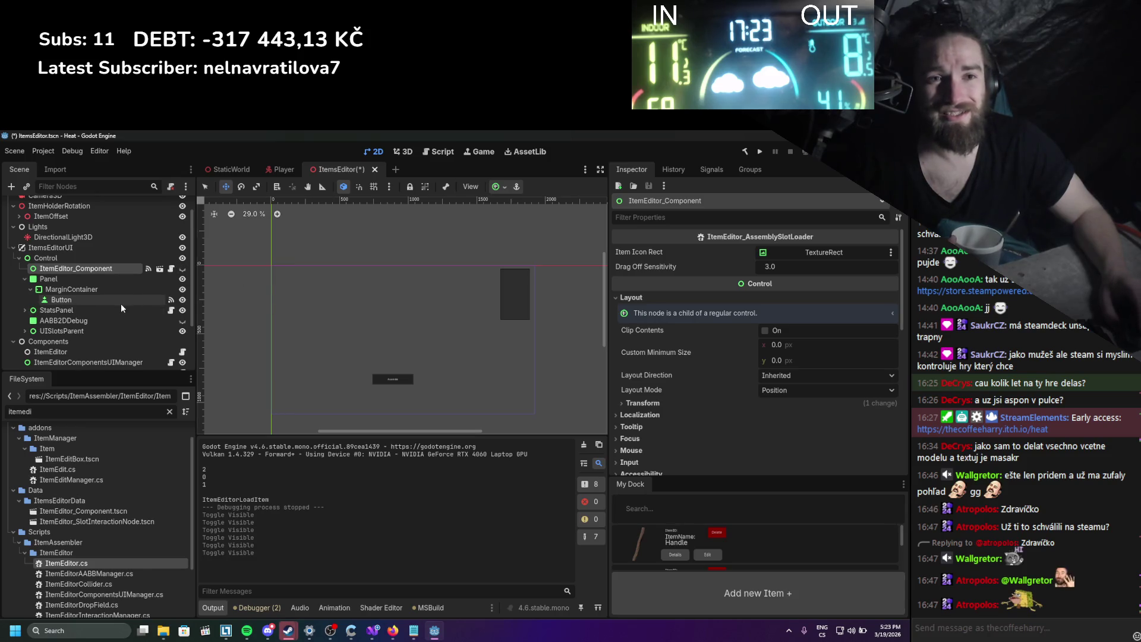
# Delete the ItemEditor_Component node, then undo to restore the slot nodes.
pyautogui.scroll(-3, 77, 302)
pyautogui.rightClick(65, 227)
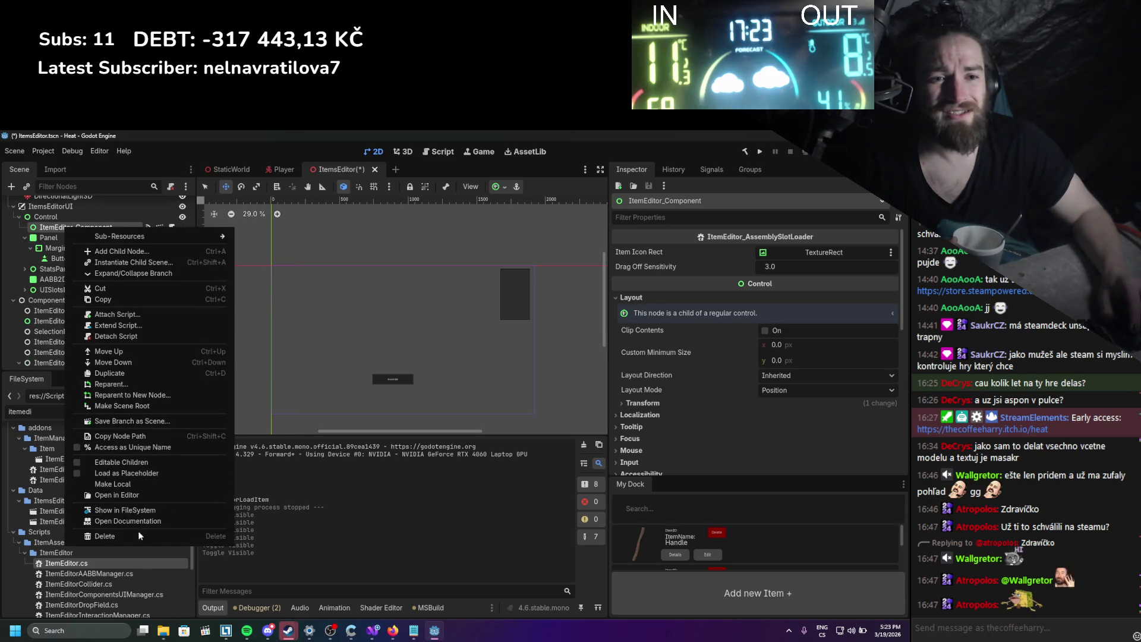
pyautogui.click(105, 536)
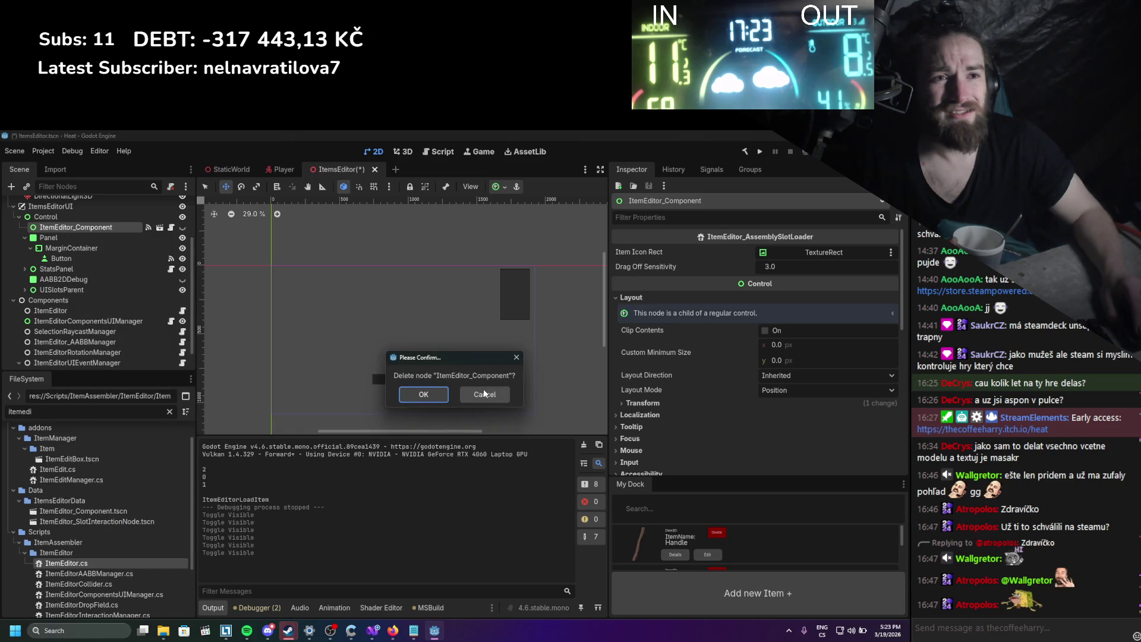
pyautogui.click(427, 395)
pyautogui.hotkey('ctrl', 'z')
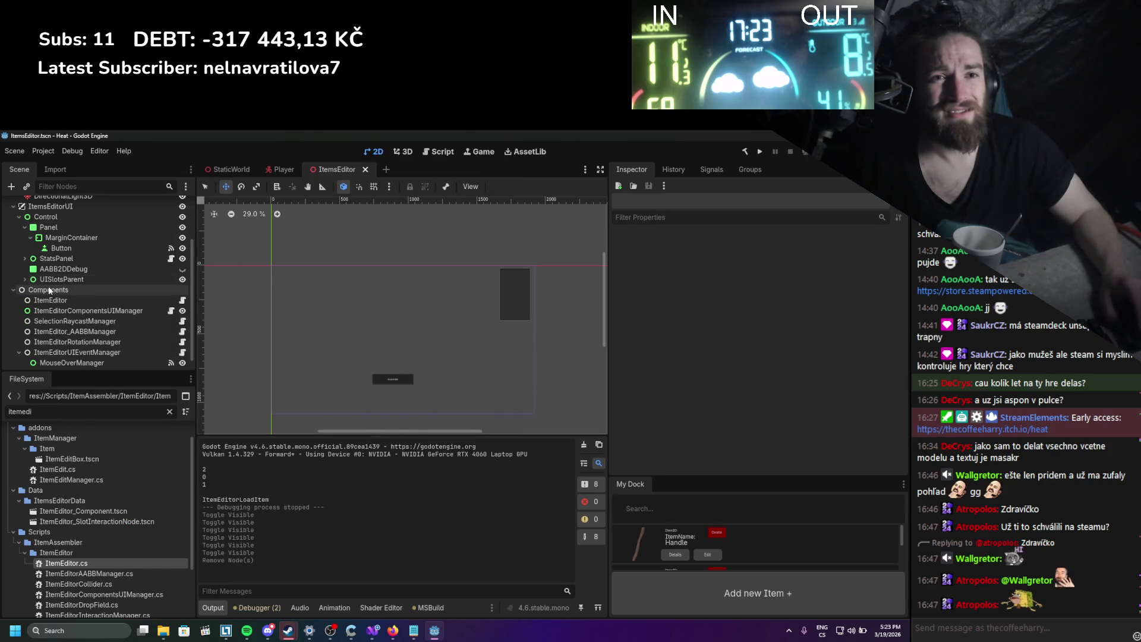
pyautogui.click(59, 299)
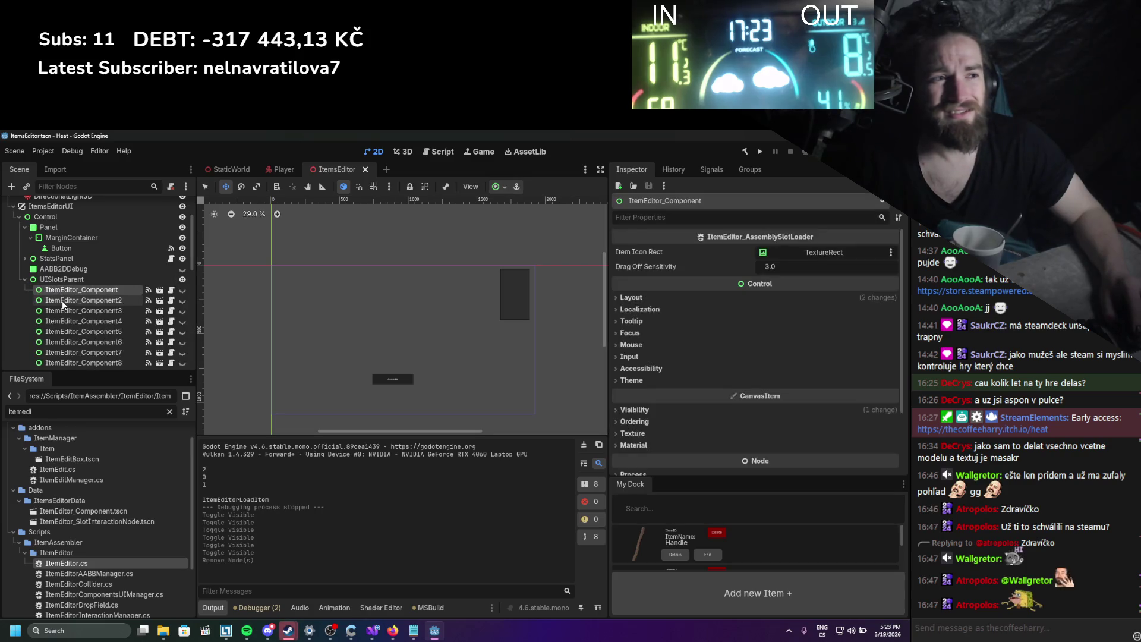
pyautogui.click(25, 279)
pyautogui.click(66, 261)
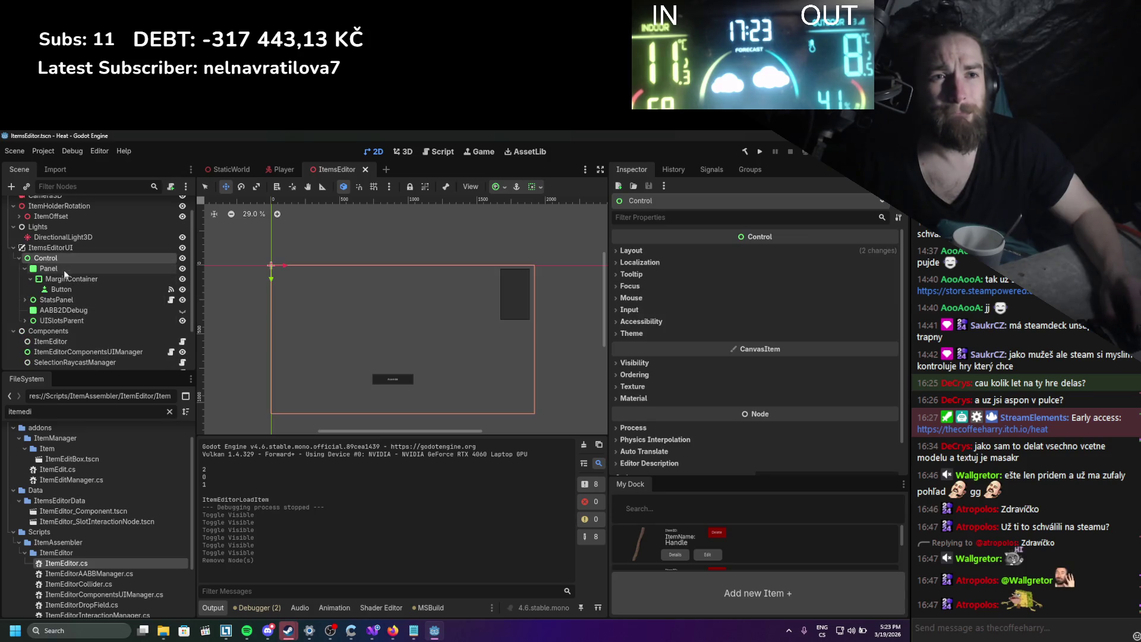
pyautogui.click(54, 300)
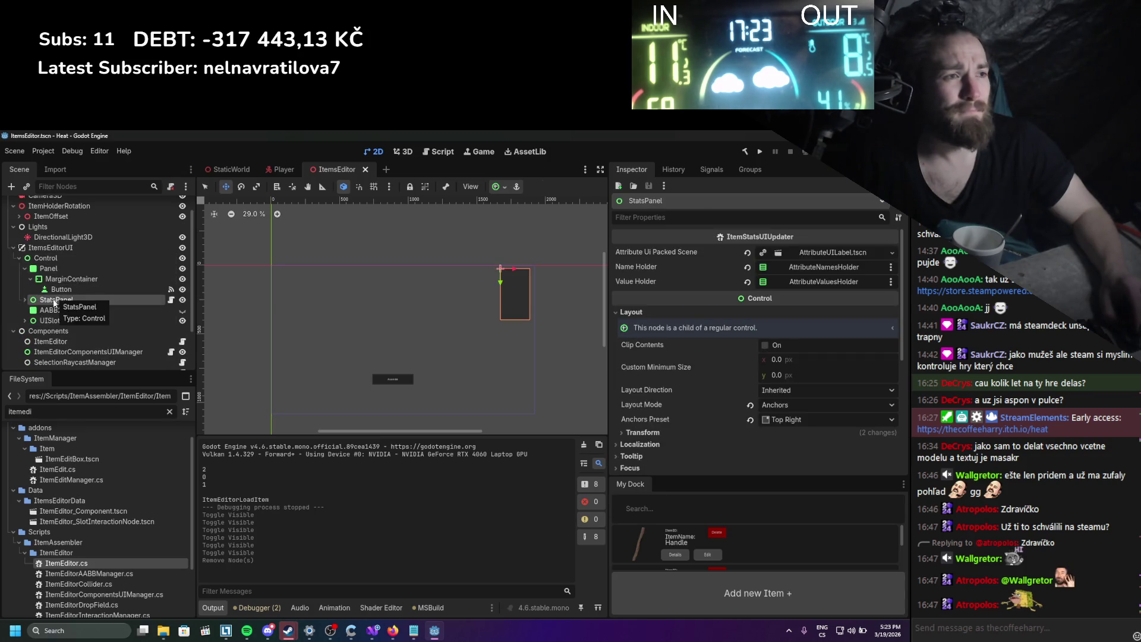
pyautogui.scroll(-3, 55, 301)
pyautogui.click(88, 288)
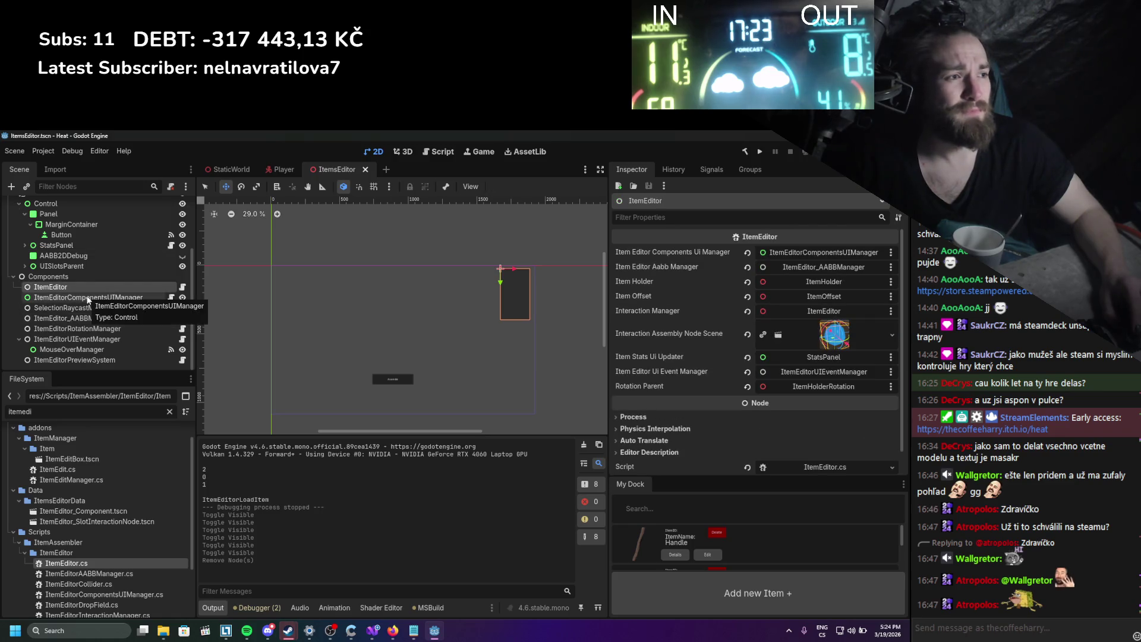
pyautogui.click(84, 306)
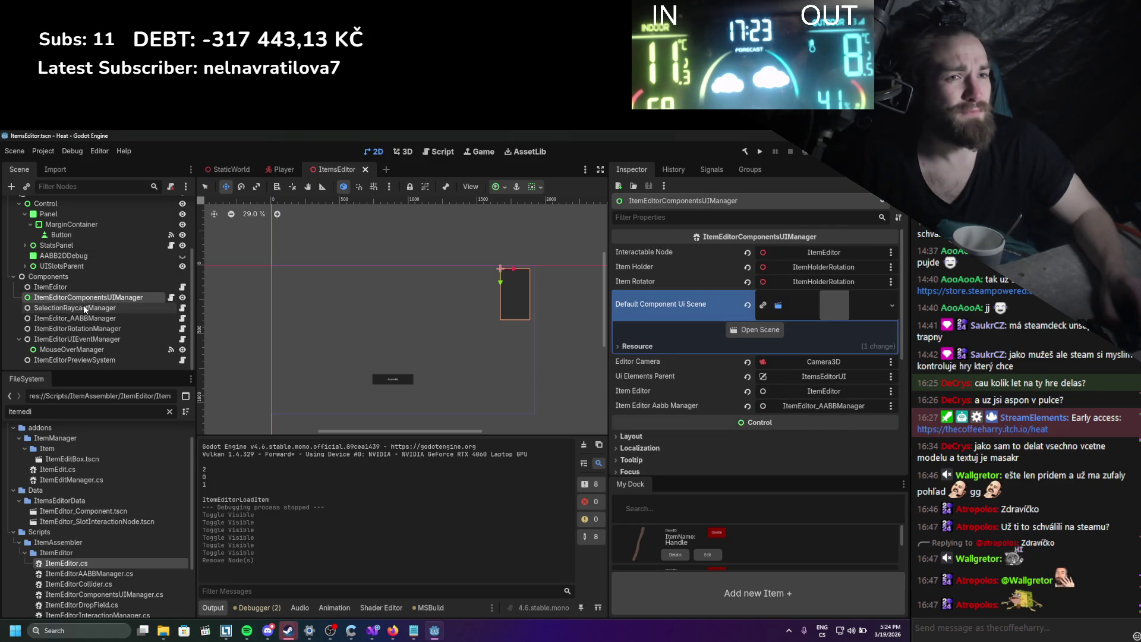
pyautogui.click(75, 318)
pyautogui.click(74, 329)
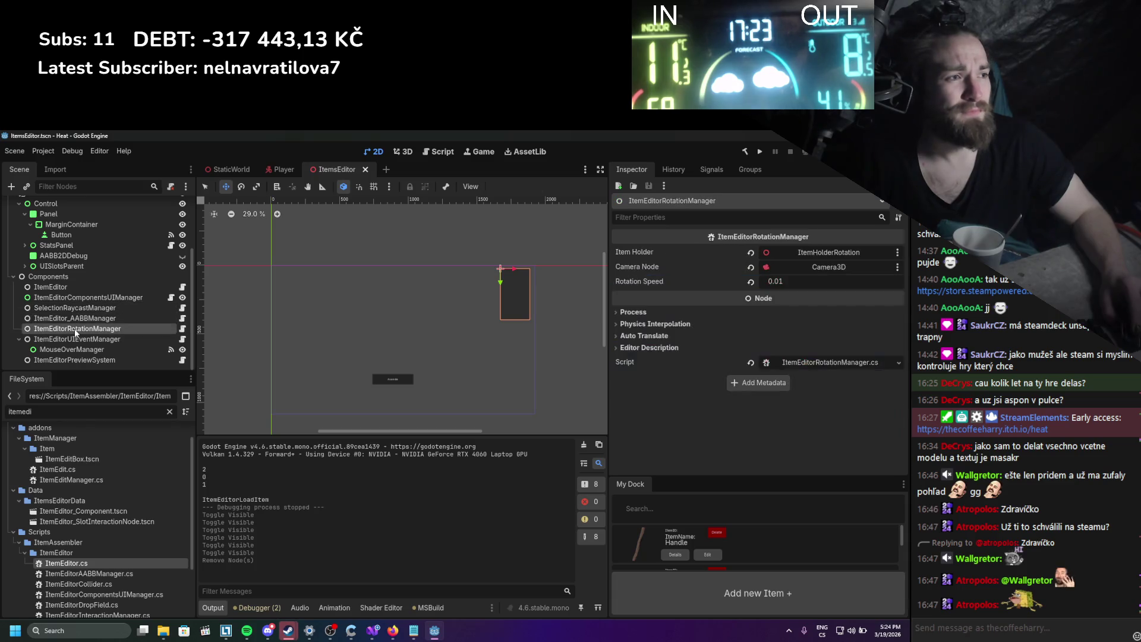
pyautogui.click(70, 349)
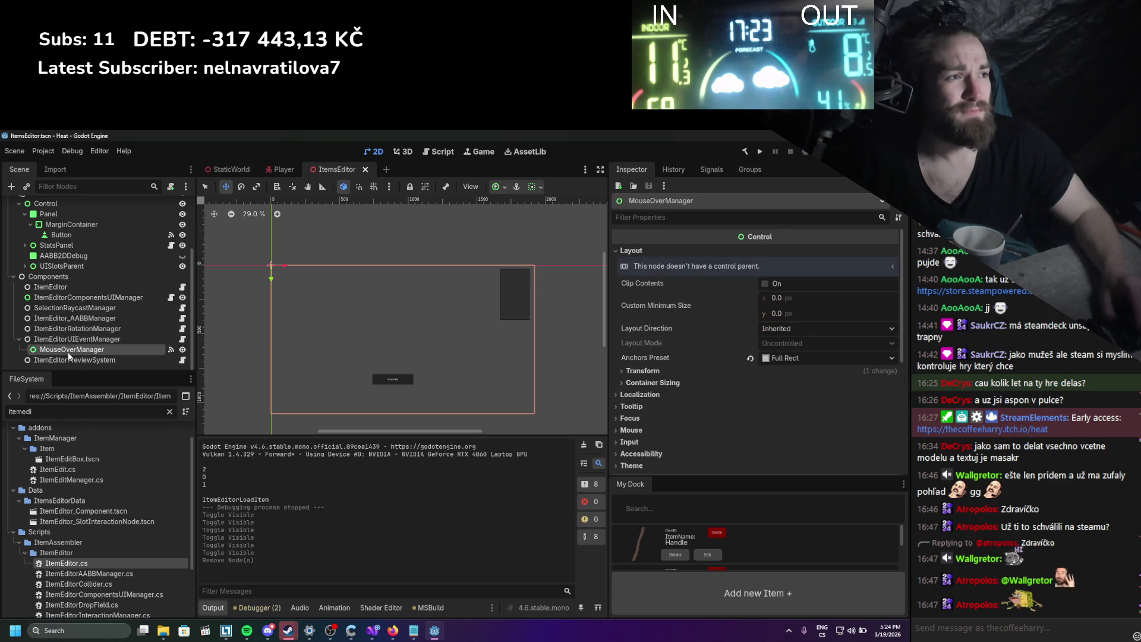
pyautogui.click(70, 360)
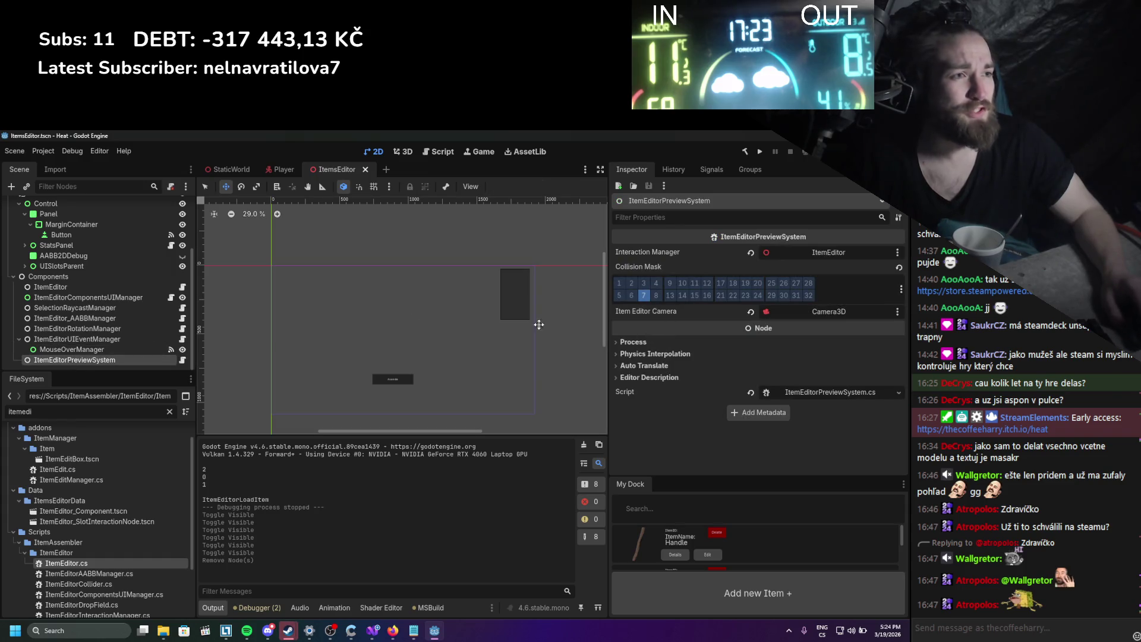
pyautogui.click(48, 339)
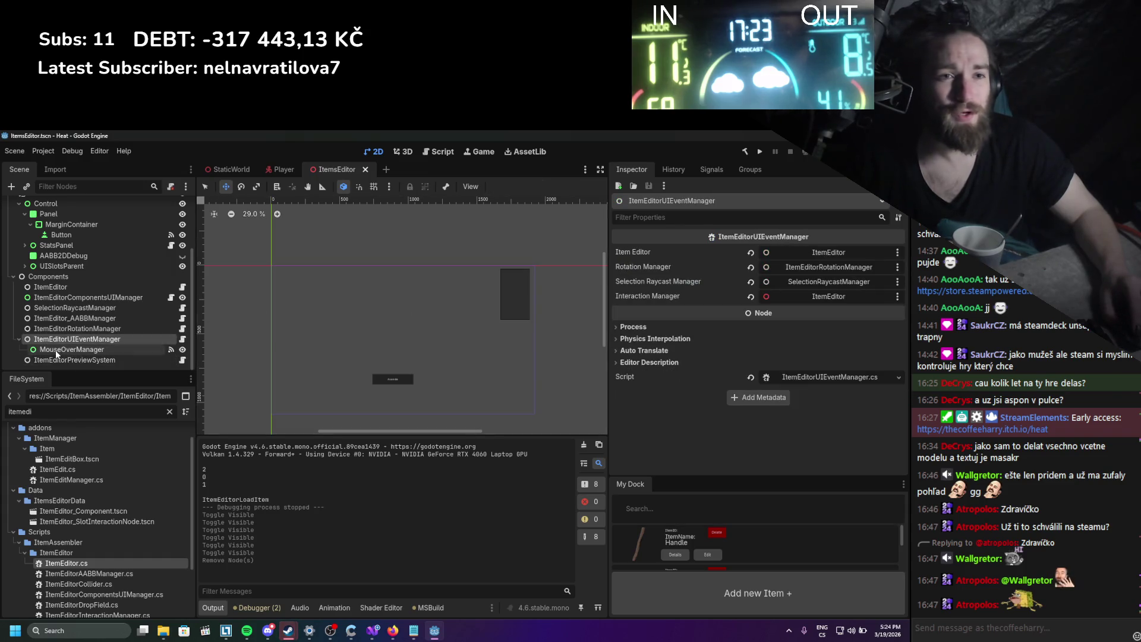
pyautogui.click(55, 350)
pyautogui.click(58, 331)
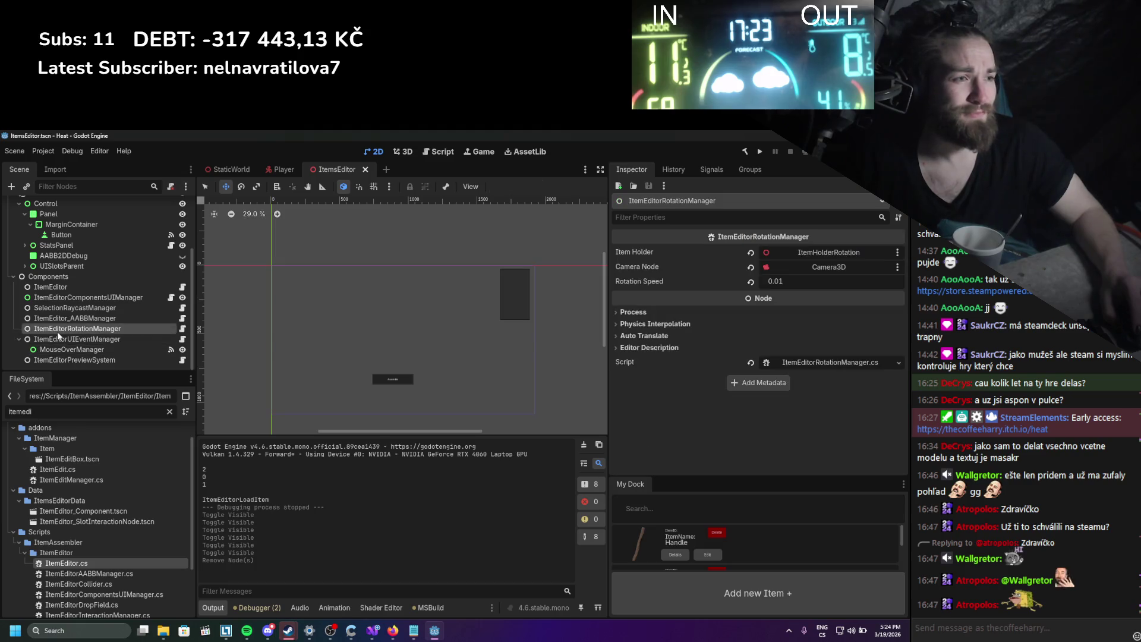
pyautogui.click(63, 308)
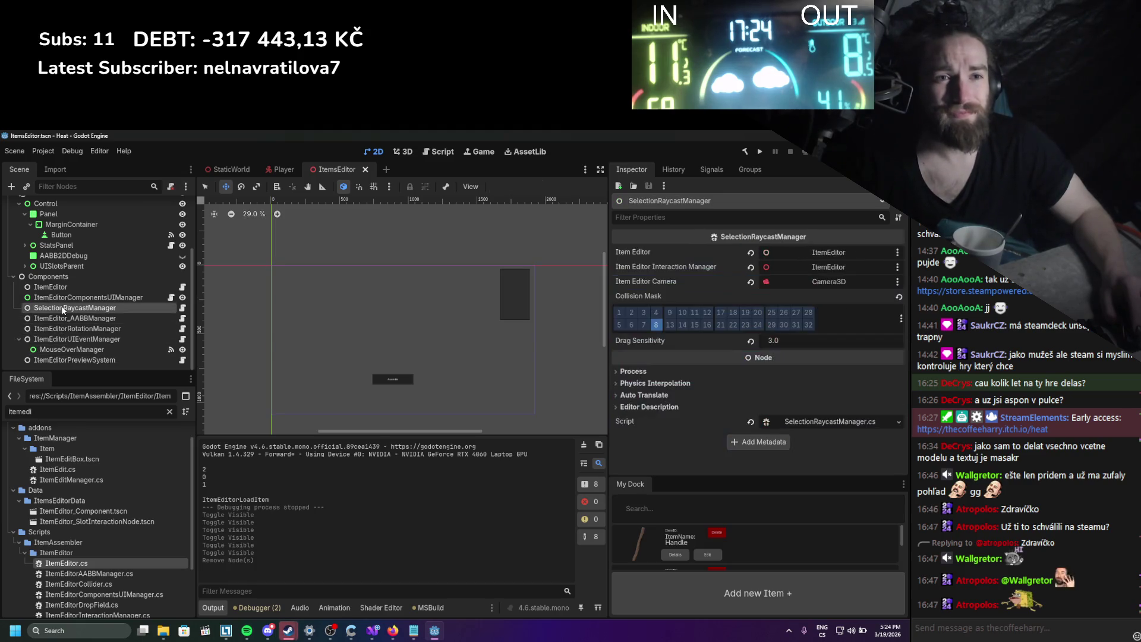
pyautogui.click(64, 297)
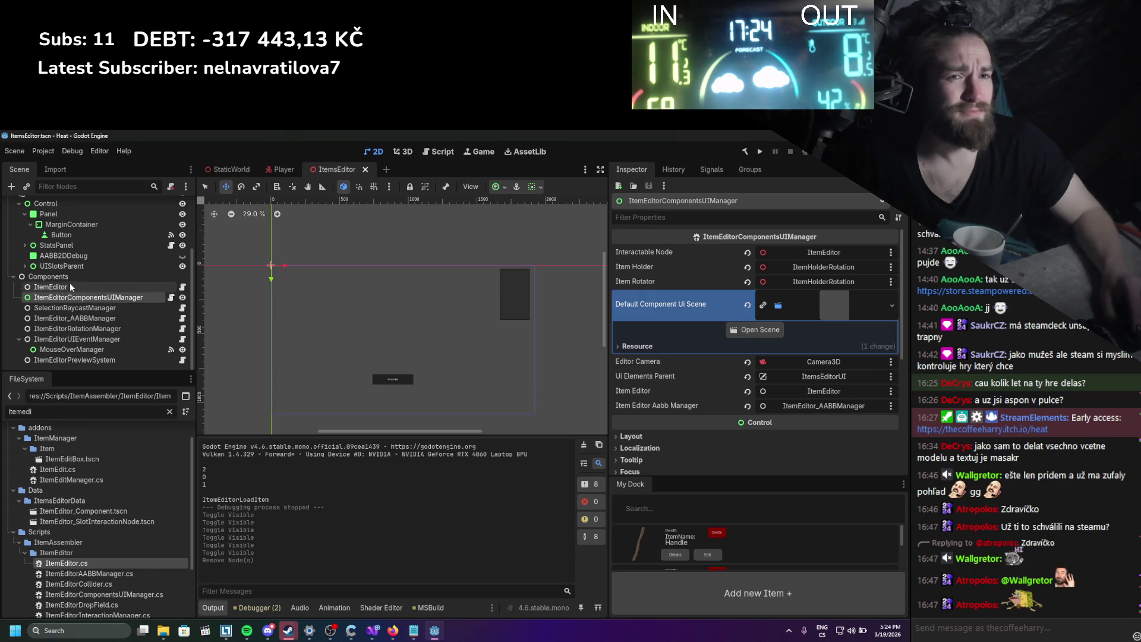
pyautogui.click(69, 286)
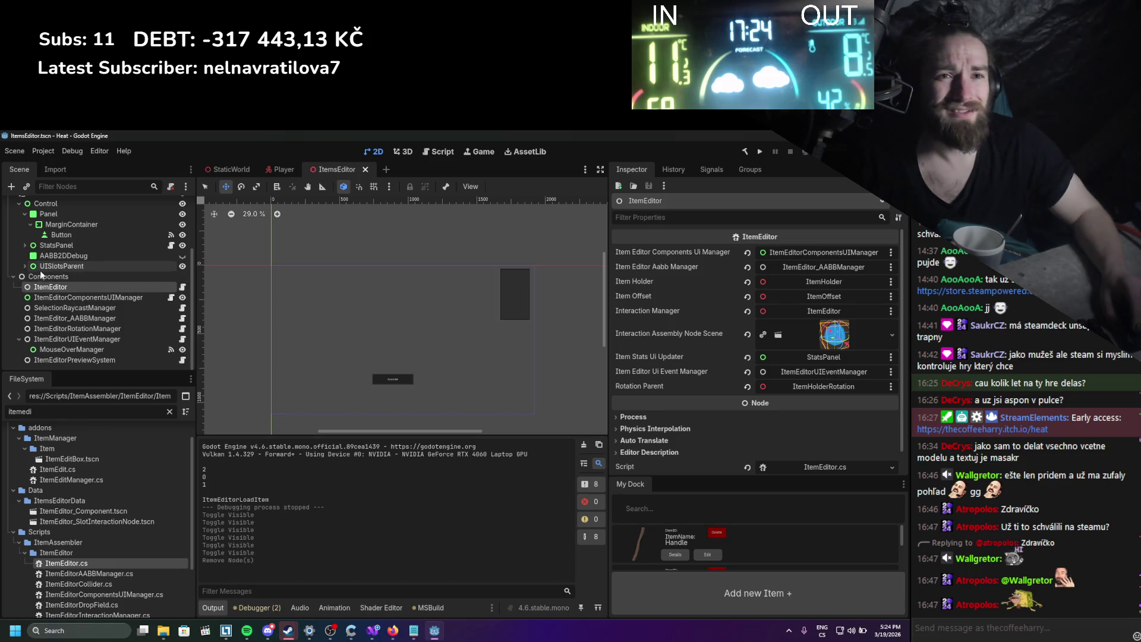
# Inspect UISlotsParent and the ItemEditor manager nodes, through MouseOverManager.
pyautogui.click(25, 267)
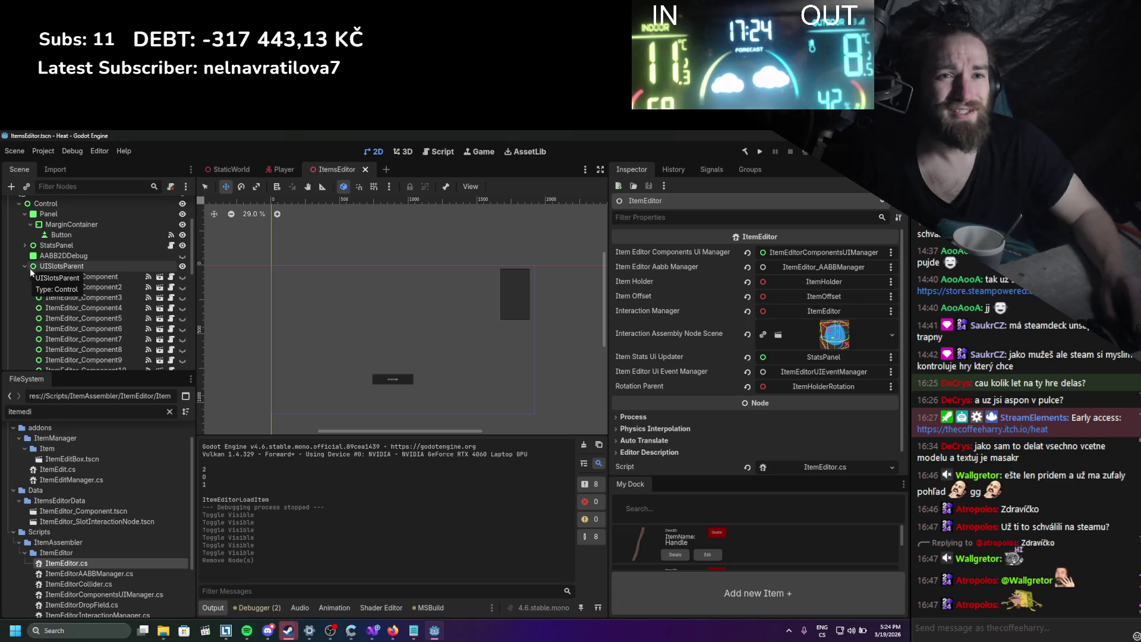
pyautogui.click(28, 269)
pyautogui.click(25, 267)
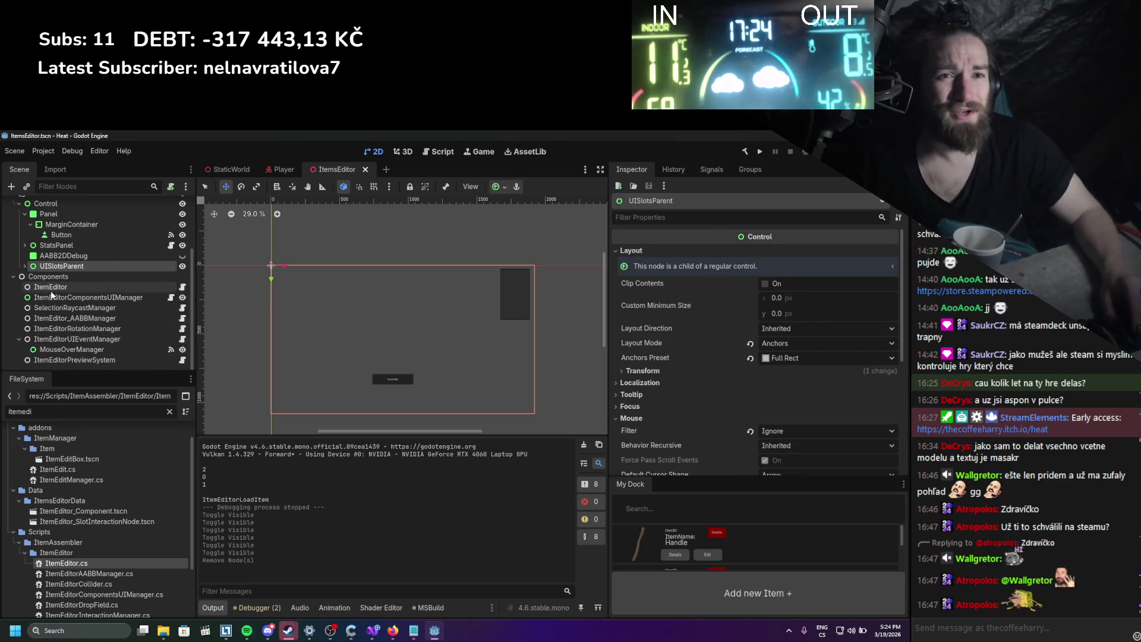
pyautogui.click(51, 288)
pyautogui.click(51, 302)
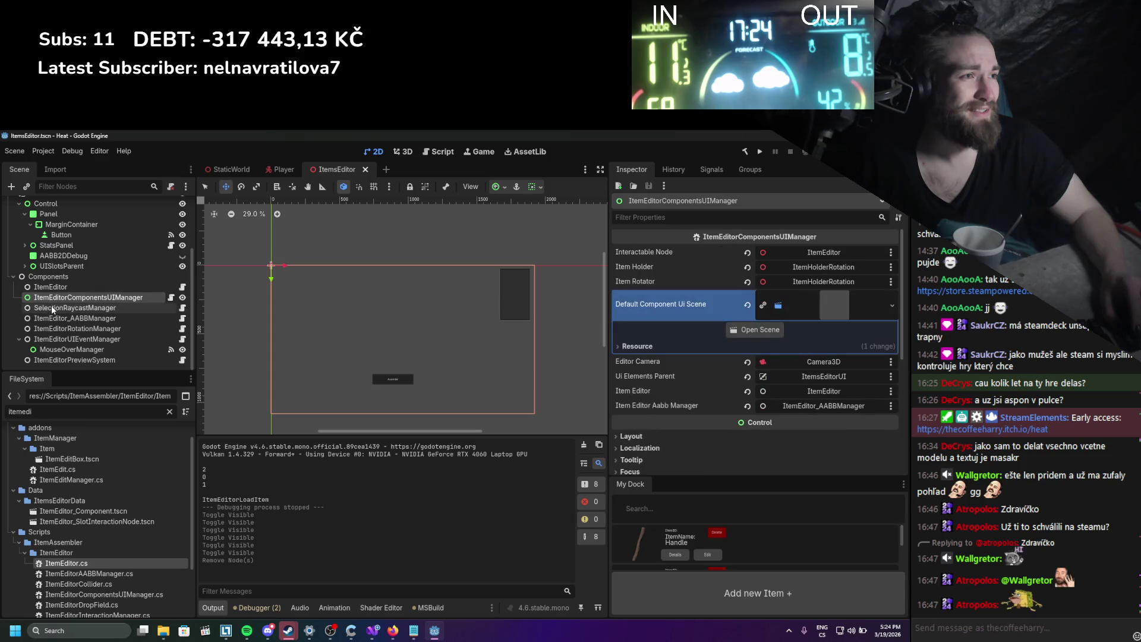
pyautogui.click(51, 308)
pyautogui.click(54, 318)
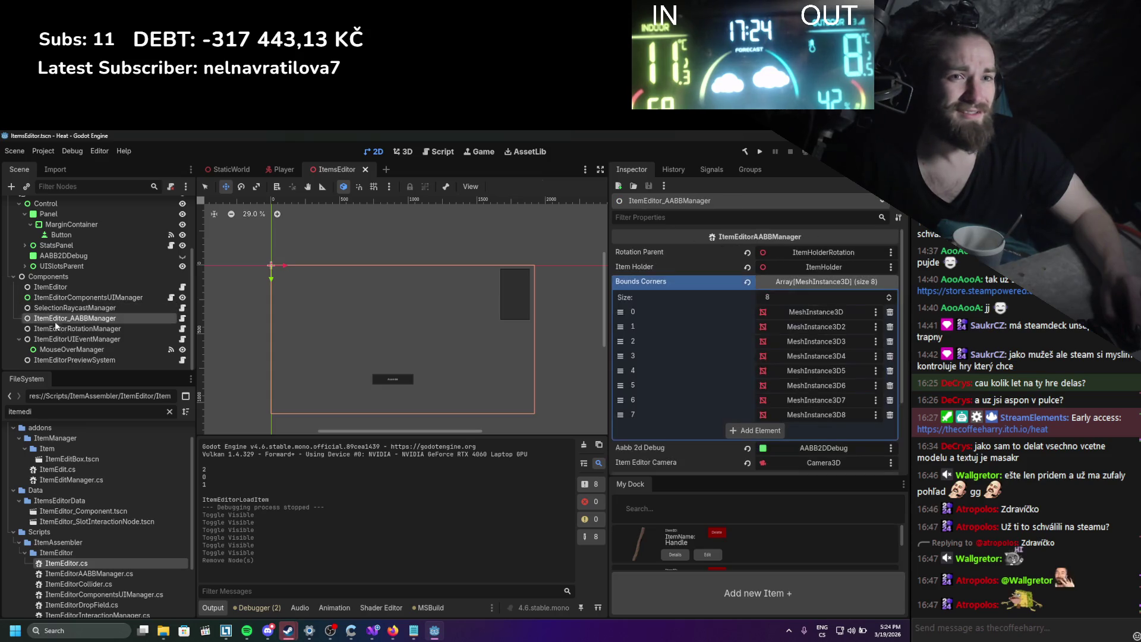
pyautogui.click(53, 329)
pyautogui.click(52, 339)
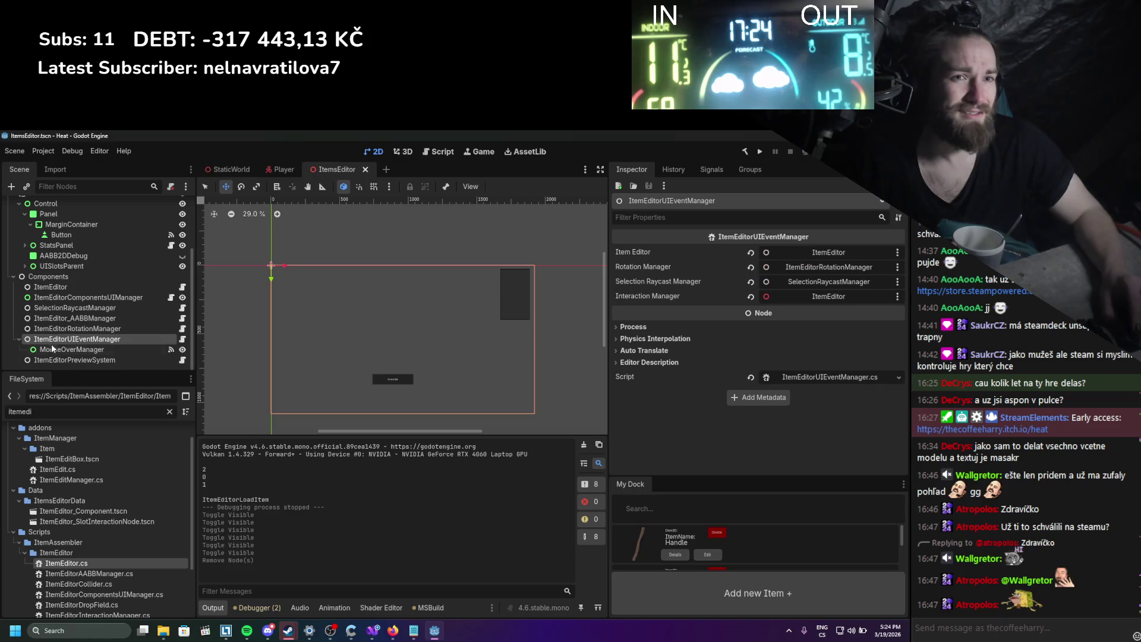
pyautogui.click(59, 349)
# Inspect ItemEditorPreviewSystem and StatsPanel, expanding and collapsing UISlotsParent and StatsPanel children.
pyautogui.scroll(-3, 687, 391)
pyautogui.scroll(3, 687, 390)
pyautogui.click(141, 358)
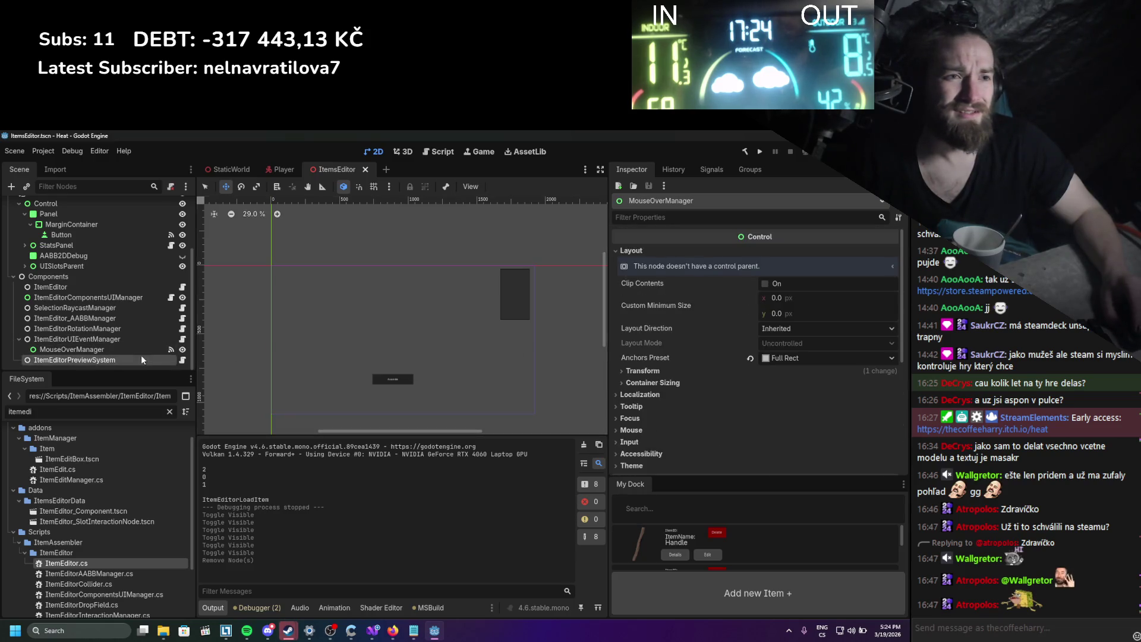
pyautogui.scroll(5, 148, 318)
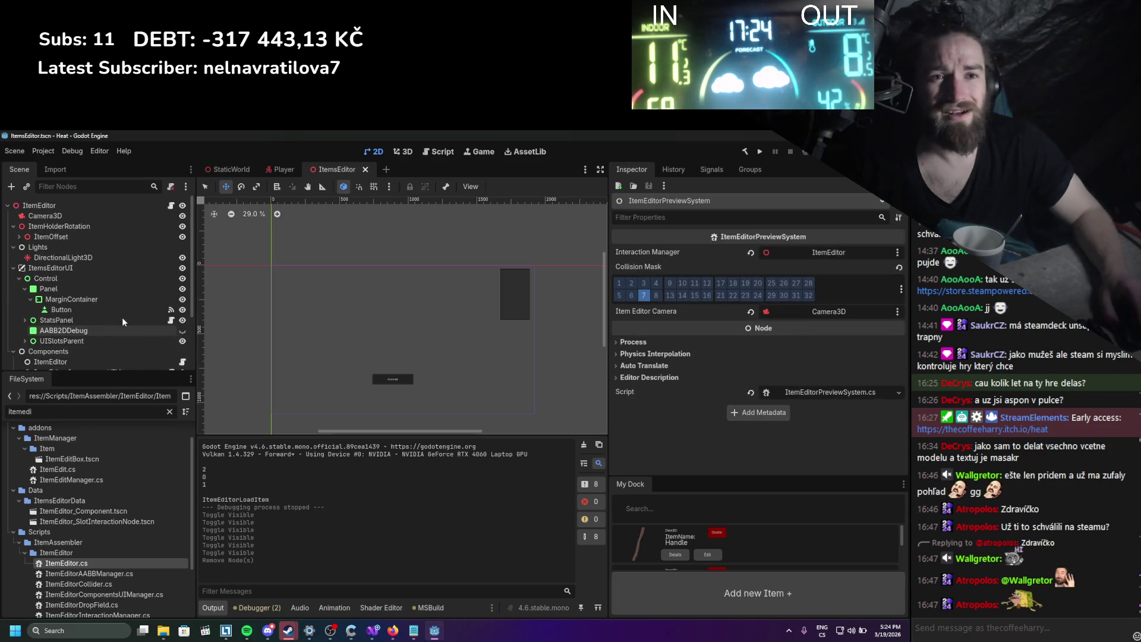
pyautogui.click(102, 319)
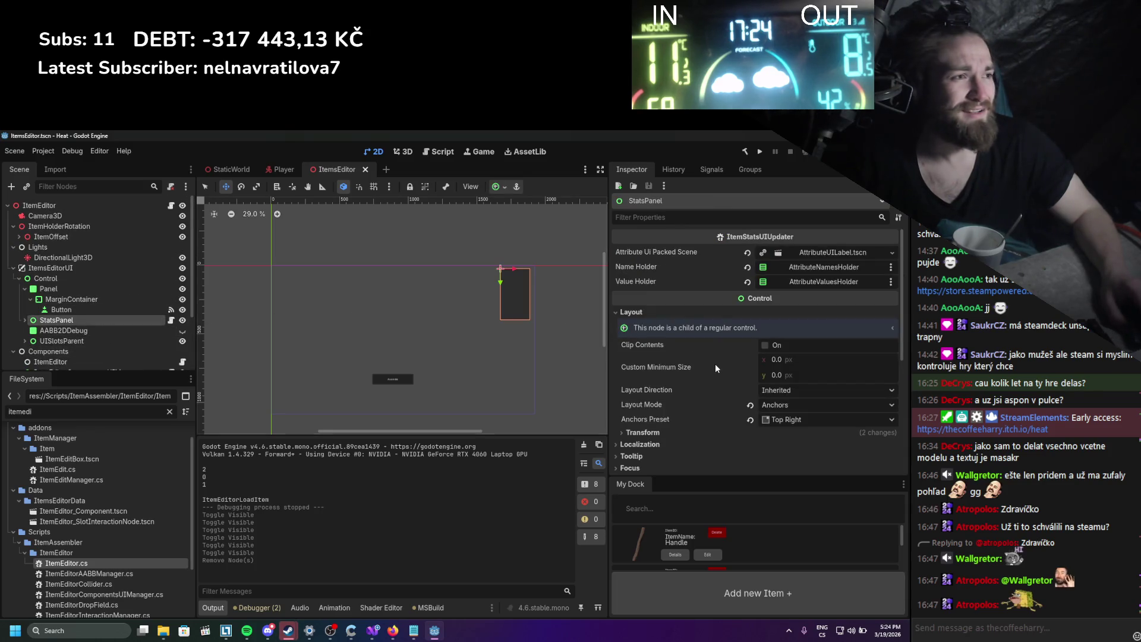
pyautogui.scroll(-3, 711, 365)
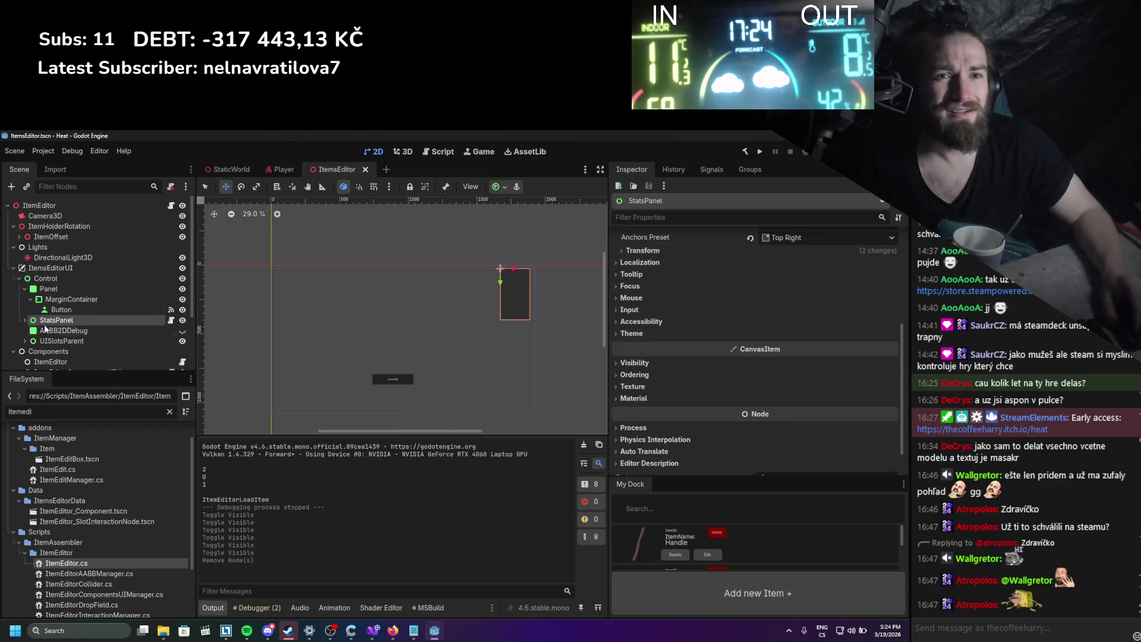
pyautogui.click(25, 341)
pyautogui.click(25, 341)
pyautogui.click(24, 320)
pyautogui.scroll(-2, 23, 319)
pyautogui.scroll(2, 24, 319)
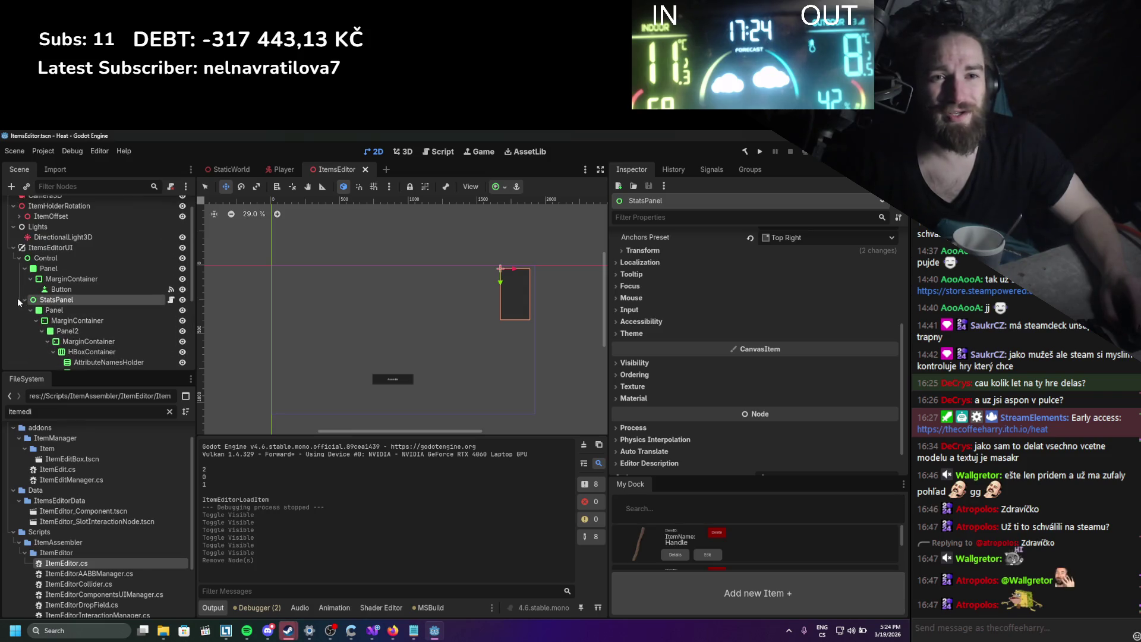
pyautogui.click(24, 300)
pyautogui.scroll(-2, 29, 317)
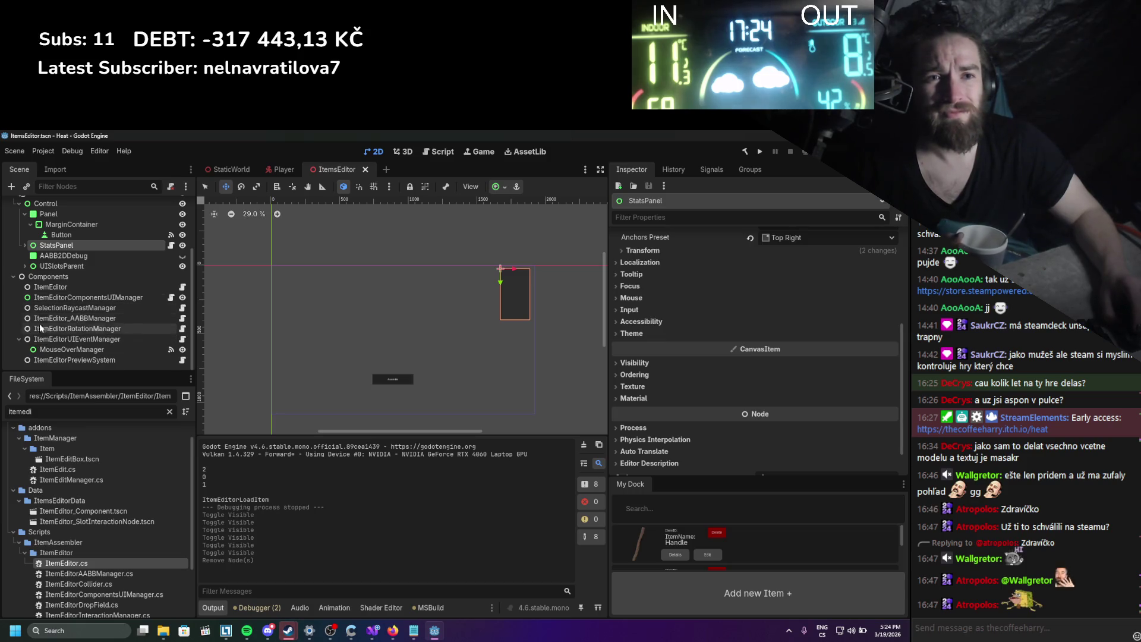
# Review ItemEditorComponentsUIManager's properties, then switch to its script in Visual Studio.
pyautogui.click(73, 297)
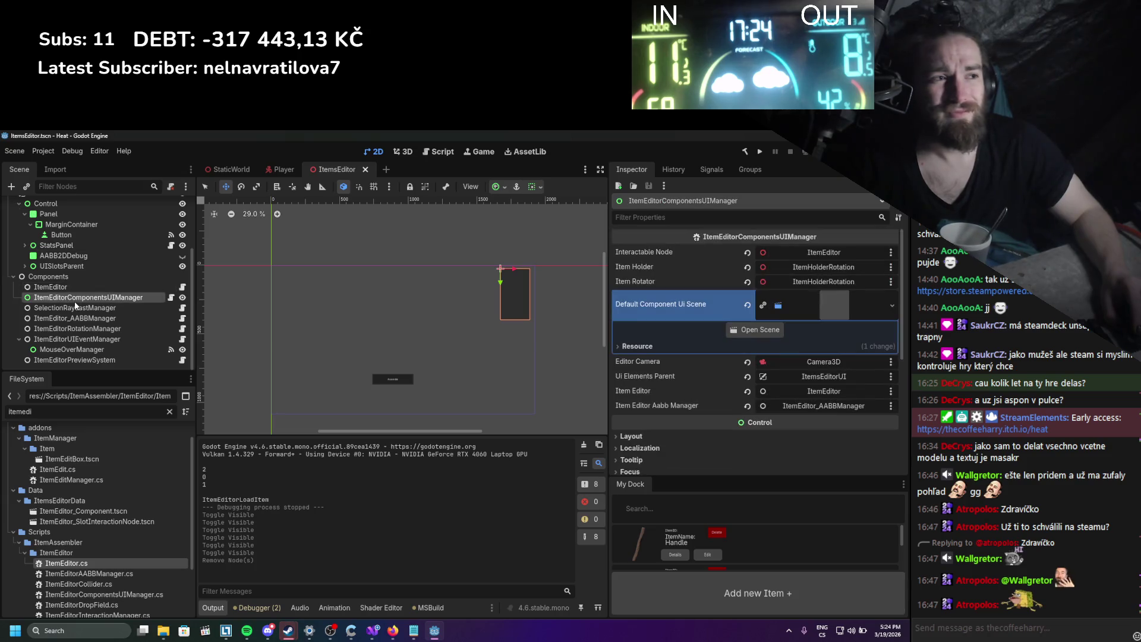
pyautogui.scroll(-1, 687, 320)
pyautogui.scroll(-5, 687, 319)
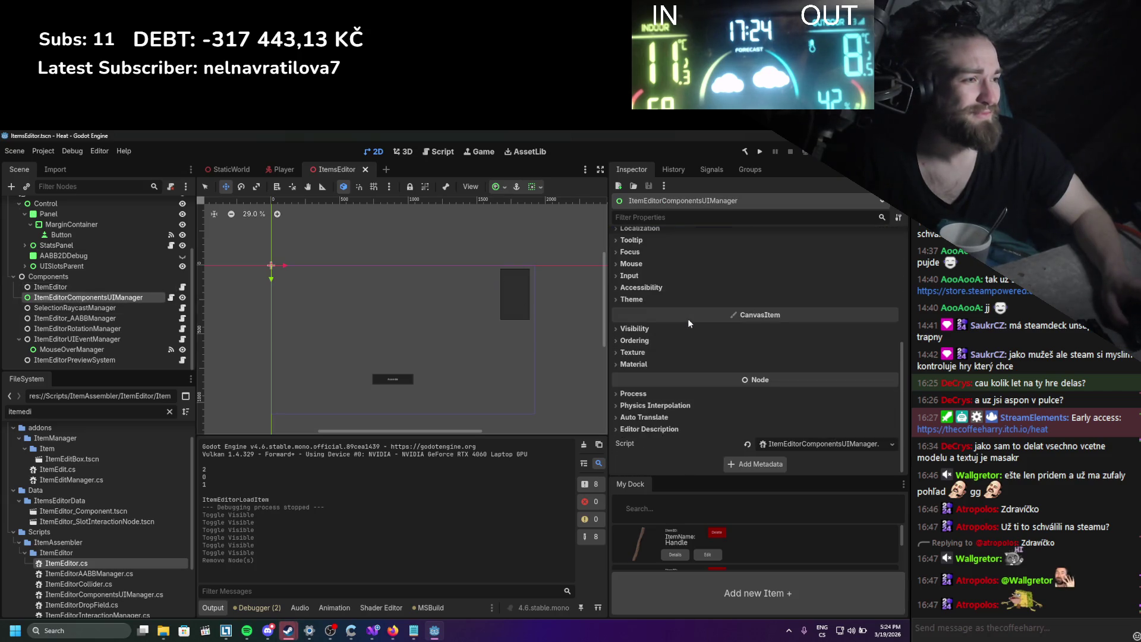
pyautogui.scroll(6, 687, 318)
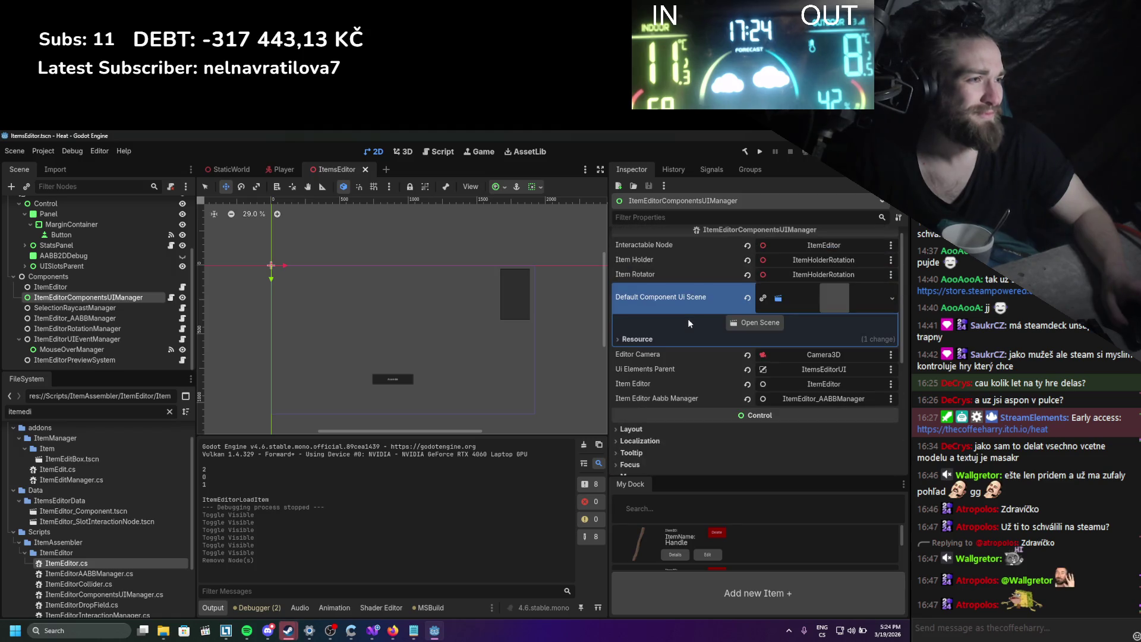
pyautogui.scroll(1, 687, 321)
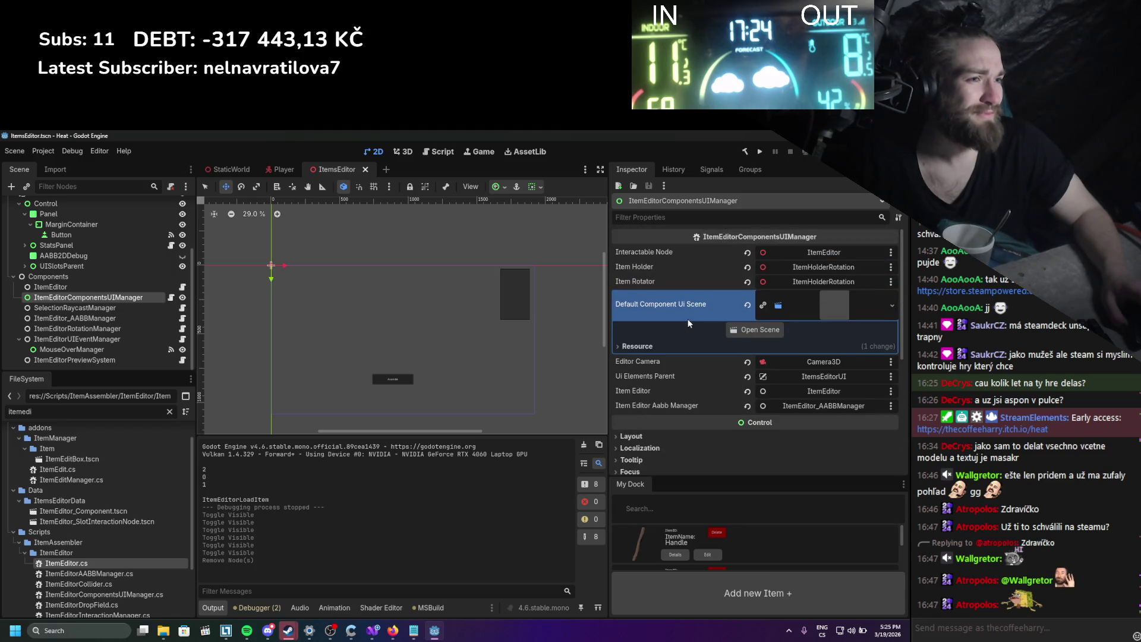
pyautogui.scroll(-5, 688, 323)
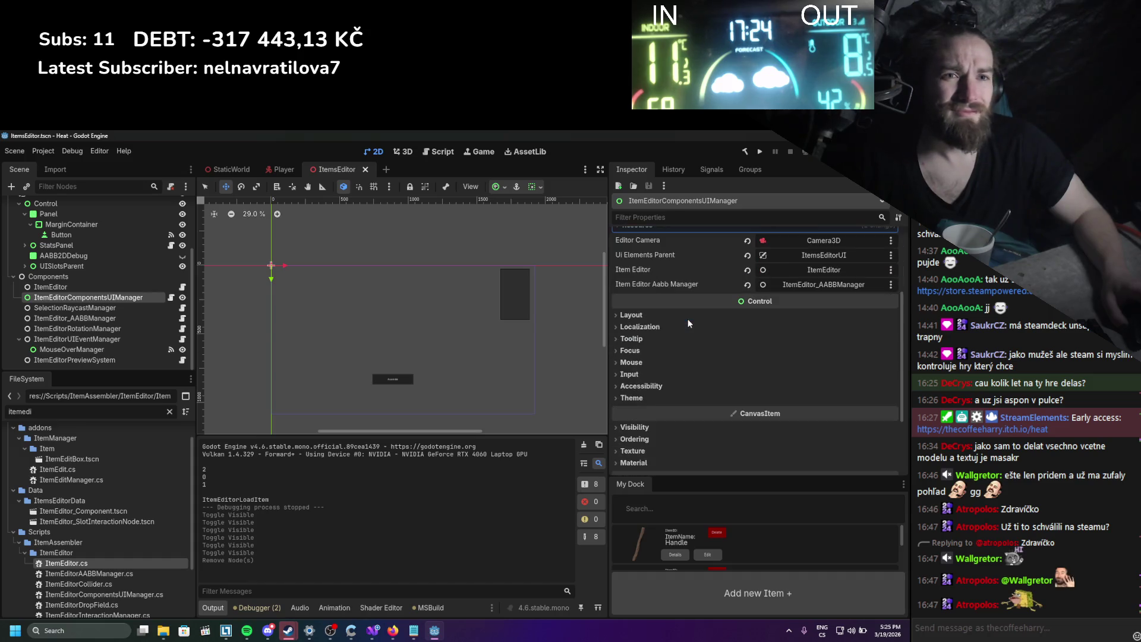
pyautogui.hotkey('alt', 'Tab')
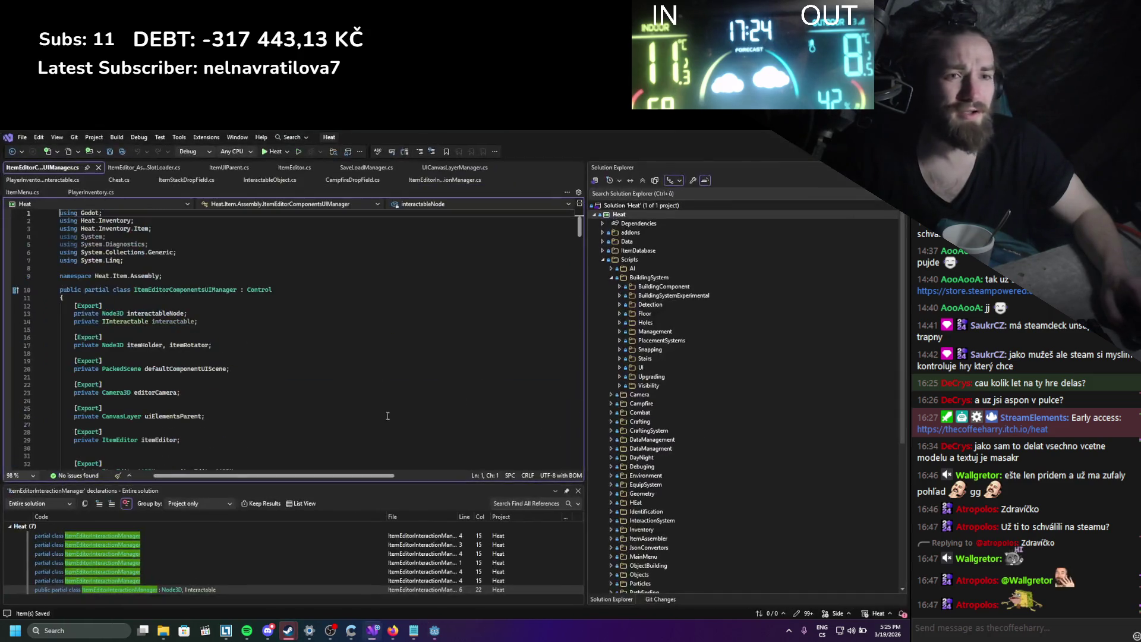
# Scroll through ItemEditorComponentsUIManager.cs in Visual Studio.
pyautogui.scroll(-17, 385, 415)
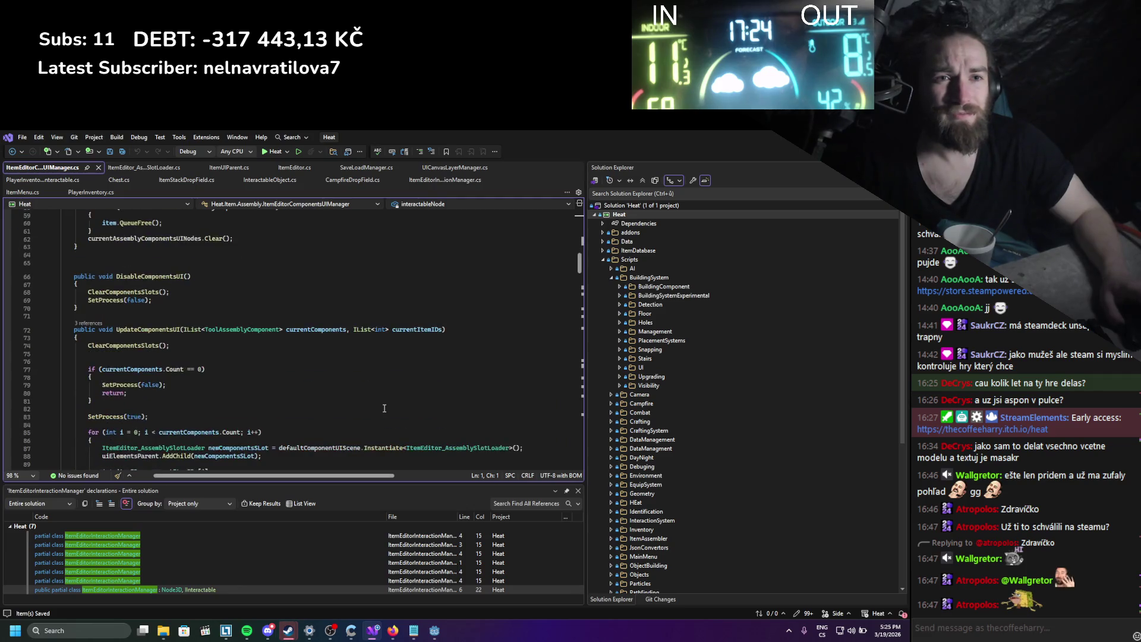
pyautogui.scroll(-8, 384, 409)
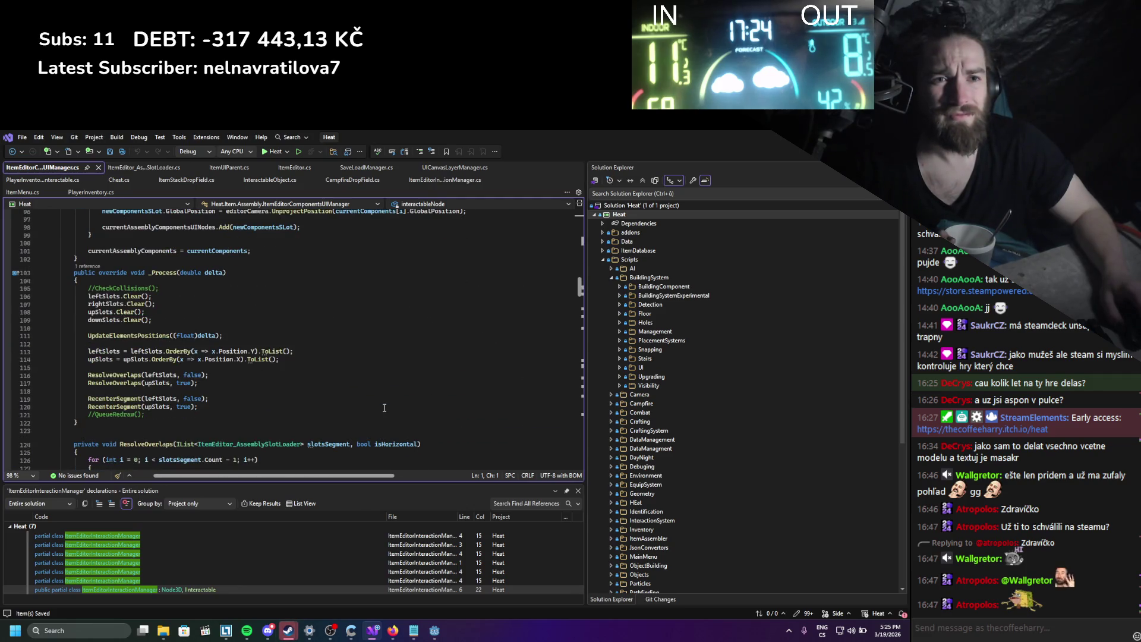
pyautogui.scroll(-5, 385, 408)
pyautogui.scroll(-14, 385, 407)
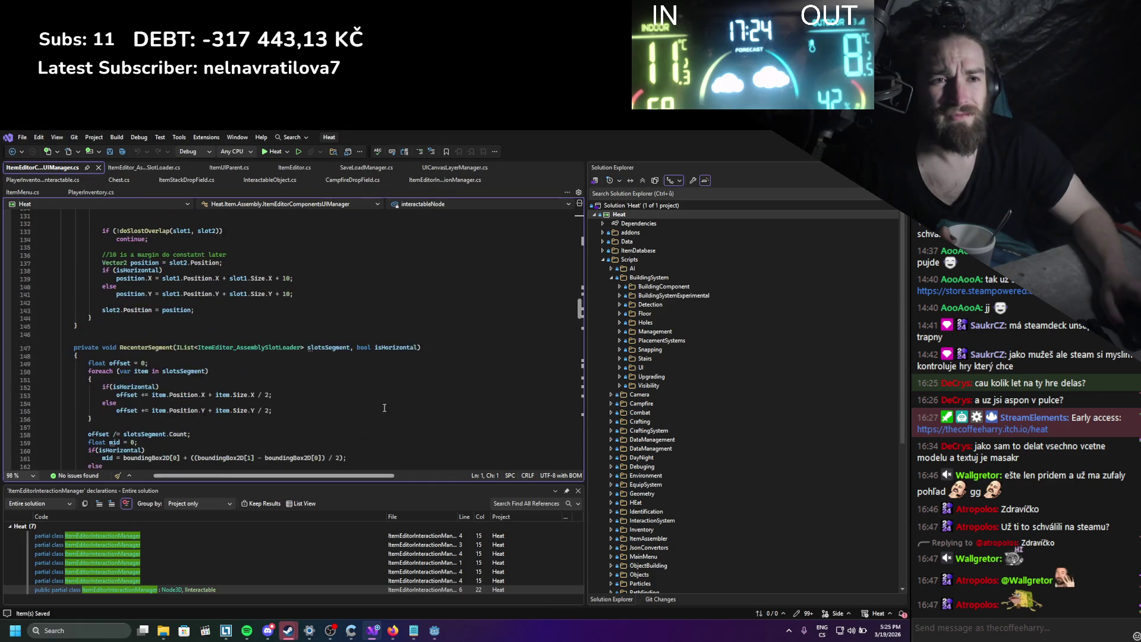
pyautogui.scroll(-8, 385, 407)
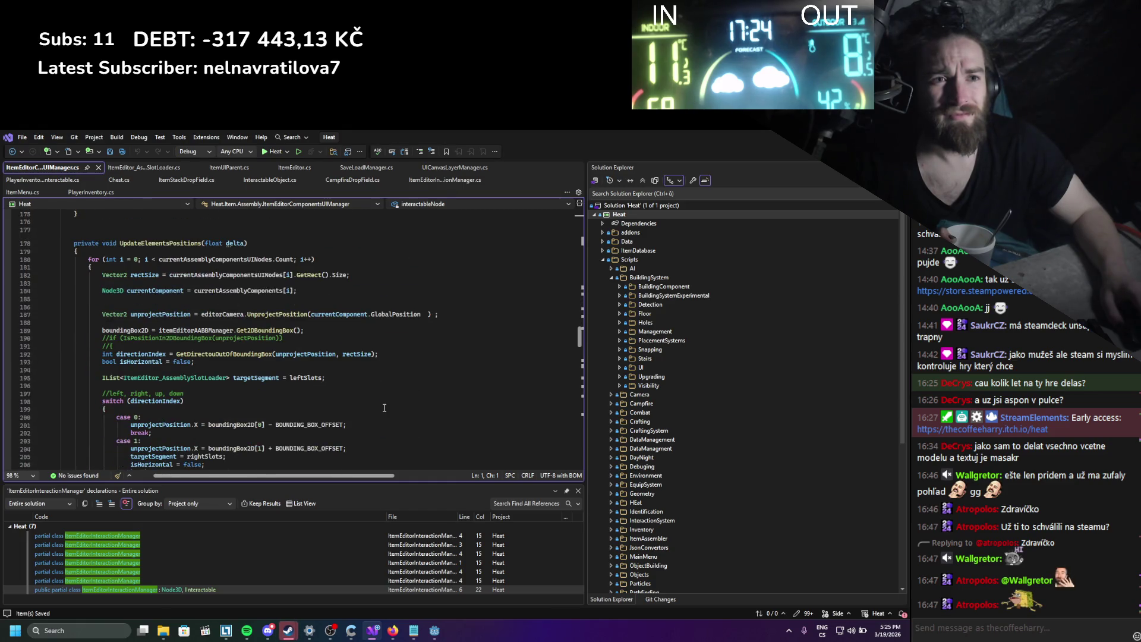
pyautogui.scroll(-16, 384, 407)
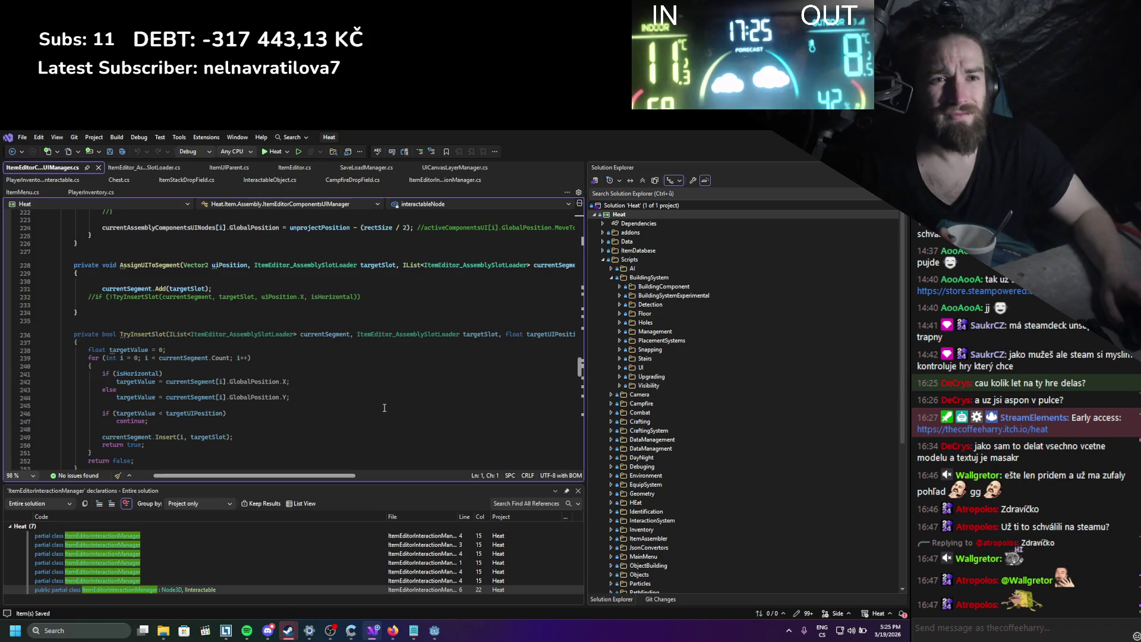
pyautogui.scroll(-11, 384, 407)
pyautogui.scroll(-6, 385, 407)
pyautogui.scroll(-20, 384, 407)
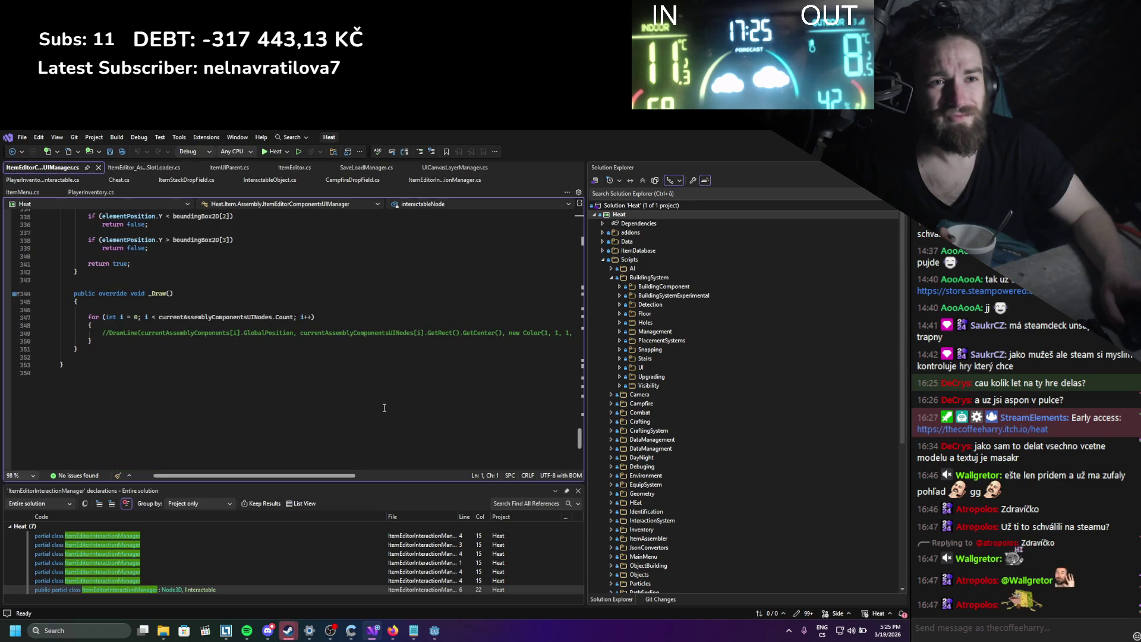
pyautogui.moveTo(580, 443)
pyautogui.mouseDown()
pyautogui.moveTo(581, 251)
pyautogui.moveTo(576, 266)
pyautogui.mouseUp()
# Examine UpdateComponentsUI's ClearComponentsSlots call and the slot-instantiation lines.
pyautogui.click(172, 326)
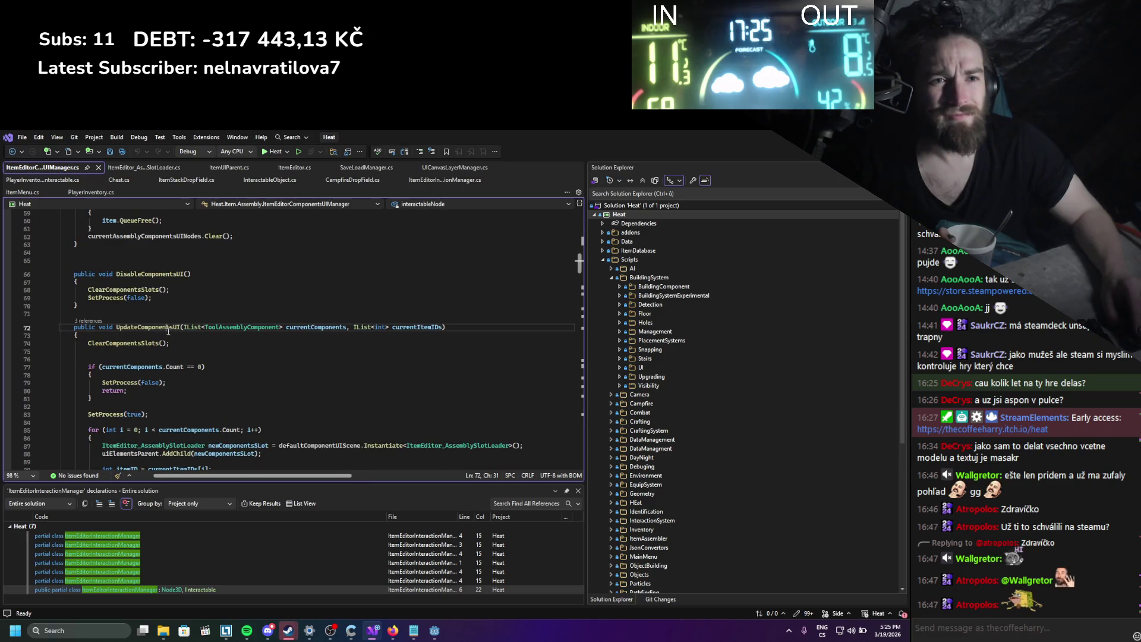
pyautogui.click(162, 342)
pyautogui.scroll(-3, 178, 334)
pyautogui.scroll(-1, 178, 334)
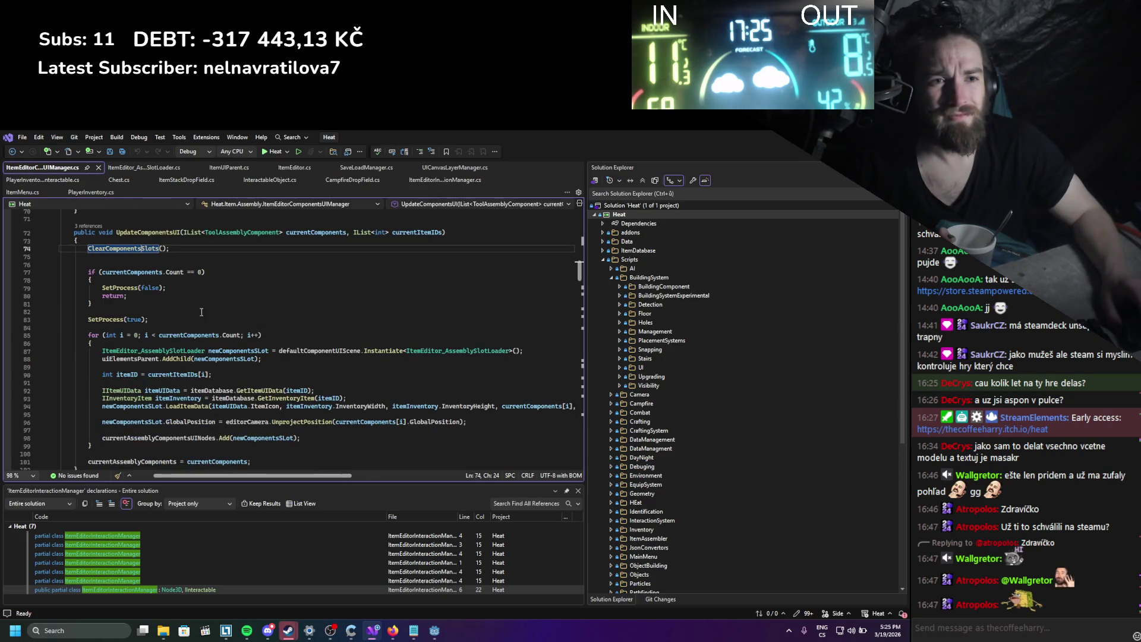
pyautogui.click(119, 349)
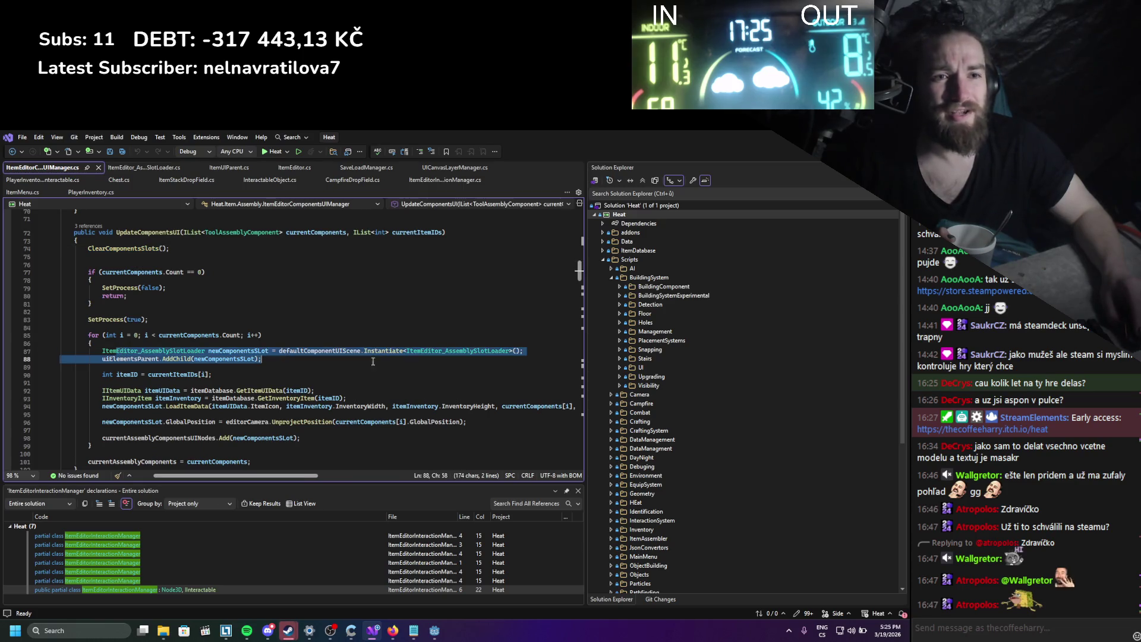
pyautogui.click(311, 391)
pyautogui.scroll(-1, 281, 374)
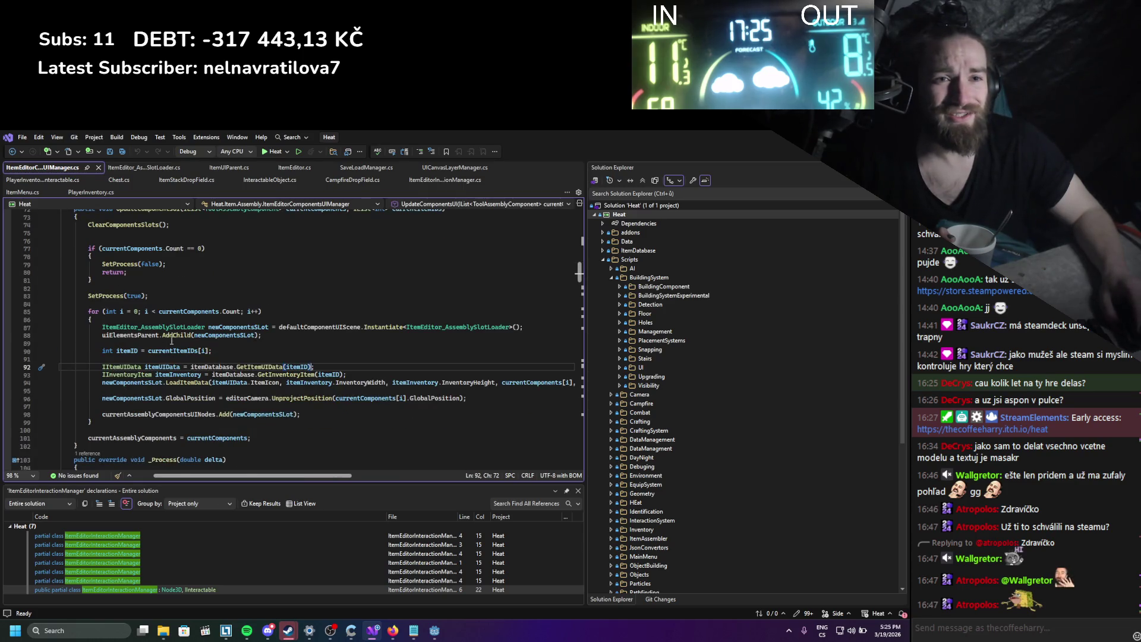
# Return to Godot and select ItemEditorComponentsUIManager in the Scene dock.
pyautogui.hotkey('alt', 'Tab')
pyautogui.click(121, 307)
pyautogui.click(121, 299)
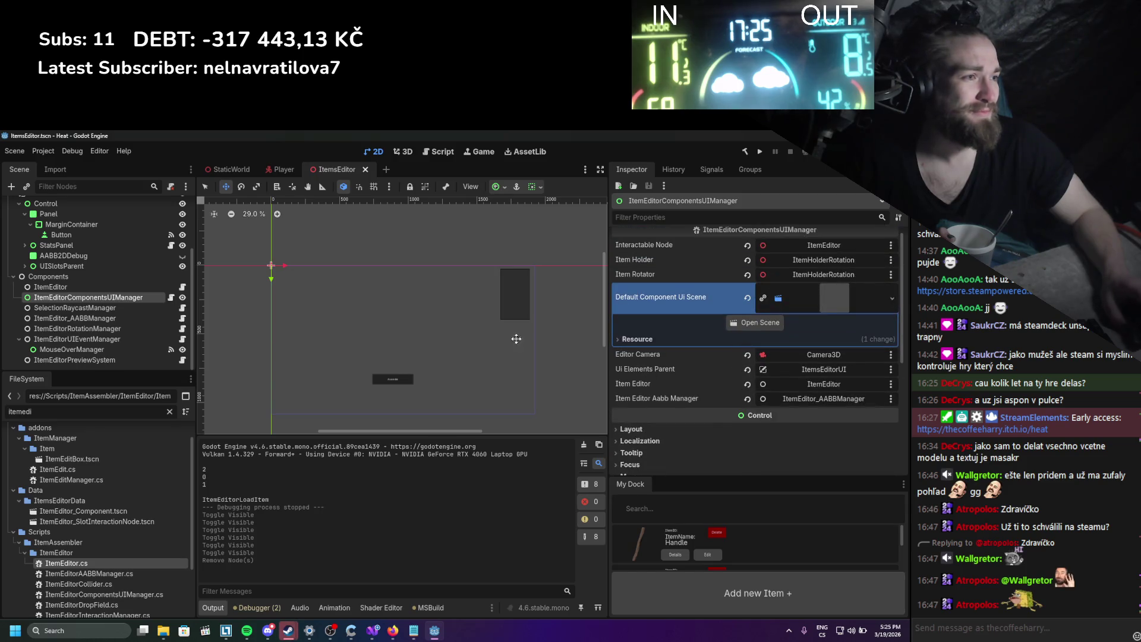
# Delete UISlotsParent along with its ItemEditor_Component slot children.
pyautogui.scroll(3, 110, 278)
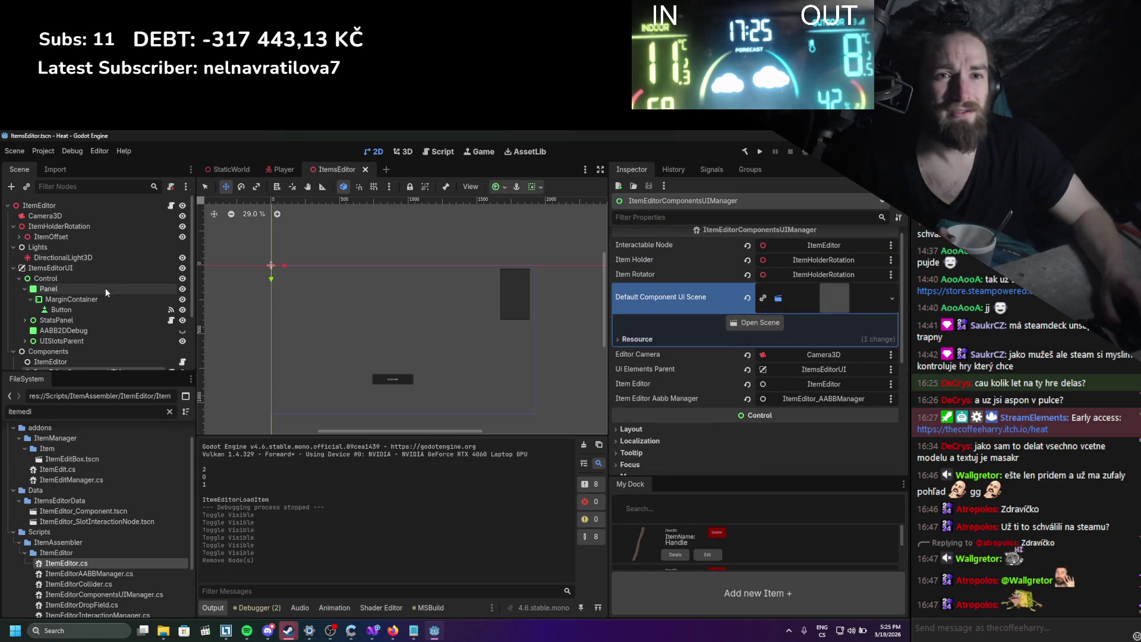
pyautogui.click(24, 340)
pyautogui.scroll(-2, 82, 313)
pyautogui.click(82, 311)
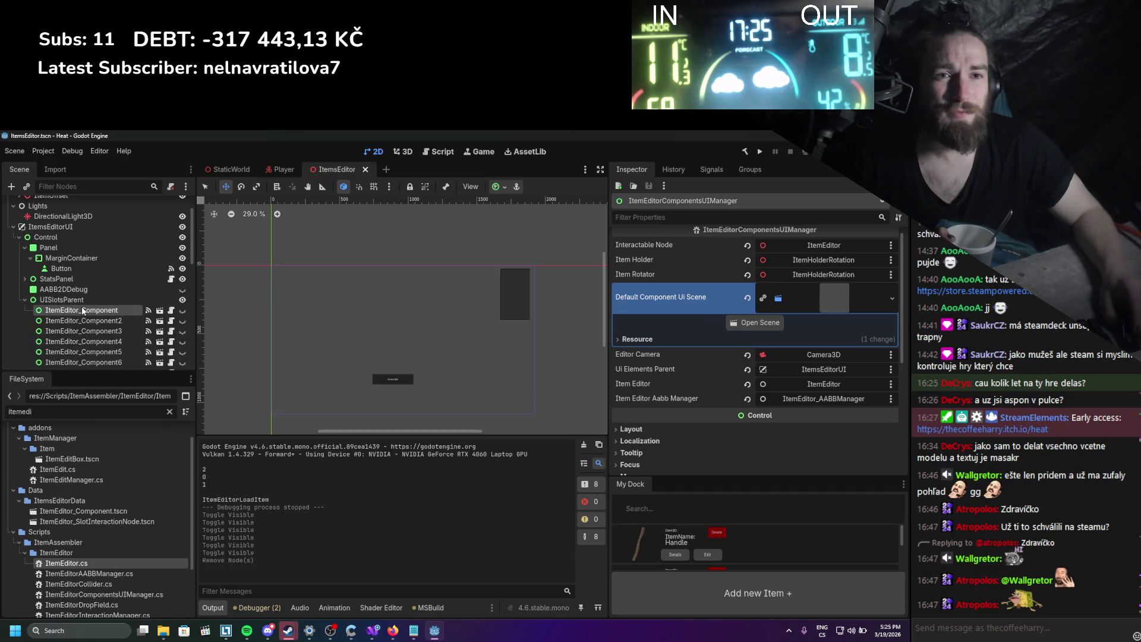
pyautogui.rightClick(79, 300)
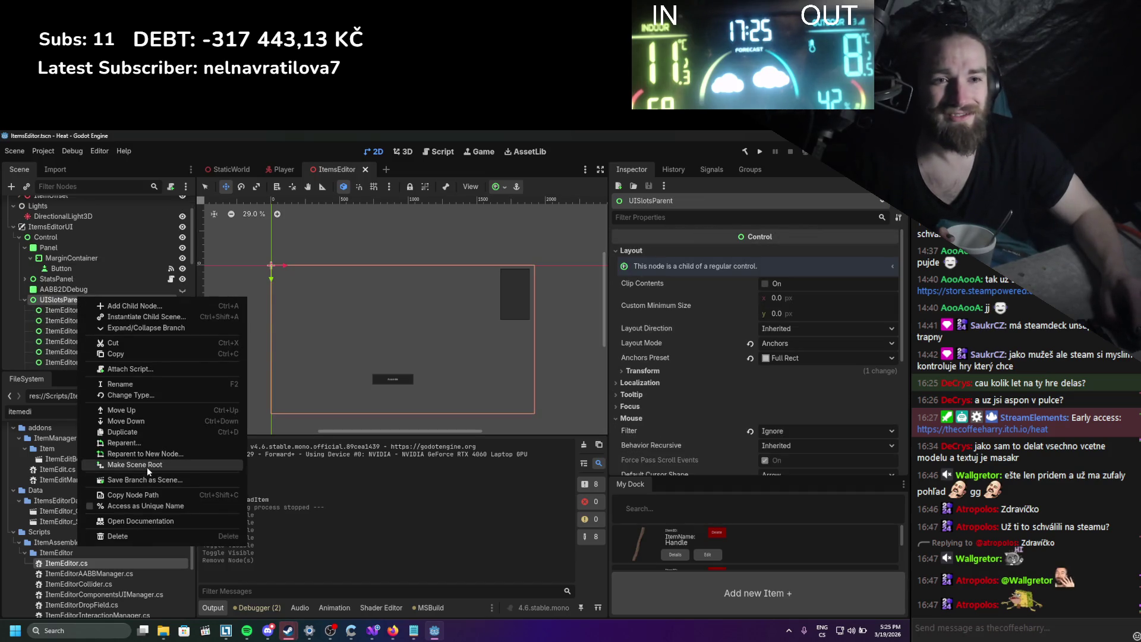
pyautogui.click(132, 529)
pyautogui.click(420, 394)
pyautogui.scroll(2, 70, 297)
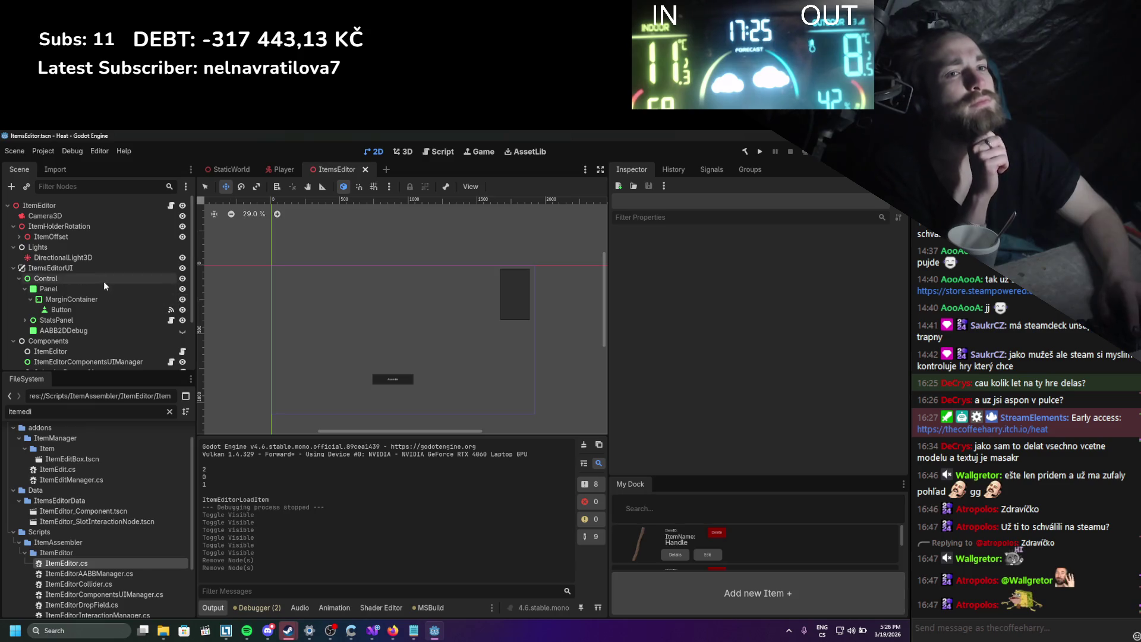
# Check the remaining panel nodes, toggle Control's visibility off and on, and save the ItemsEditor scene.
pyautogui.click(60, 310)
pyautogui.click(61, 321)
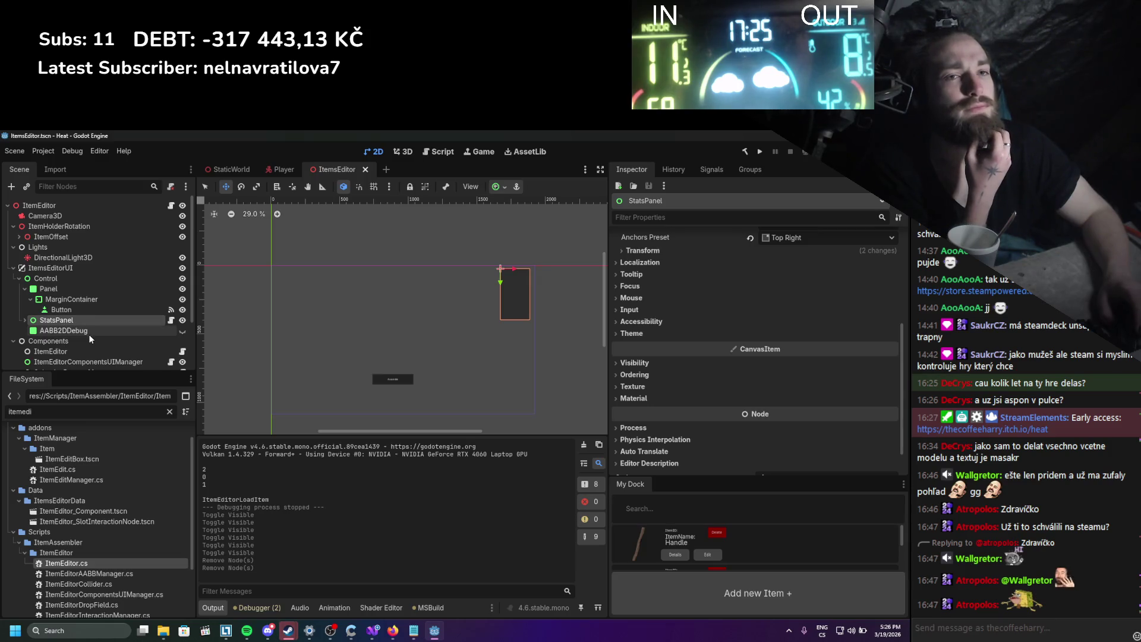
pyautogui.click(98, 288)
pyautogui.click(98, 279)
pyautogui.click(101, 268)
pyautogui.click(102, 276)
pyautogui.click(182, 279)
pyautogui.click(183, 279)
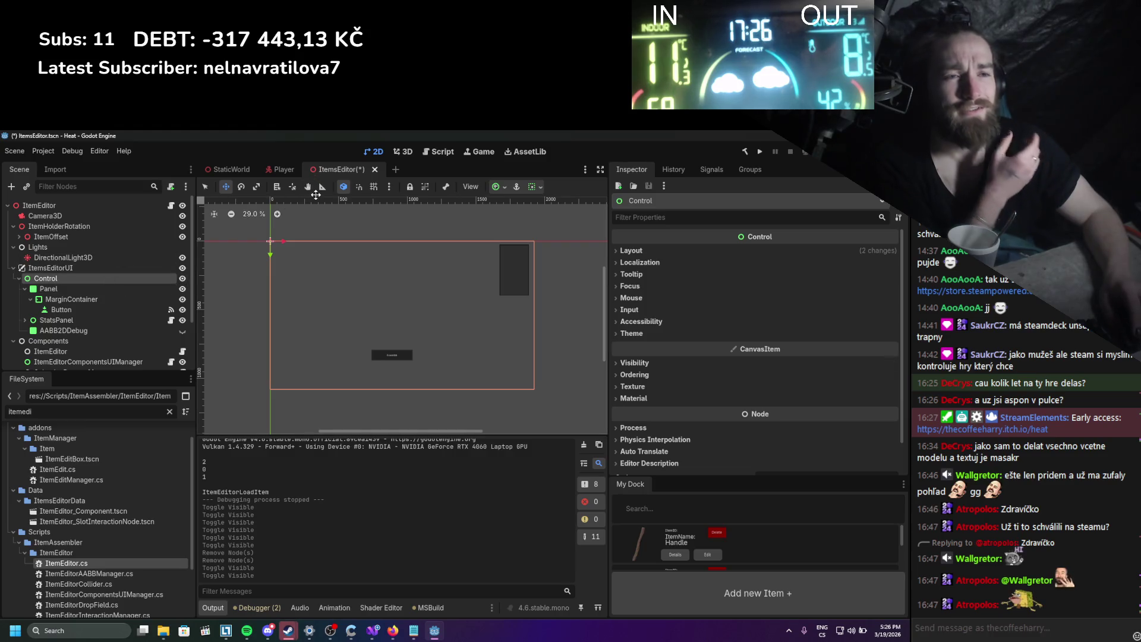
pyautogui.hotkey('ctrl', 's')
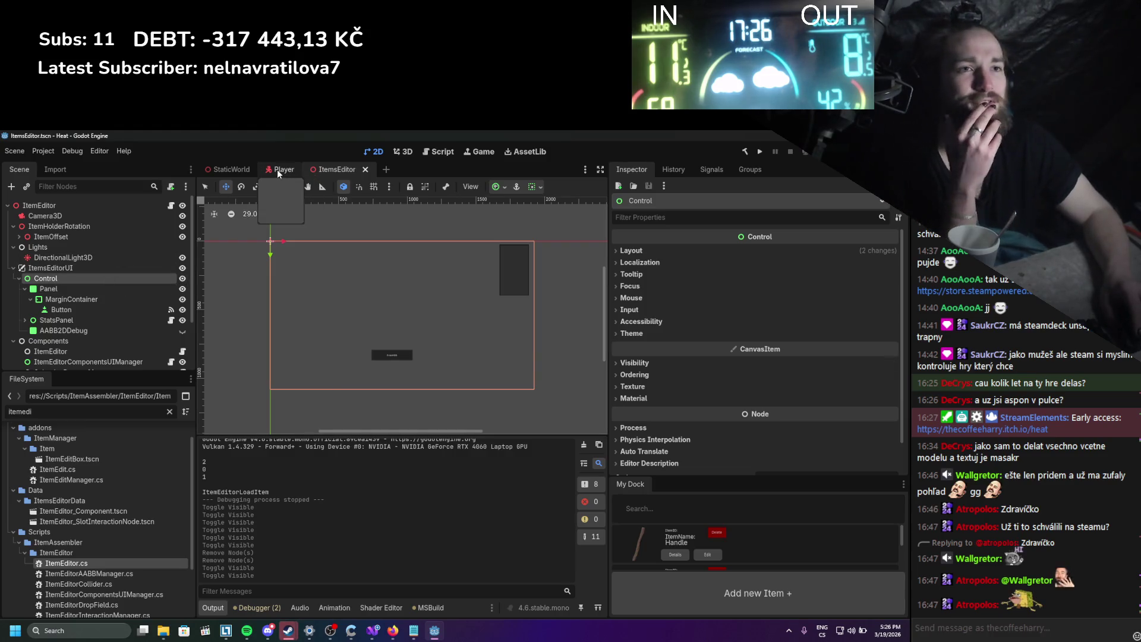
pyautogui.click(230, 171)
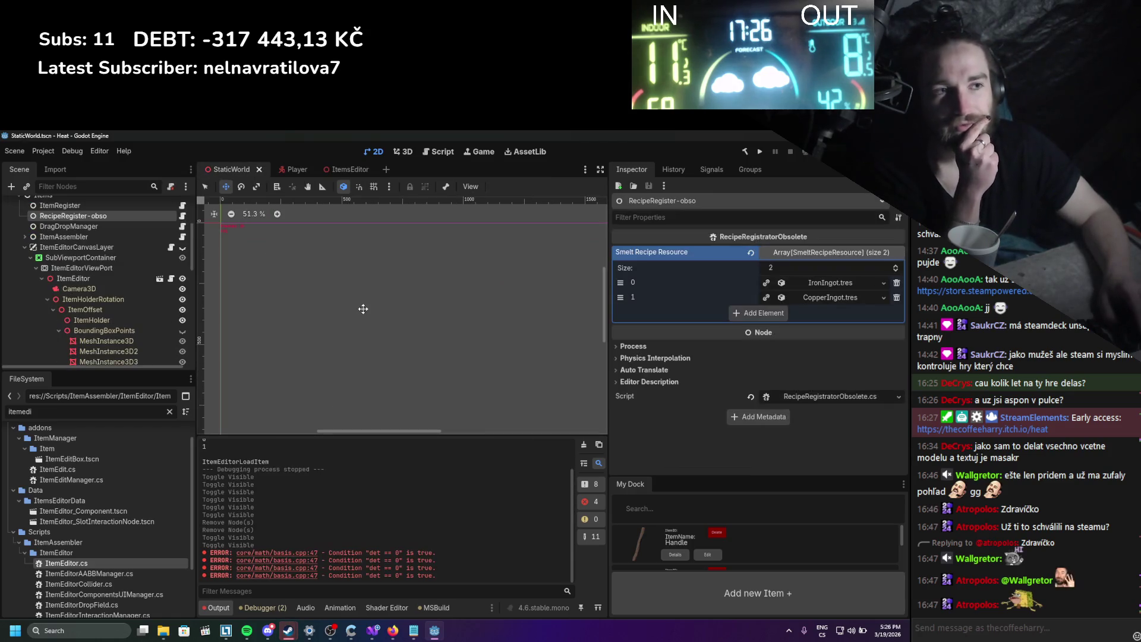
pyautogui.click(183, 248)
pyautogui.click(108, 259)
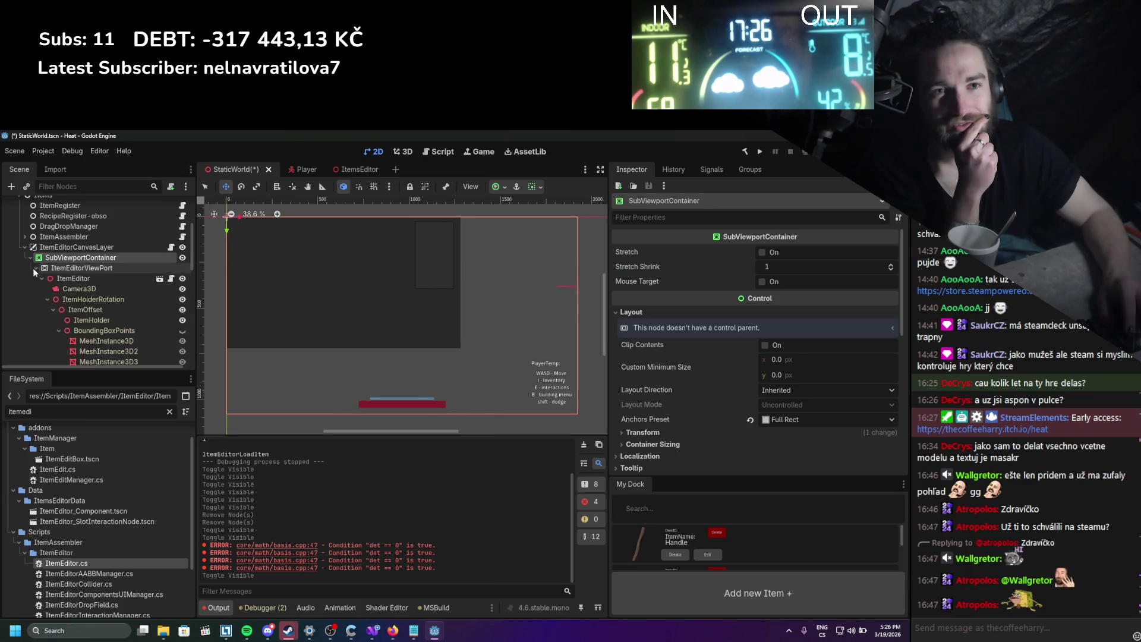
pyautogui.click(47, 299)
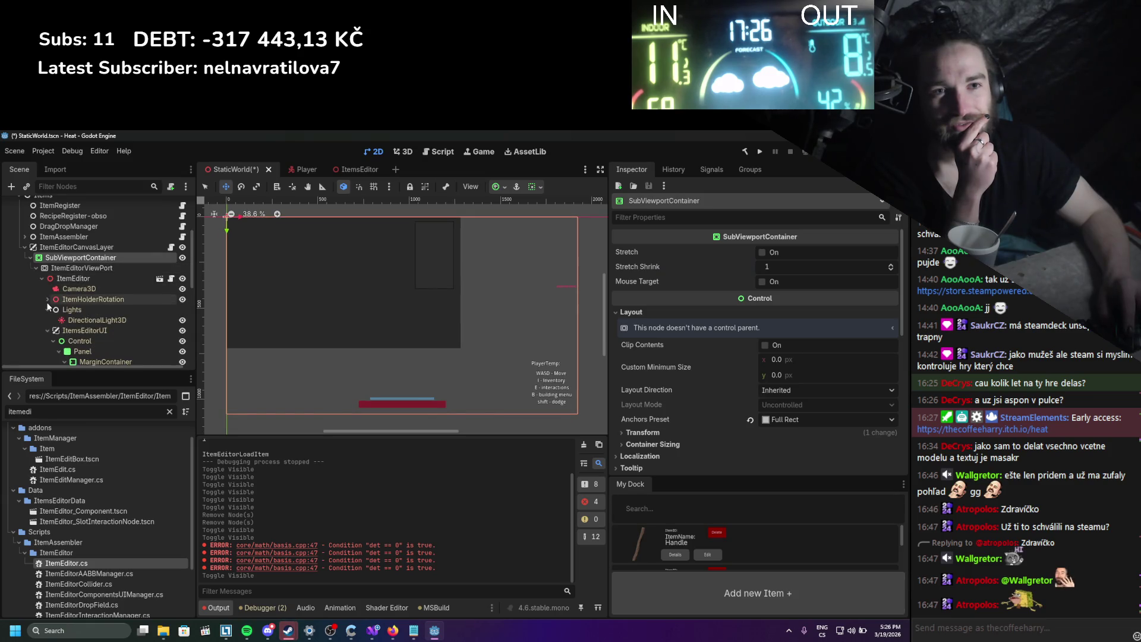
pyautogui.scroll(-2, 66, 332)
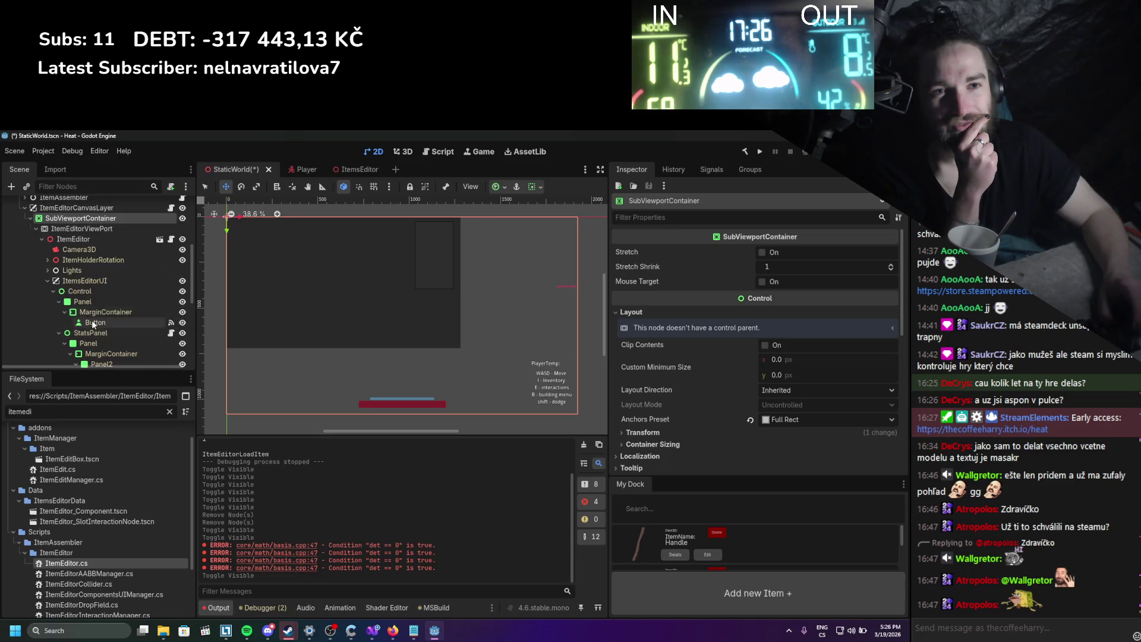
pyautogui.click(92, 293)
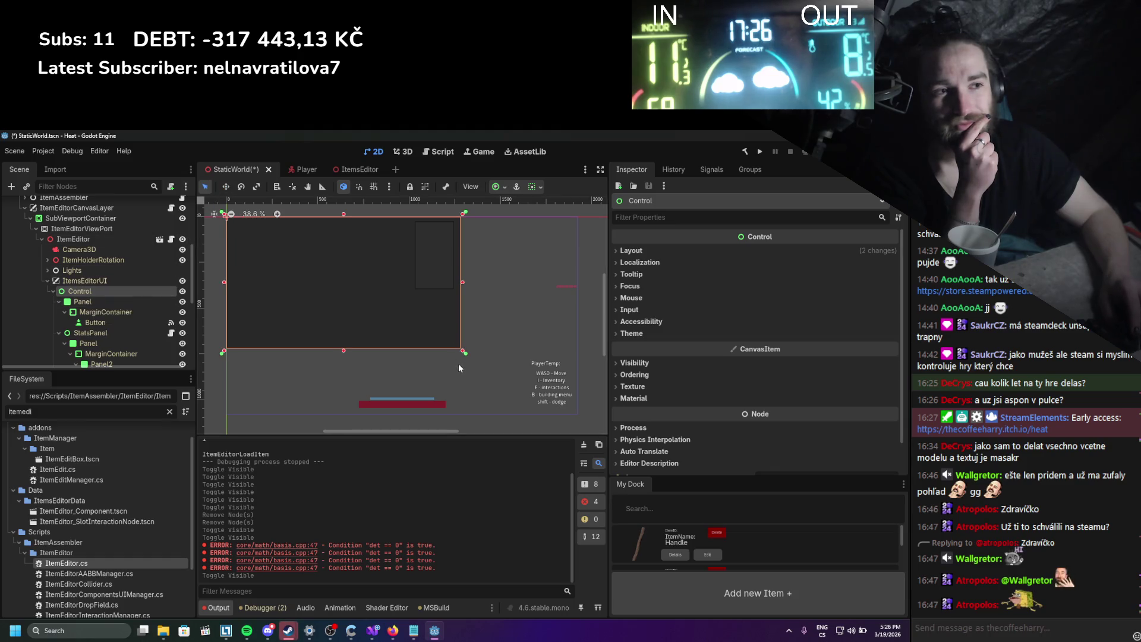
pyautogui.moveTo(463, 351)
pyautogui.mouseDown()
pyautogui.moveTo(520, 388)
pyautogui.moveTo(451, 370)
pyautogui.moveTo(430, 316)
pyautogui.mouseUp()
pyautogui.hotkey('ctrl', 'z')
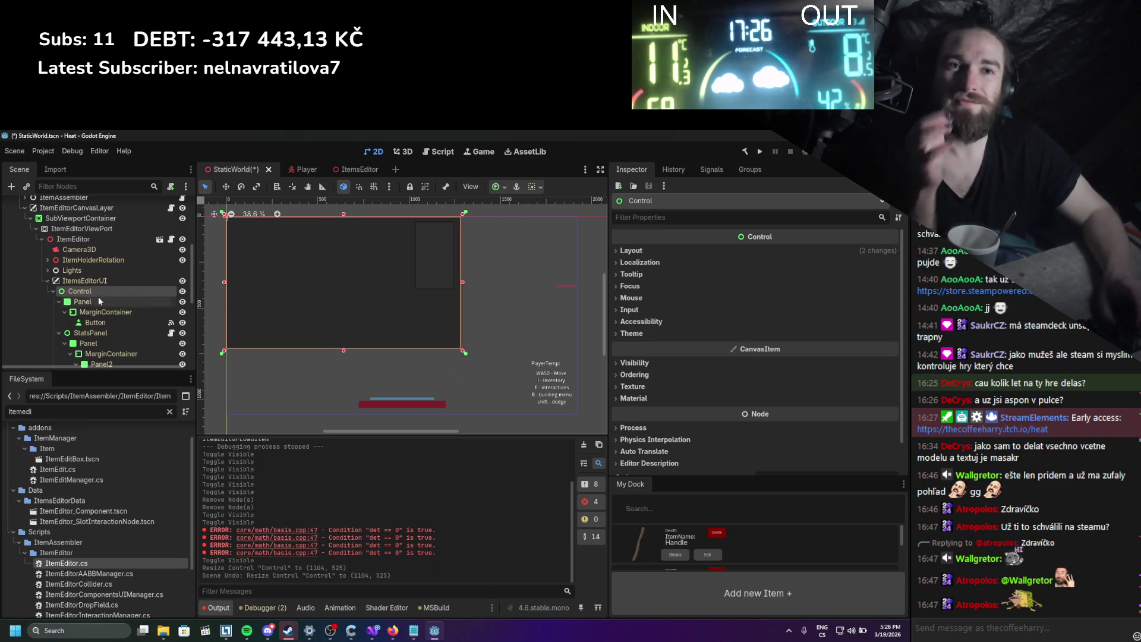
pyautogui.scroll(1, 97, 291)
pyautogui.click(89, 237)
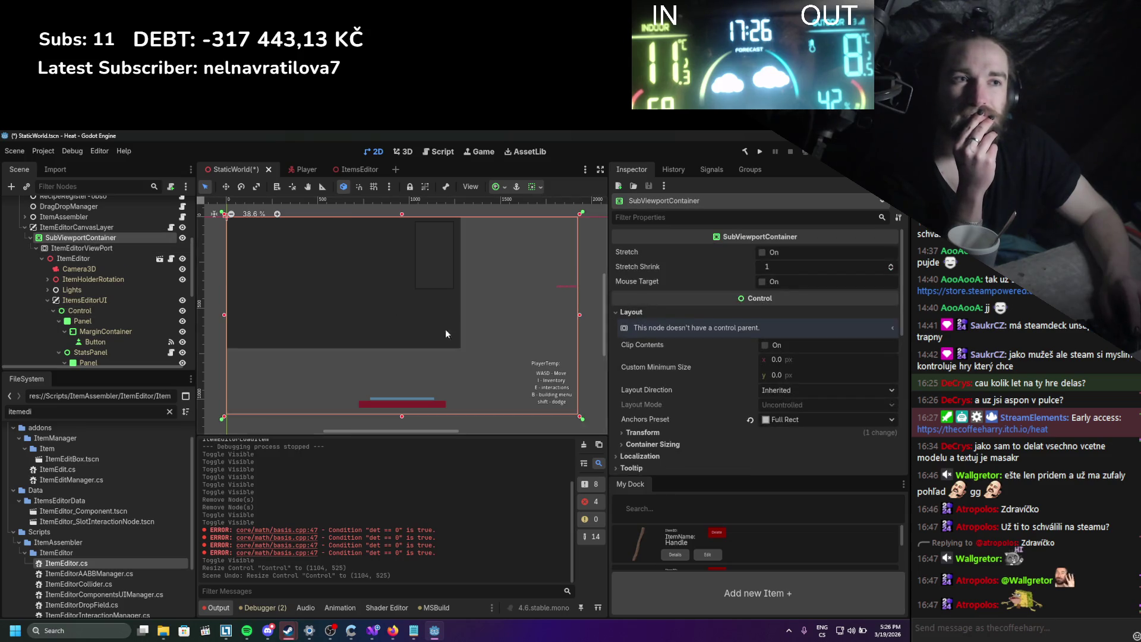
pyautogui.moveTo(569, 417)
pyautogui.mouseDown()
pyautogui.moveTo(549, 387)
pyautogui.moveTo(507, 376)
pyautogui.mouseUp()
pyautogui.hotkey('ctrl', 'z')
pyautogui.hotkey('ctrl', 's')
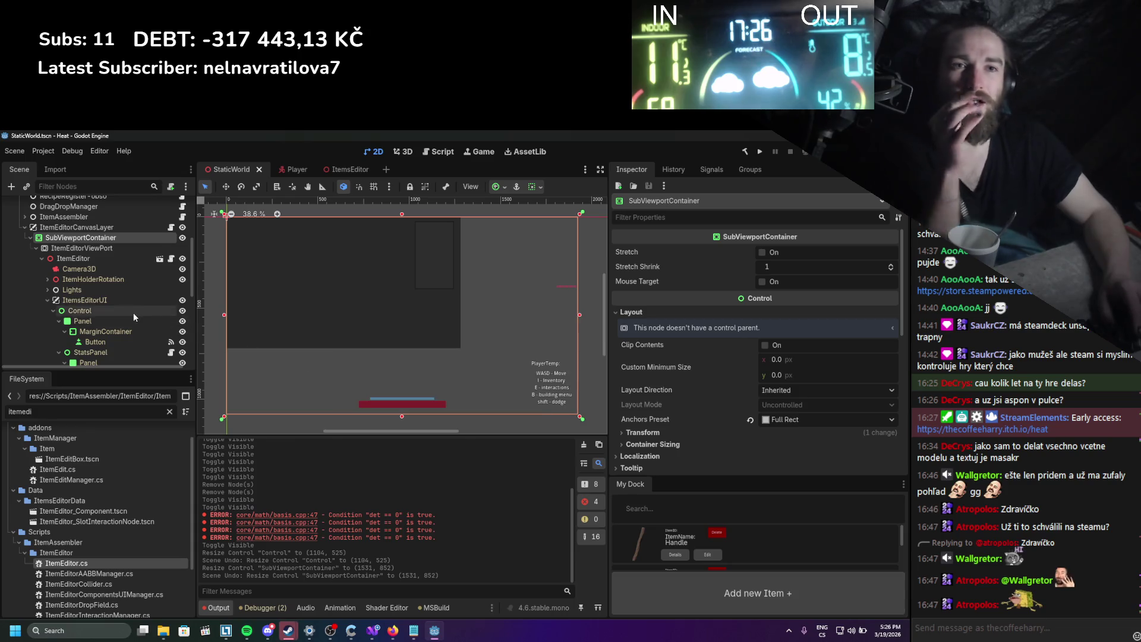
pyautogui.scroll(-3, 132, 314)
pyautogui.scroll(-5, 130, 312)
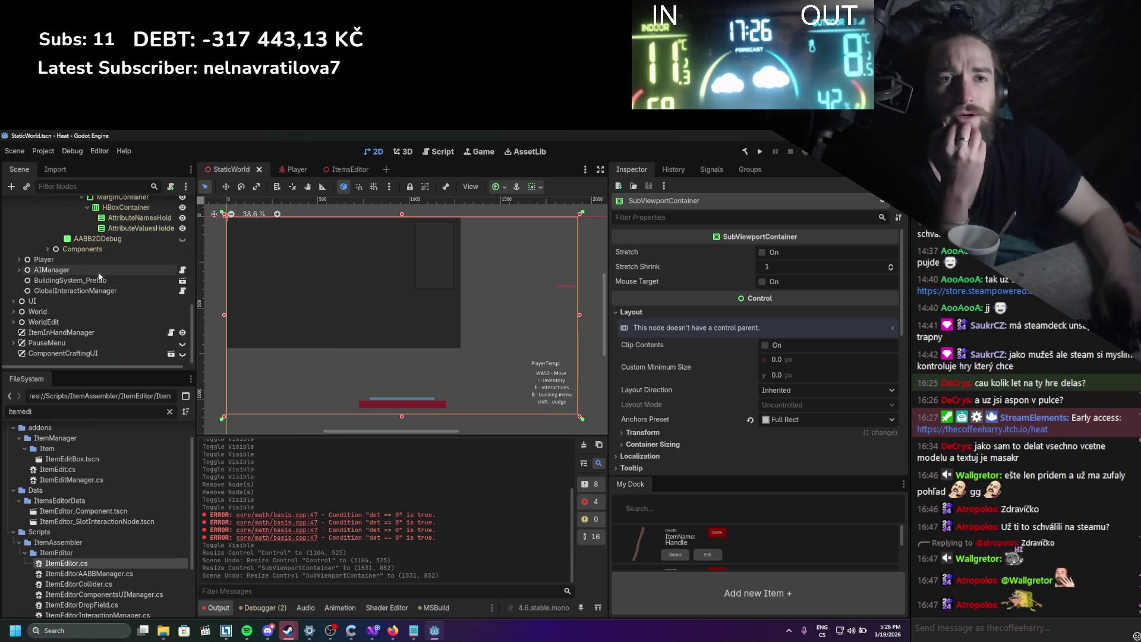
pyautogui.click(257, 268)
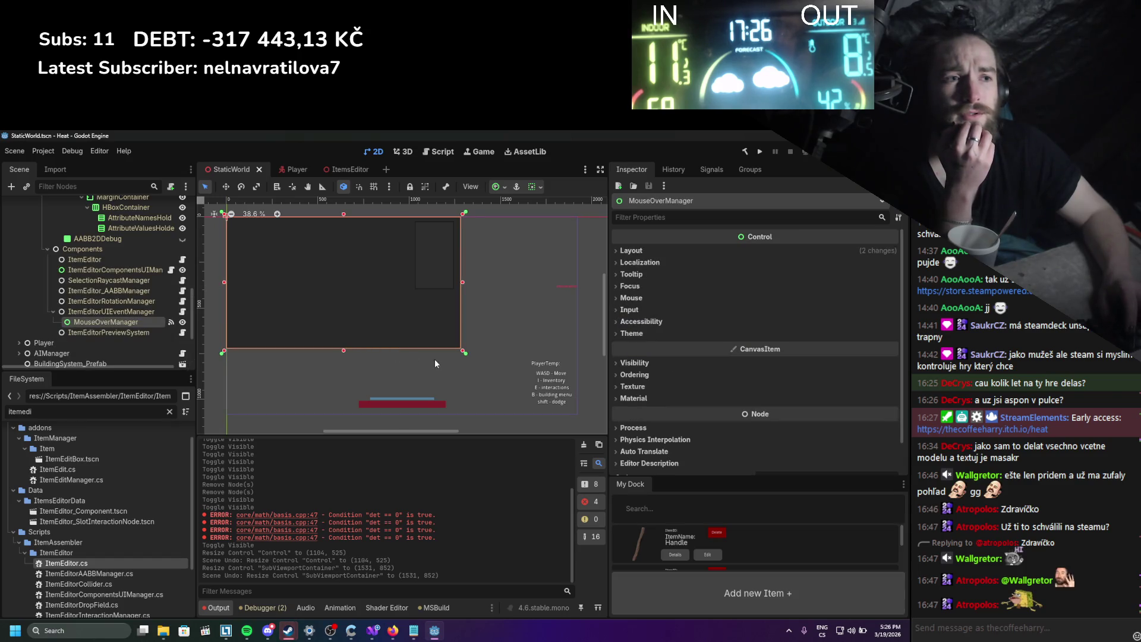
pyautogui.moveTo(460, 351); pyautogui.dragTo(481, 387)
pyautogui.moveTo(477, 385); pyautogui.dragTo(462, 351)
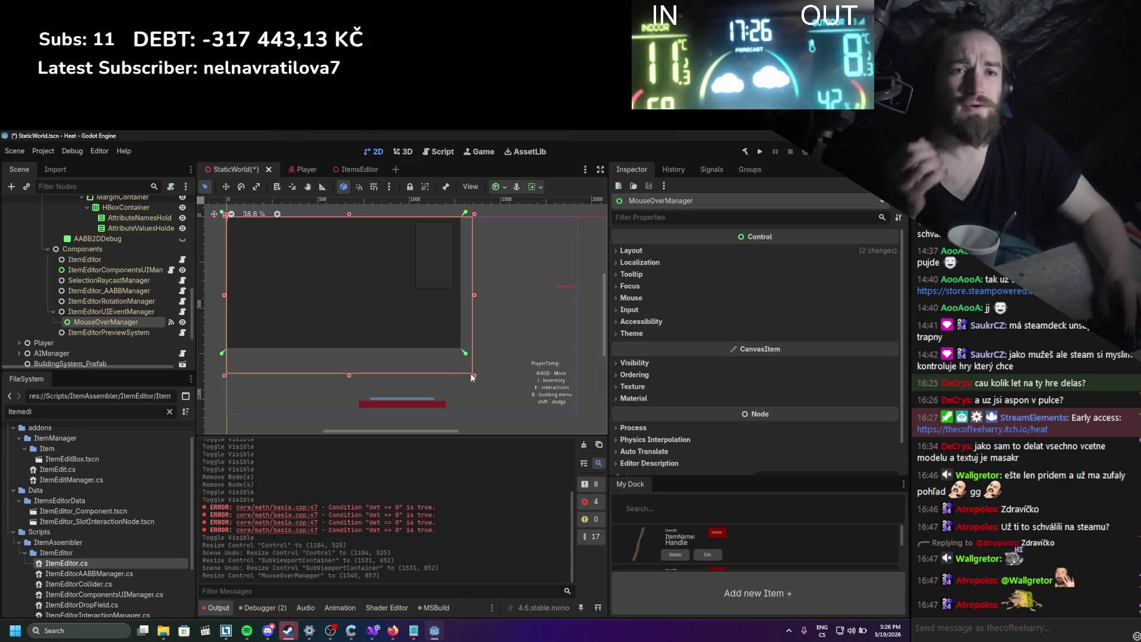
pyautogui.scroll(3, 109, 318)
pyautogui.scroll(5, 113, 312)
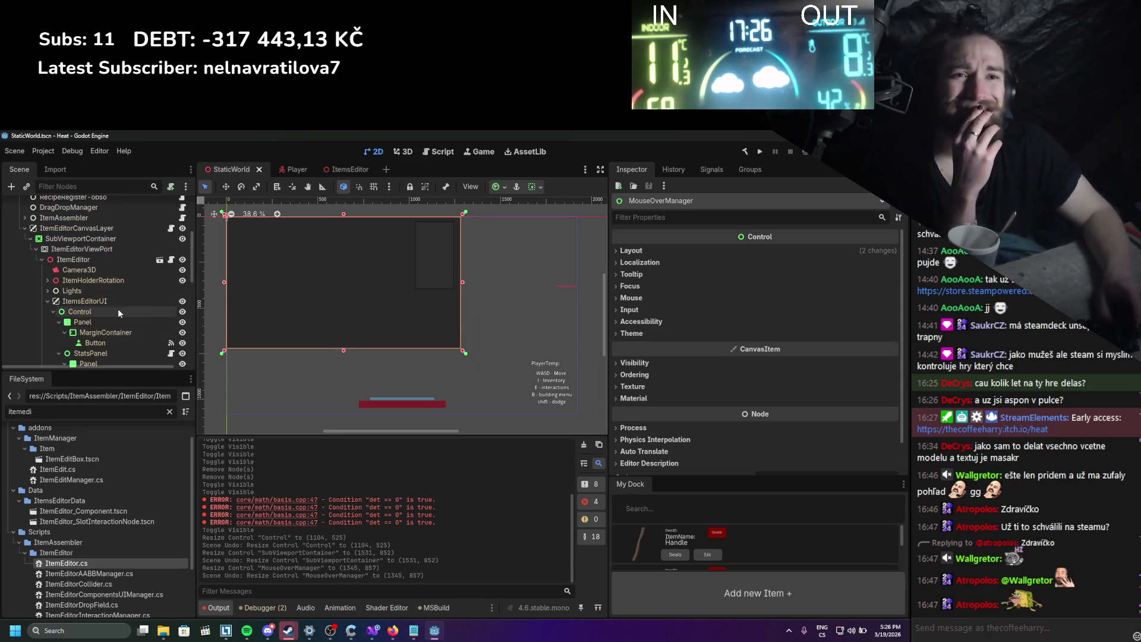
pyautogui.click(183, 269)
pyautogui.click(183, 270)
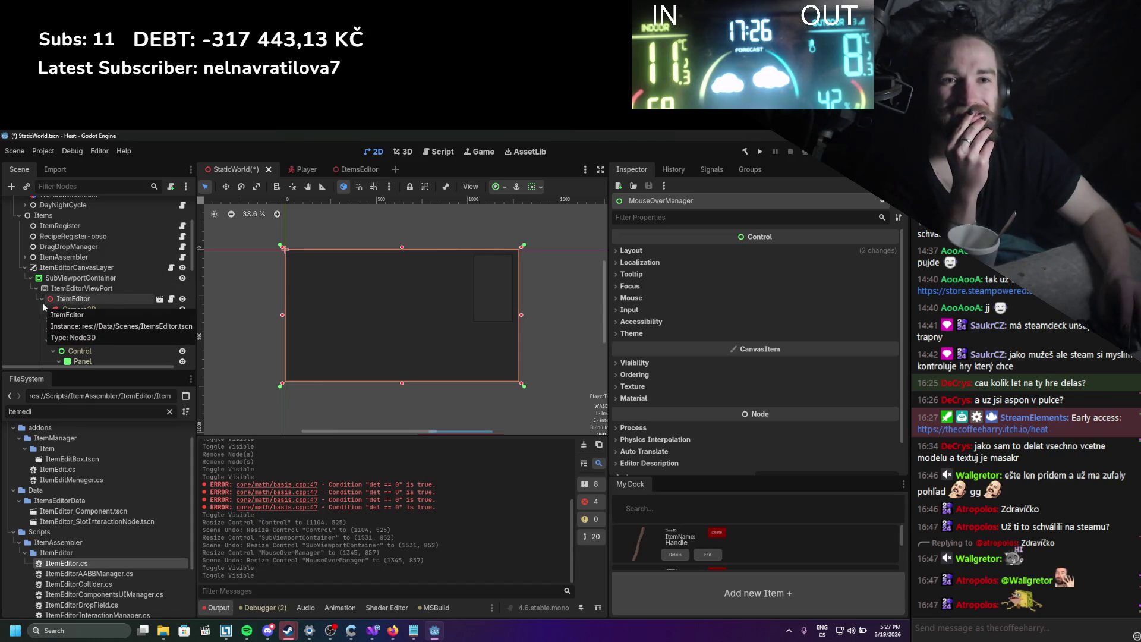
# Browse the ItemEditor, Panel and StatsPanel nodes down to AttributeNamesHold.
pyautogui.click(113, 299)
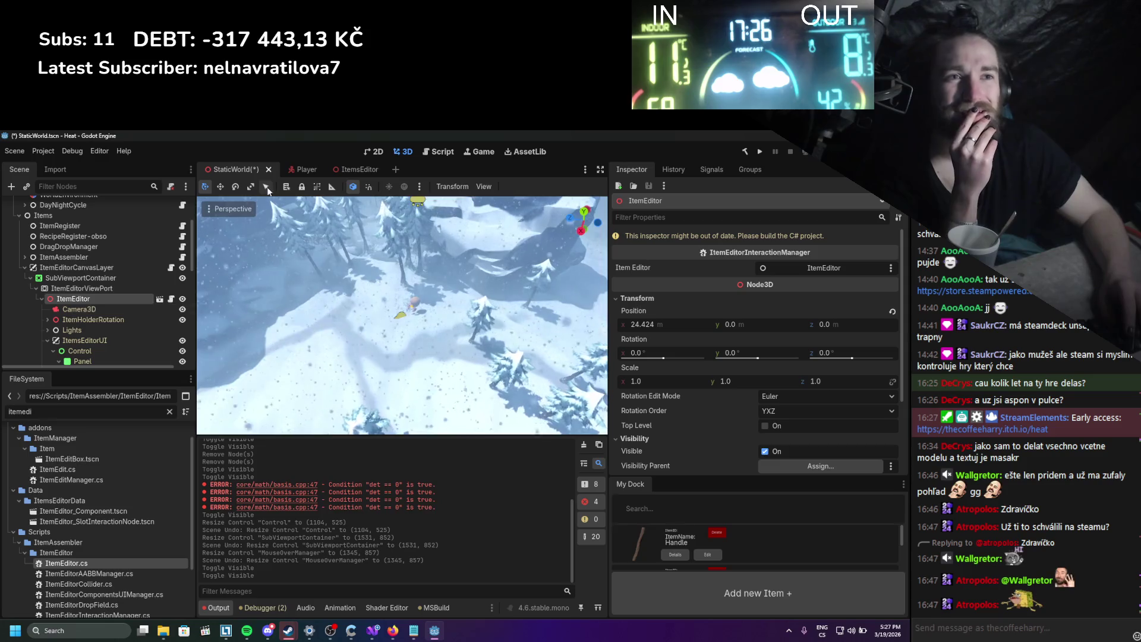
pyautogui.click(47, 329)
pyautogui.scroll(-3, 76, 303)
pyautogui.click(81, 293)
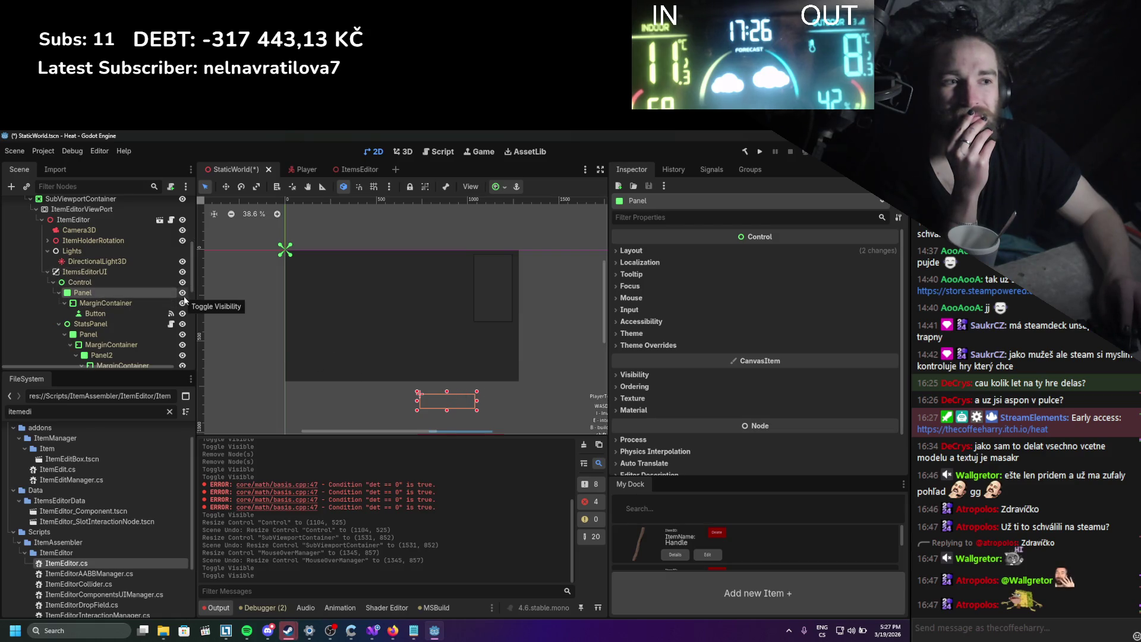
pyautogui.click(127, 302)
pyautogui.click(124, 310)
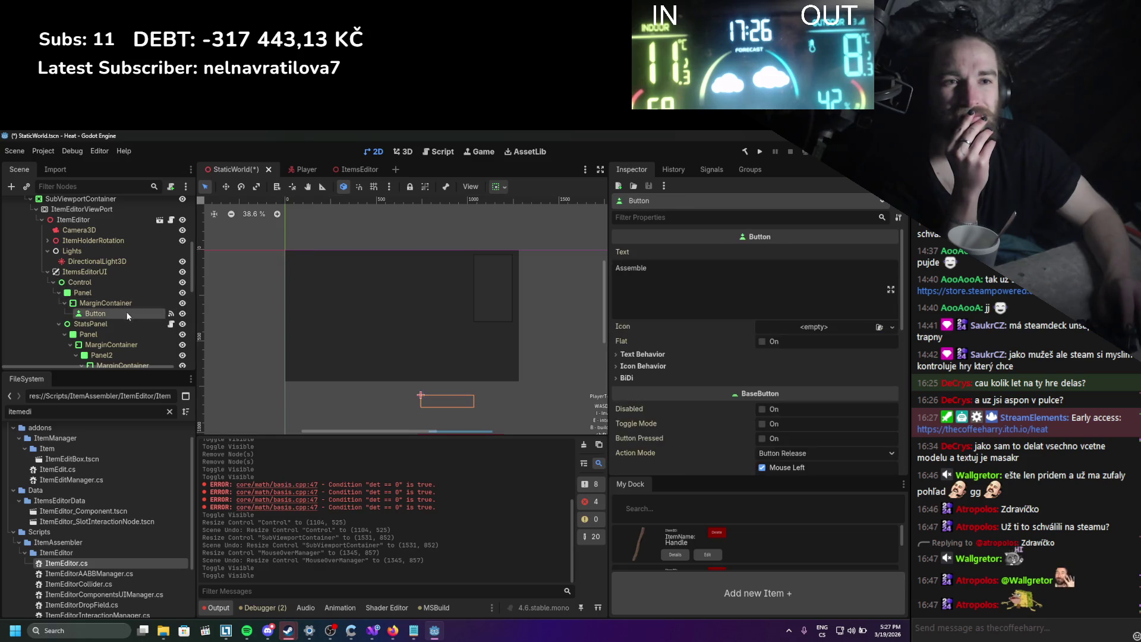
pyautogui.scroll(-2, 118, 309)
pyautogui.click(112, 284)
pyautogui.click(112, 295)
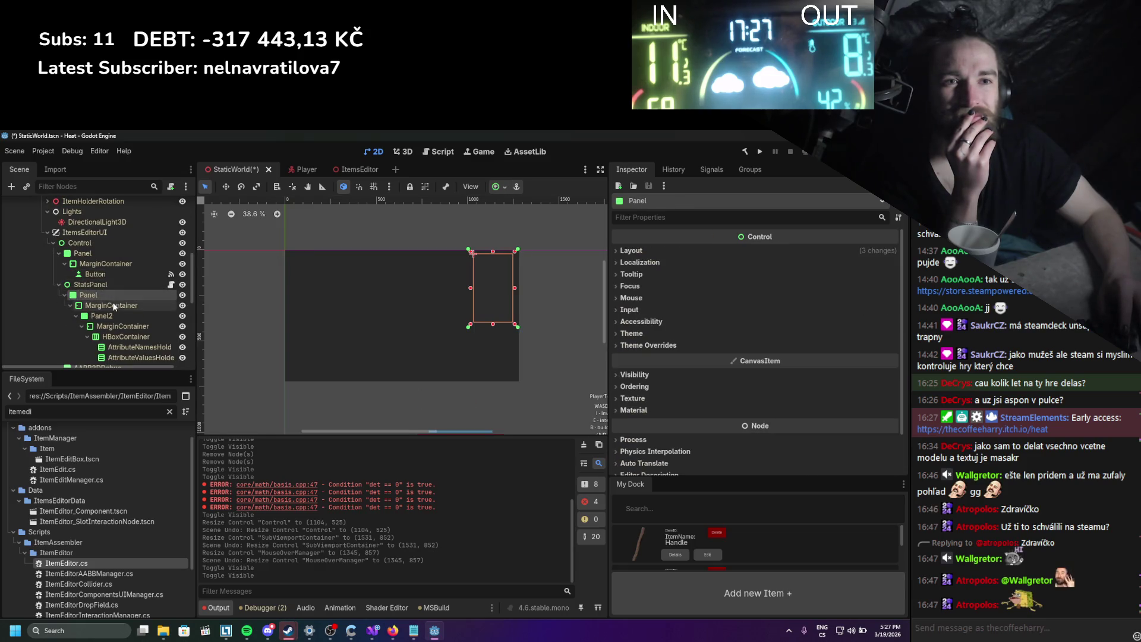
pyautogui.click(109, 316)
pyautogui.click(111, 326)
pyautogui.click(110, 336)
pyautogui.click(110, 346)
# Trial-resize MouseOverManager to 1508×878, undo it, and save the StaticWorld scene.
pyautogui.scroll(-2, 111, 344)
pyautogui.click(110, 329)
pyautogui.scroll(-2, 110, 333)
pyautogui.click(98, 322)
pyautogui.scroll(-1, 101, 320)
pyautogui.scroll(-2, 101, 318)
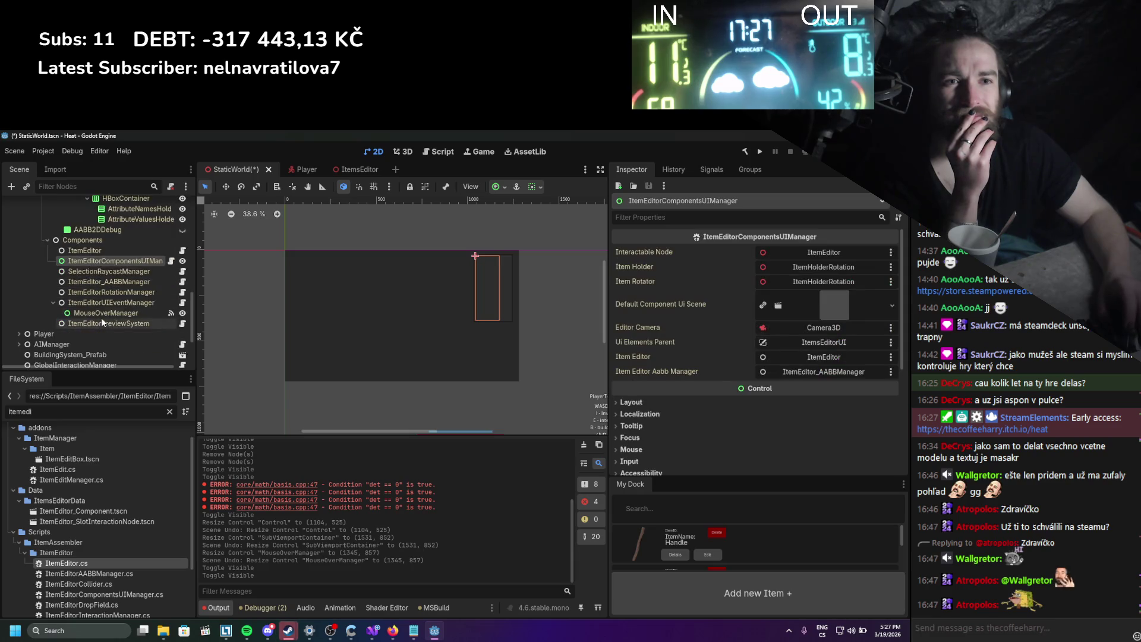
pyautogui.click(100, 314)
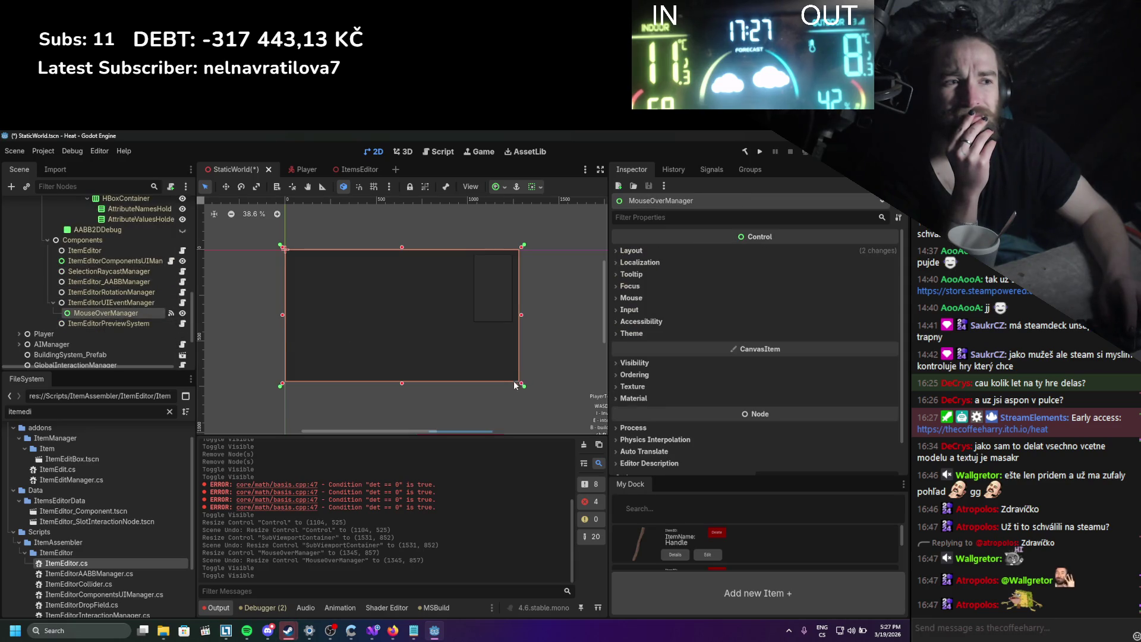
pyautogui.moveTo(521, 382); pyautogui.dragTo(559, 387)
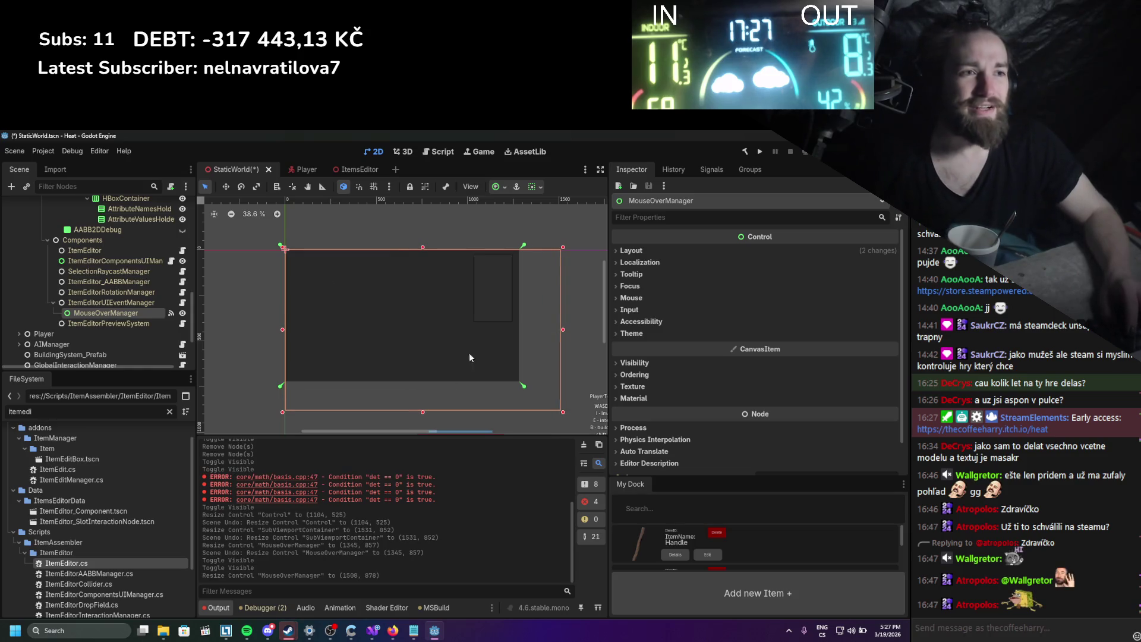
pyautogui.hotkey('ctrl', 'z')
pyautogui.hotkey('ctrl', 's')
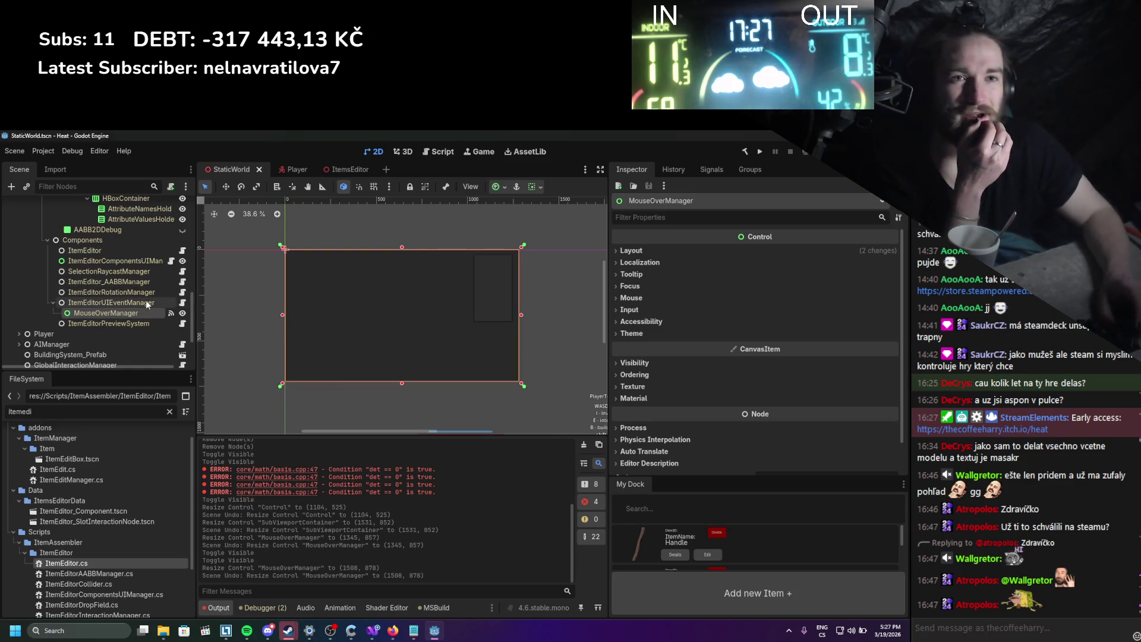
pyautogui.scroll(3, 146, 303)
pyautogui.scroll(5, 141, 300)
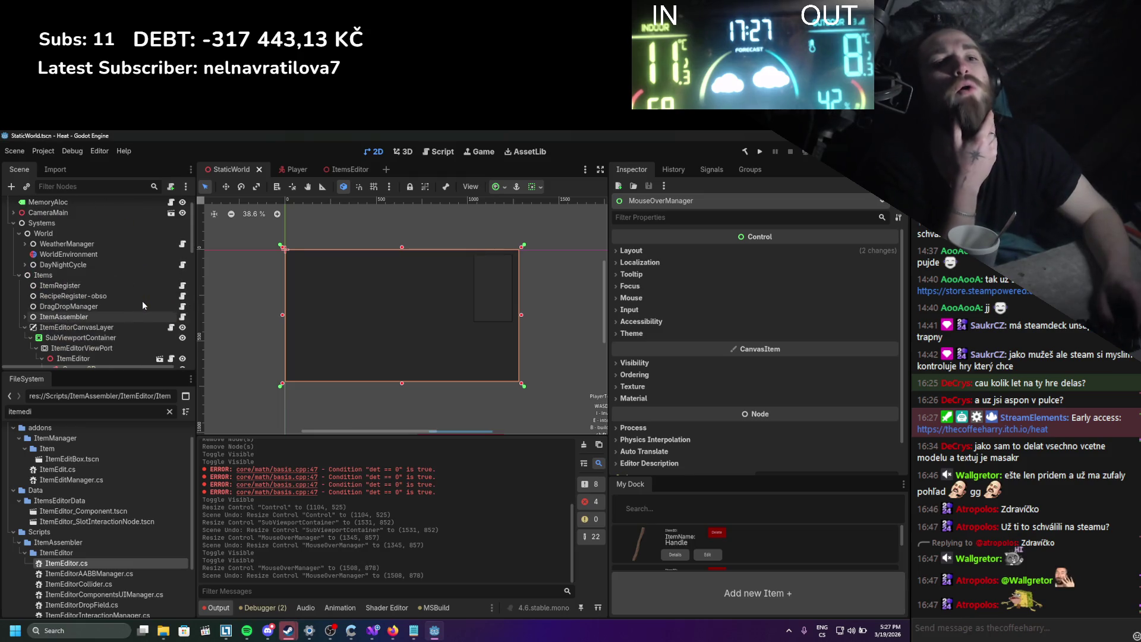
# Inspect ItemEditorViewPort, then select the SubViewportContainer and frame it in the canvas view.
pyautogui.click(76, 348)
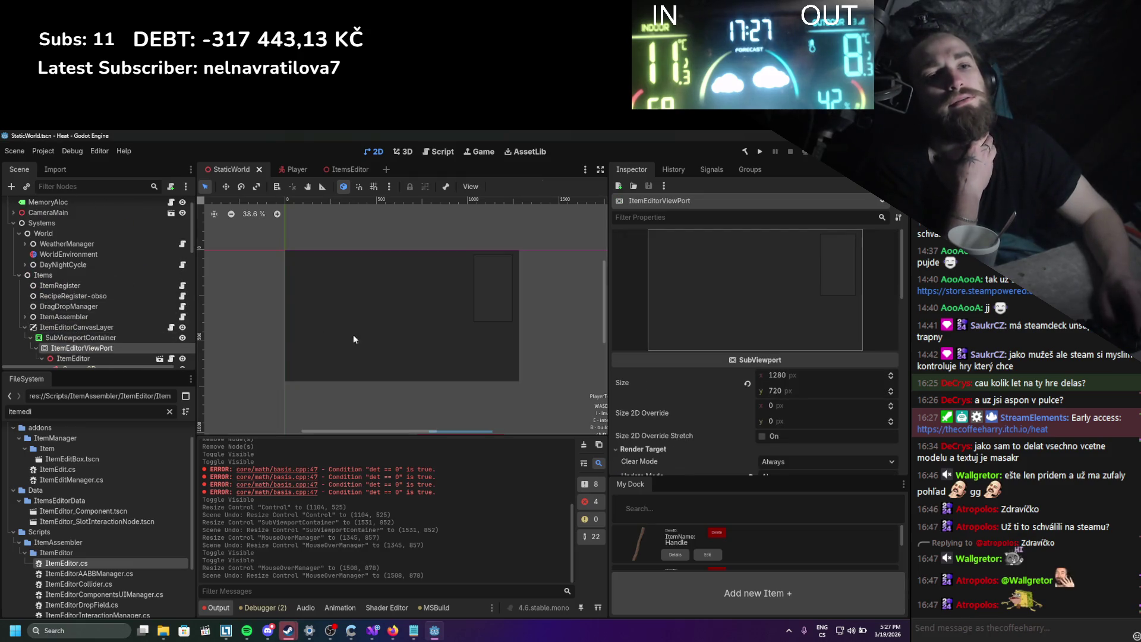
pyautogui.scroll(2, 42, 330)
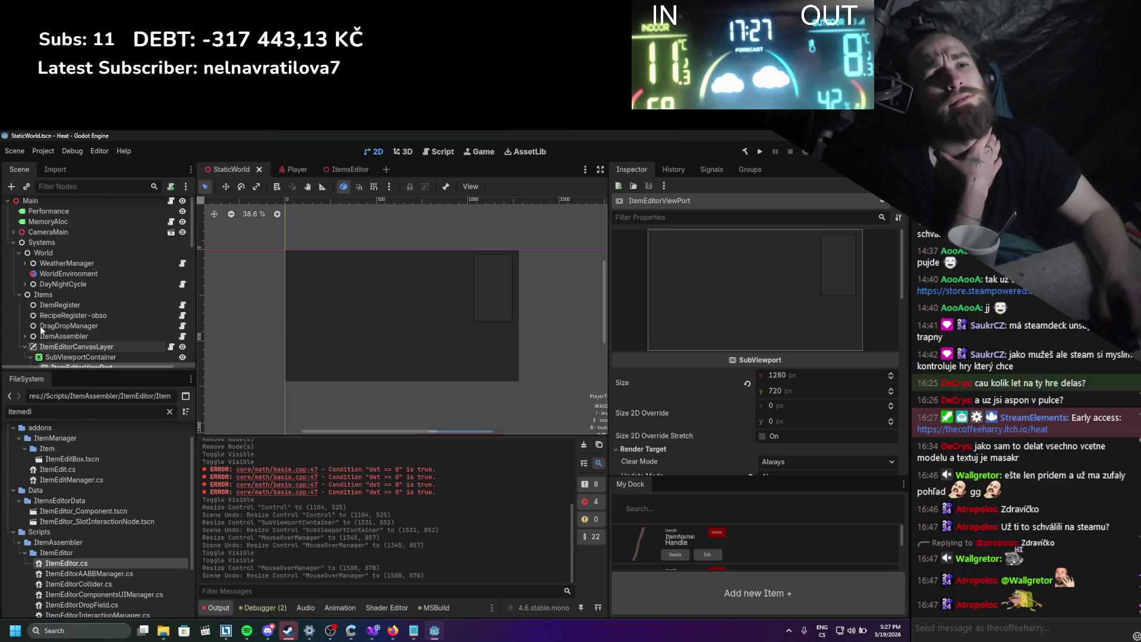
pyautogui.scroll(1, 39, 311)
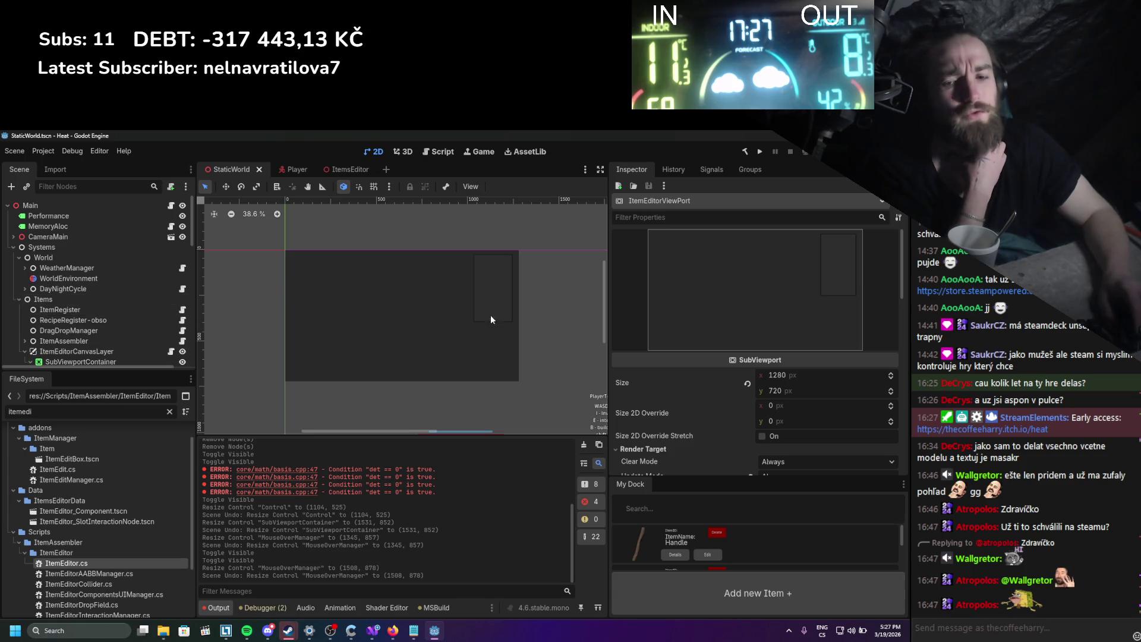
pyautogui.scroll(-2, 419, 343)
pyautogui.hscroll(2, 418, 343)
pyautogui.scroll(-3, 103, 305)
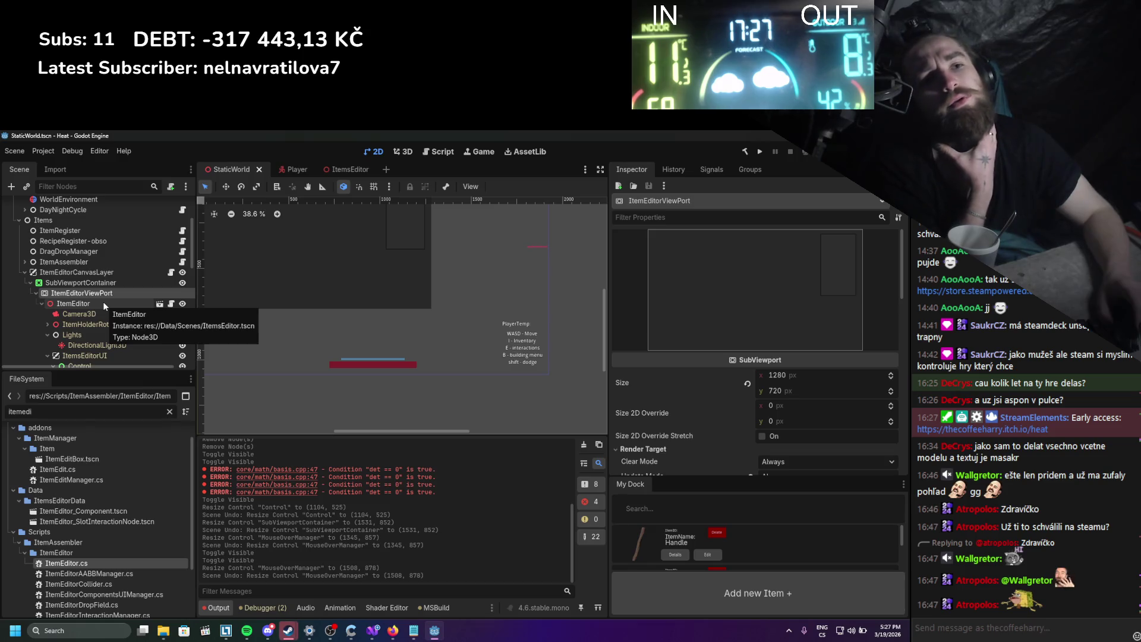
pyautogui.click(102, 282)
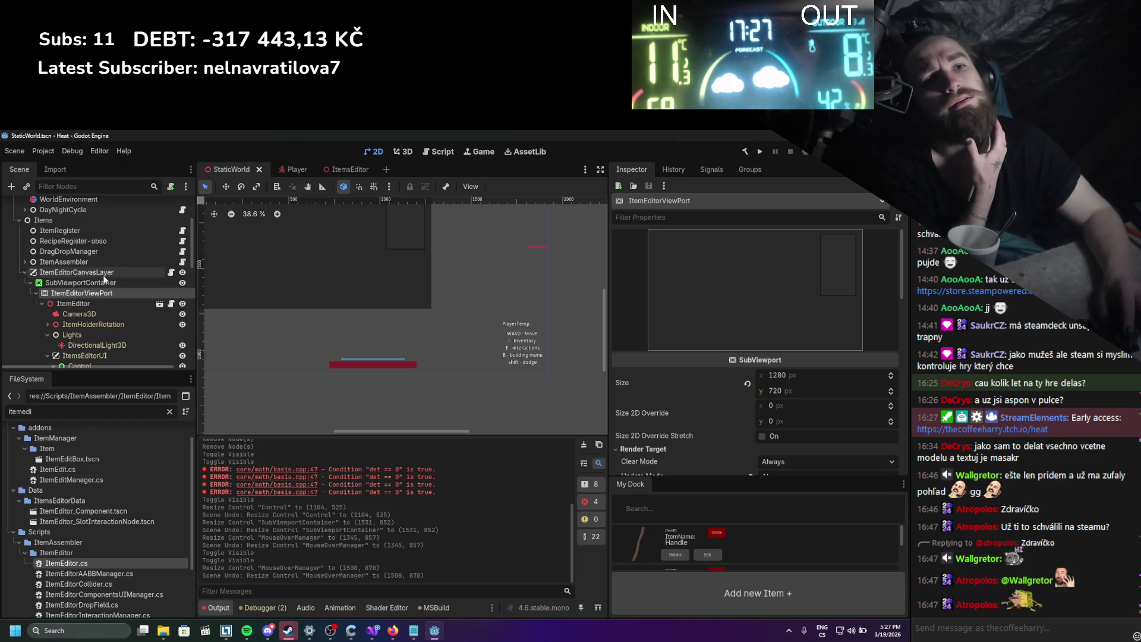
pyautogui.press('f')
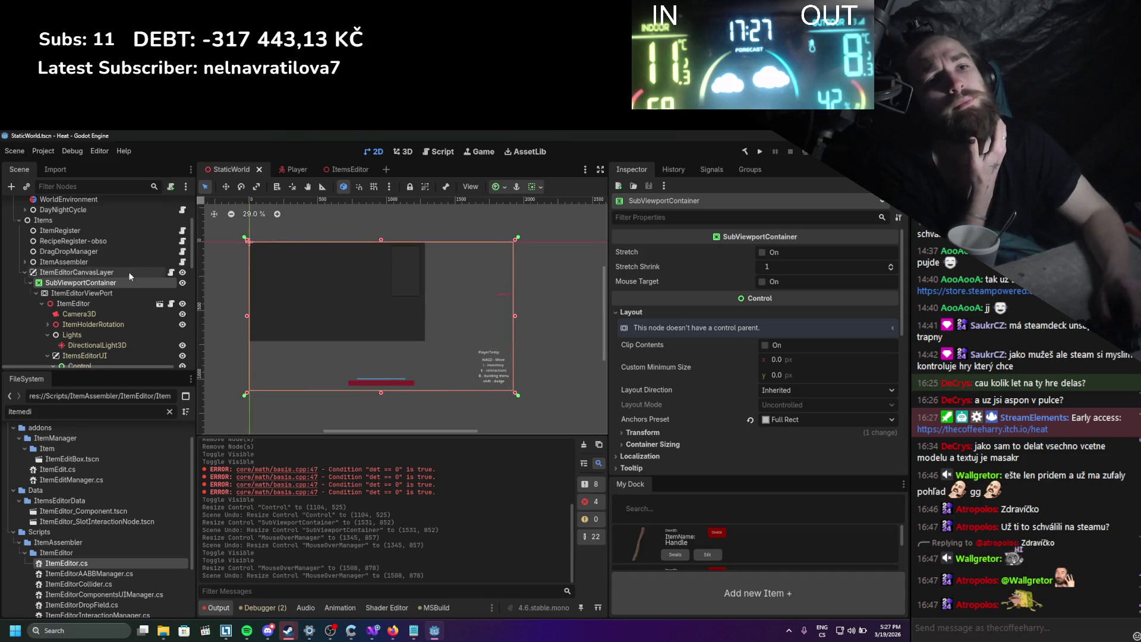
# Set ItemEditorViewPort's size to 1920 x 1080, save the StaticWorld scene, and run the game.
pyautogui.click(126, 293)
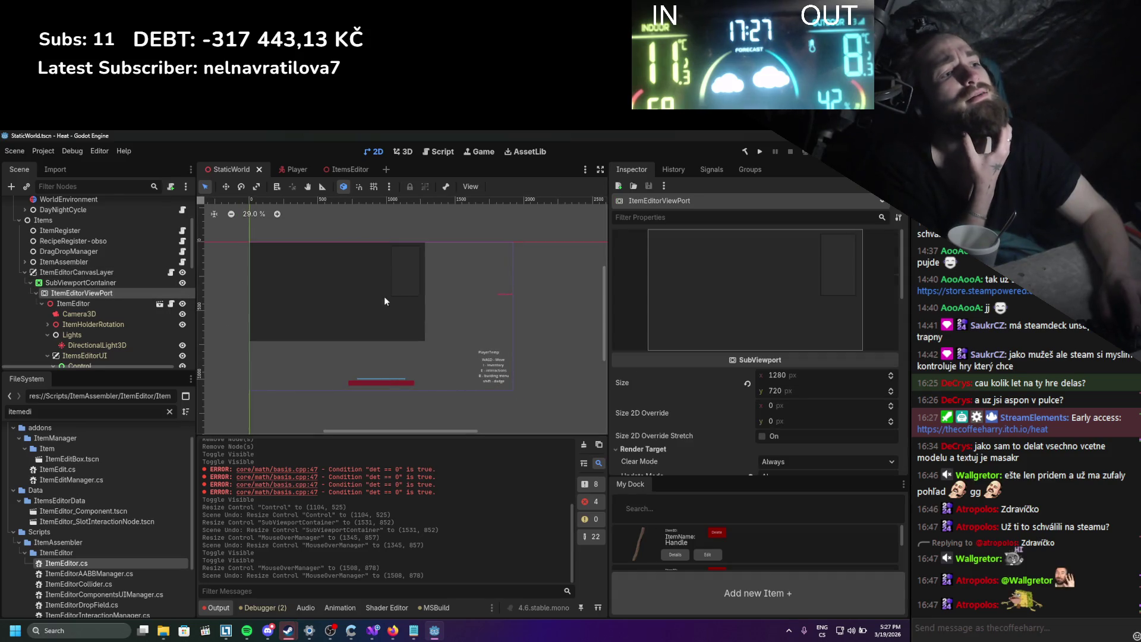
pyautogui.moveTo(786, 376); pyautogui.dragTo(832, 376)
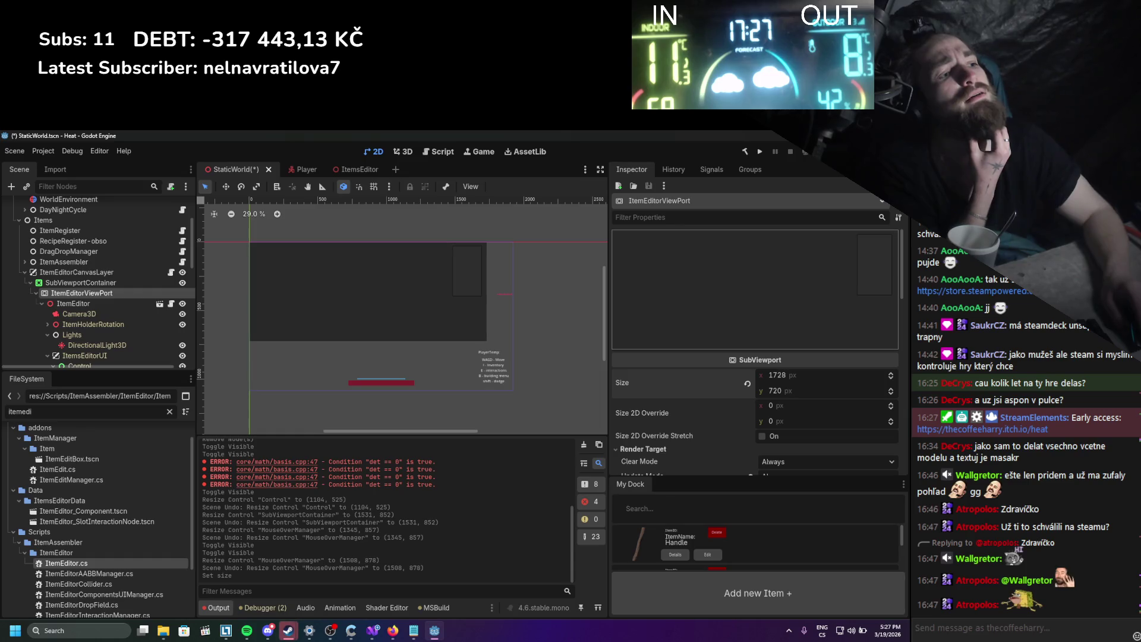
pyautogui.write('1920')
pyautogui.press('Return')
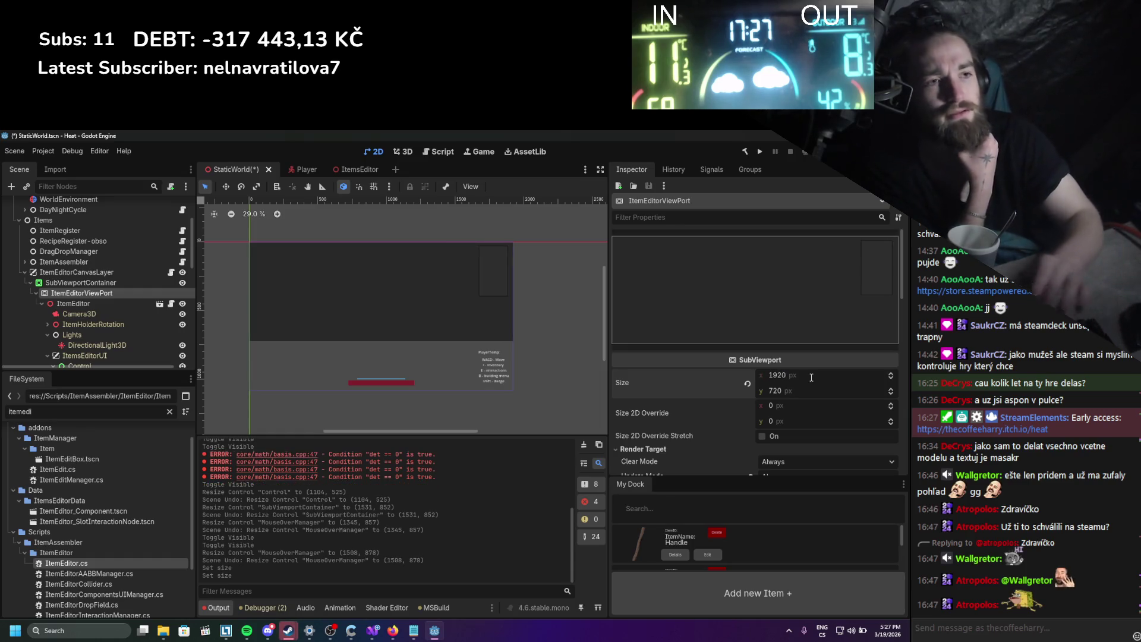
pyautogui.click(799, 392)
pyautogui.write('410')
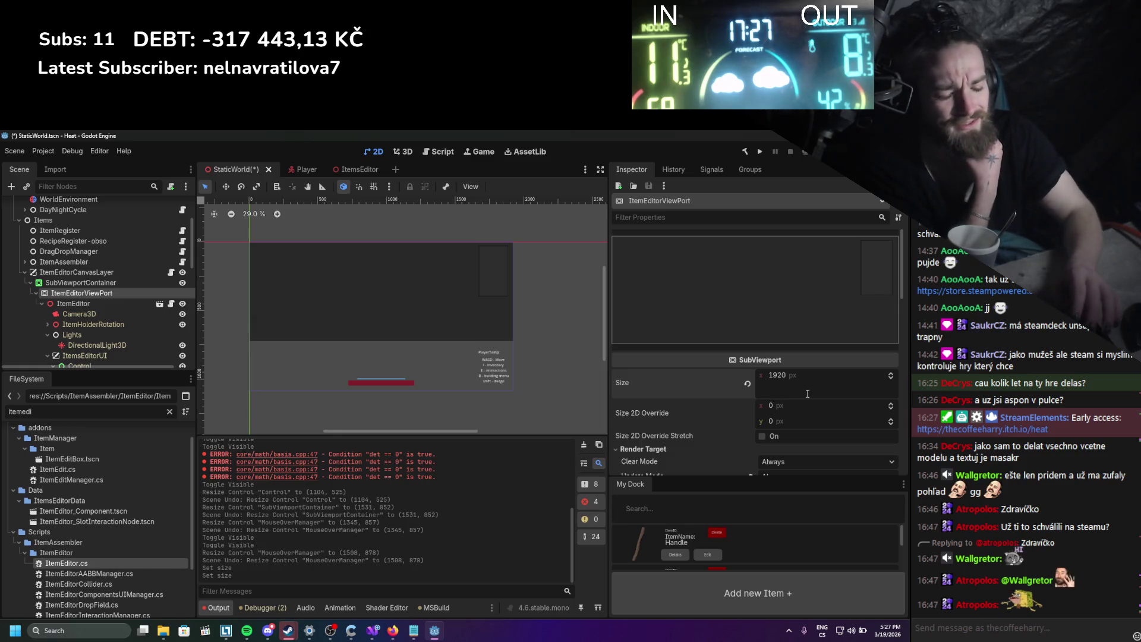
pyautogui.write('1080')
pyautogui.press('Return')
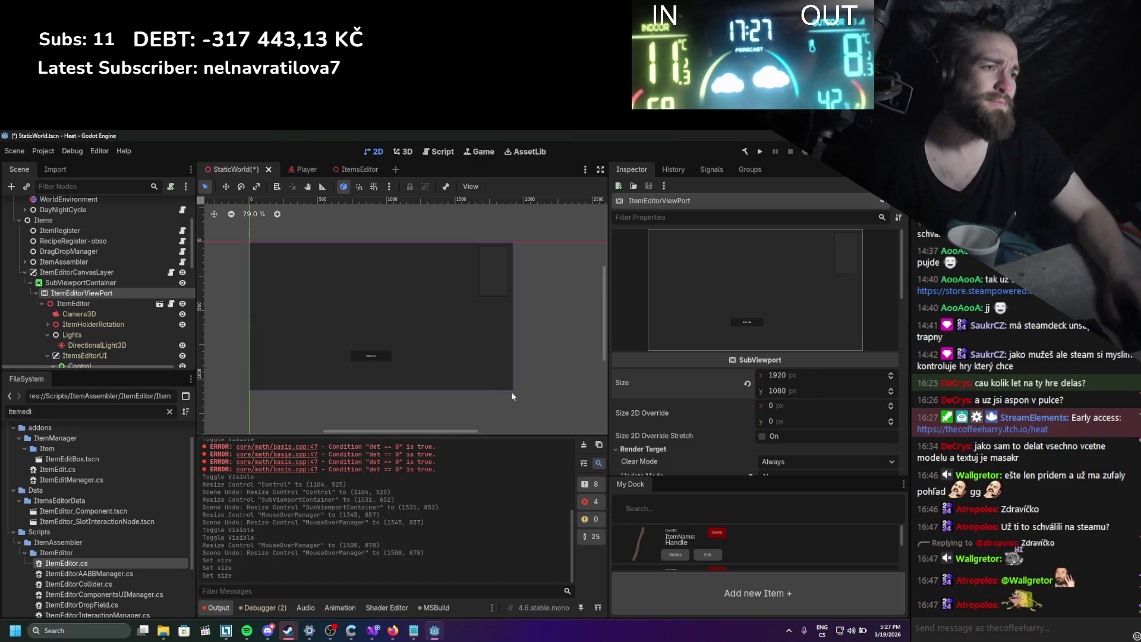
pyautogui.hotkey('ctrl', 's')
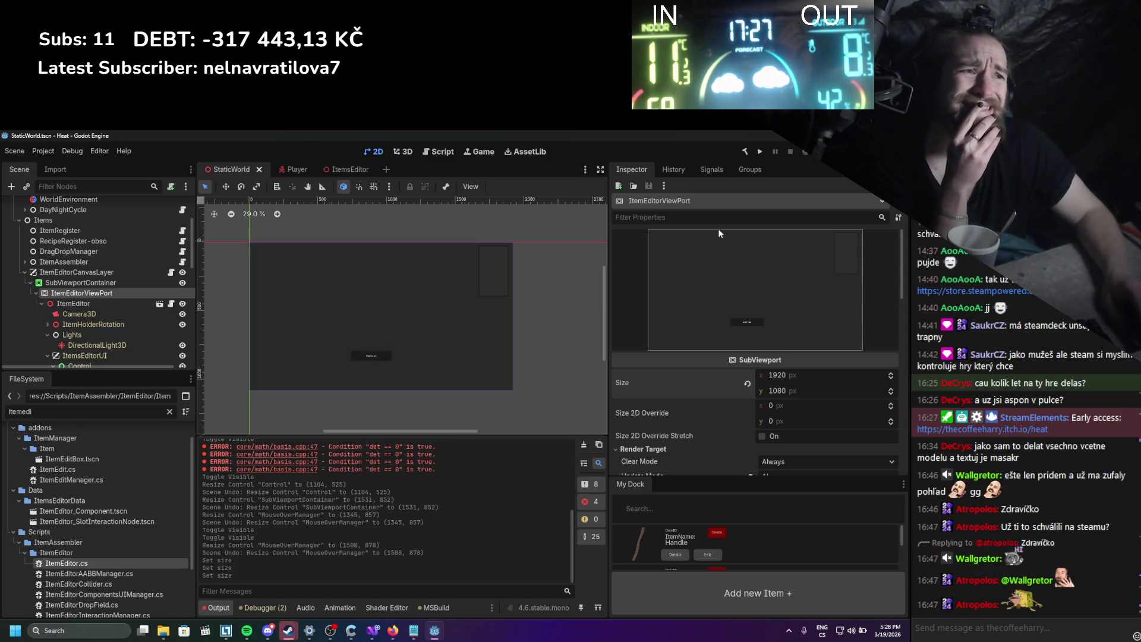
pyautogui.click(755, 151)
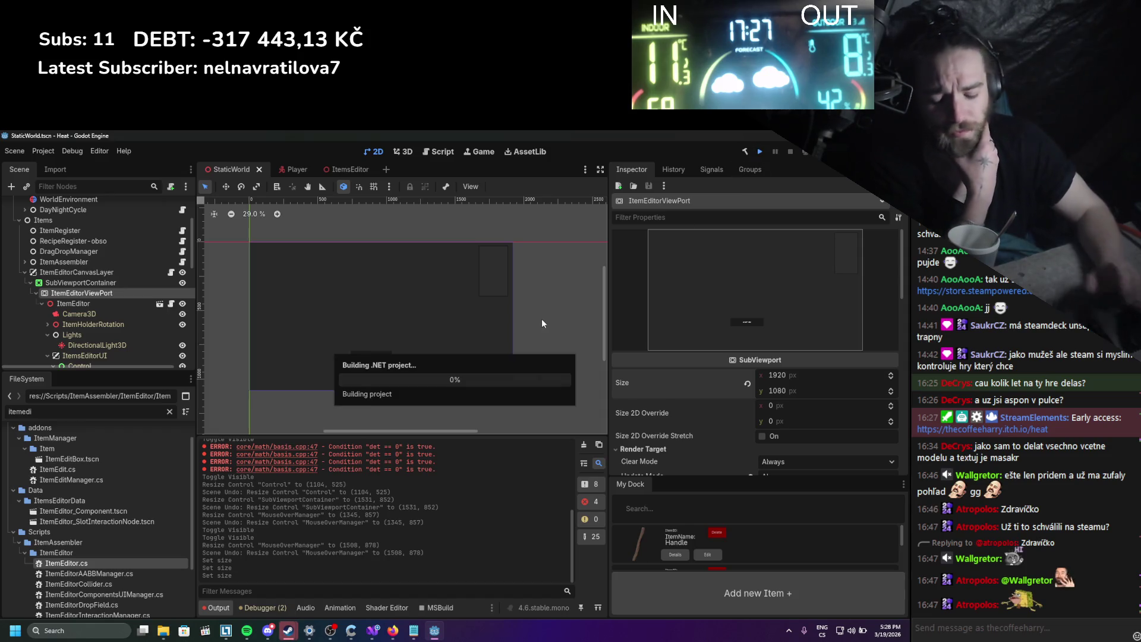
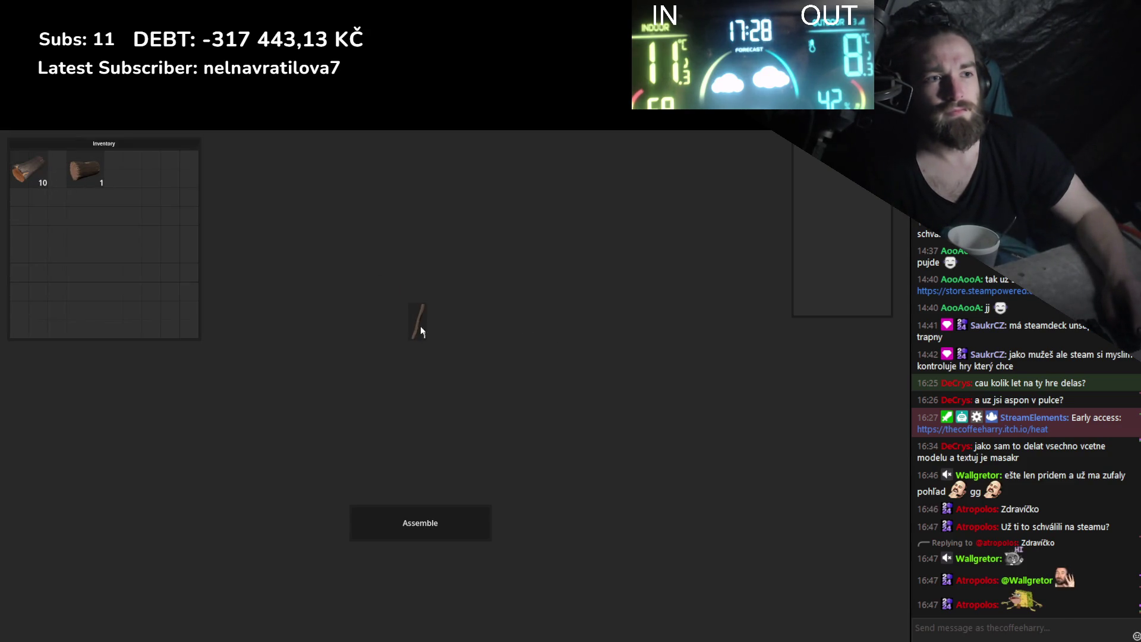
# Open the stick in the item editor, try a log on its handle, and stop the game.
pyautogui.rightClick(116, 230)
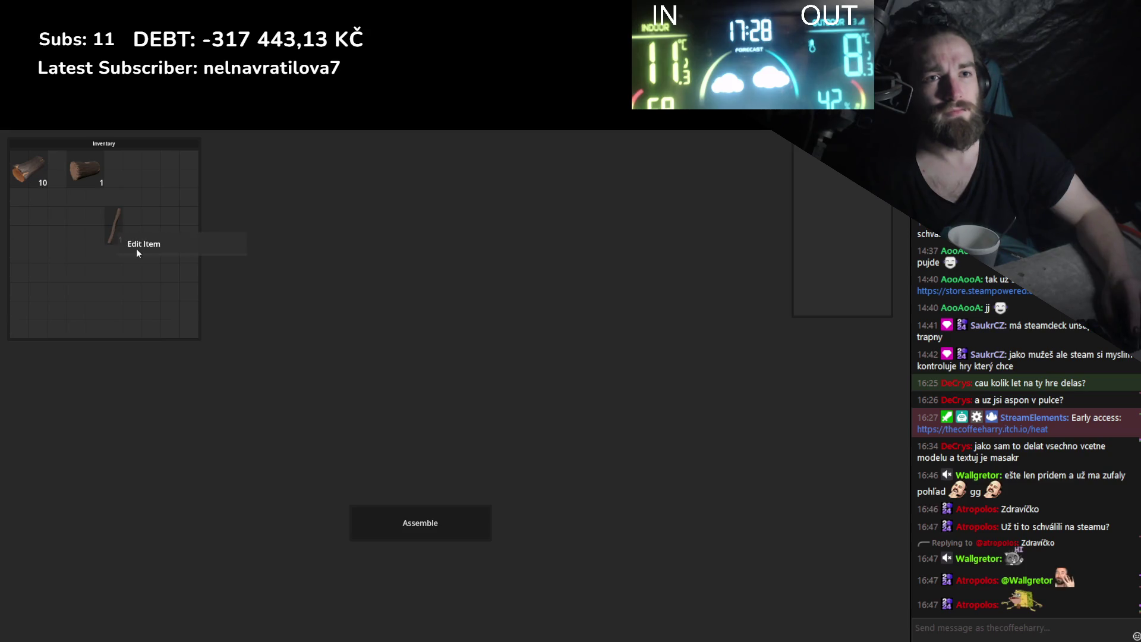
pyautogui.click(137, 248)
pyautogui.moveTo(110, 188)
pyautogui.mouseDown()
pyautogui.moveTo(455, 344)
pyautogui.moveTo(163, 244)
pyautogui.mouseUp()
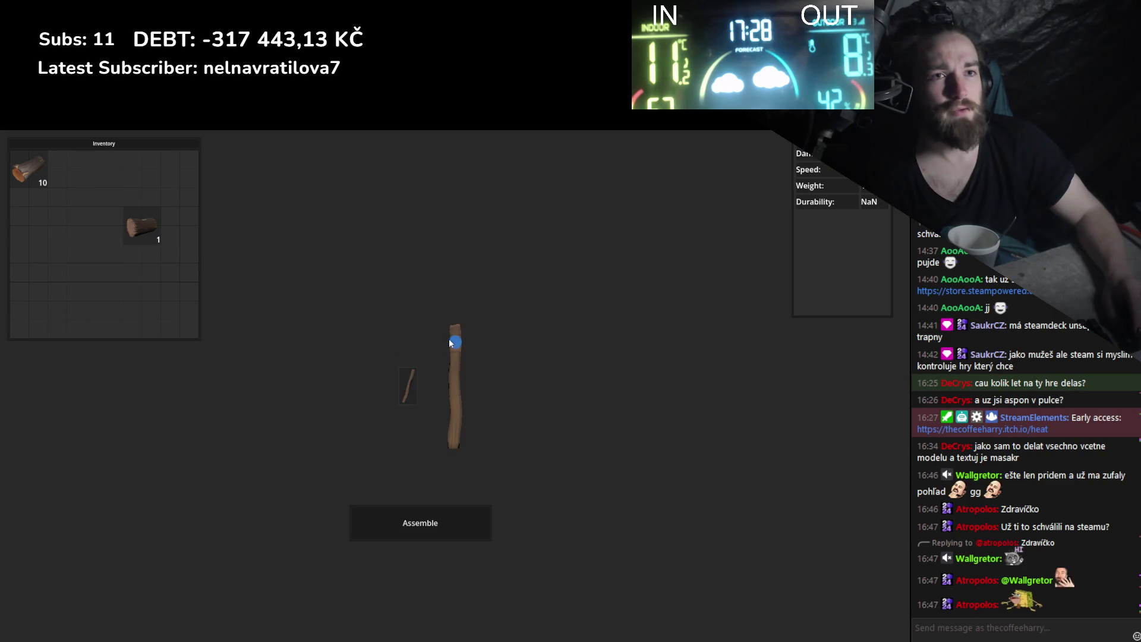
pyautogui.click(136, 226)
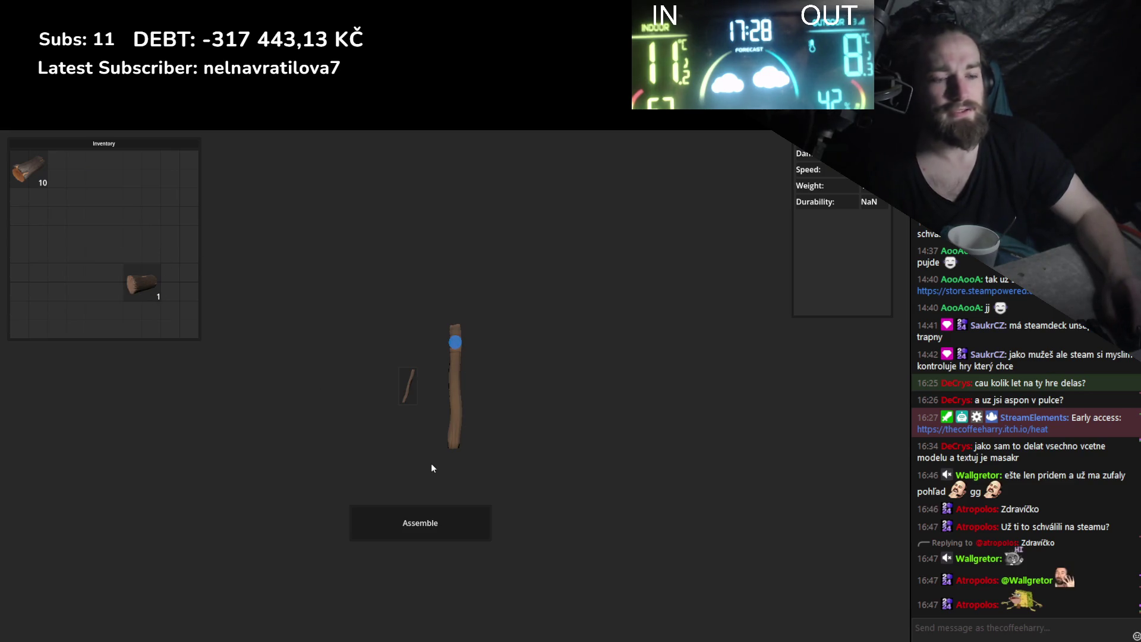
pyautogui.hotkey('alt', 'F4')
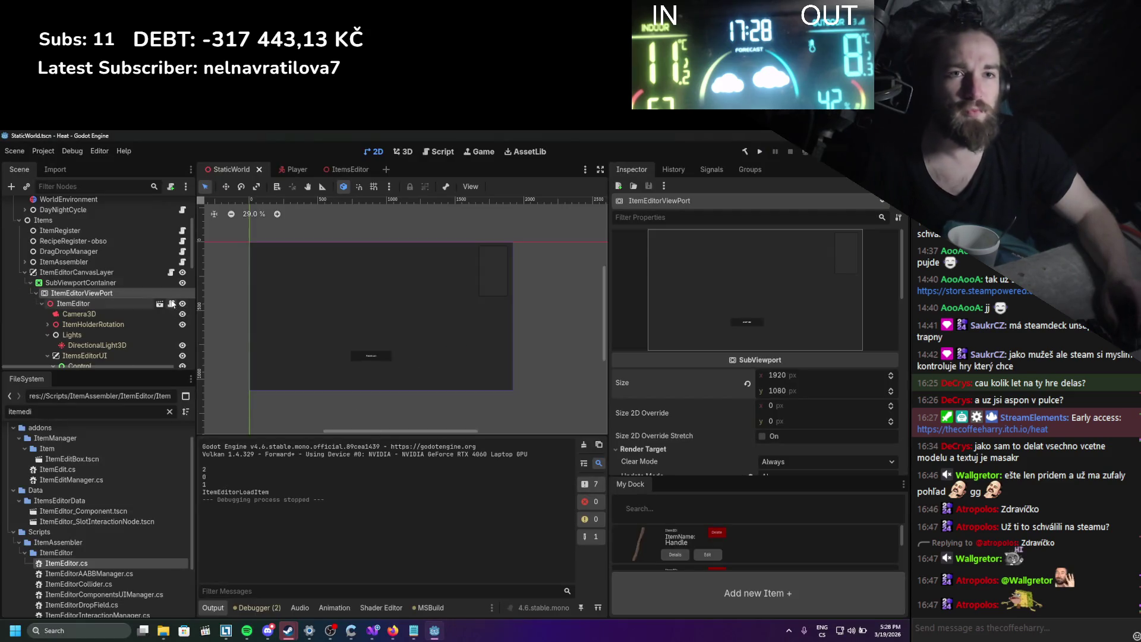
# Hide the item editor canvas layer, open Handle from My Dock, and add an AttrItemType attribute.
pyautogui.click(182, 273)
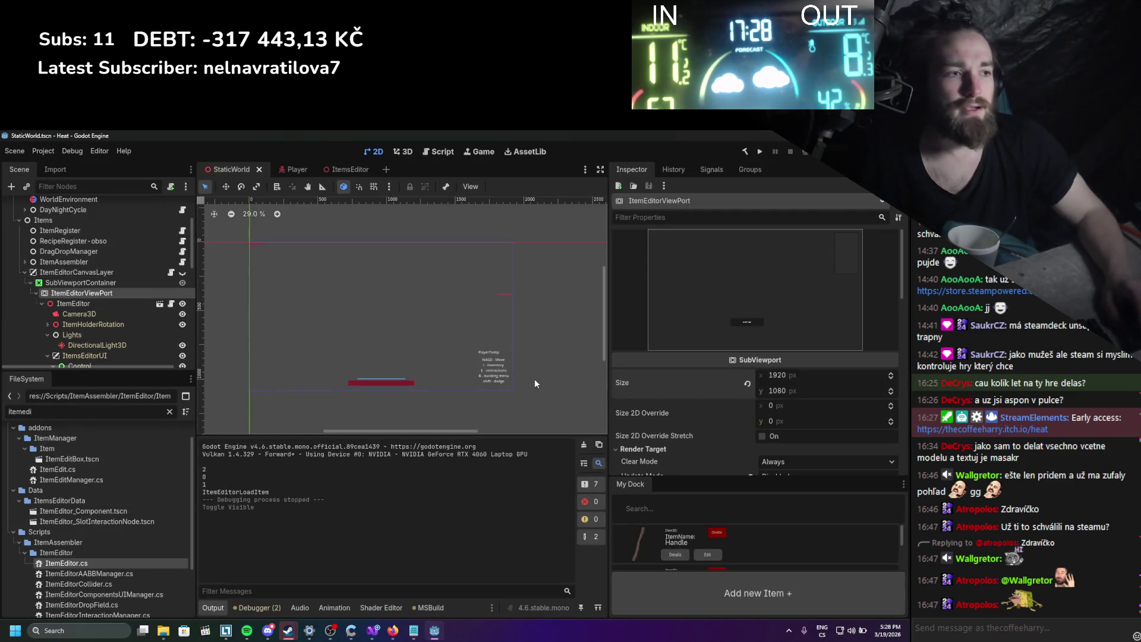
pyautogui.moveTo(736, 475); pyautogui.dragTo(737, 290)
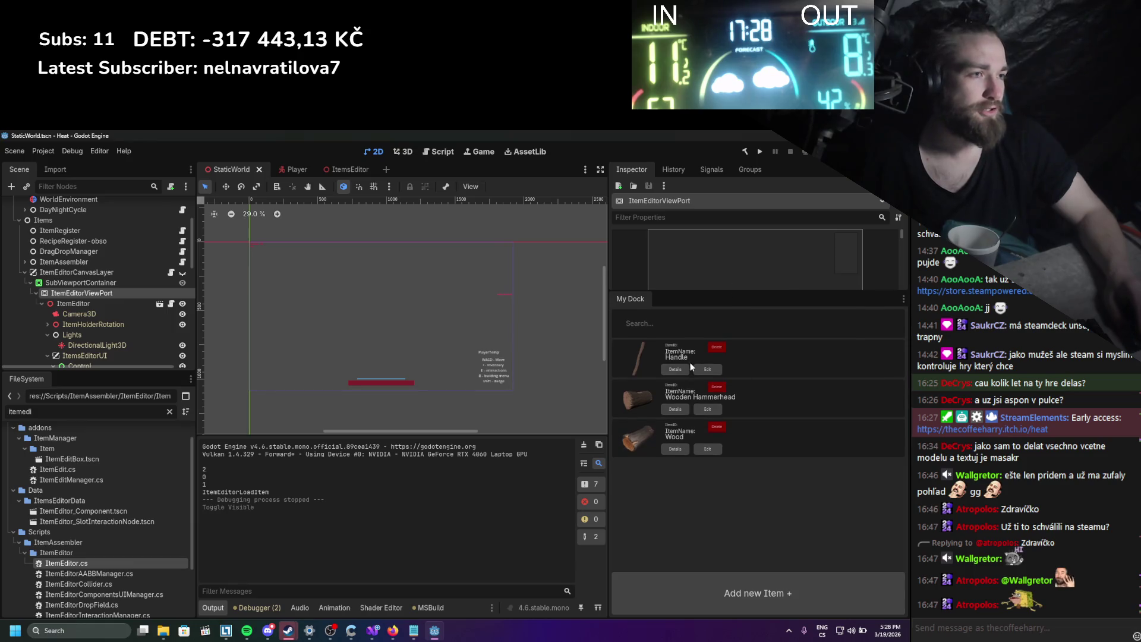
pyautogui.click(676, 370)
pyautogui.click(356, 402)
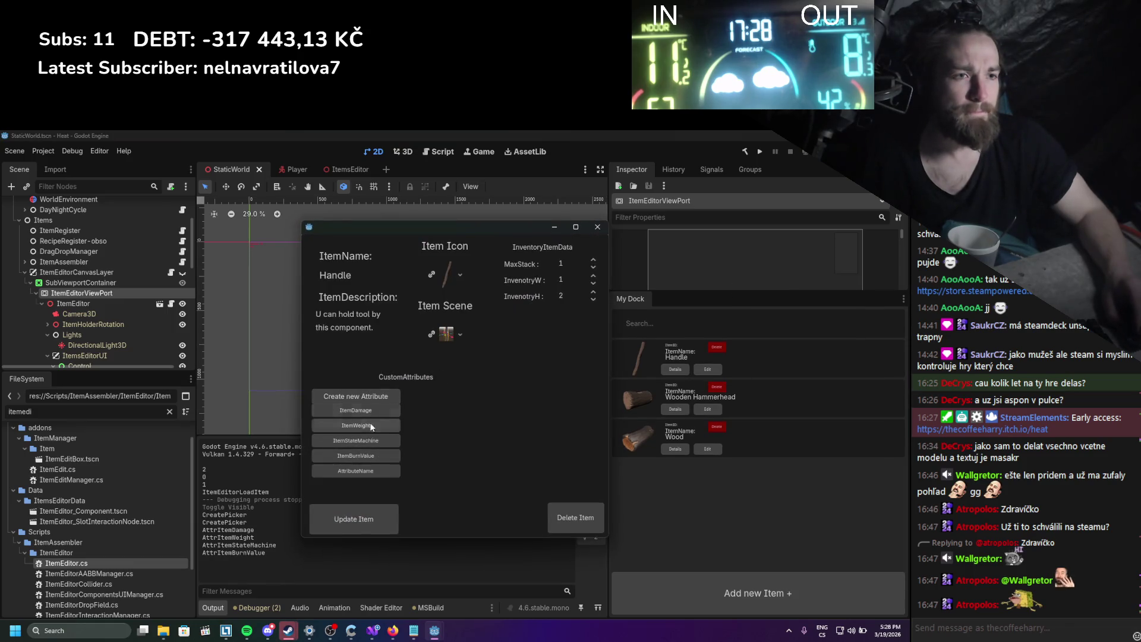
pyautogui.click(353, 471)
pyautogui.click(451, 411)
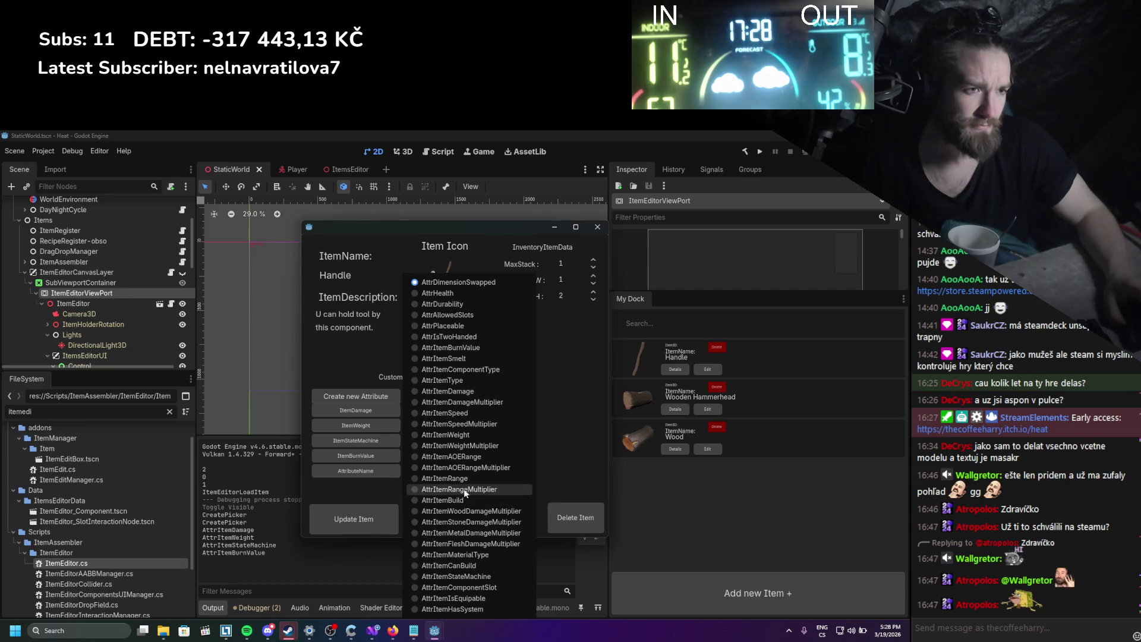
pyautogui.click(467, 381)
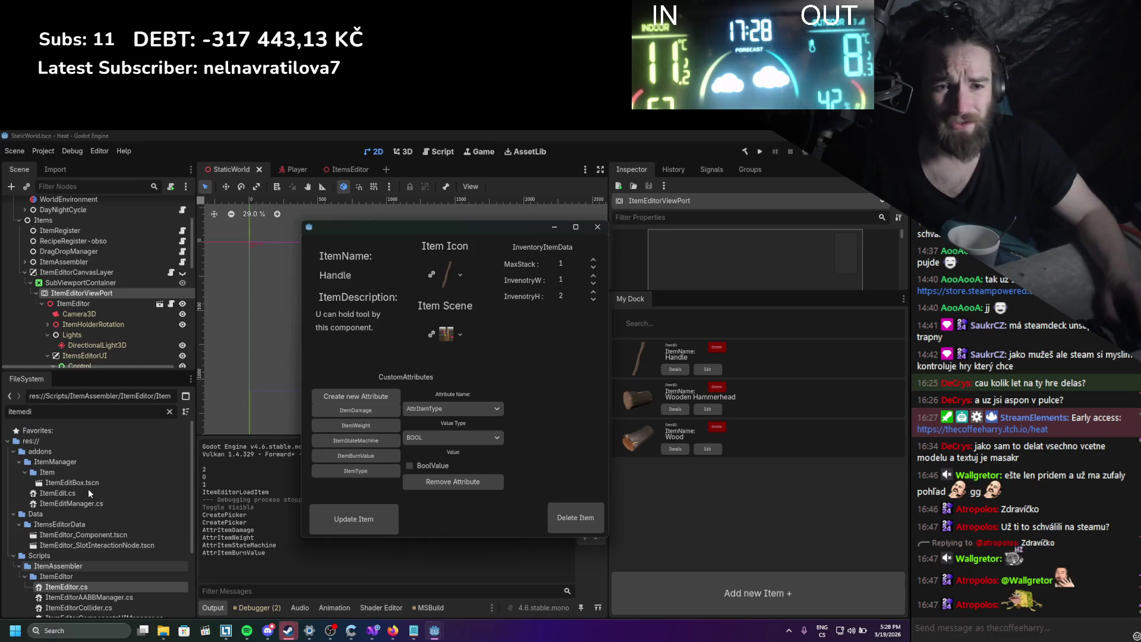
# Filter files by 'tool' and change the attribute to AttrItemComponentType with a STRING value type.
pyautogui.doubleClick(49, 406)
pyautogui.write('tool')
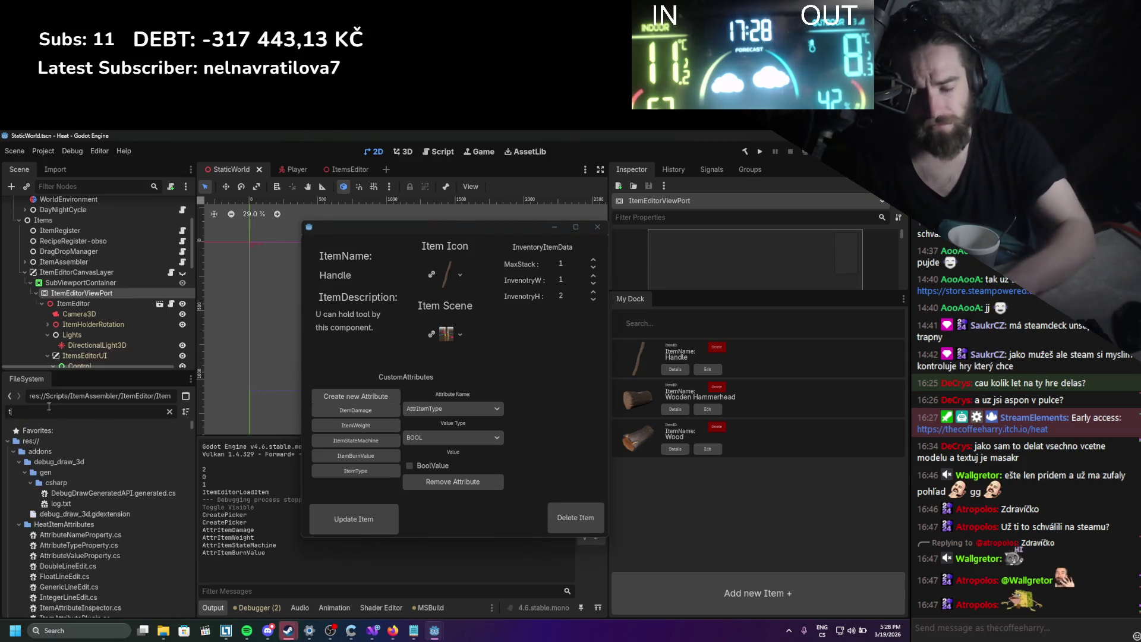
pyautogui.click(453, 408)
pyautogui.click(465, 367)
pyautogui.click(453, 439)
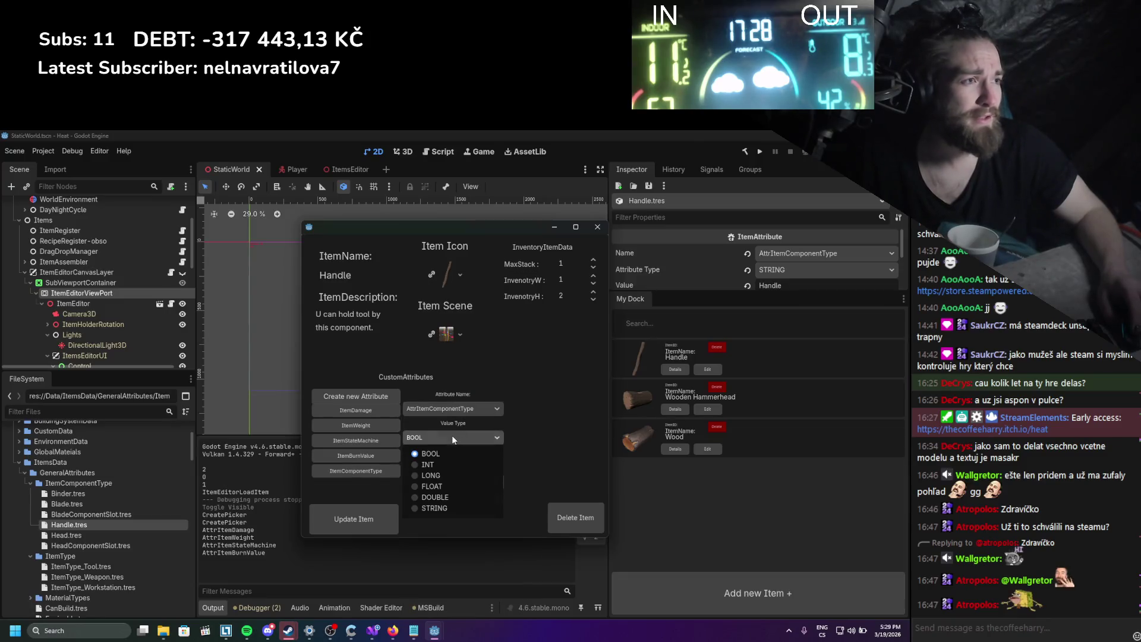
pyautogui.click(444, 507)
# Set the attribute value to 'handle', update the Handle item, and save the scene.
pyautogui.doubleClick(453, 467)
pyautogui.write('Handle')
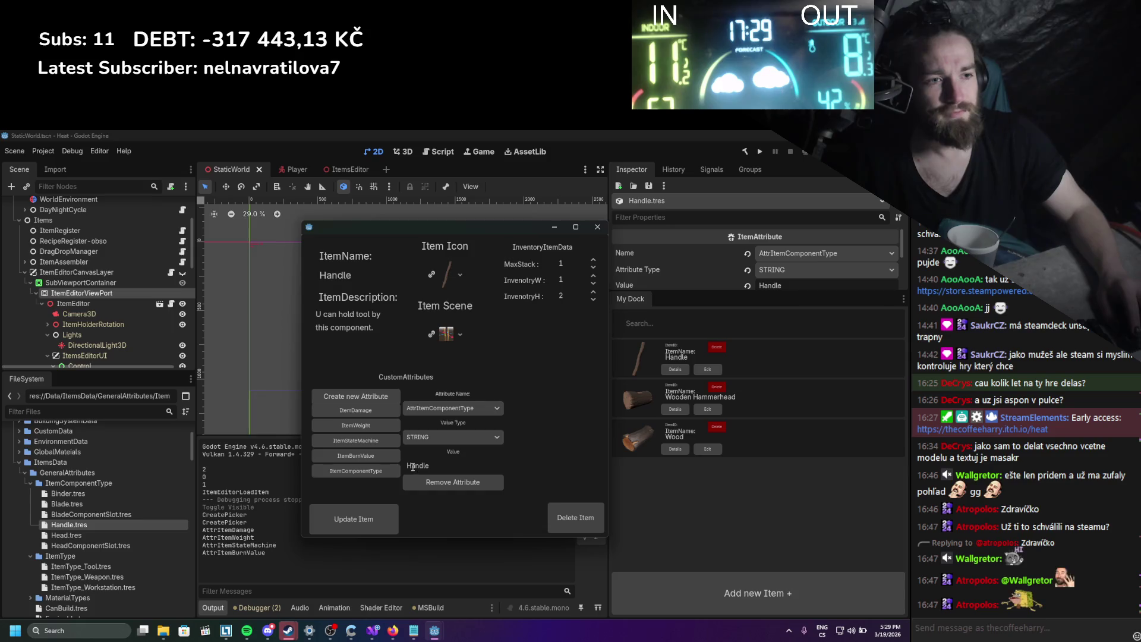
pyautogui.press('Delete')
pyautogui.write('h')
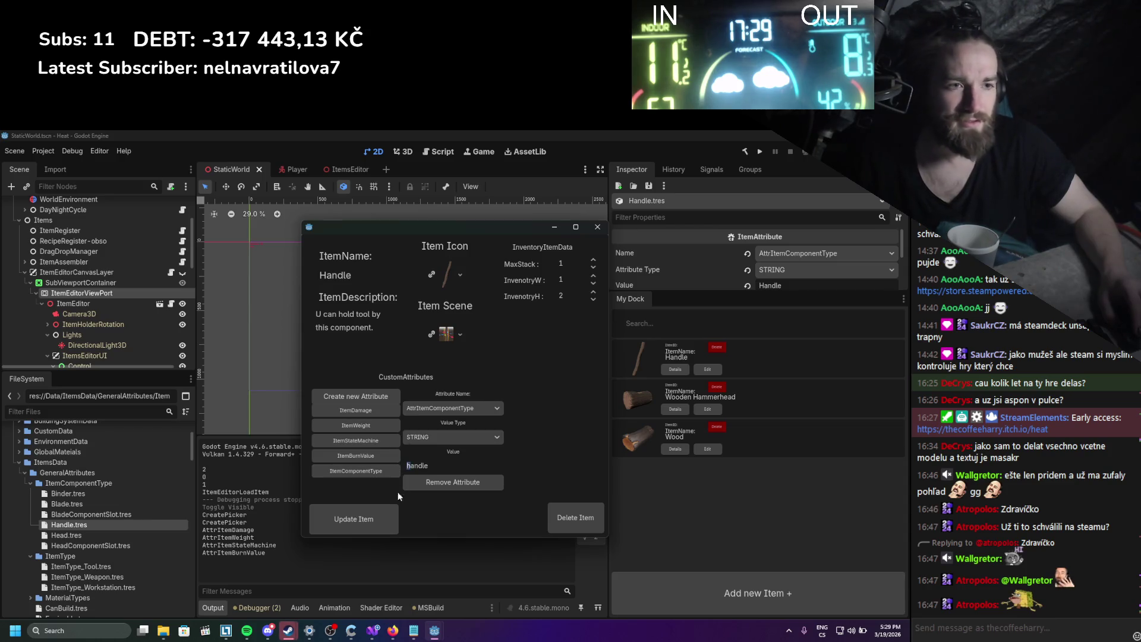
pyautogui.click(387, 515)
pyautogui.hotkey('ctrl', 's')
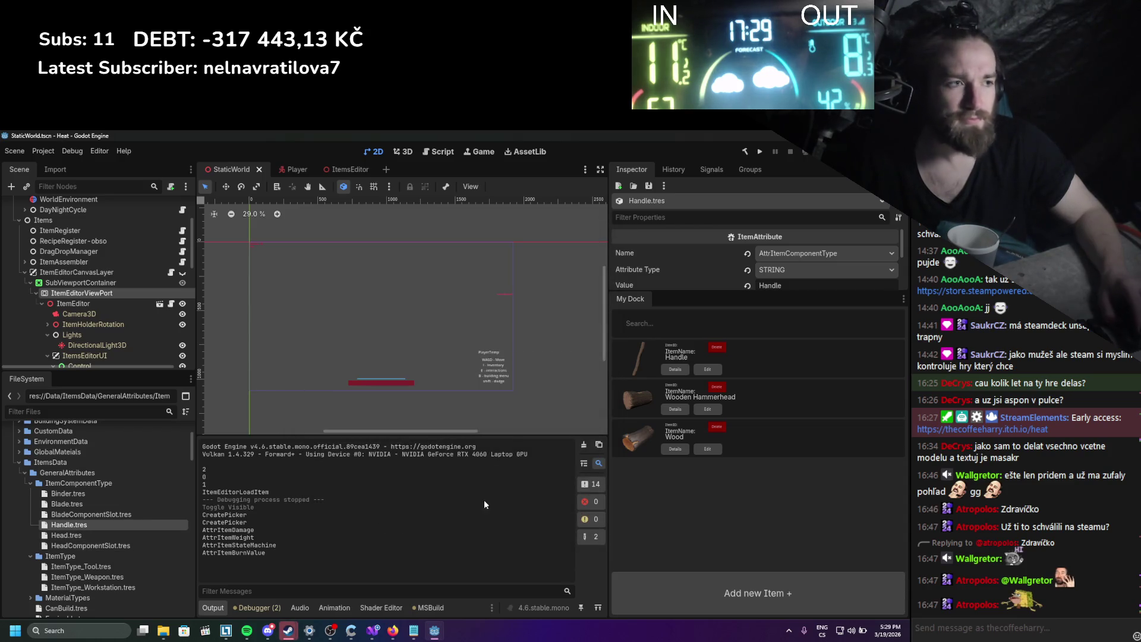
# Give Wooden Hammerhead an AttrItemComponentType STRING attribute valued 'head' and update the item.
pyautogui.click(708, 409)
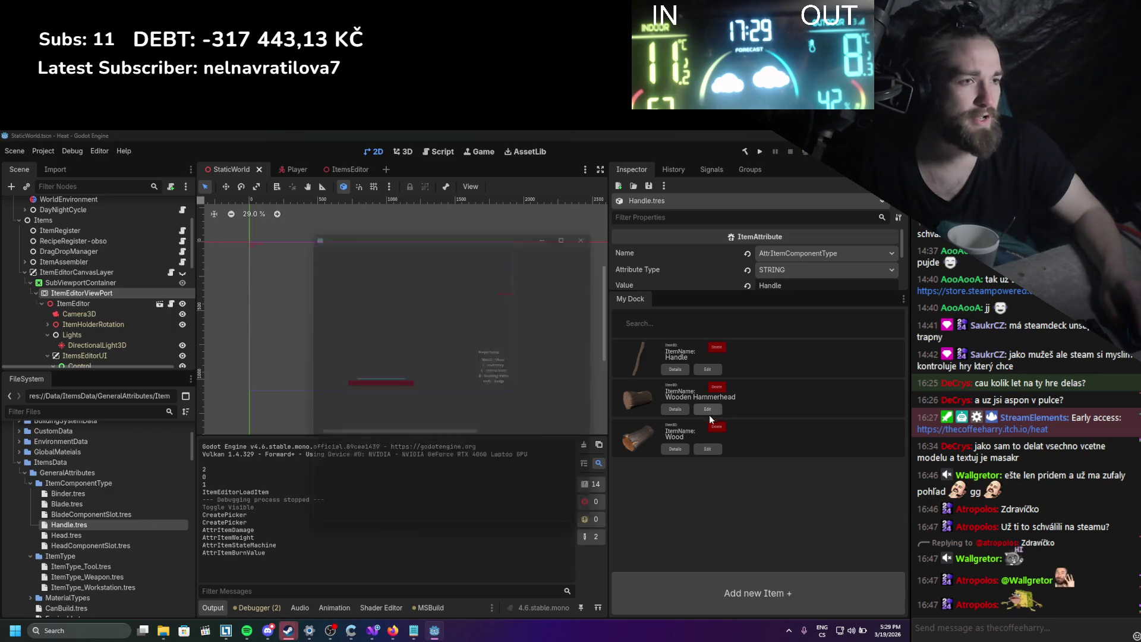
pyautogui.click(361, 472)
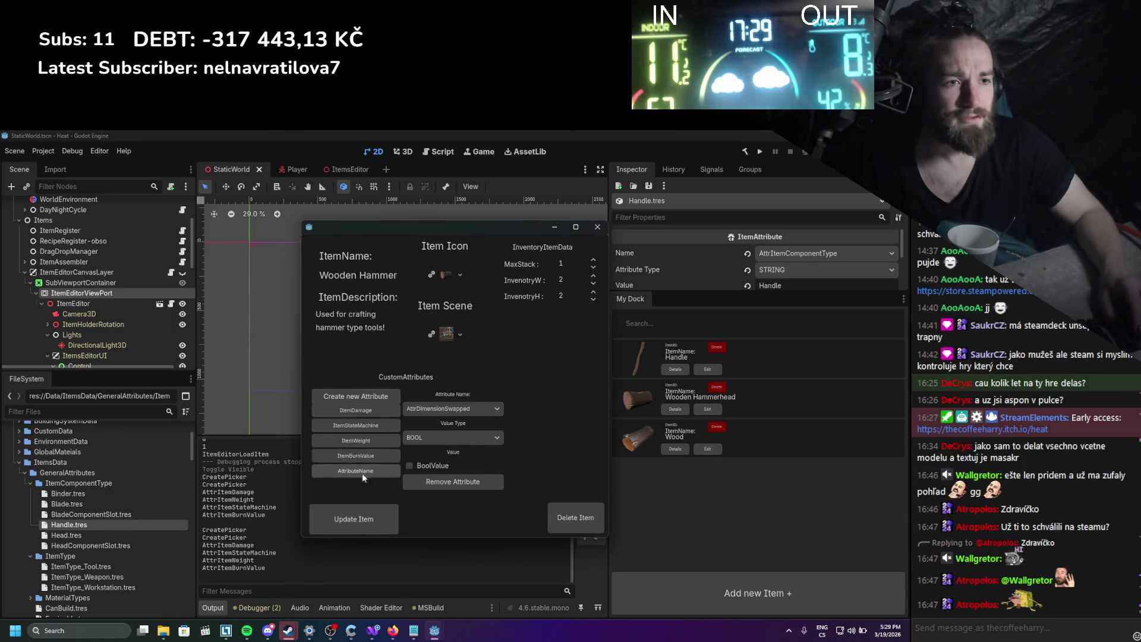
pyautogui.click(464, 411)
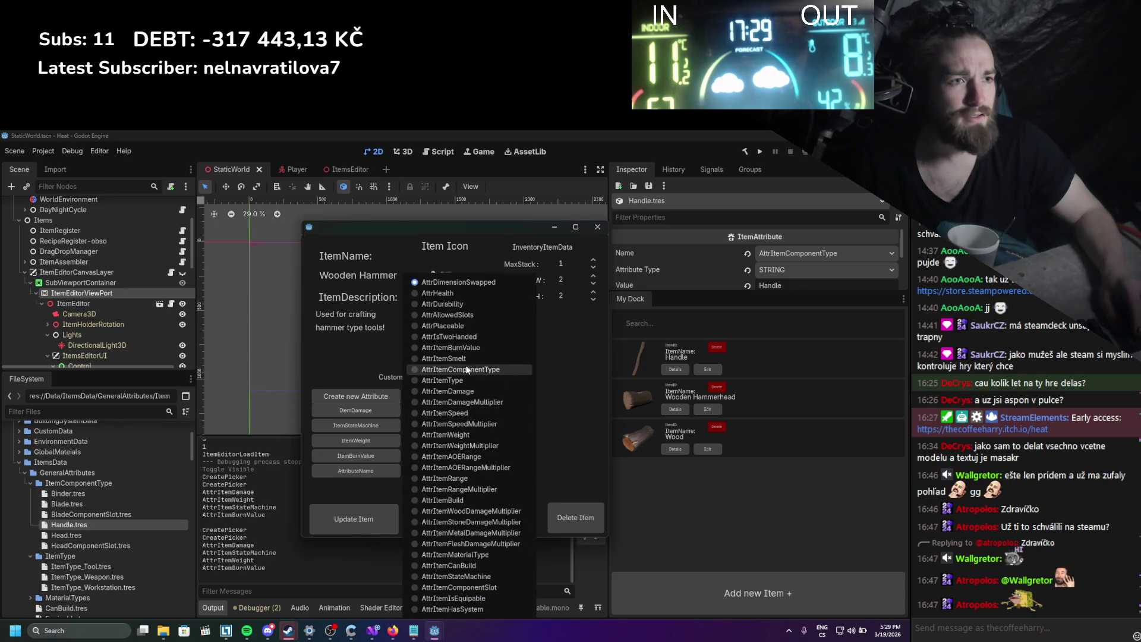
pyautogui.click(417, 376)
pyautogui.click(433, 437)
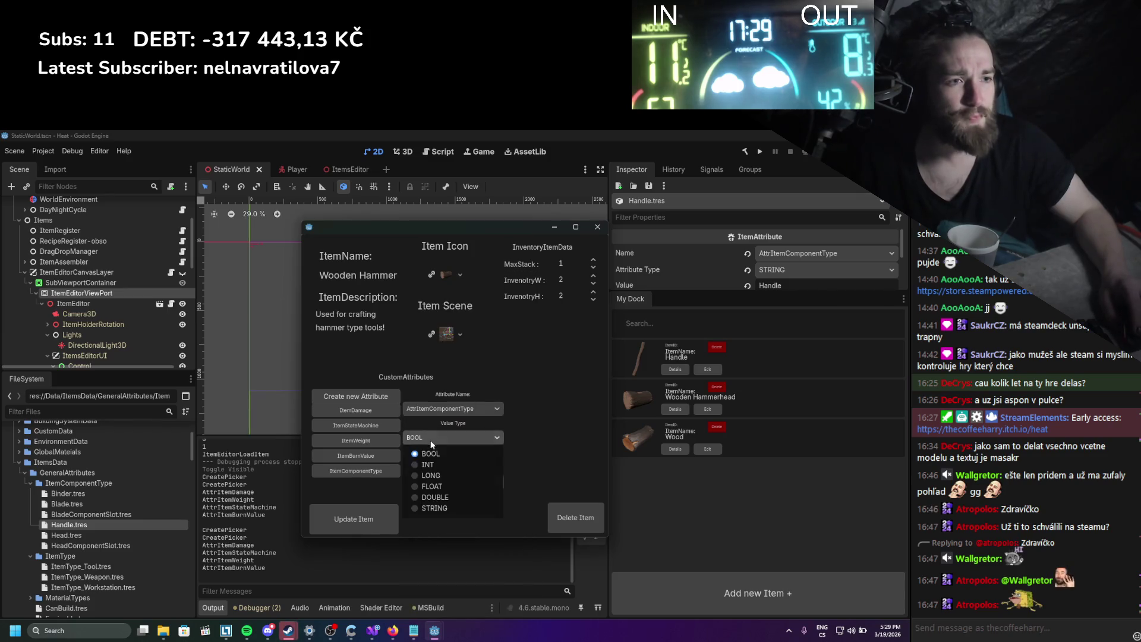
pyautogui.click(433, 508)
pyautogui.moveTo(414, 460); pyautogui.dragTo(406, 465)
pyautogui.write('head')
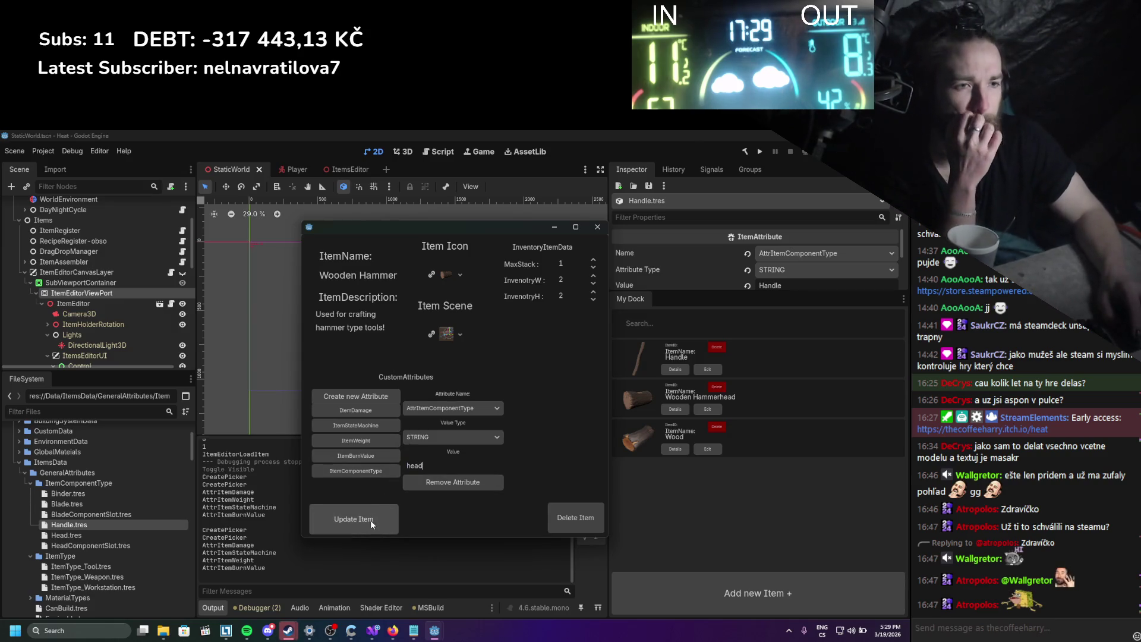
pyautogui.click(368, 531)
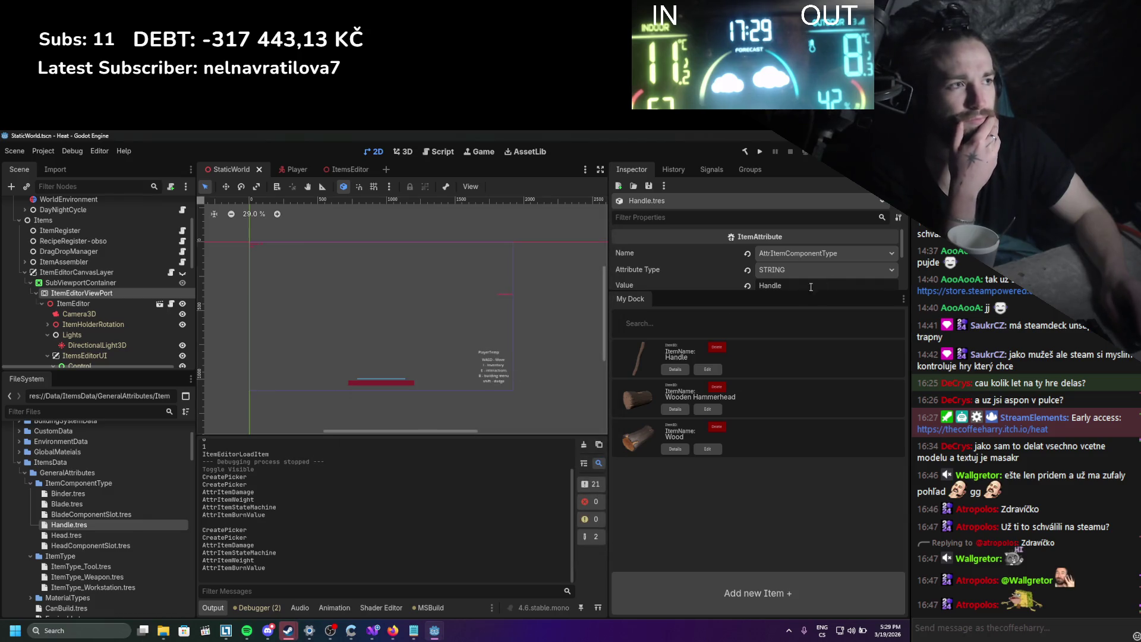
# Lowercase the Handle.tres and Head.tres values to 'handle' and 'head', then save.
pyautogui.scroll(-1, 770, 286)
pyautogui.press('Delete')
pyautogui.write('h')
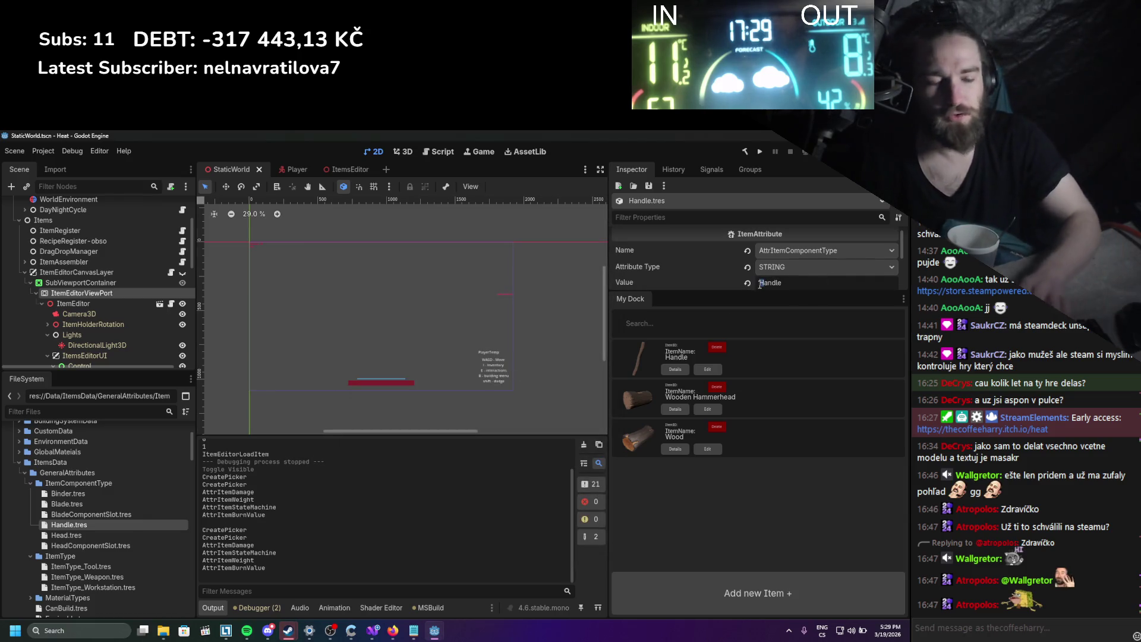
pyautogui.press('Return')
pyautogui.click(66, 535)
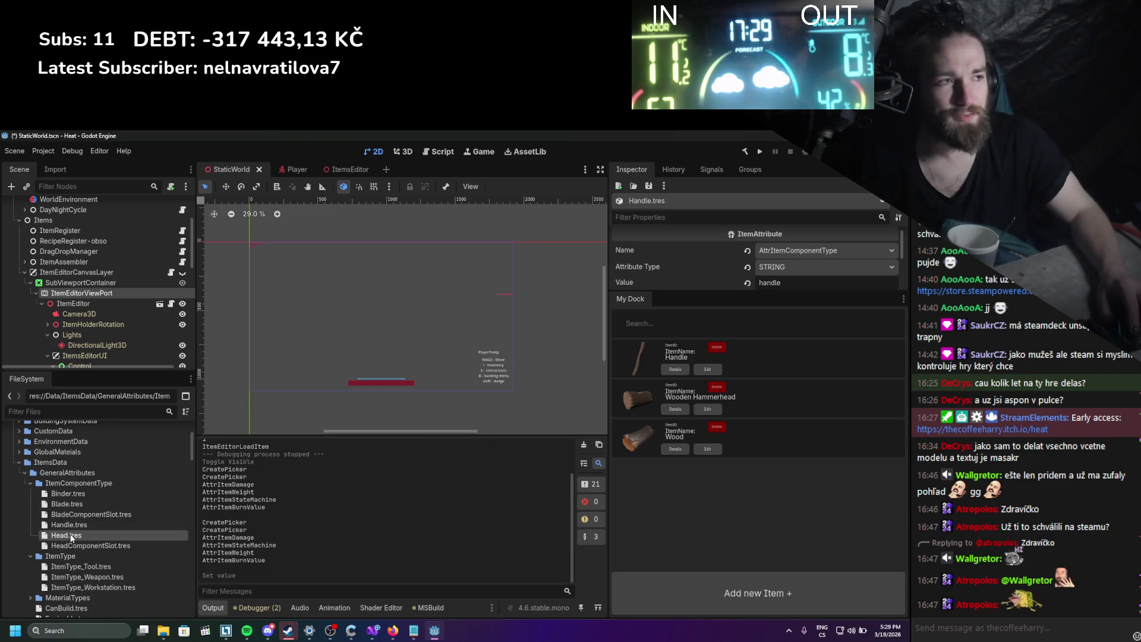
pyautogui.click(755, 283)
pyautogui.press('Delete')
pyautogui.write('h')
pyautogui.press('Return')
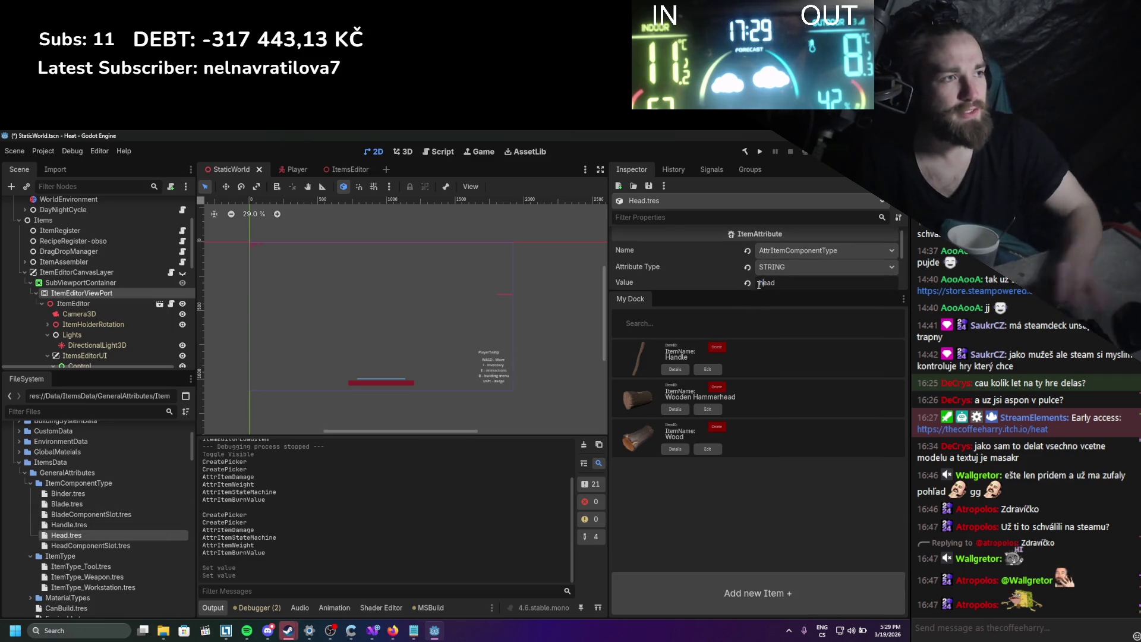
pyautogui.hotkey('ctrl', 's')
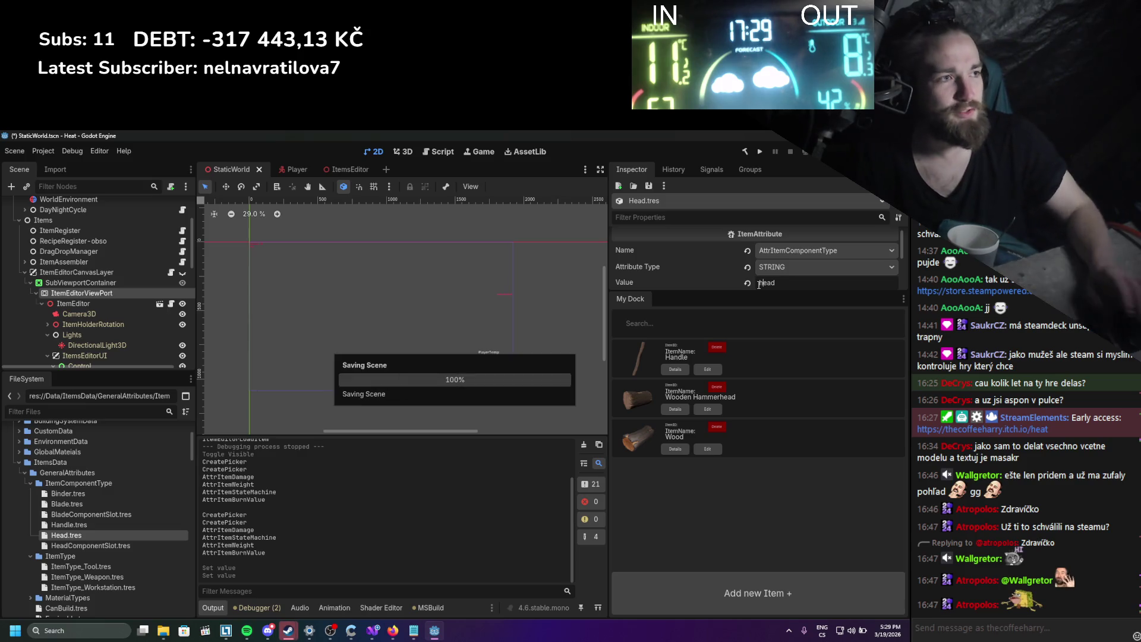
# Recheck Handle's ItemComponentType attribute, close the item editor, and run the game.
pyautogui.click(708, 369)
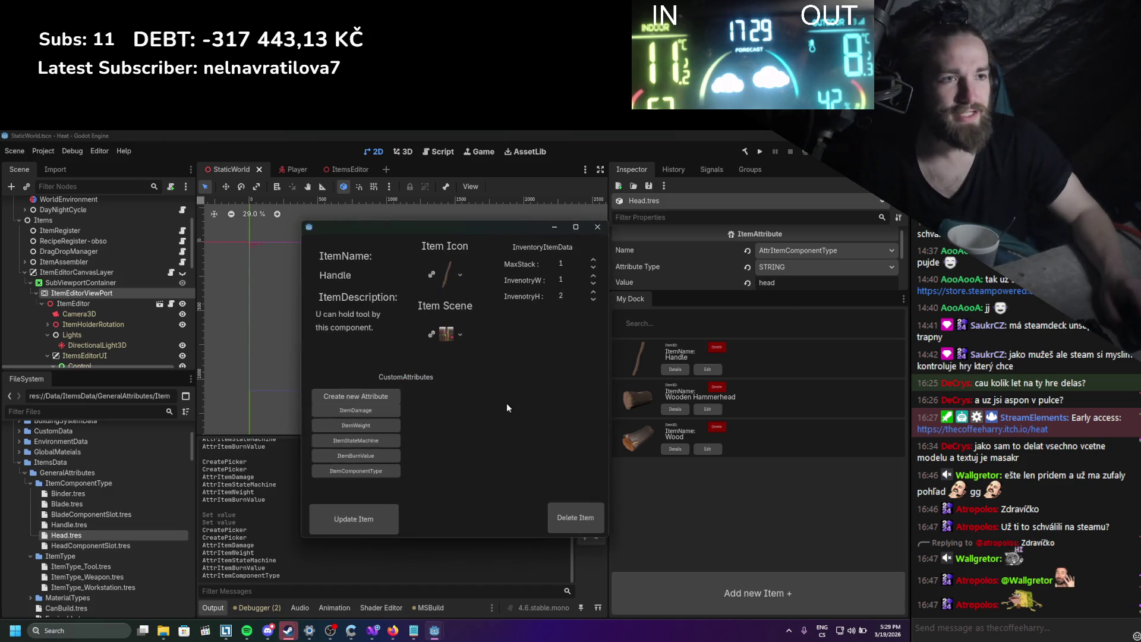
pyautogui.click(373, 469)
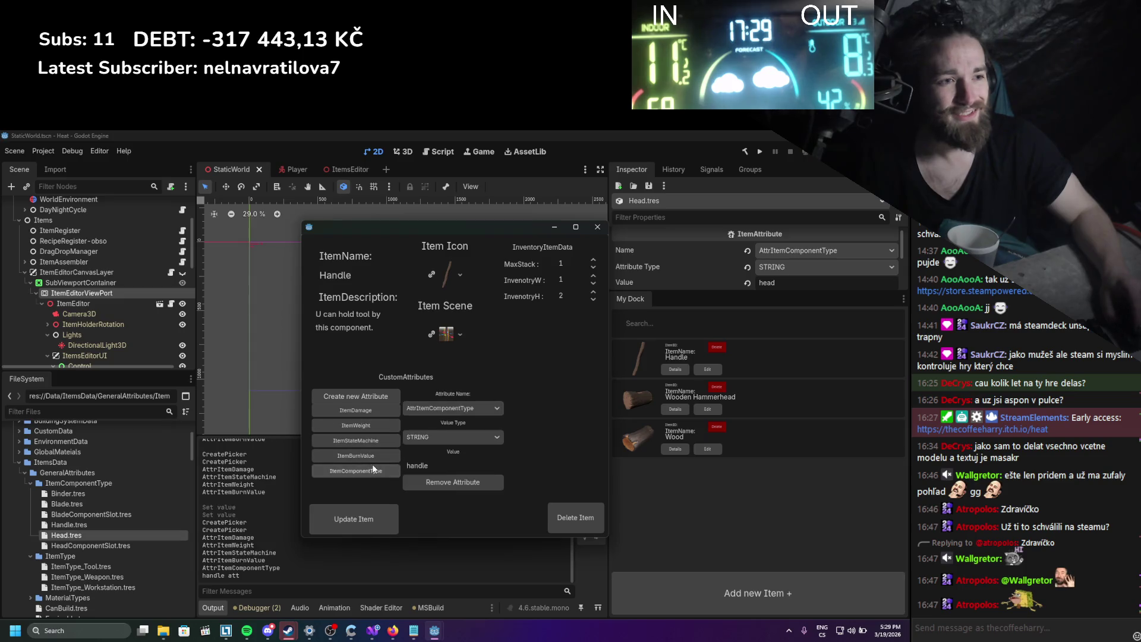
pyautogui.click(597, 226)
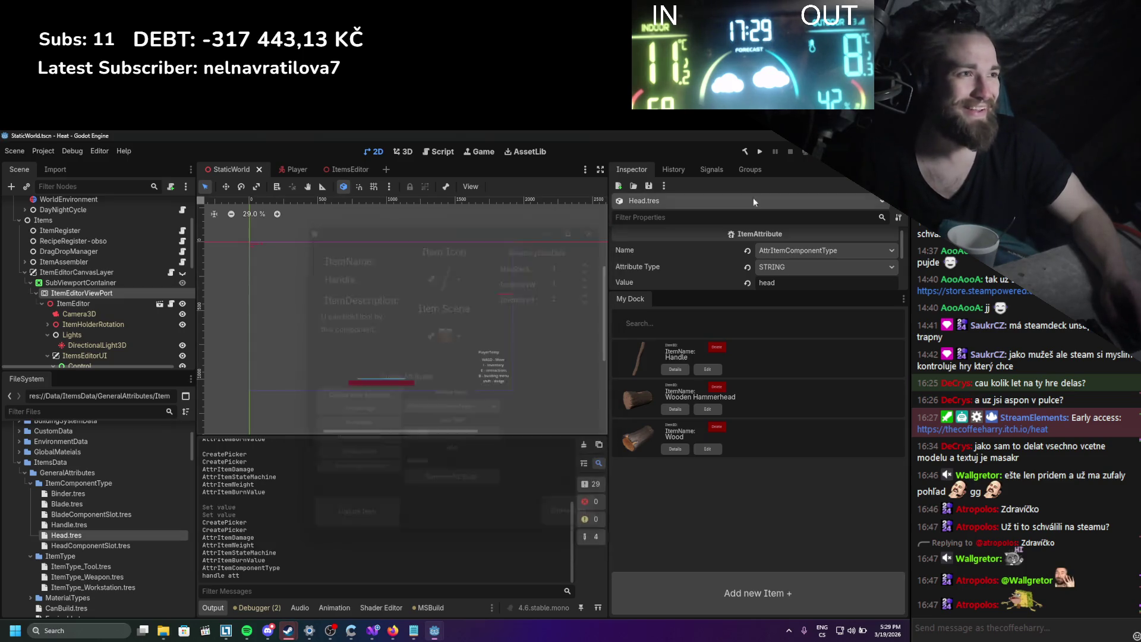
pyautogui.click(760, 151)
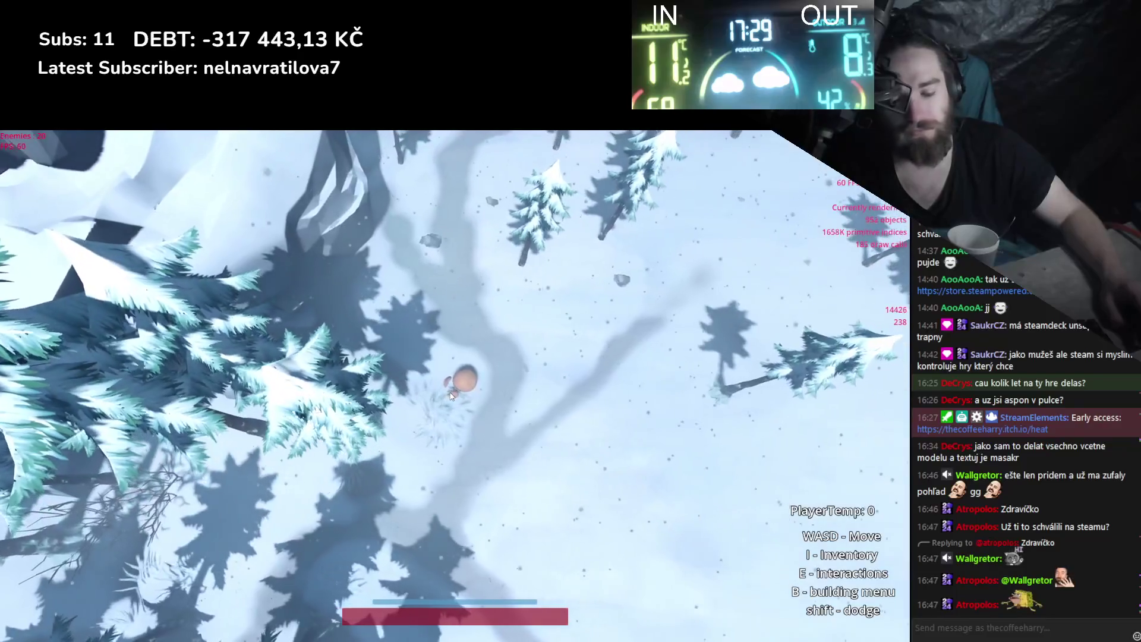
# Open an inventory item in the item editor, drag the log onto the stick, then quit with F8.
pyautogui.press('i')
pyautogui.rightClick(83, 181)
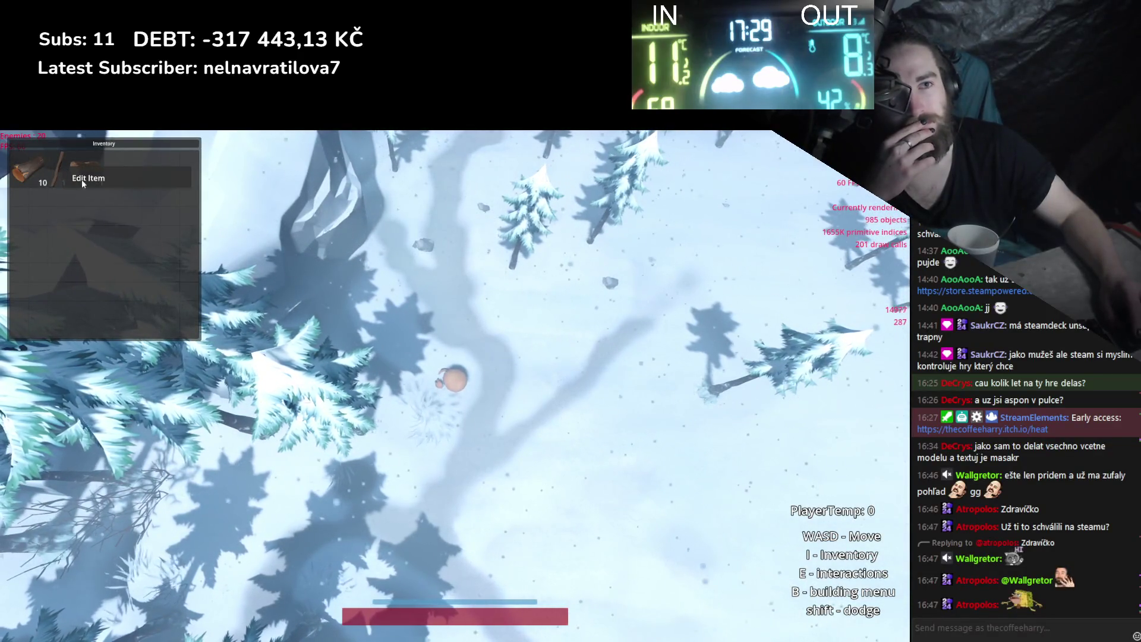
pyautogui.click(87, 178)
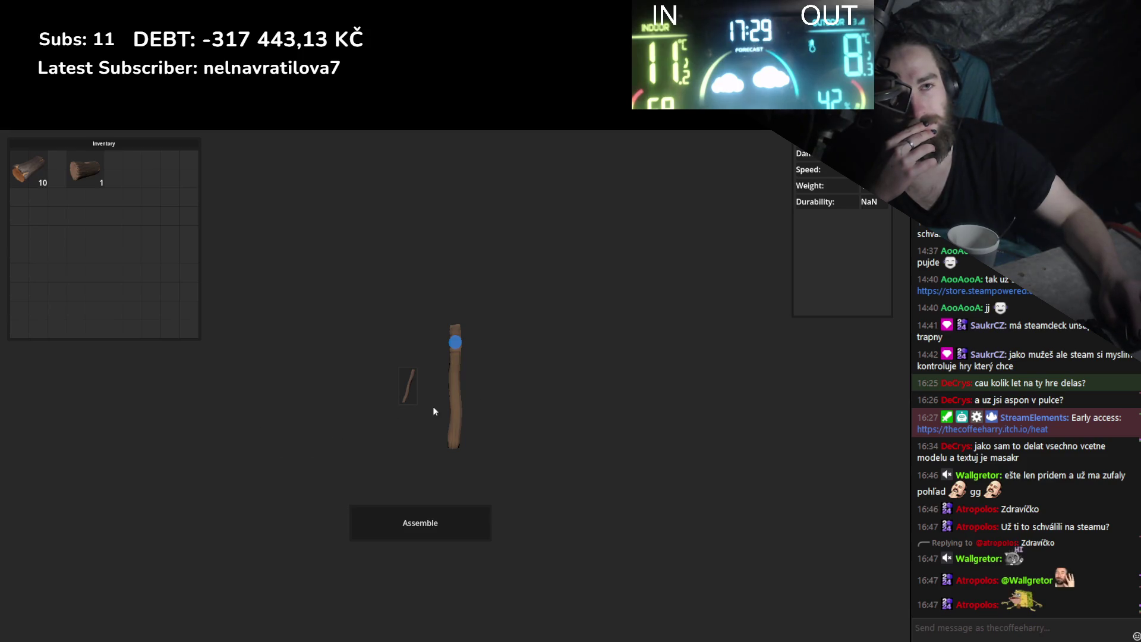
pyautogui.moveTo(114, 185); pyautogui.dragTo(211, 224)
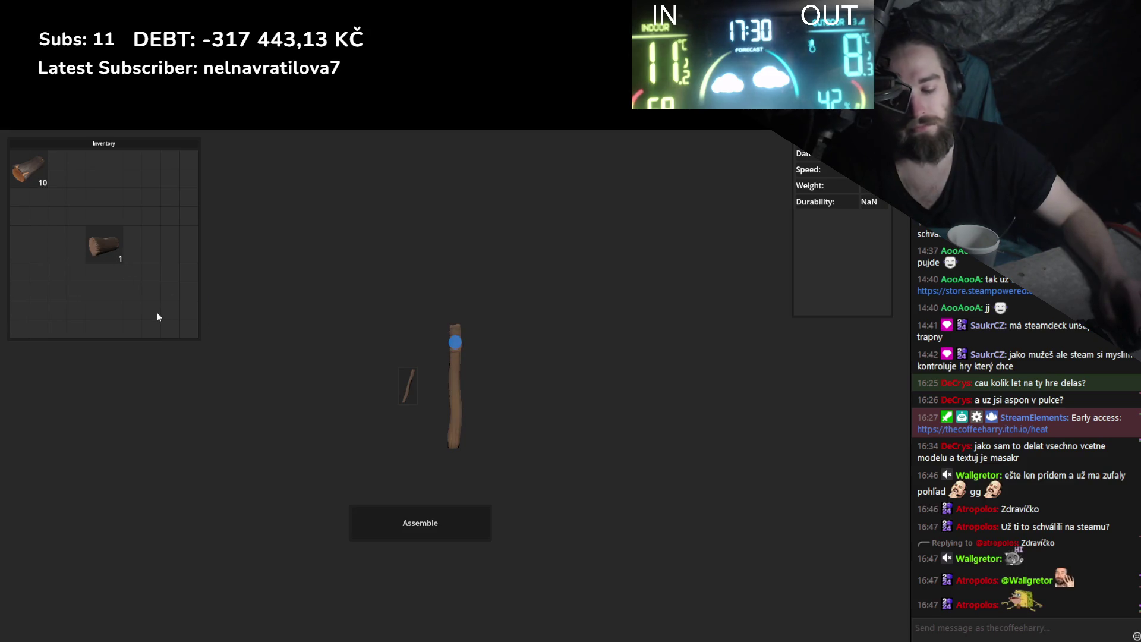
pyautogui.press('F8')
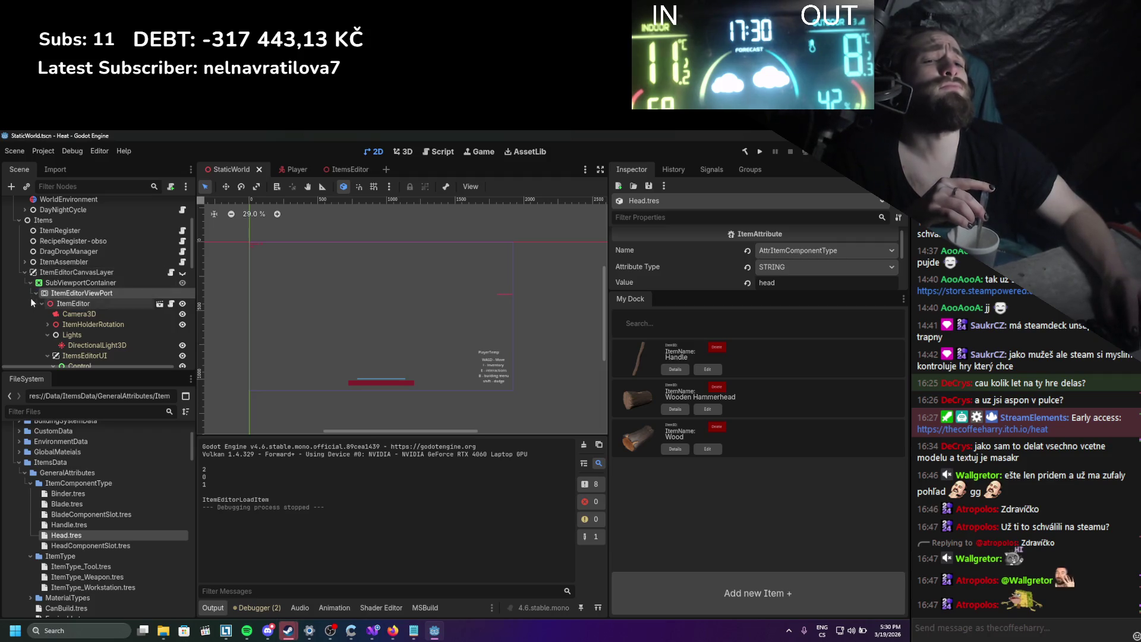
# Switch to the ItemsEditor scene, select MouseOverManager, and view its signal connections.
pyautogui.scroll(-3, 148, 309)
pyautogui.scroll(-6, 149, 308)
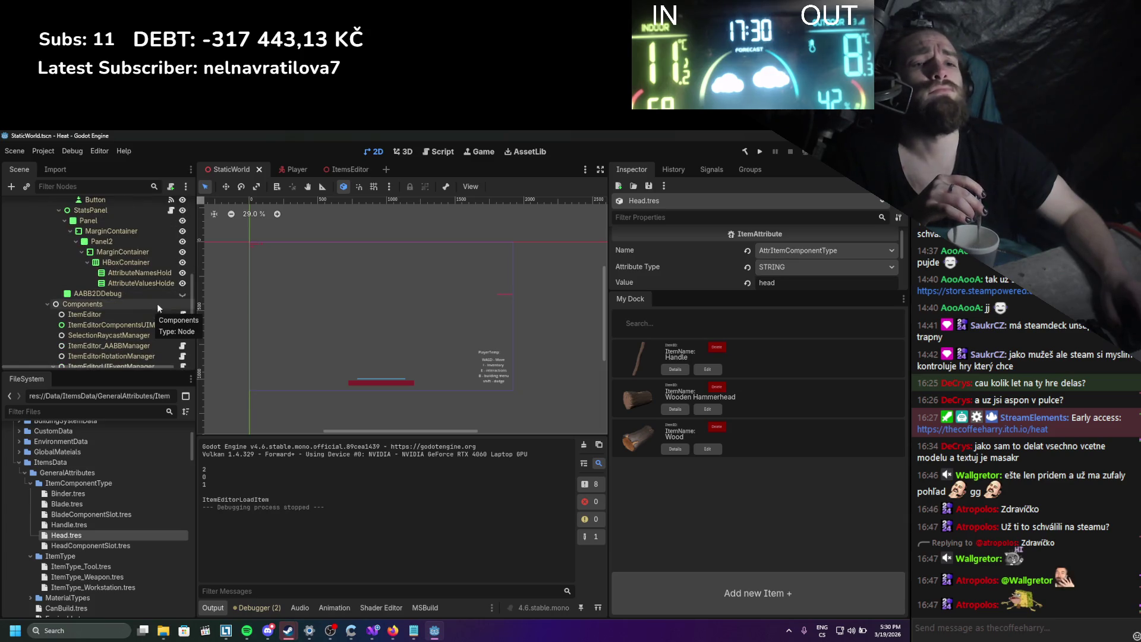
pyautogui.scroll(-4, 157, 303)
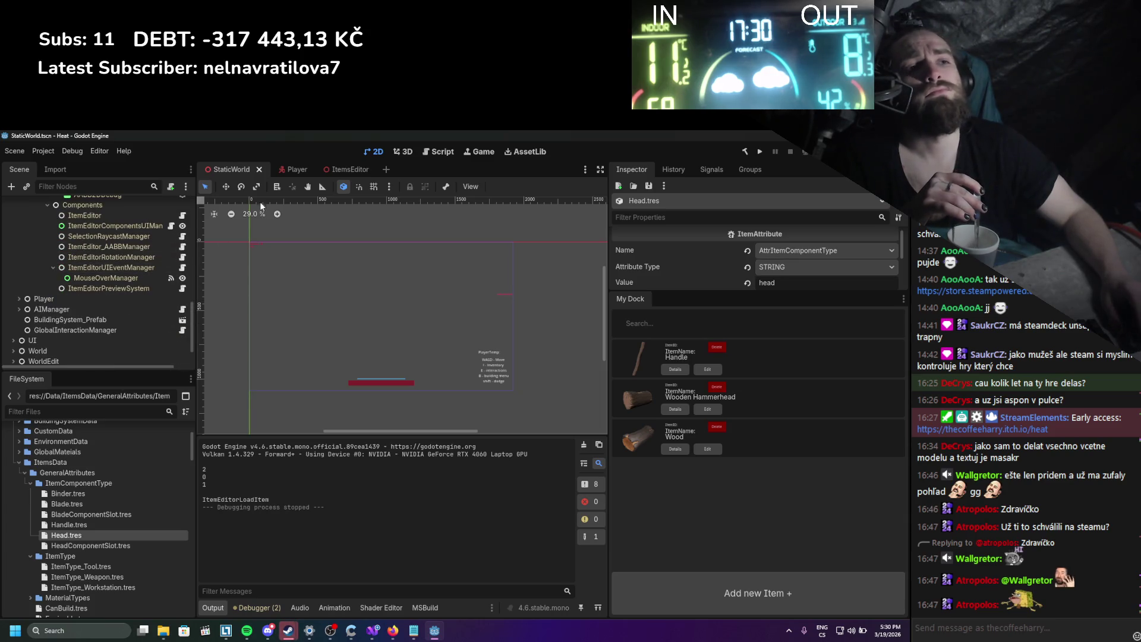
pyautogui.click(343, 170)
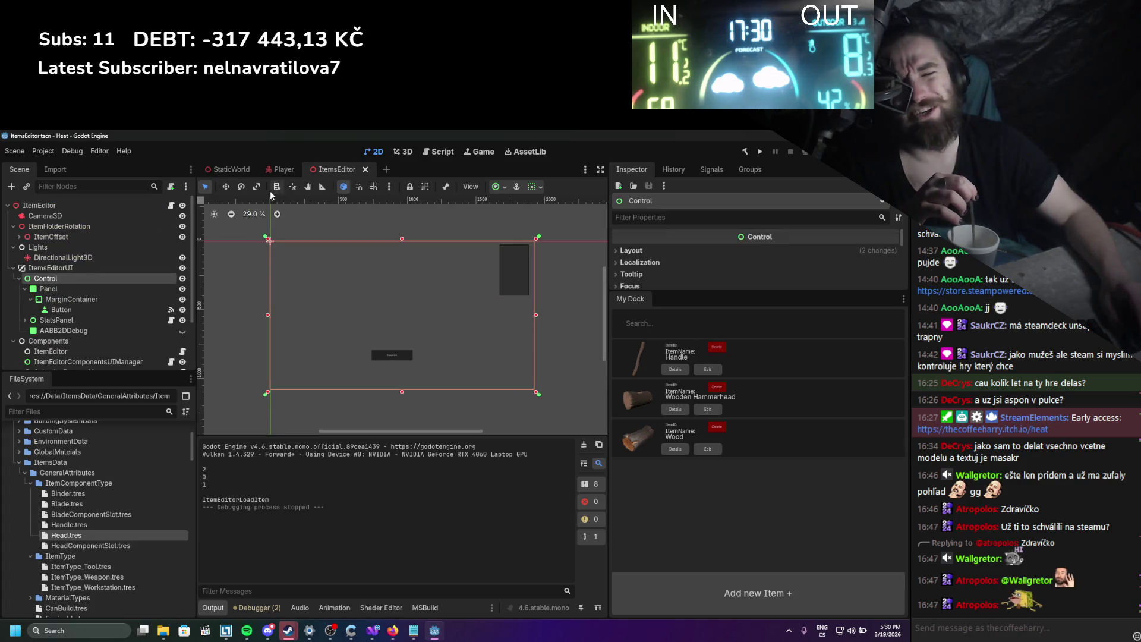
pyautogui.scroll(-2, 65, 331)
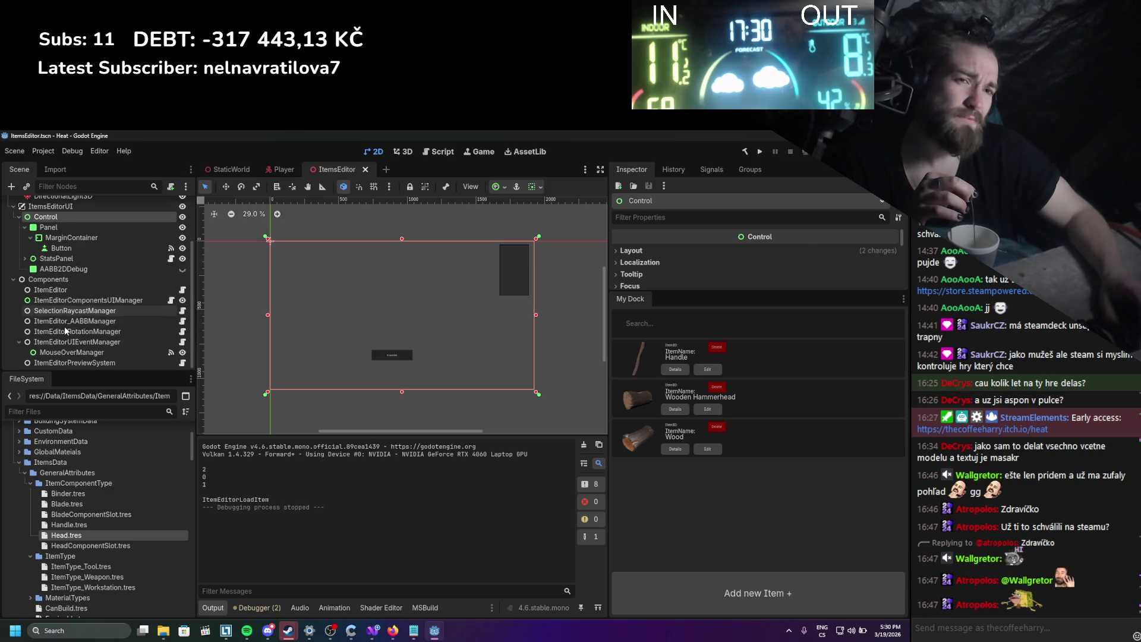
pyautogui.click(79, 353)
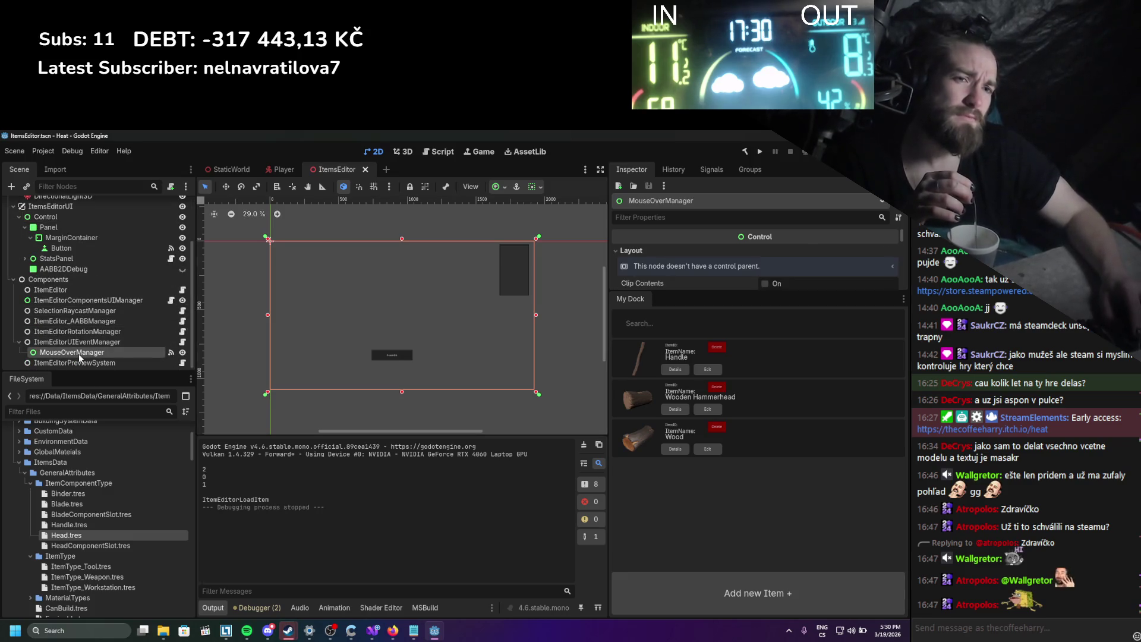
pyautogui.click(722, 170)
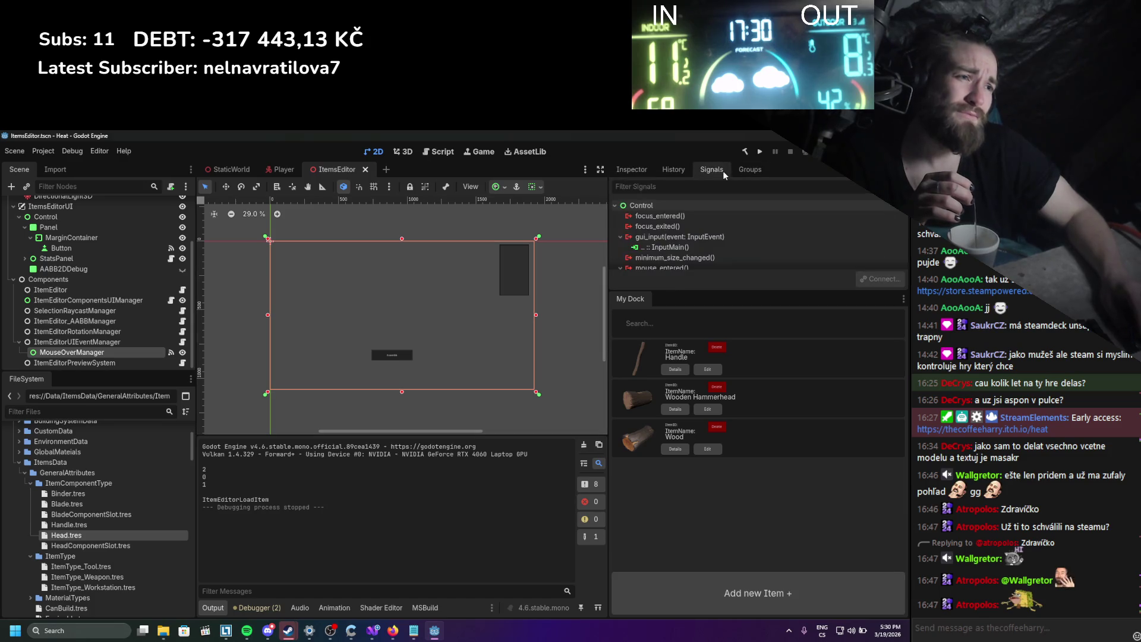
# Briefly check ItemEditorUIEventManager, then inspect MouseOverManager's mouse_entered to EnableInput connection.
pyautogui.scroll(-1, 690, 248)
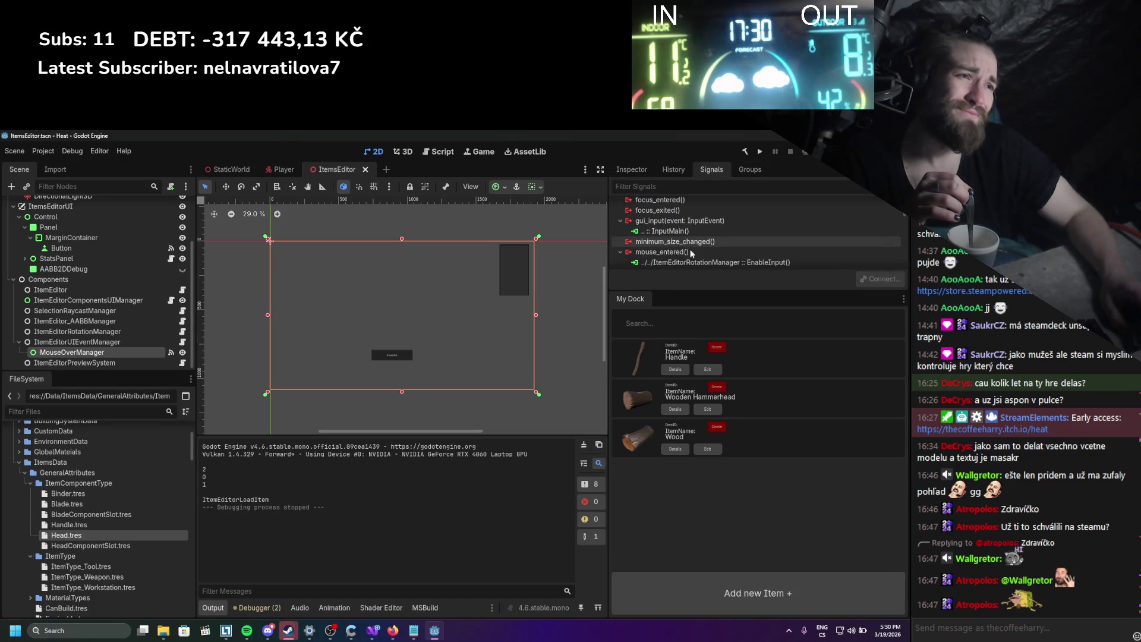
pyautogui.click(109, 343)
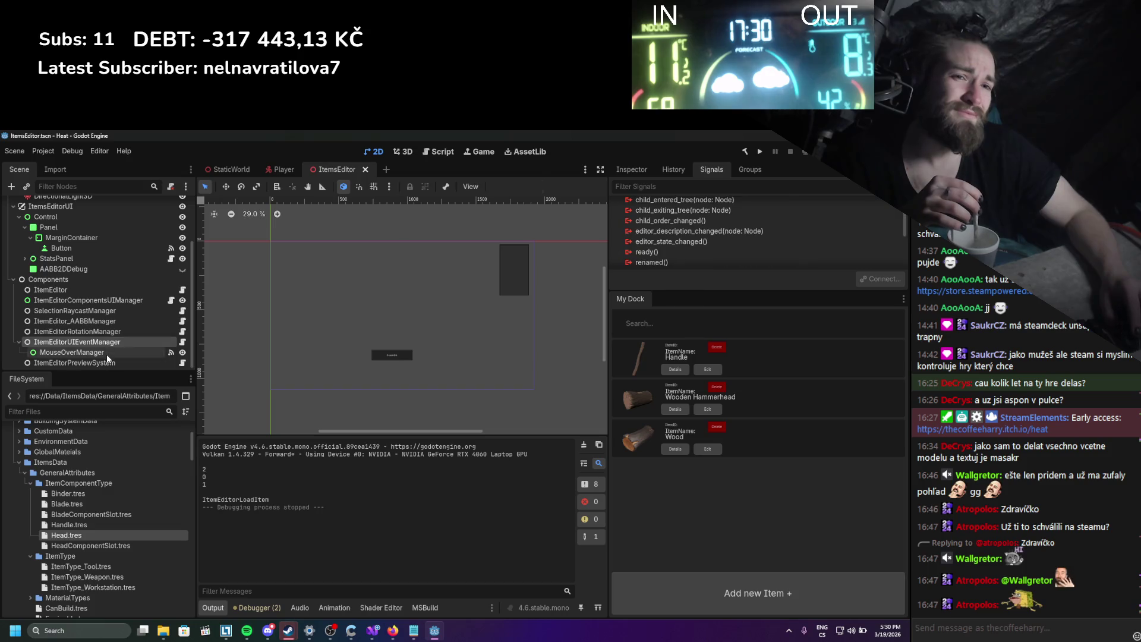
pyautogui.click(105, 353)
pyautogui.scroll(-2, 718, 240)
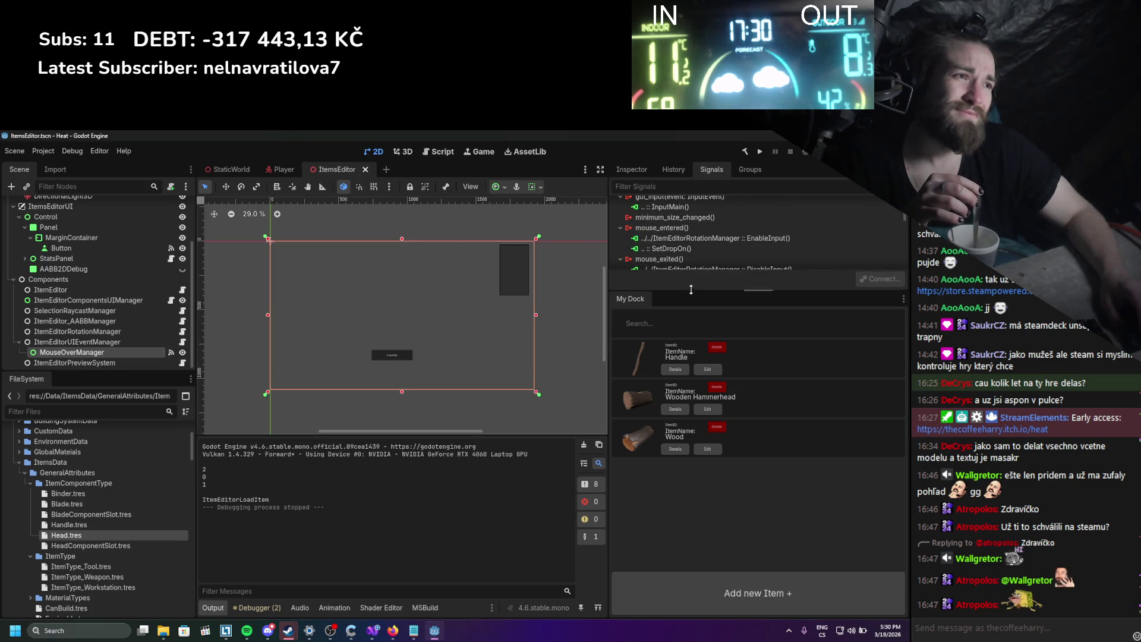
pyautogui.click(718, 238)
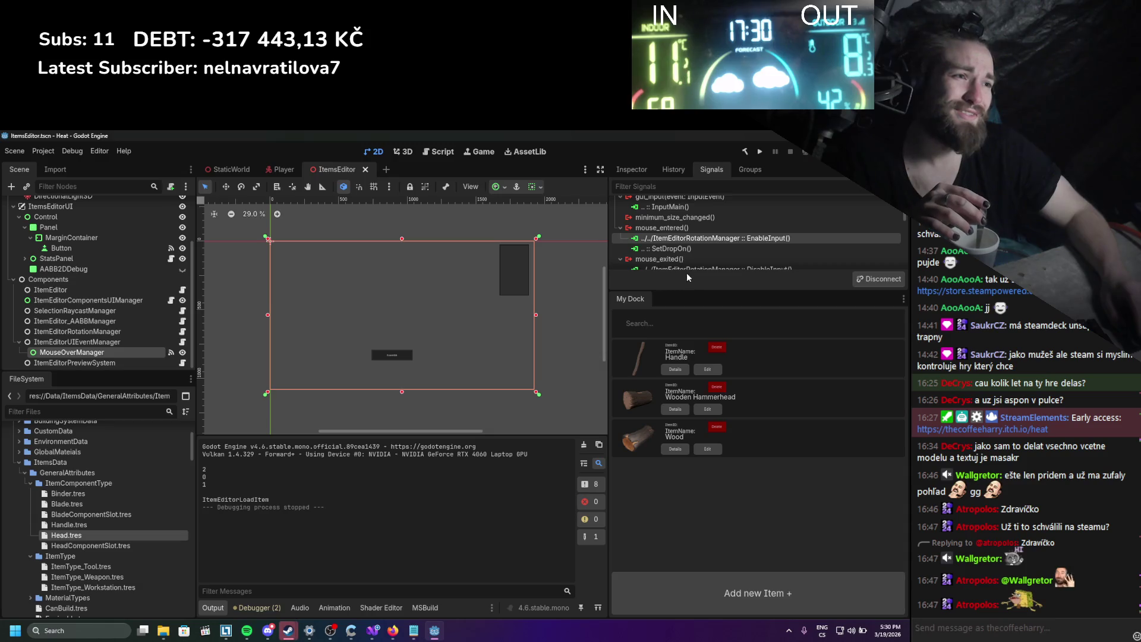
pyautogui.moveTo(684, 291); pyautogui.dragTo(676, 421)
# Select ItemEditorRotationManager and open its script in Visual Studio.
pyautogui.scroll(4, 715, 318)
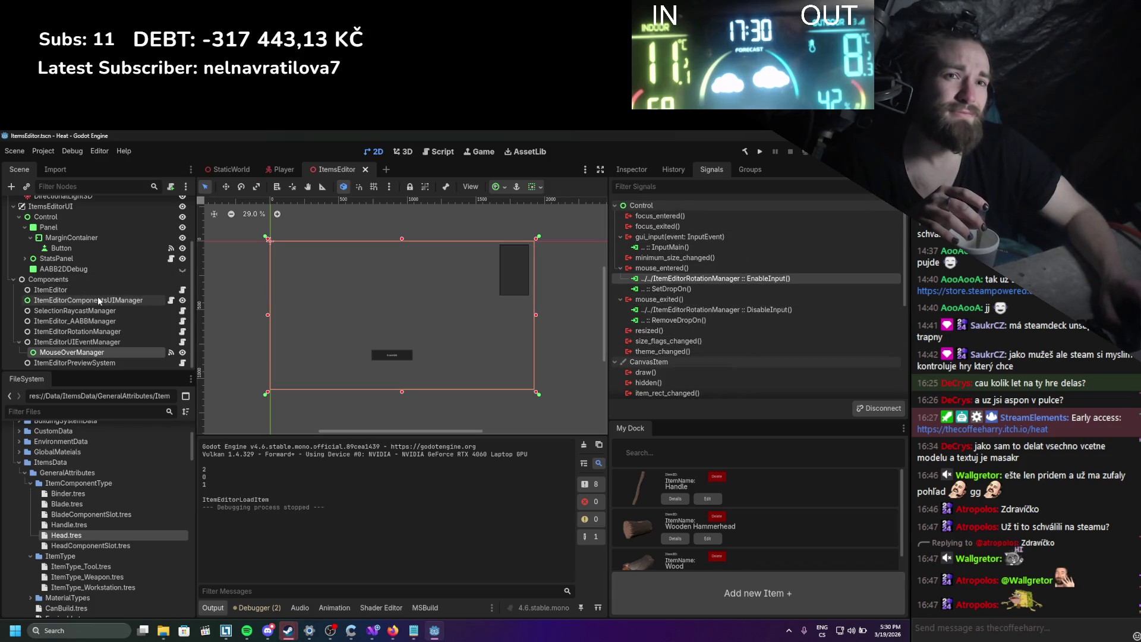
pyautogui.scroll(3, 113, 309)
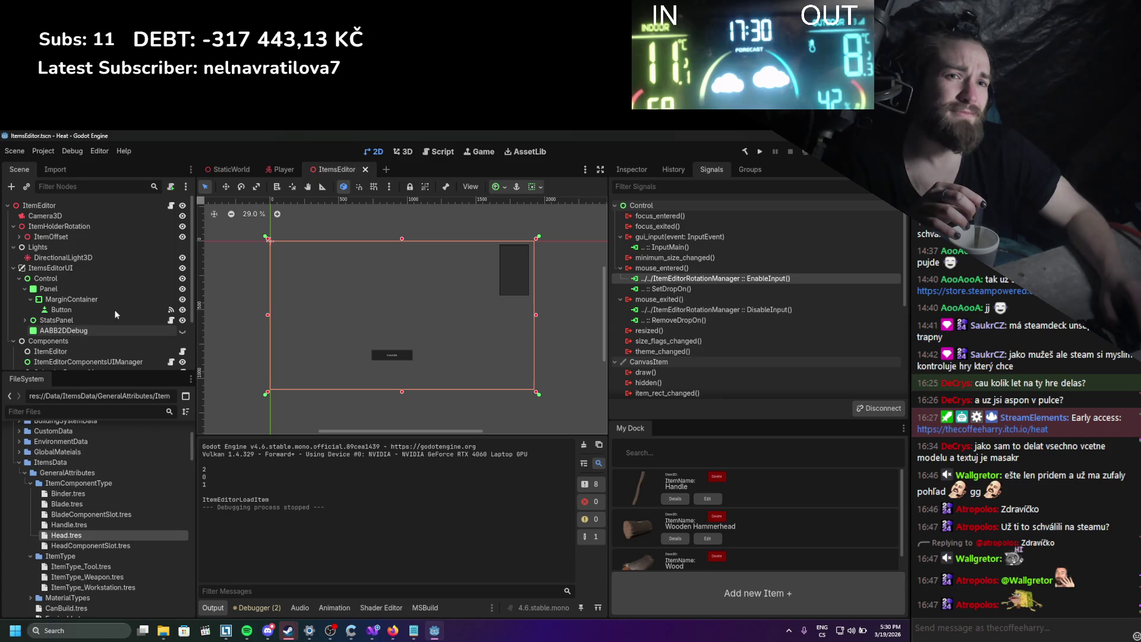
pyautogui.scroll(-3, 112, 312)
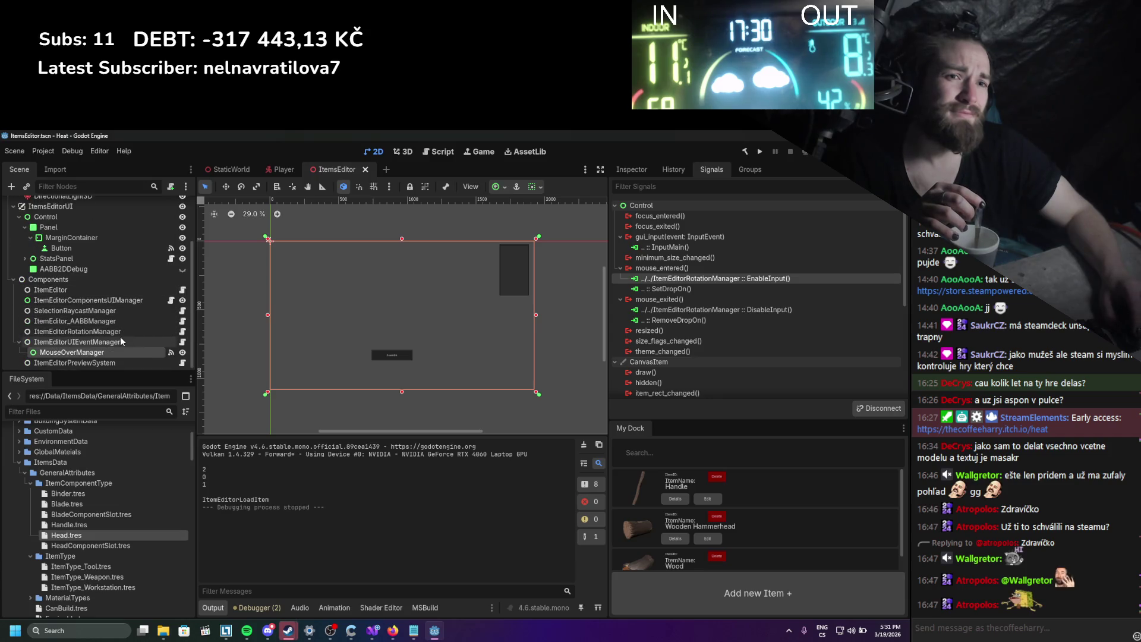
pyautogui.click(153, 334)
pyautogui.click(182, 333)
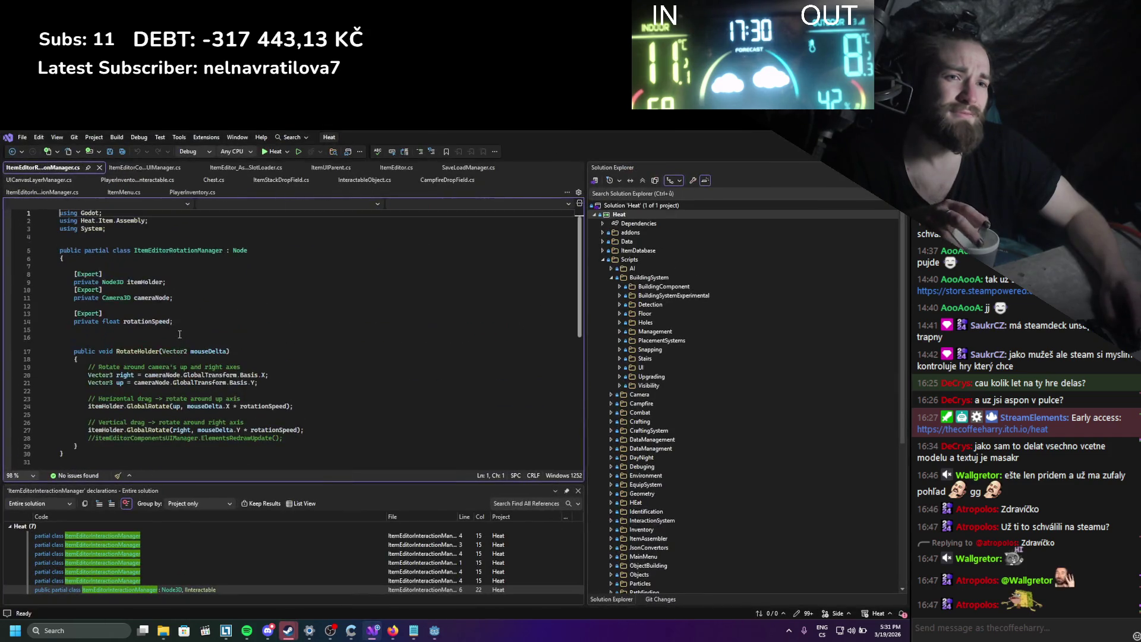
# Add a GD.Print("Rot") debug line at the top of RotateHolder, save, and return to Godot.
pyautogui.scroll(-2, 169, 352)
pyautogui.click(171, 312)
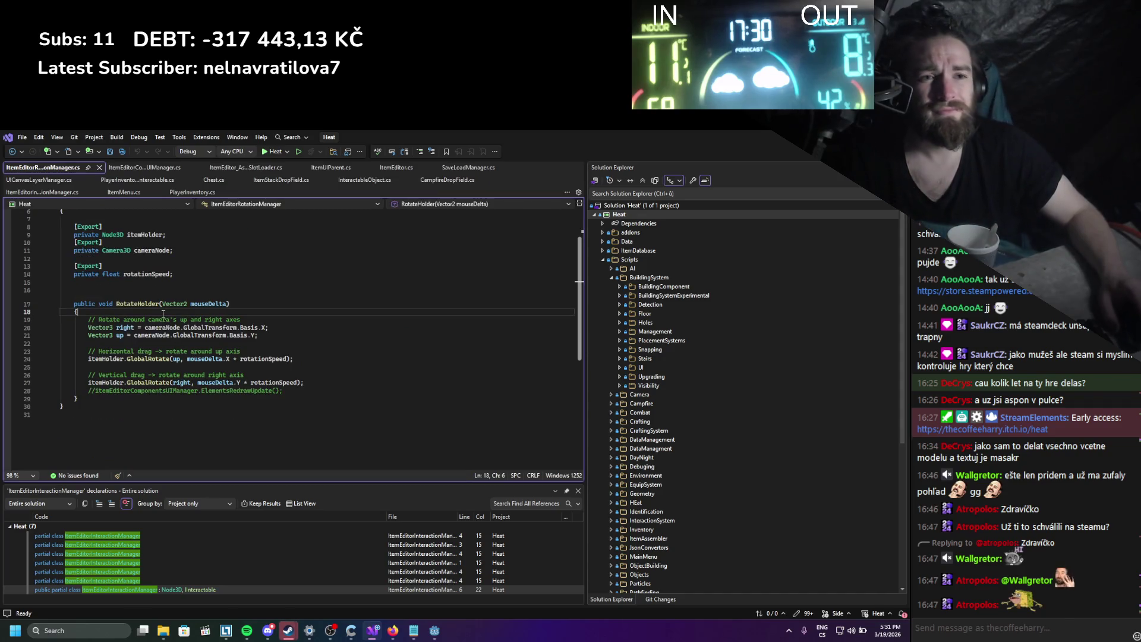
pyautogui.scroll(2, 205, 315)
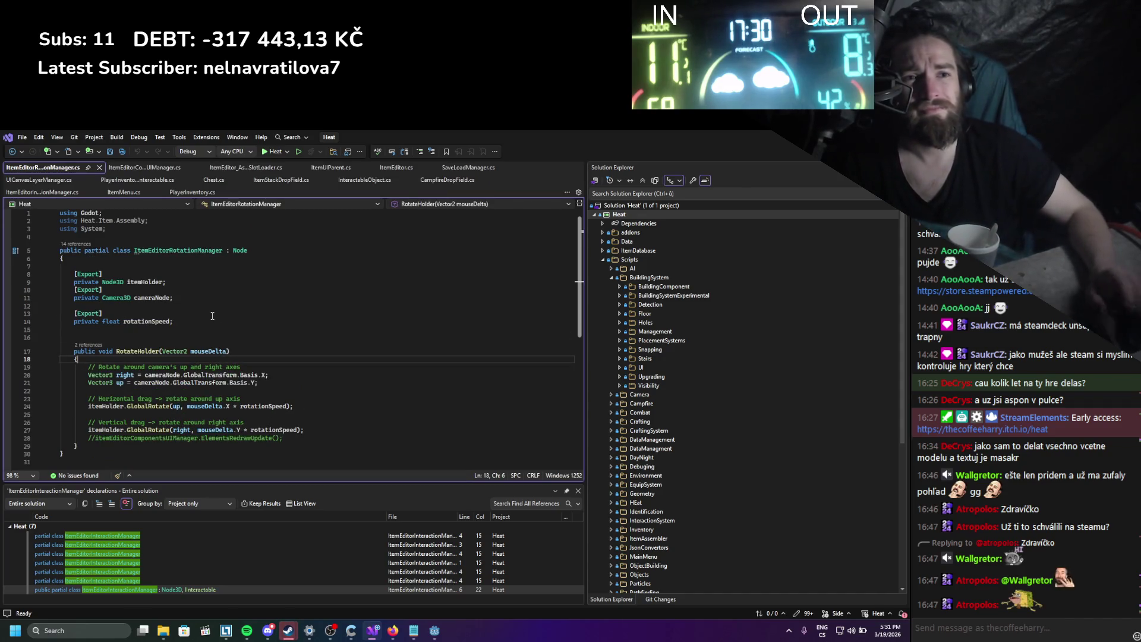
pyautogui.press('Return')
pyautogui.press('Return')
pyautogui.write('gd')
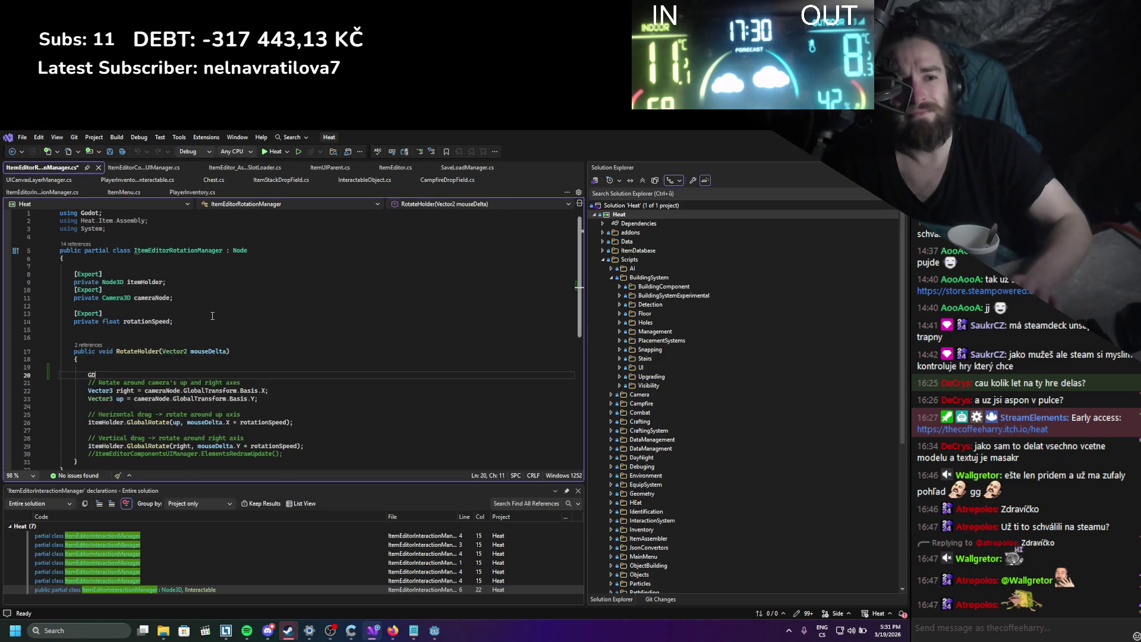
pyautogui.write('.Print(')
pyautogui.write('"')
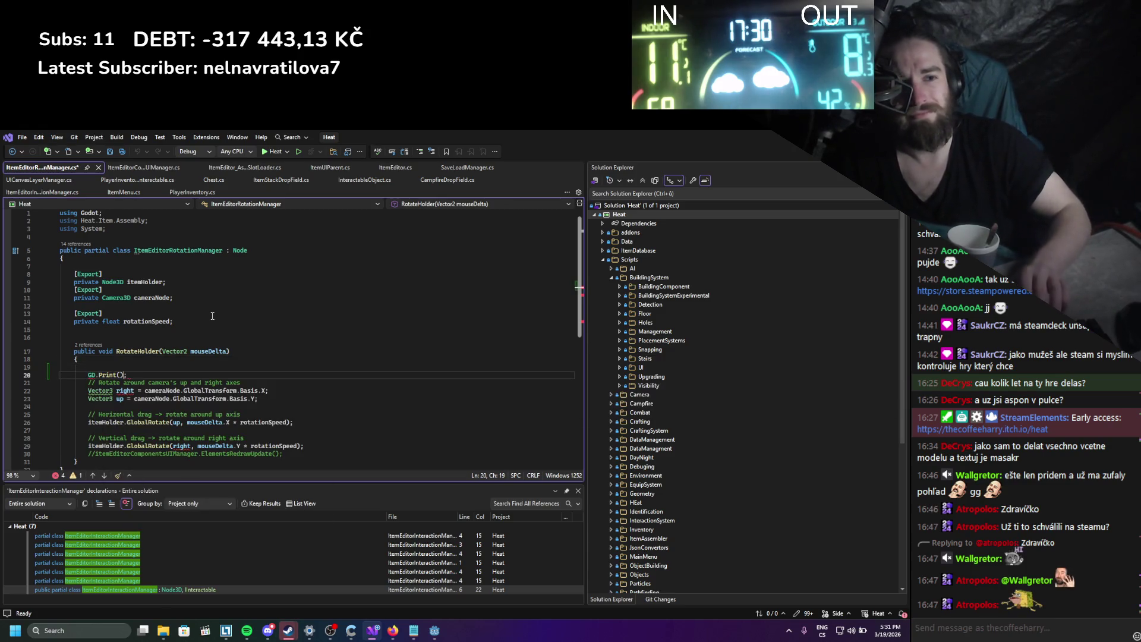
pyautogui.write('Rot')
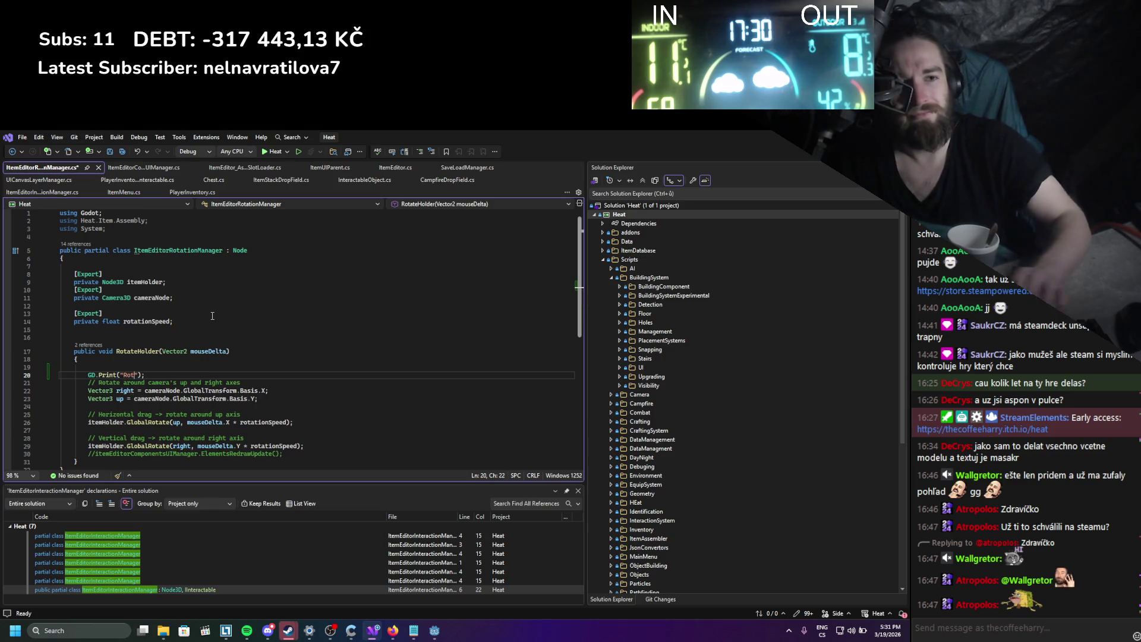
pyautogui.hotkey('ctrl', 's')
pyautogui.hotkey('alt', 'Tab')
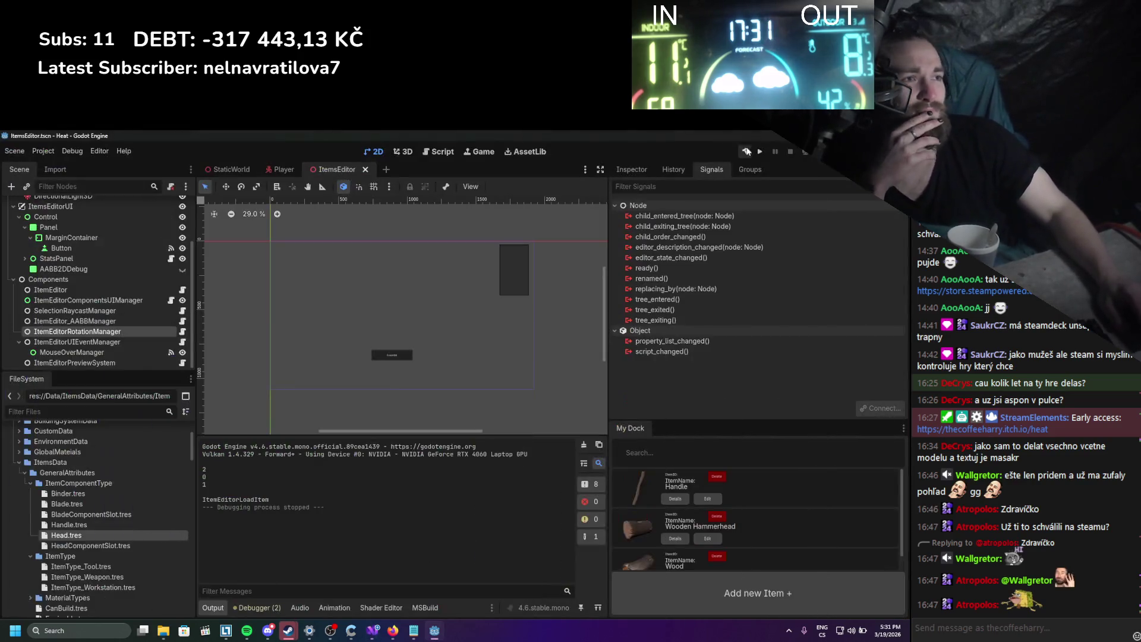
# Run the game, open the log in the item editor, try attaching the stick, then close the game.
pyautogui.click(759, 151)
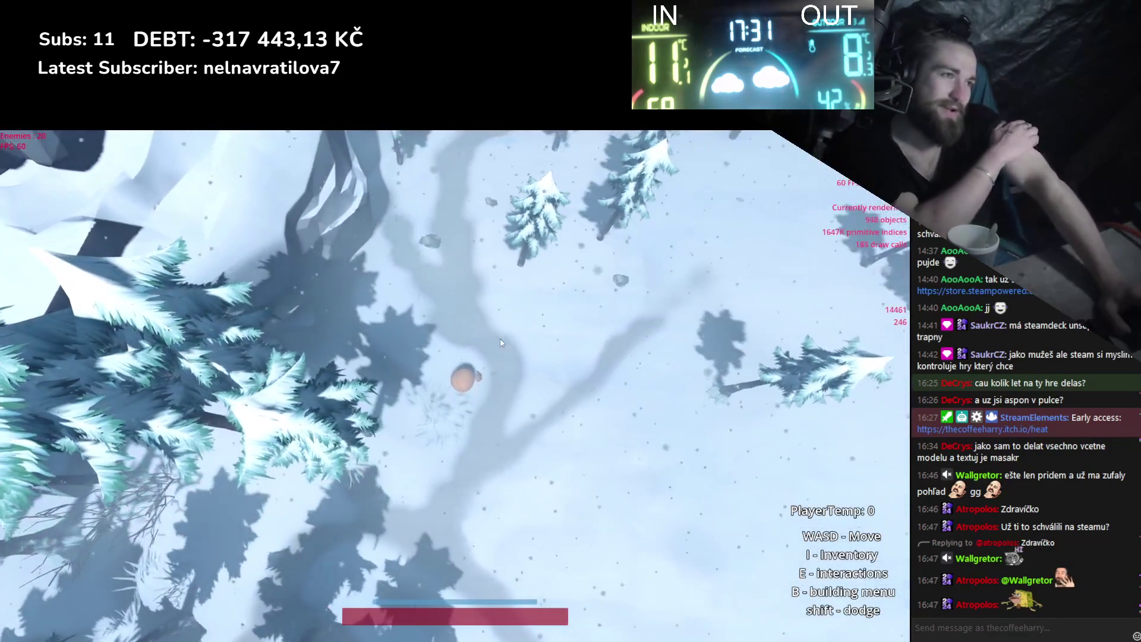
pyautogui.press('i')
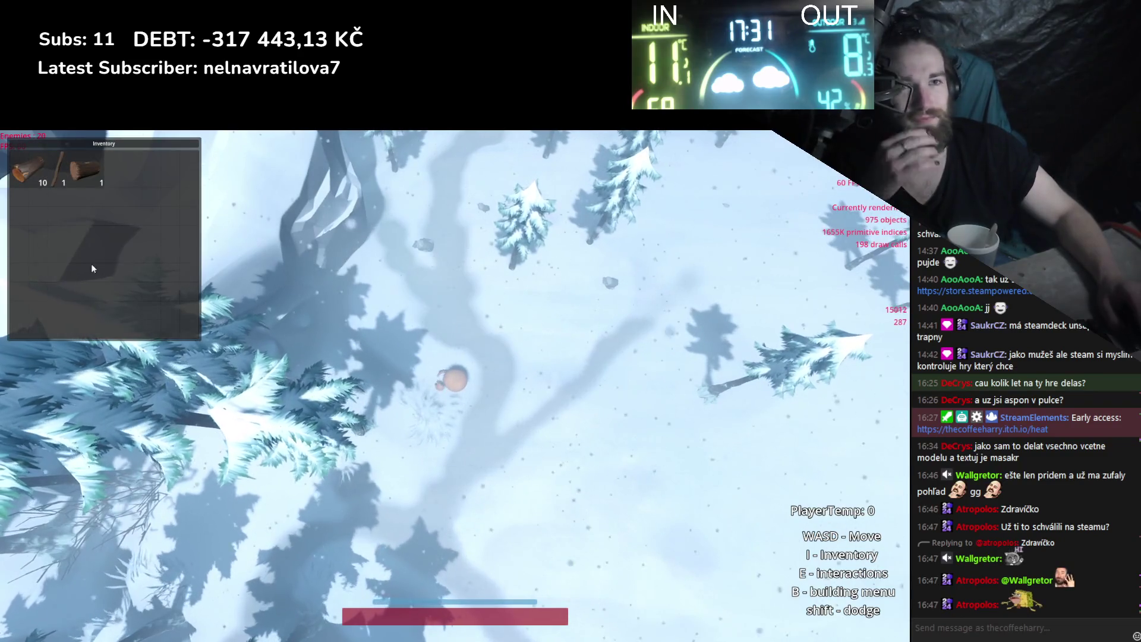
pyautogui.click(104, 188)
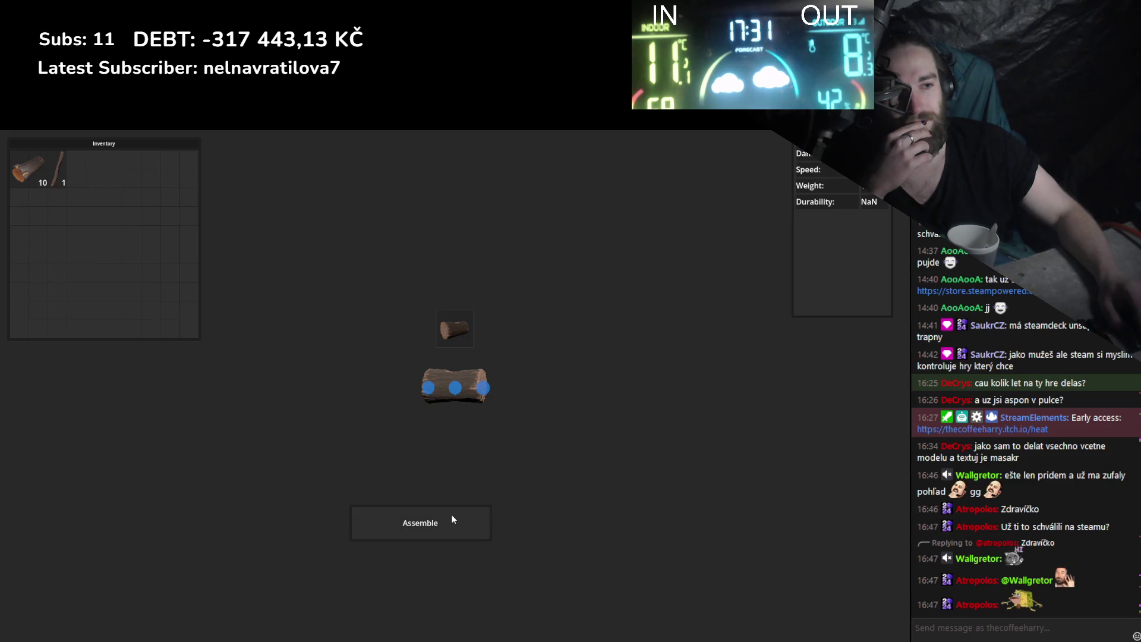
pyautogui.moveTo(59, 171)
pyautogui.mouseDown()
pyautogui.moveTo(382, 335)
pyautogui.moveTo(455, 392)
pyautogui.moveTo(444, 405)
pyautogui.moveTo(455, 392)
pyautogui.moveTo(214, 315)
pyautogui.mouseUp()
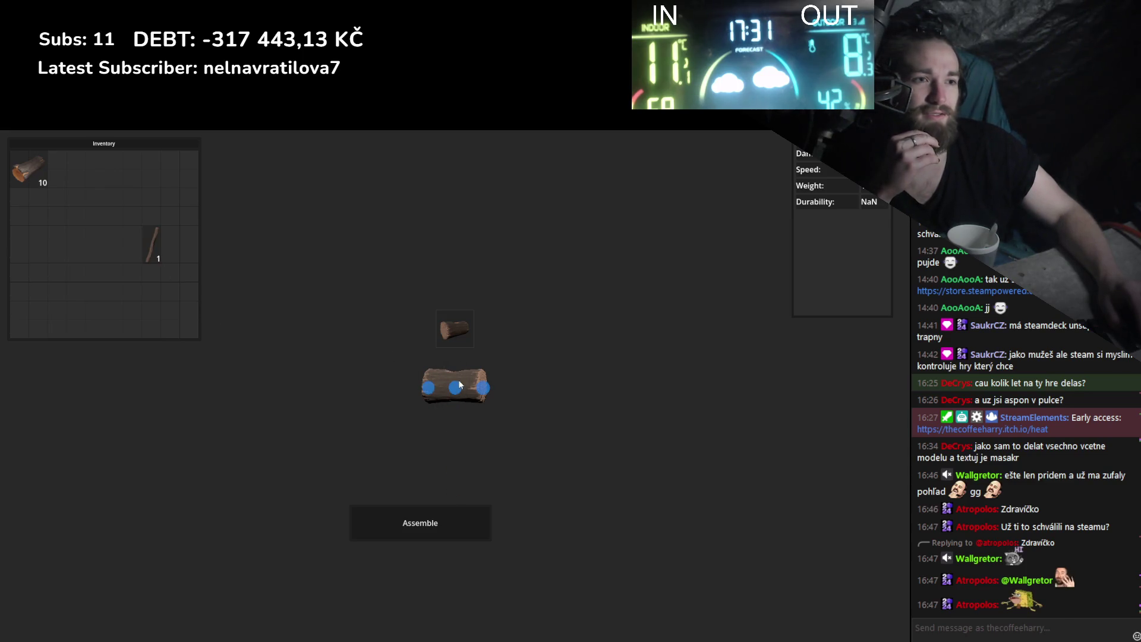
pyautogui.moveTo(464, 383)
pyautogui.mouseDown()
pyautogui.moveTo(419, 328)
pyautogui.moveTo(254, 274)
pyautogui.moveTo(457, 358)
pyautogui.mouseUp()
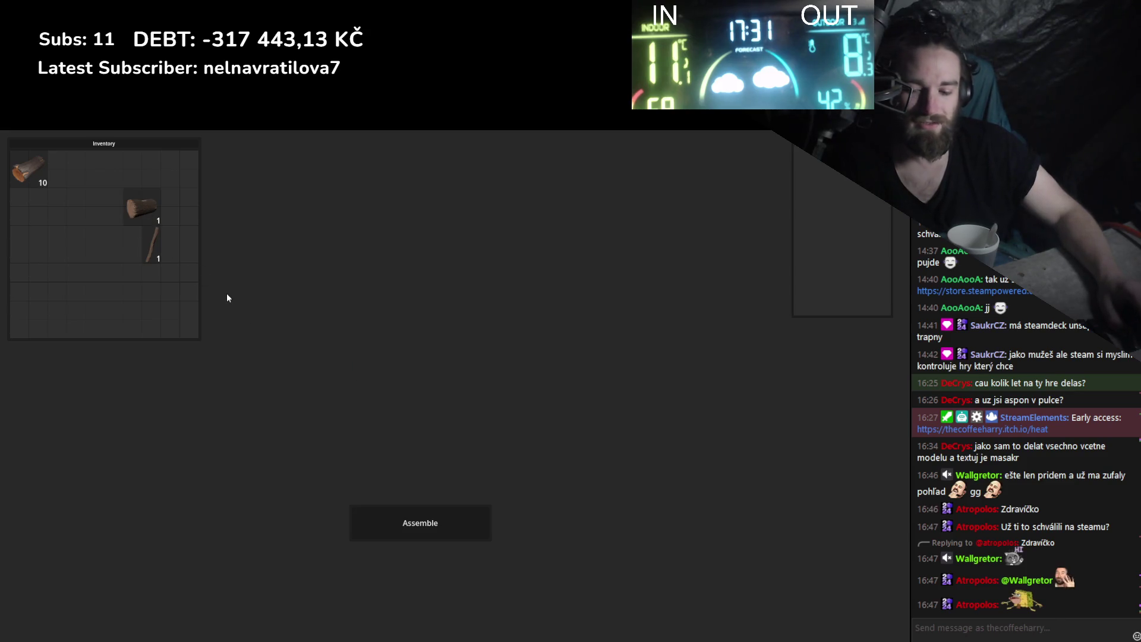
pyautogui.hotkey('alt', 'F4')
pyautogui.hotkey('alt', 'space')
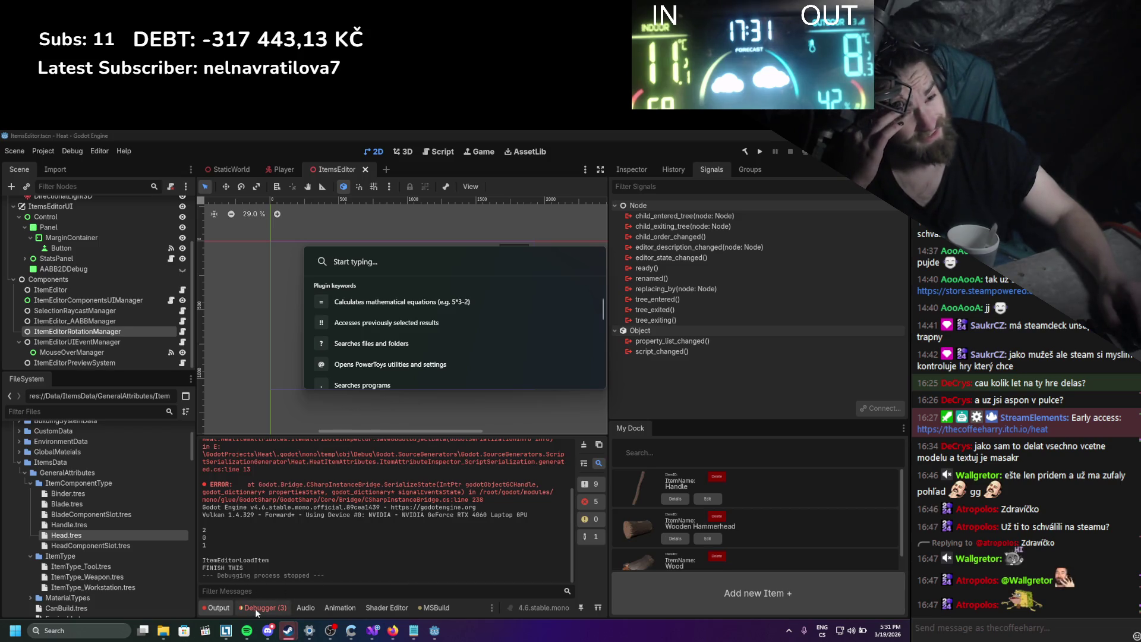
# Review the KeyNotFoundException stack trace in the debugger, clear the errors, and switch to Visual Studio.
pyautogui.scroll(2, 333, 513)
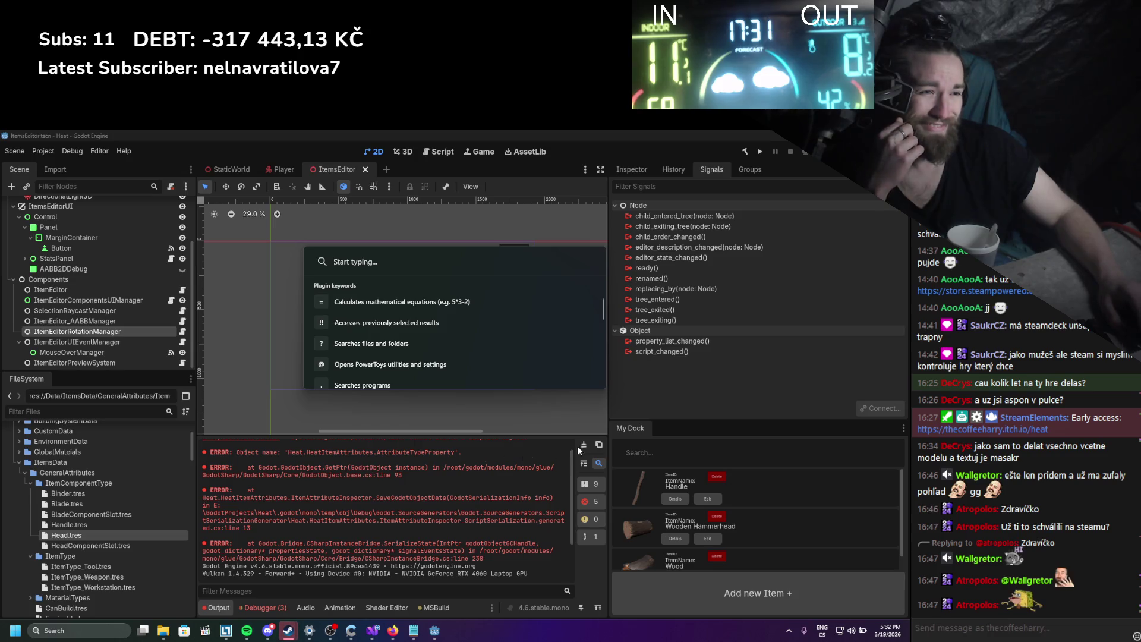
pyautogui.press('Escape')
pyautogui.click(249, 608)
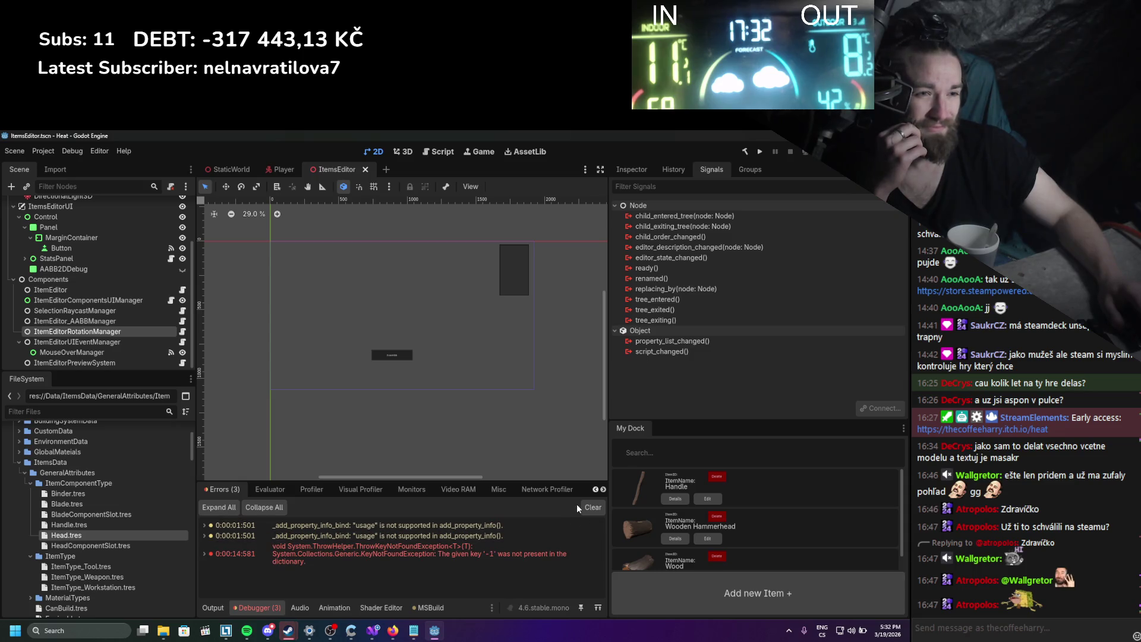
pyautogui.doubleClick(316, 558)
pyautogui.scroll(-3, 321, 561)
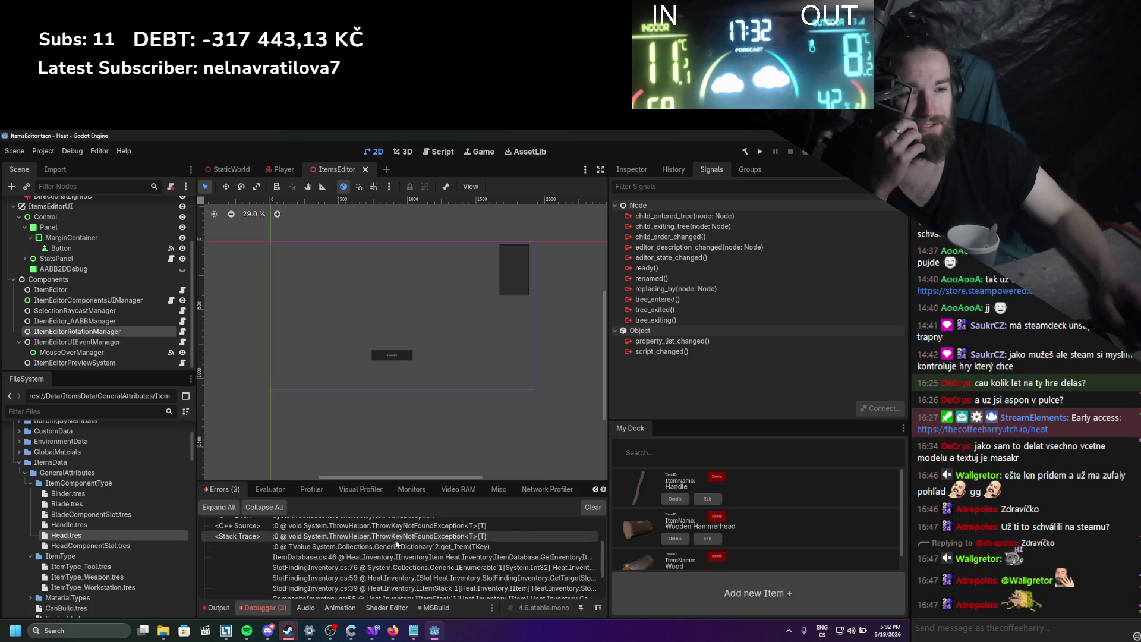
pyautogui.scroll(-3, 397, 543)
pyautogui.scroll(-2, 396, 543)
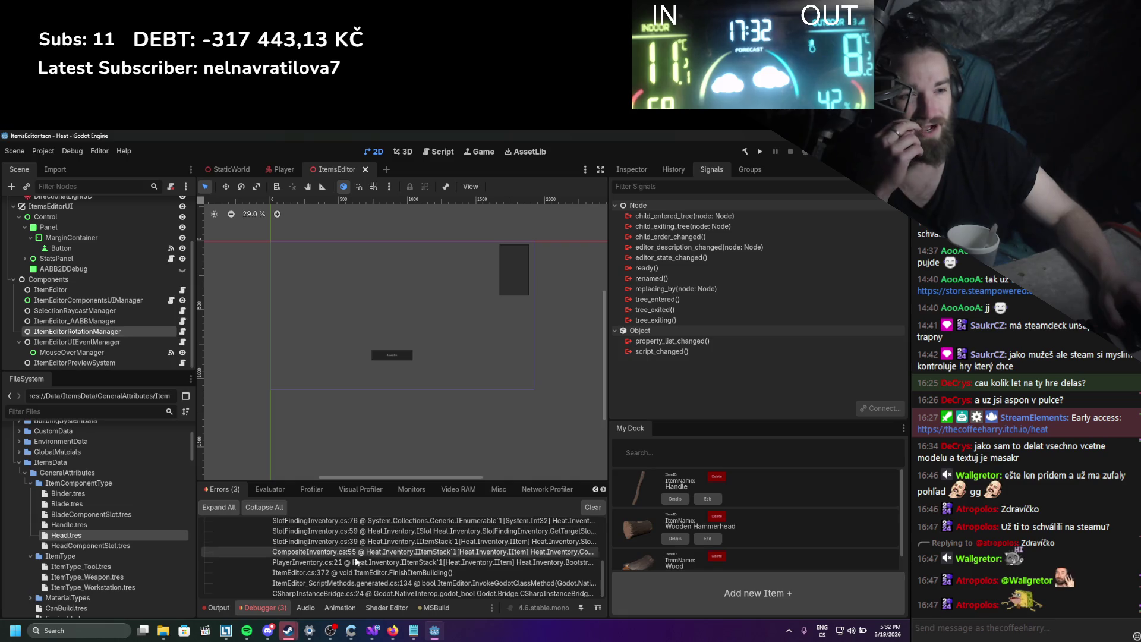
pyautogui.click(591, 506)
pyautogui.click(382, 633)
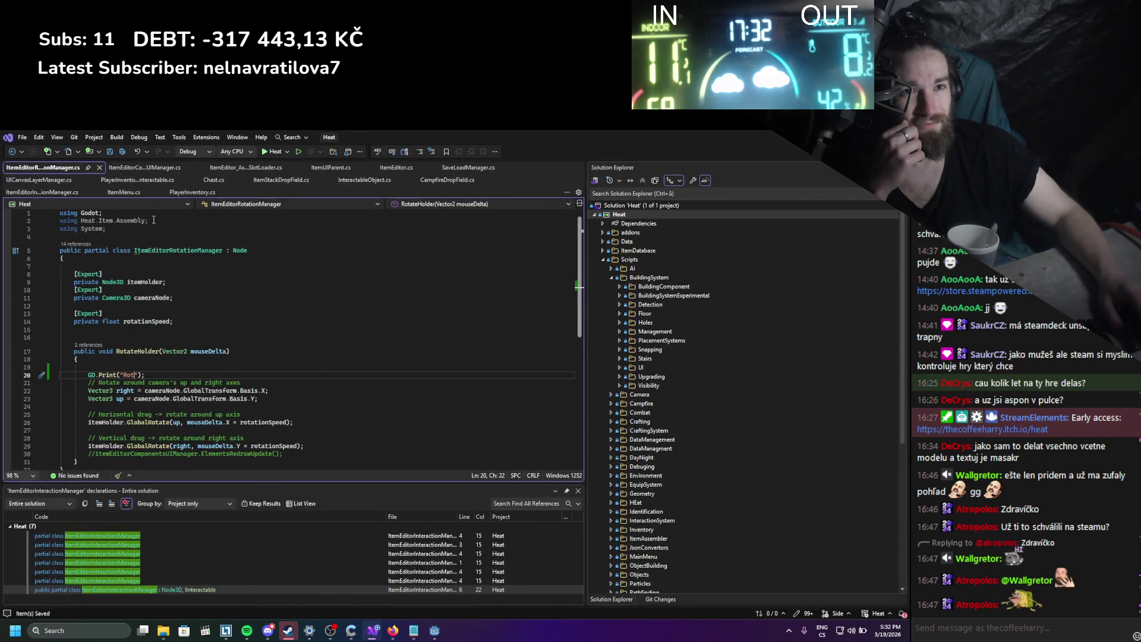
# Review FinishItemBuilding and currentItemInComposition in ItemEditor.cs, then rebuild the .NET project in Godot.
pyautogui.click(397, 167)
pyautogui.scroll(-8, 558, 253)
pyautogui.moveTo(581, 245); pyautogui.dragTo(572, 410)
pyautogui.click(383, 369)
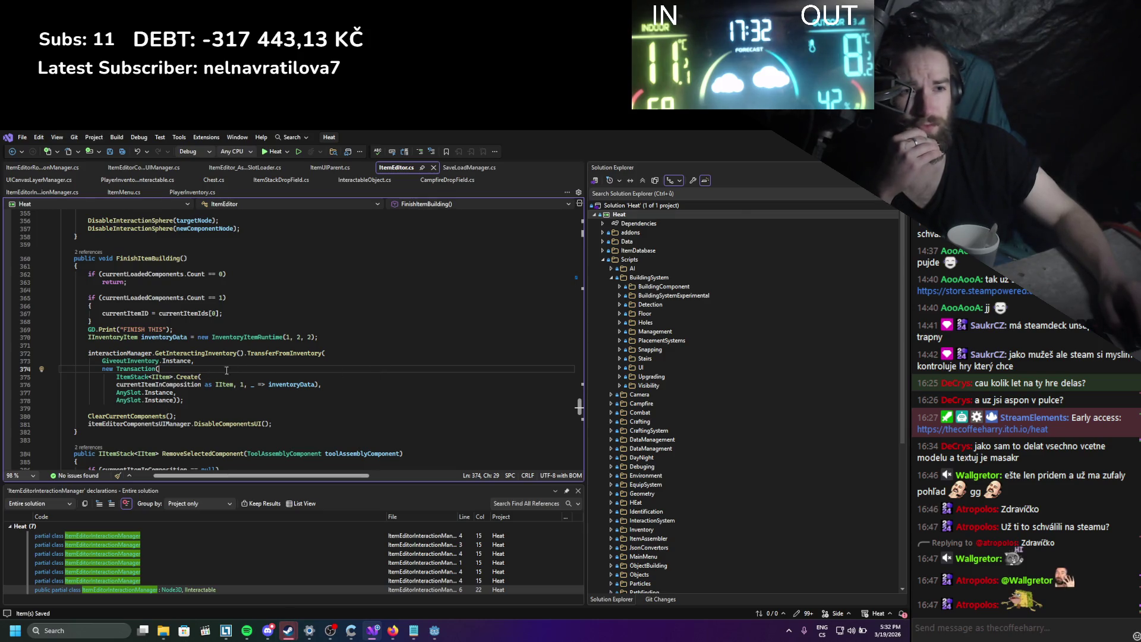
pyautogui.click(164, 385)
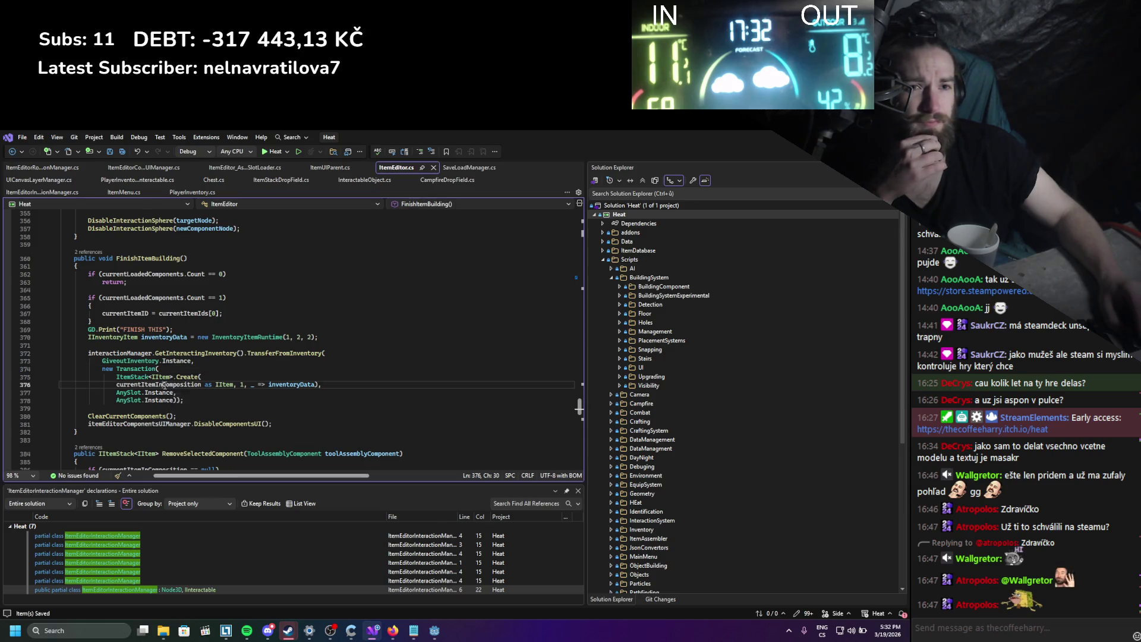
pyautogui.scroll(-2, 318, 324)
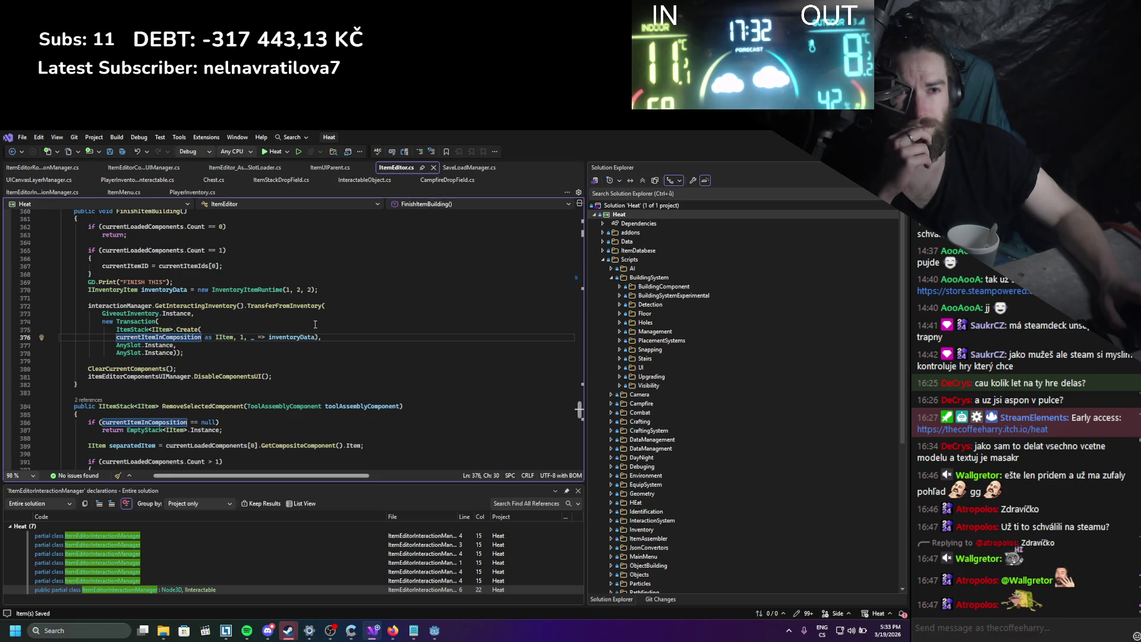
pyautogui.scroll(2, 314, 324)
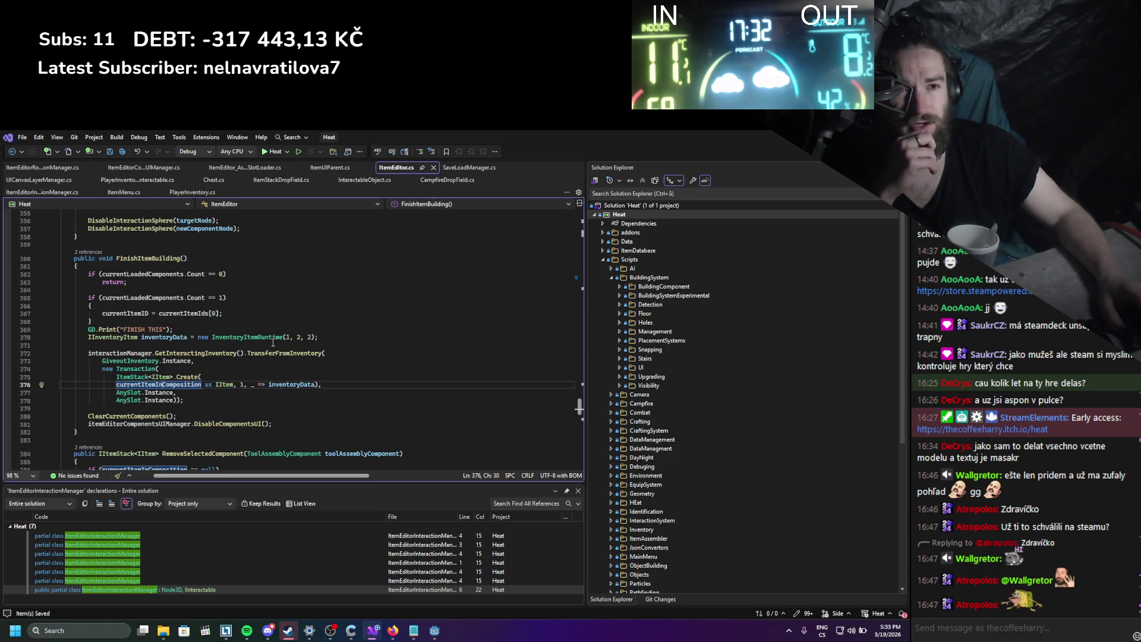
pyautogui.moveTo(218, 338)
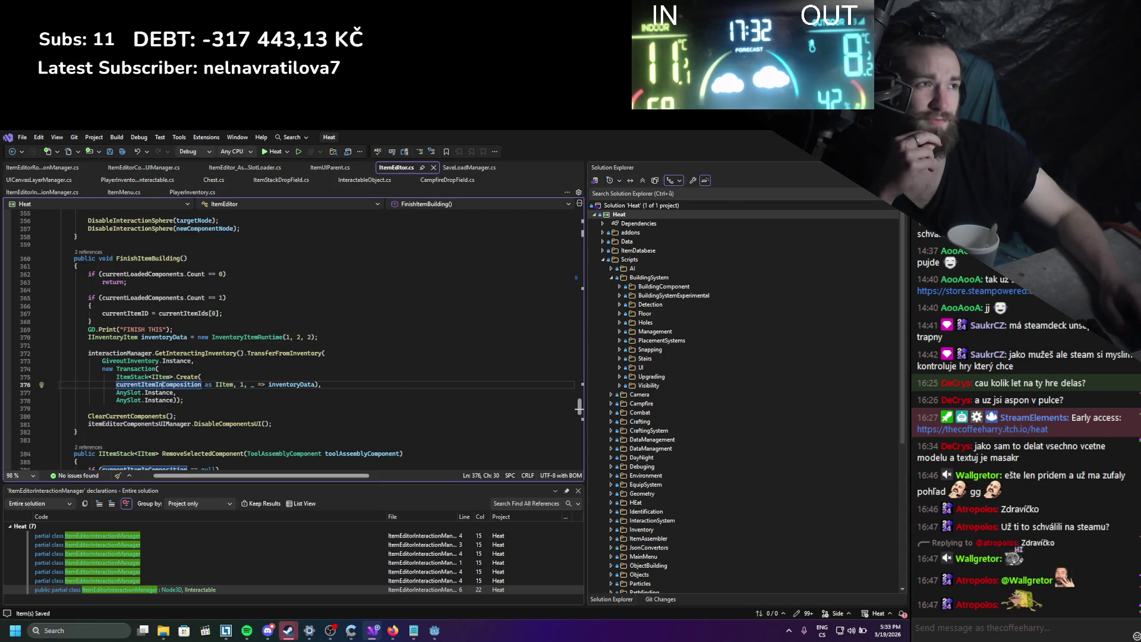
pyautogui.click(372, 629)
pyautogui.click(744, 151)
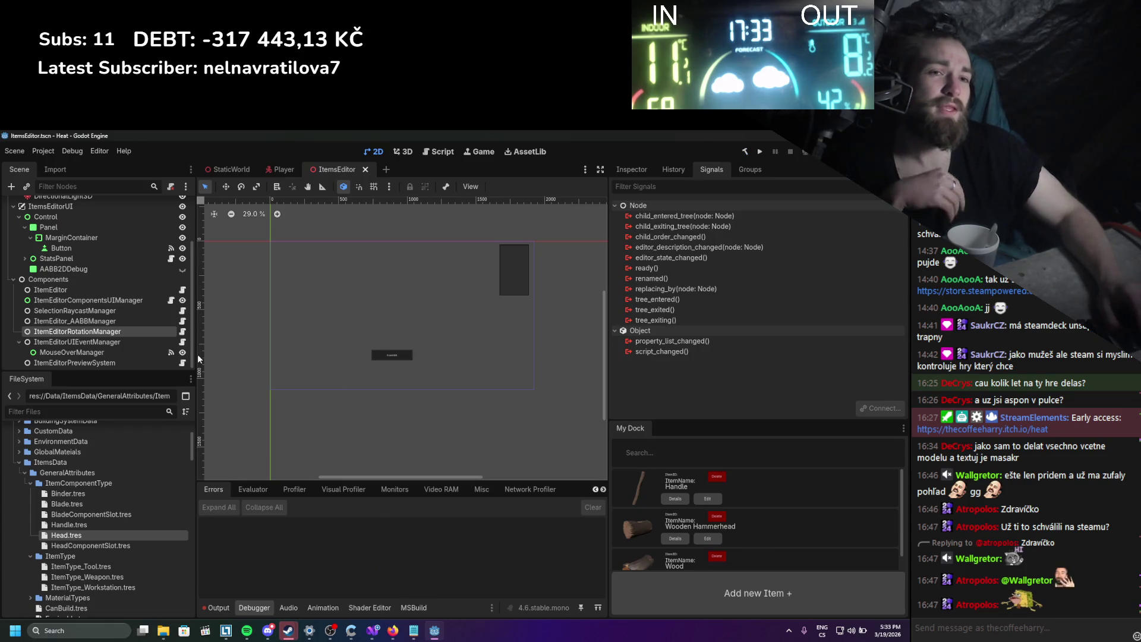
# Set ItemEditorComponentsUIManager's anchors preset to Full Rect and save the scene.
pyautogui.click(105, 354)
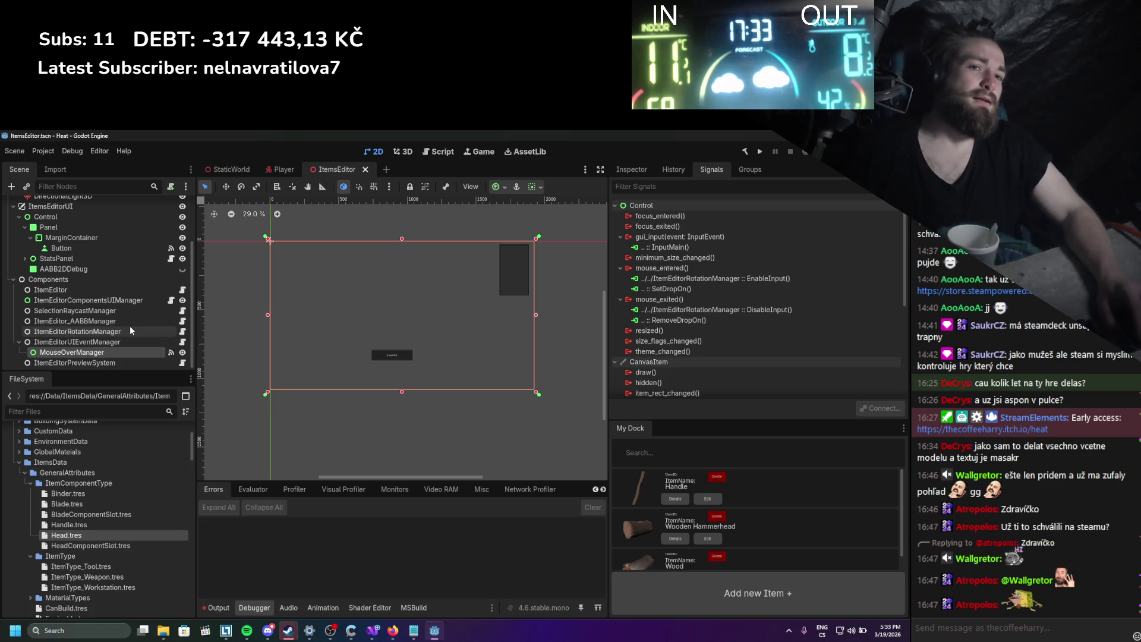
pyautogui.click(120, 299)
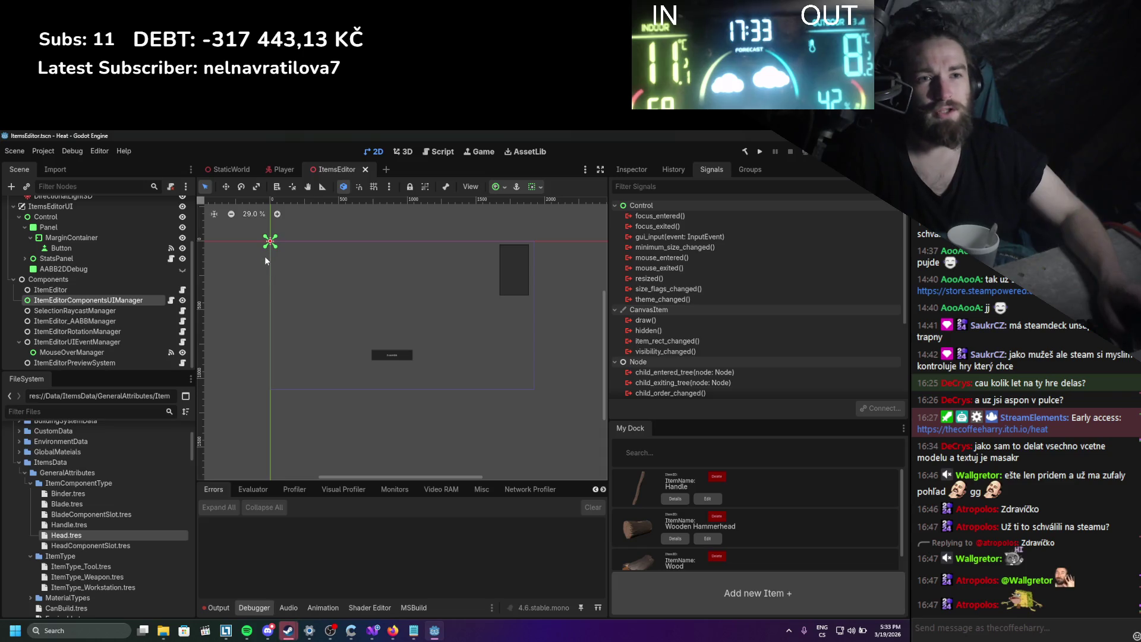
pyautogui.scroll(2, 267, 259)
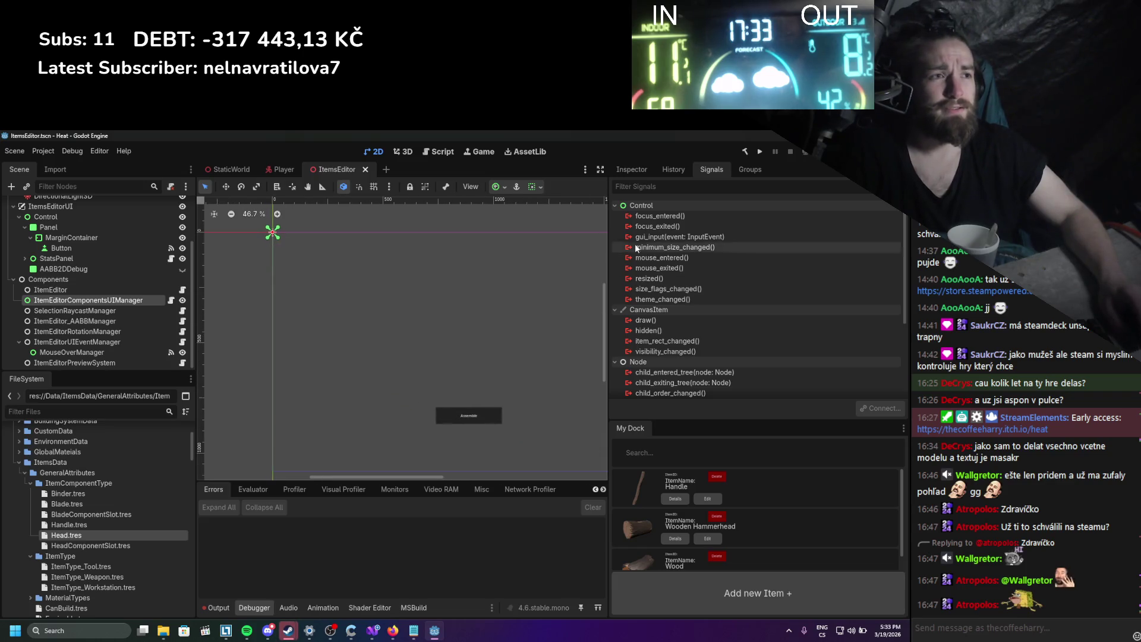
pyautogui.click(635, 170)
pyautogui.scroll(-3, 727, 259)
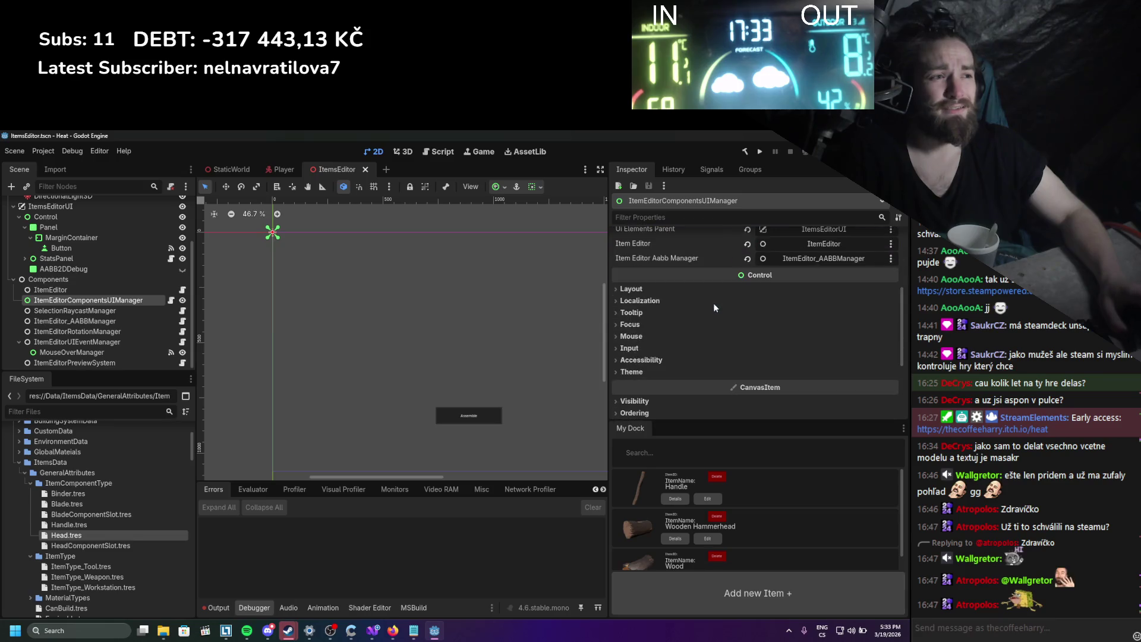
pyautogui.click(702, 288)
pyautogui.click(786, 395)
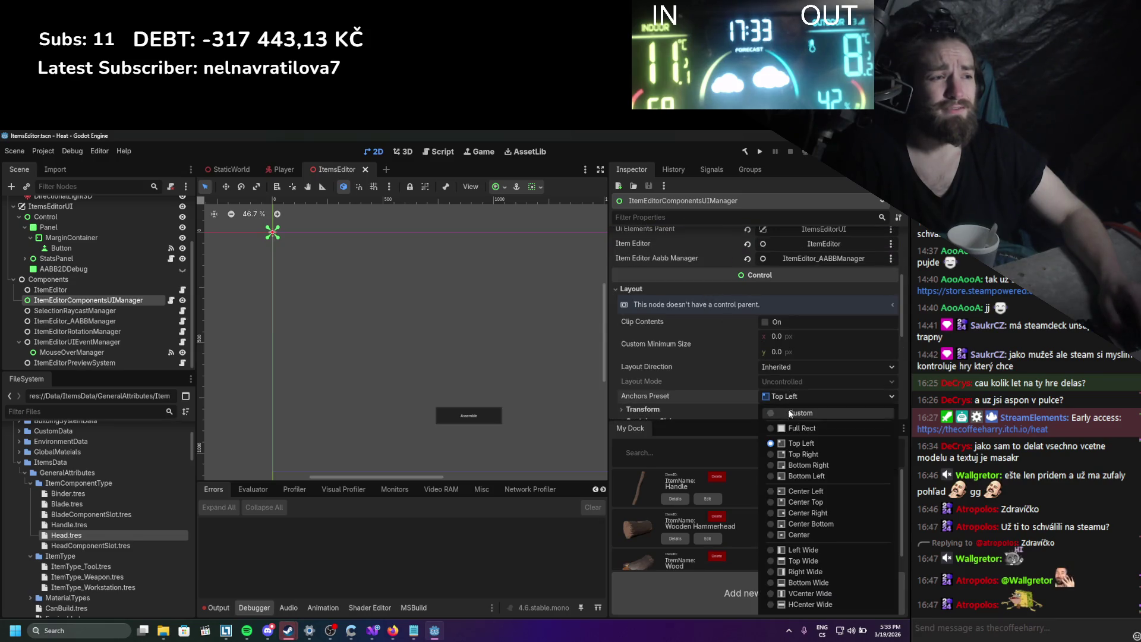
pyautogui.click(789, 428)
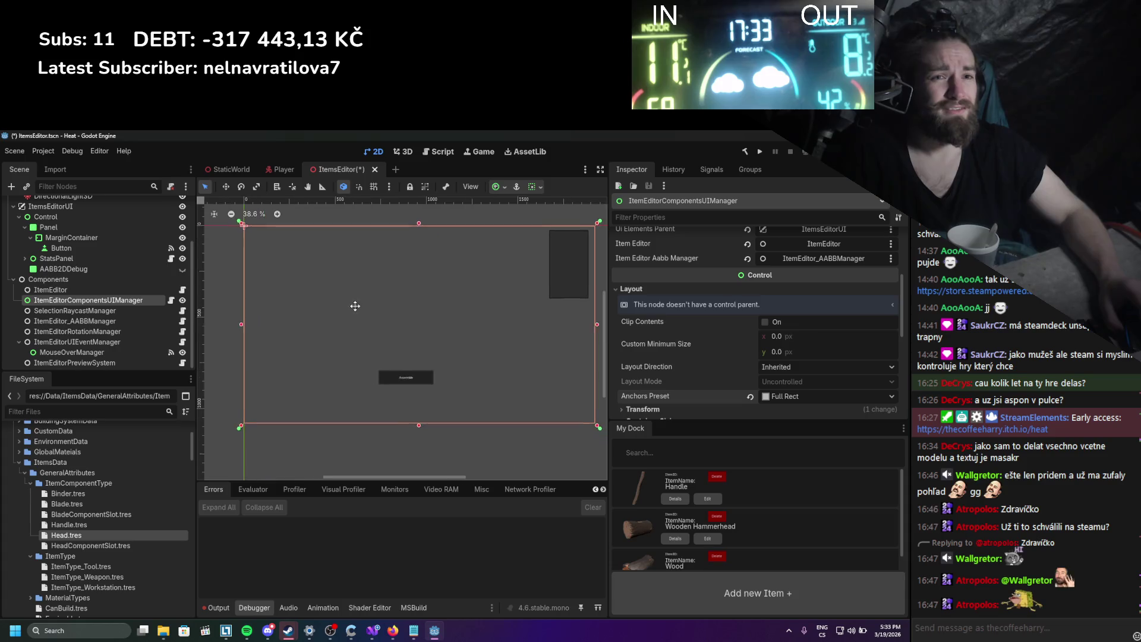
pyautogui.hotkey('ctrl', 's')
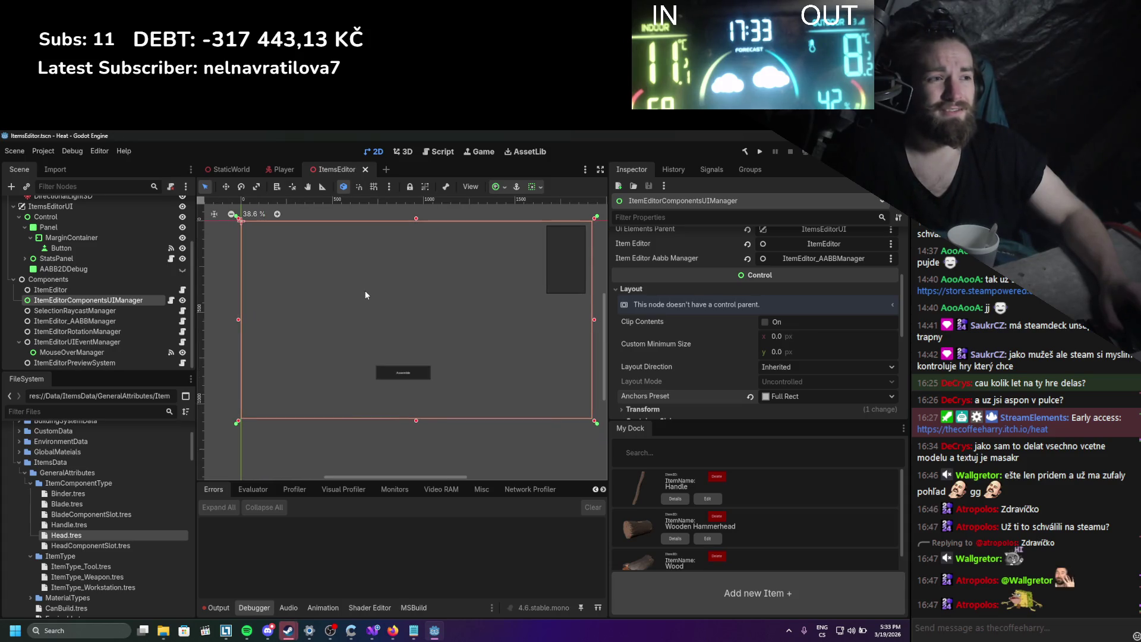
# Check the Control, Panel, Button, StatsPanel, AABB2DDebug and MouseOverManager nodes in turn.
pyautogui.click(105, 216)
pyautogui.click(106, 228)
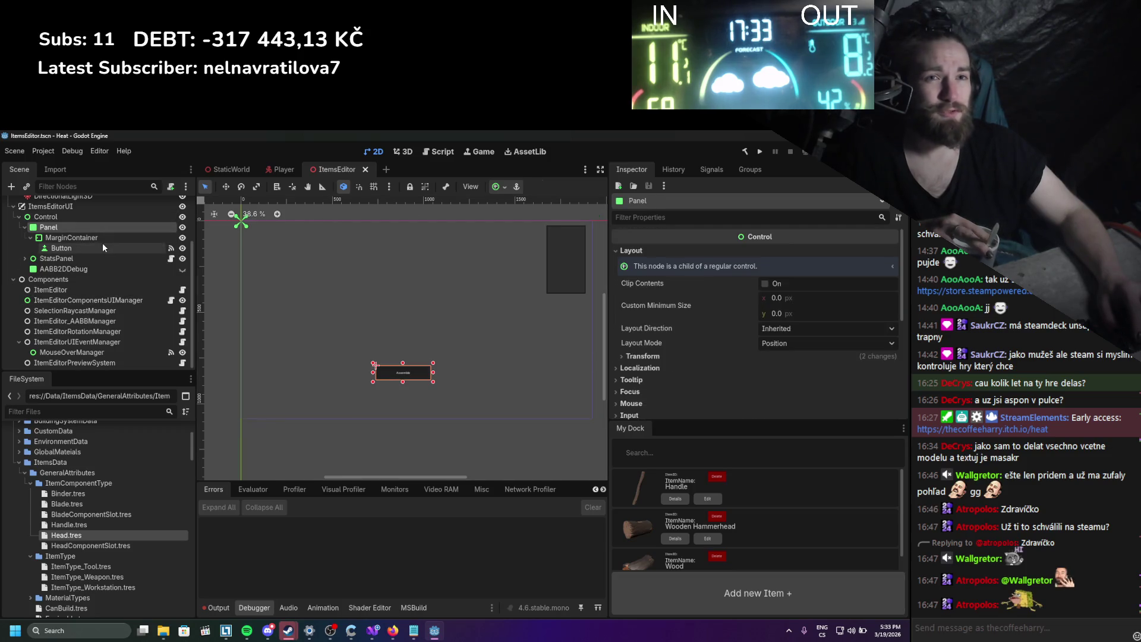
pyautogui.click(100, 247)
pyautogui.click(99, 259)
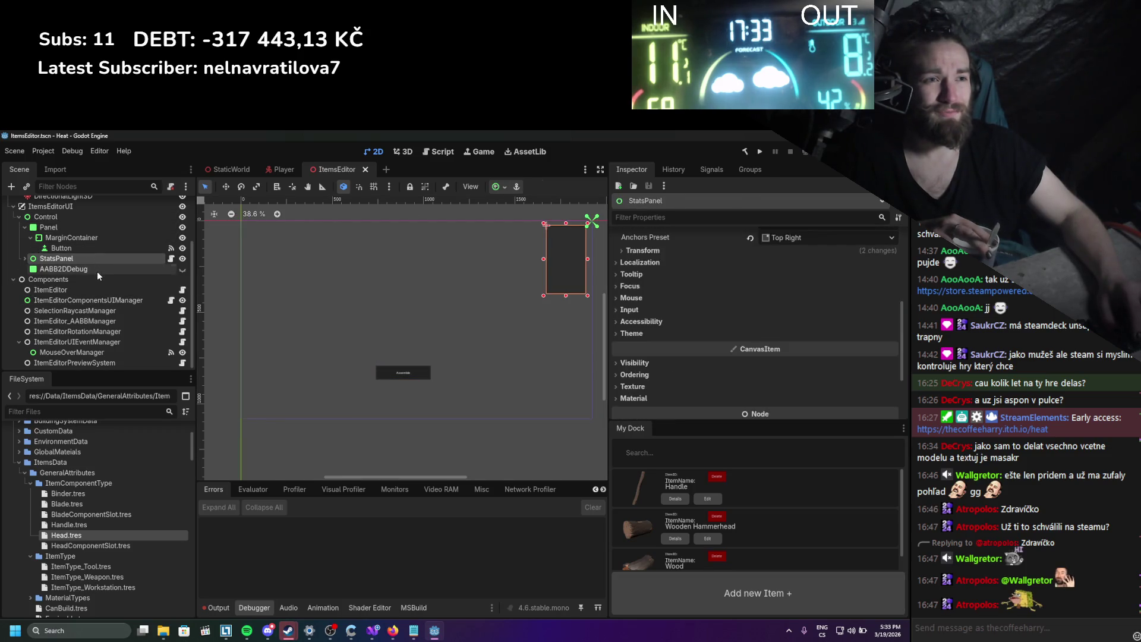
pyautogui.click(98, 269)
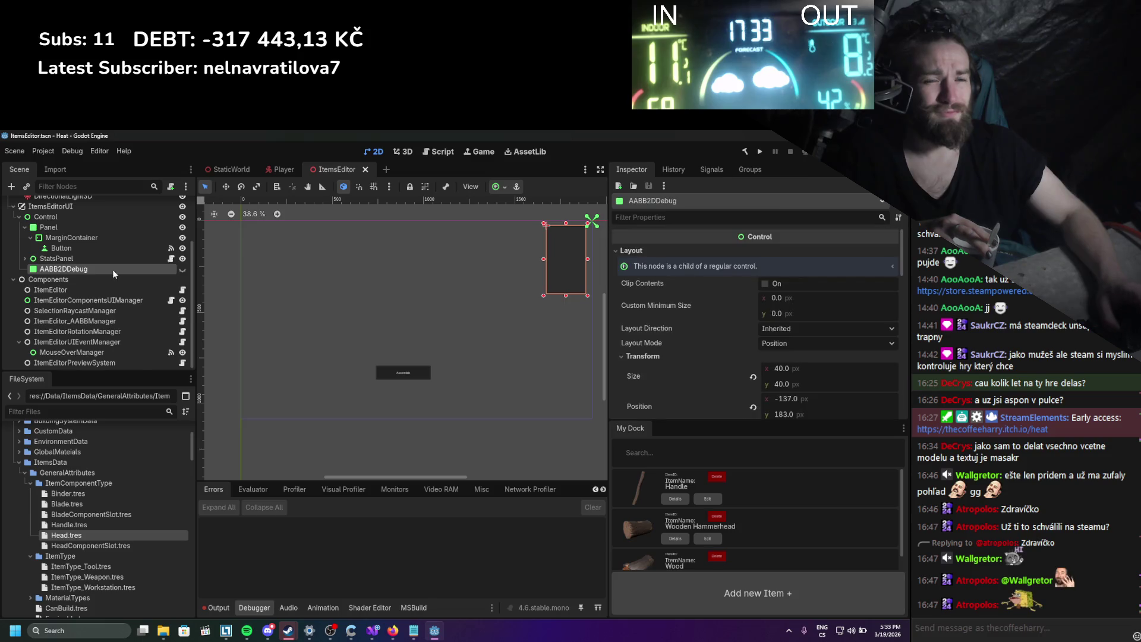
pyautogui.click(101, 352)
# Review MouseOverManager's mouse input settings and signals, then open the ItemEditorUIEventManager script.
pyautogui.scroll(-3, 794, 369)
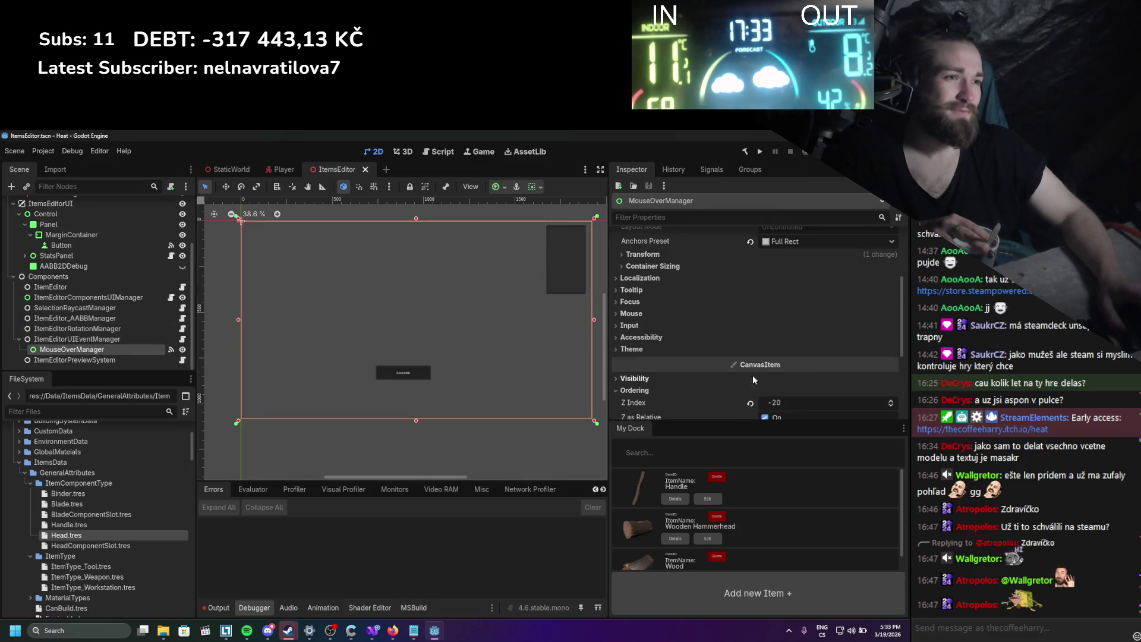
pyautogui.click(645, 312)
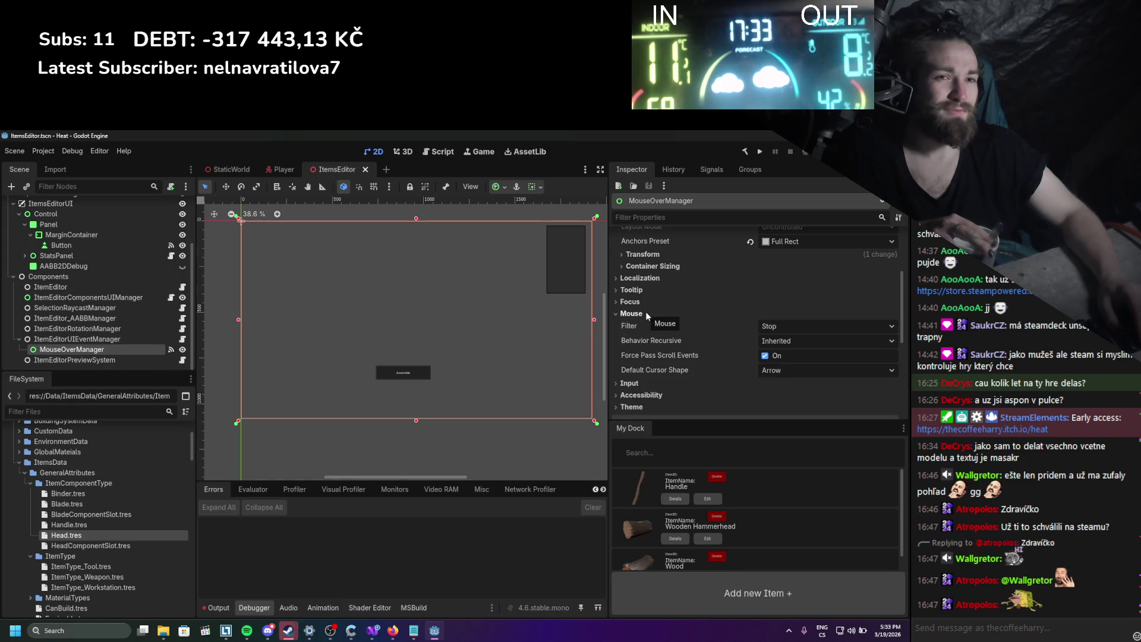
pyautogui.scroll(2, 807, 305)
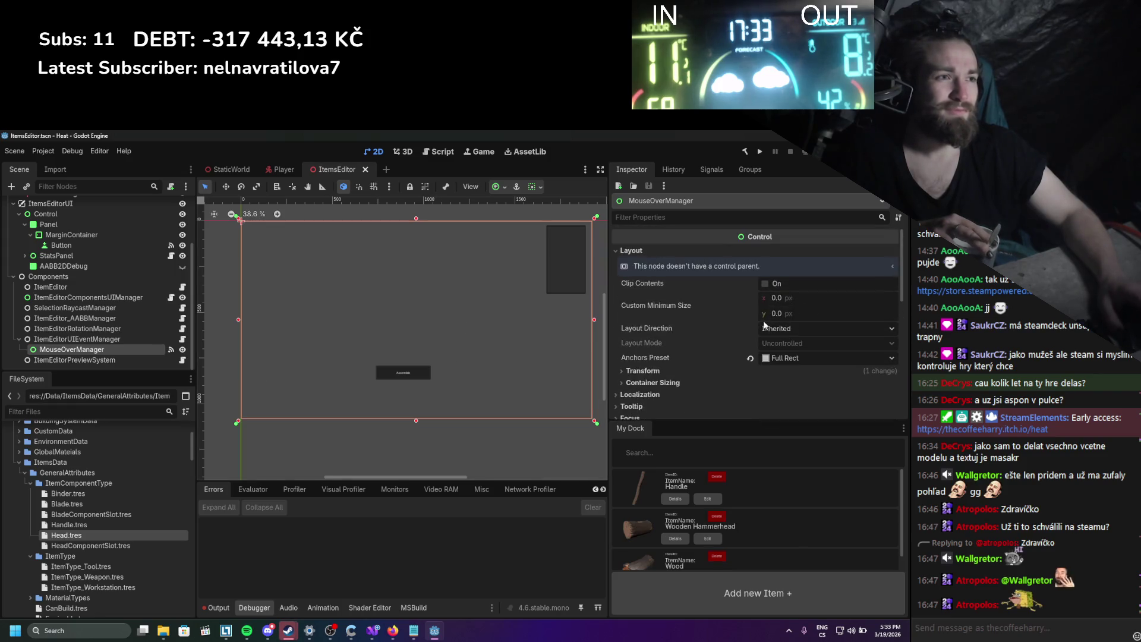
pyautogui.click(705, 173)
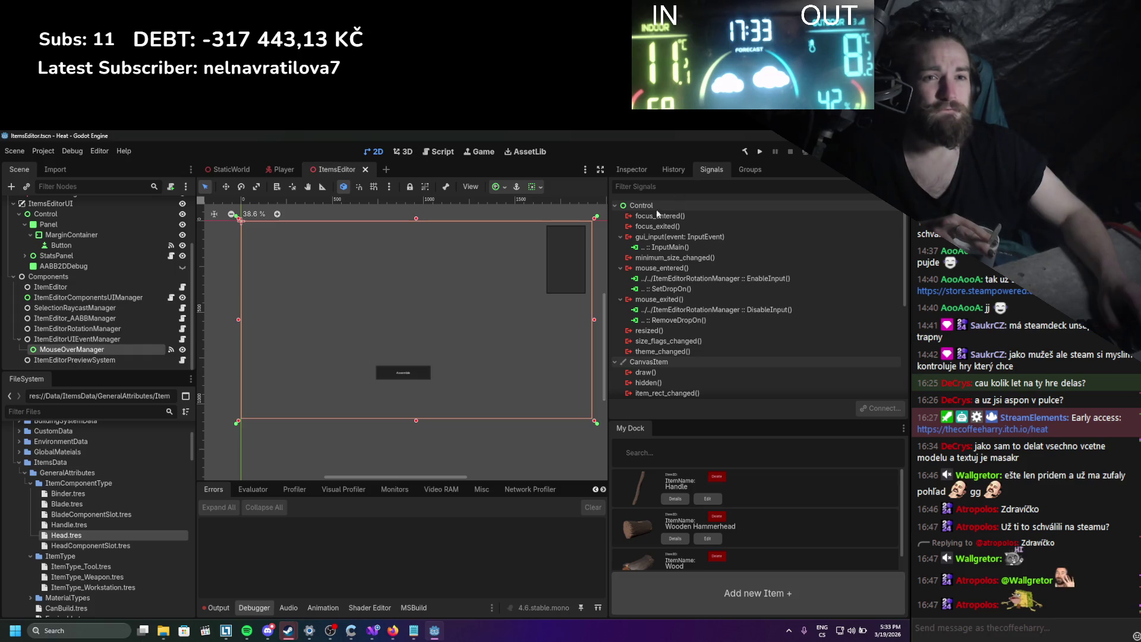
pyautogui.click(182, 340)
pyautogui.scroll(-12, 215, 343)
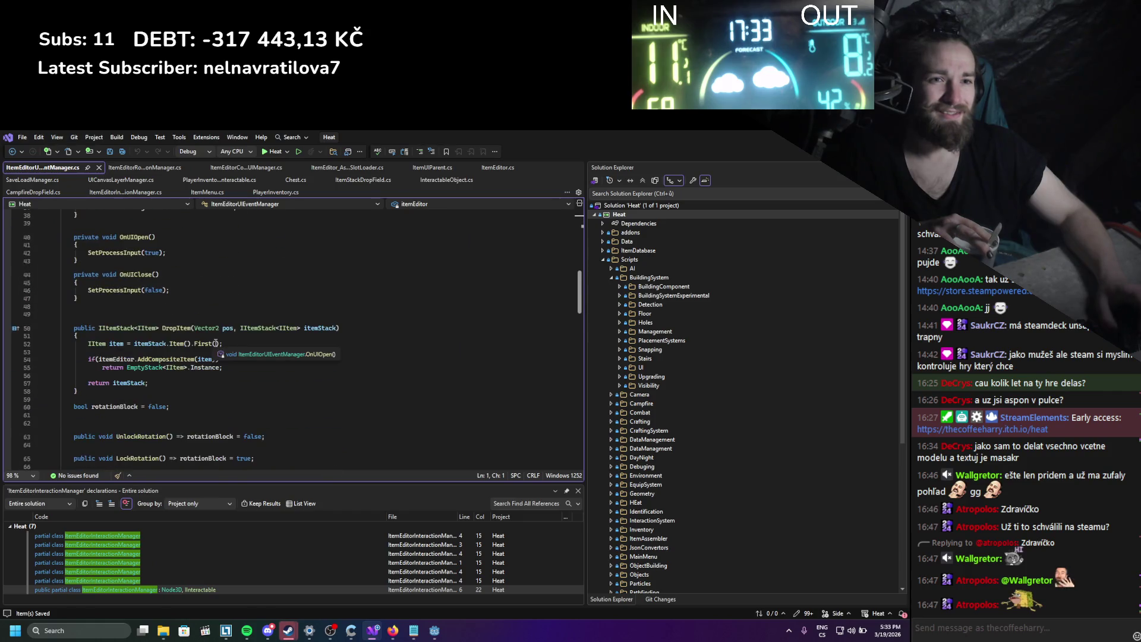
# Insert a GD.Print("input") debug line at the top of InputMain in ItemEditorUIEventManager.cs, then return to Godot.
pyautogui.scroll(-8, 218, 343)
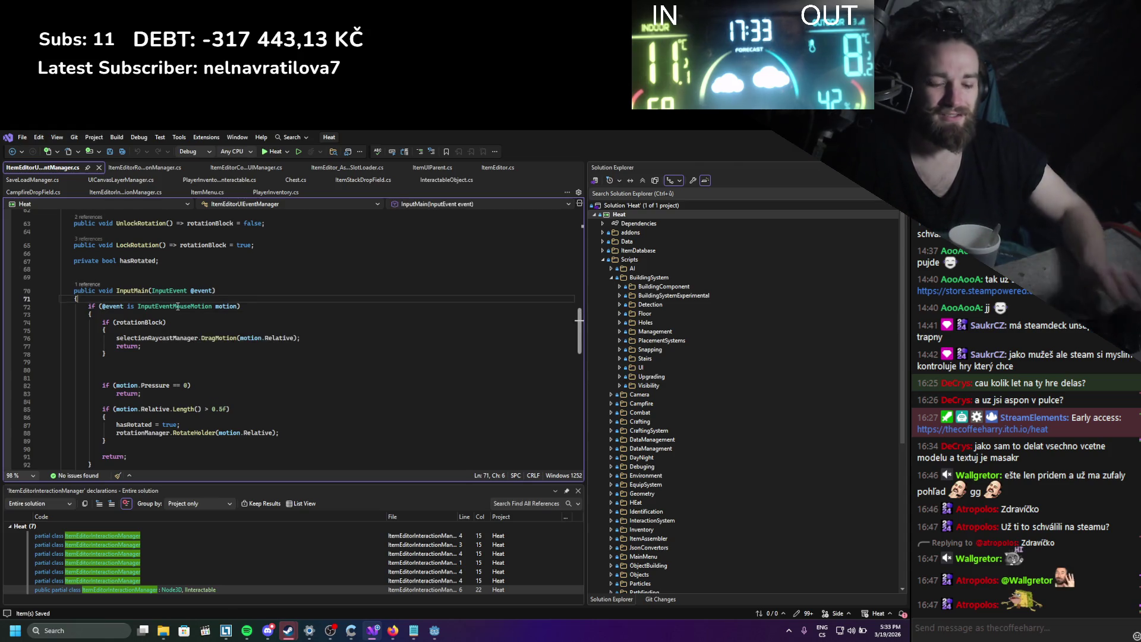
pyautogui.press('Return')
pyautogui.write('GD.Print();')
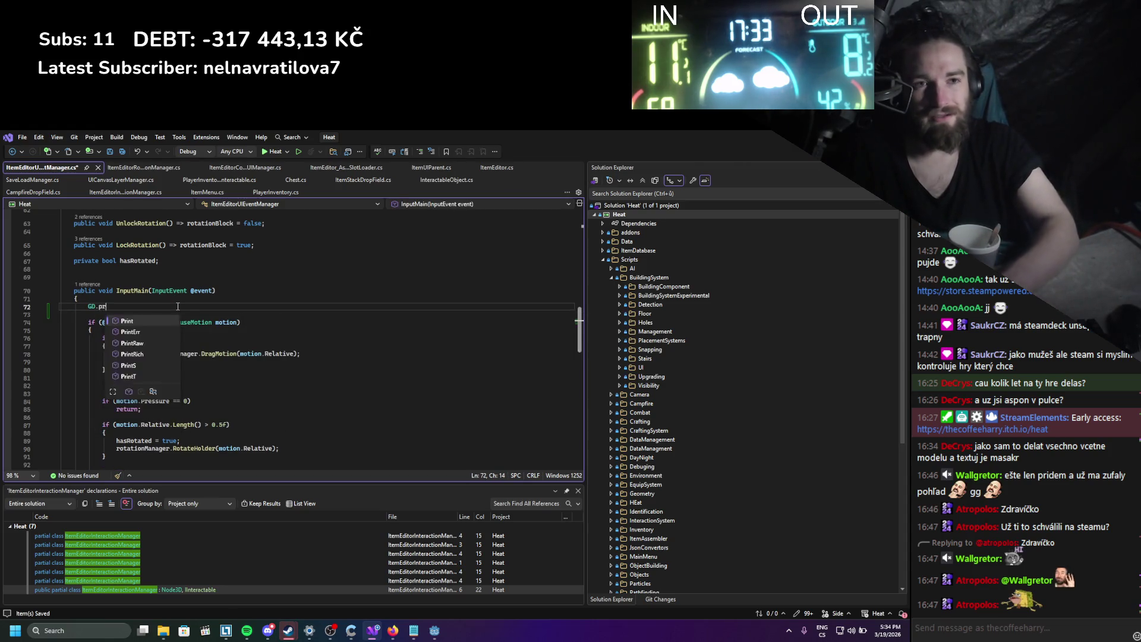
pyautogui.write('"')
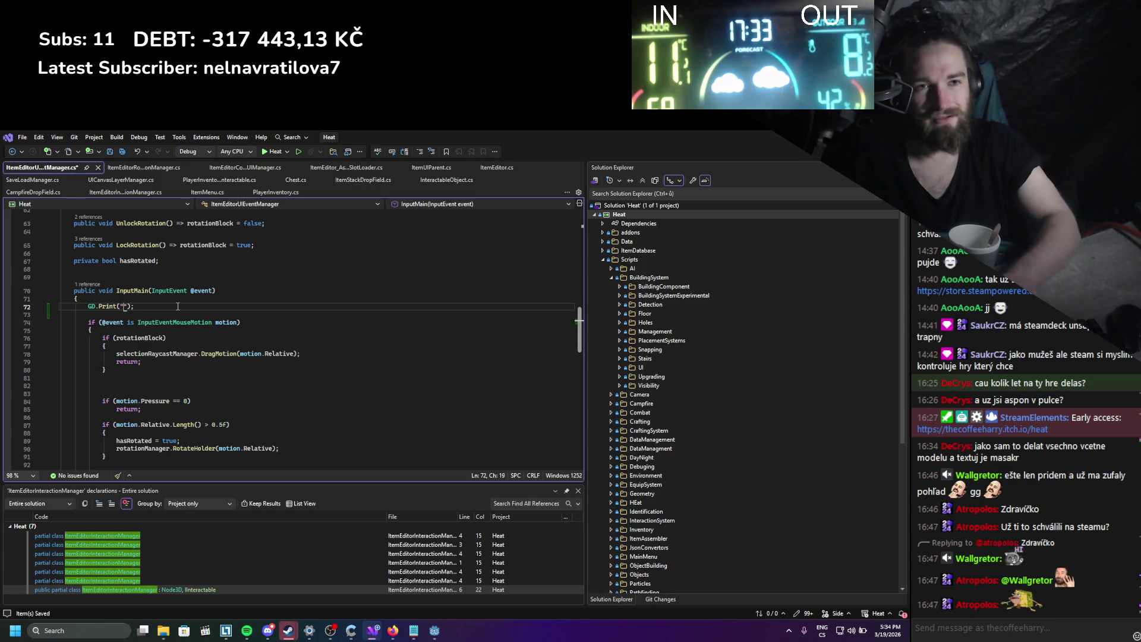
pyautogui.write('uát')
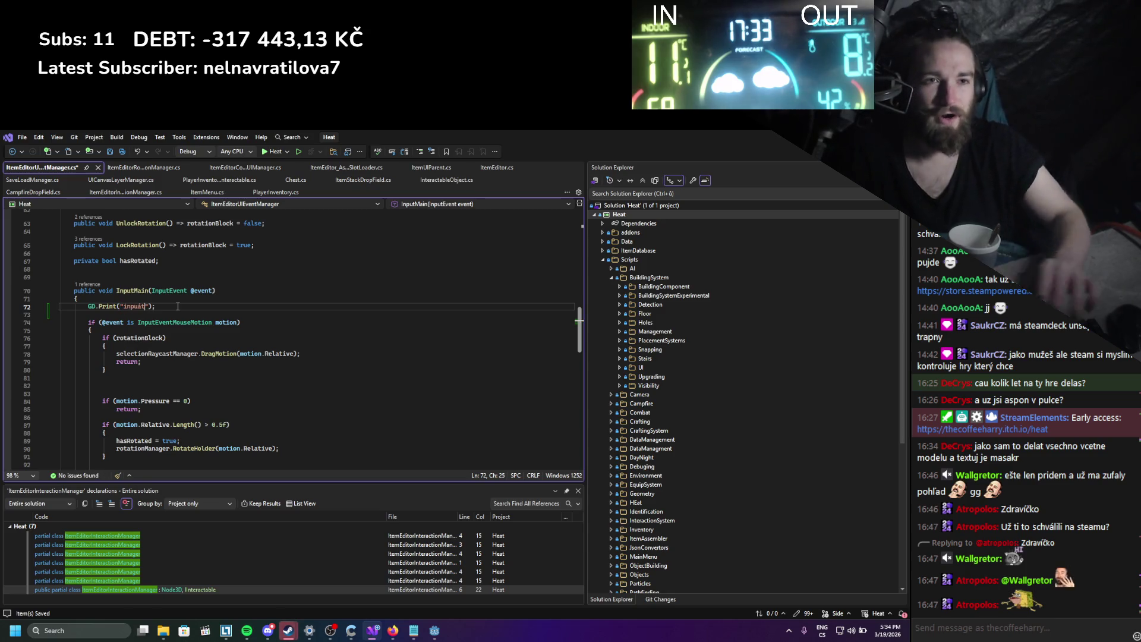
pyautogui.press('BackSpace')
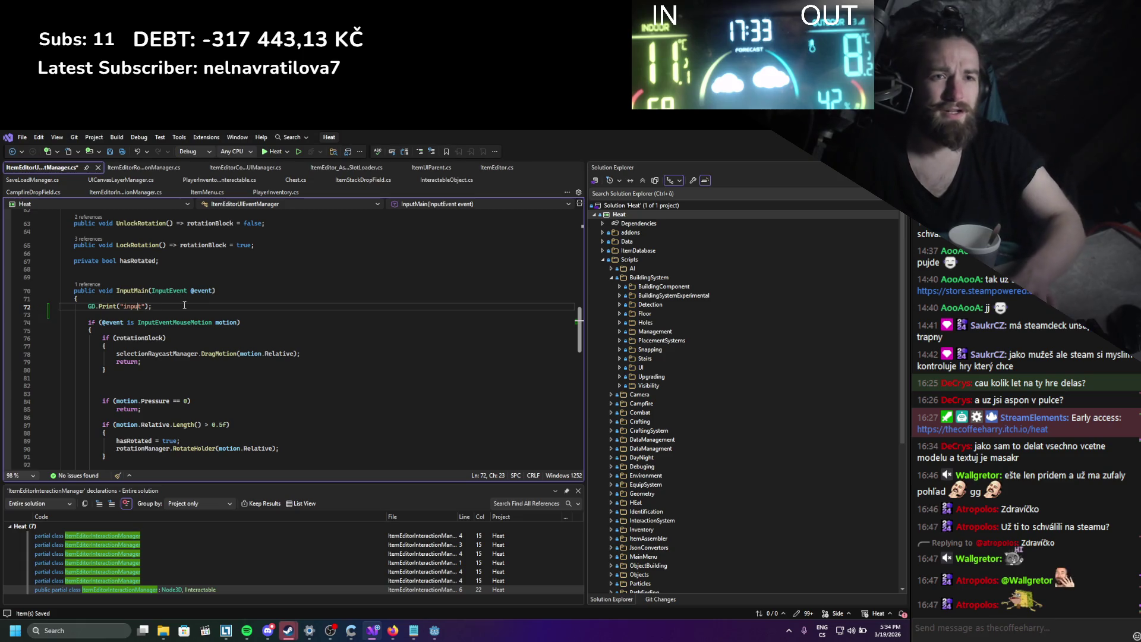
pyautogui.hotkey('alt', 'Tab')
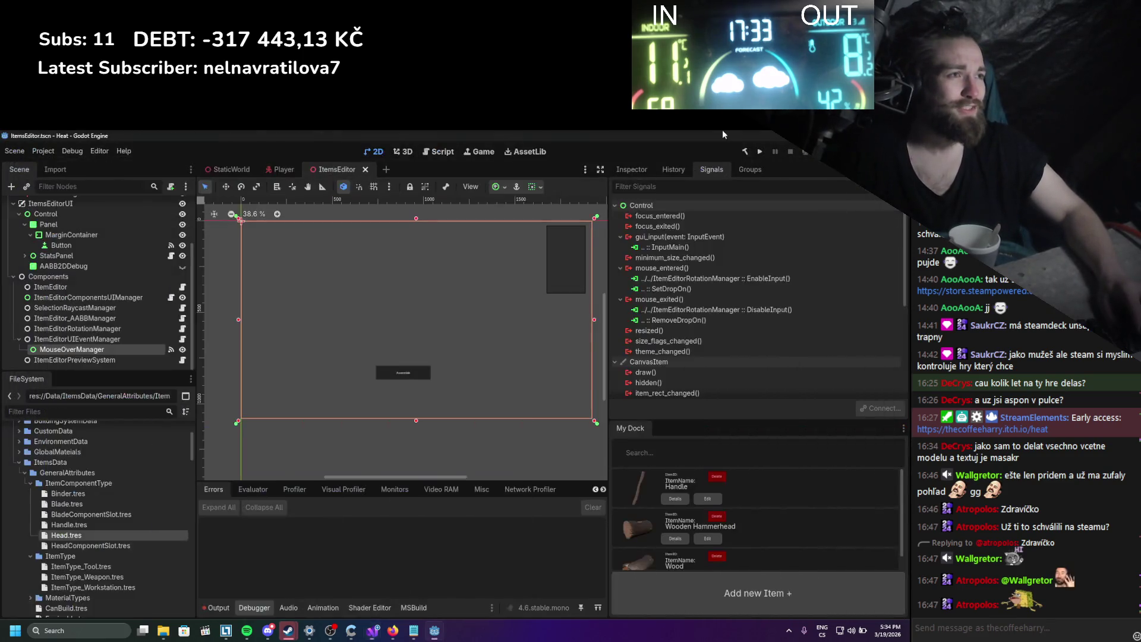
# Rebuild the .NET project and launch Heat to test mouse input.
pyautogui.click(744, 151)
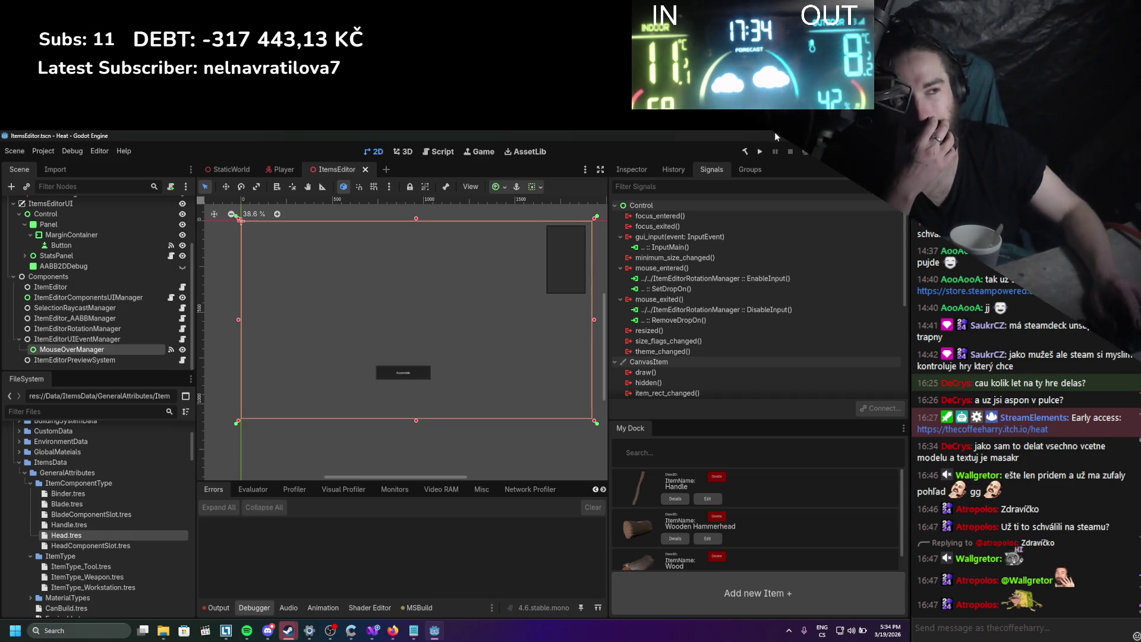
pyautogui.click(760, 152)
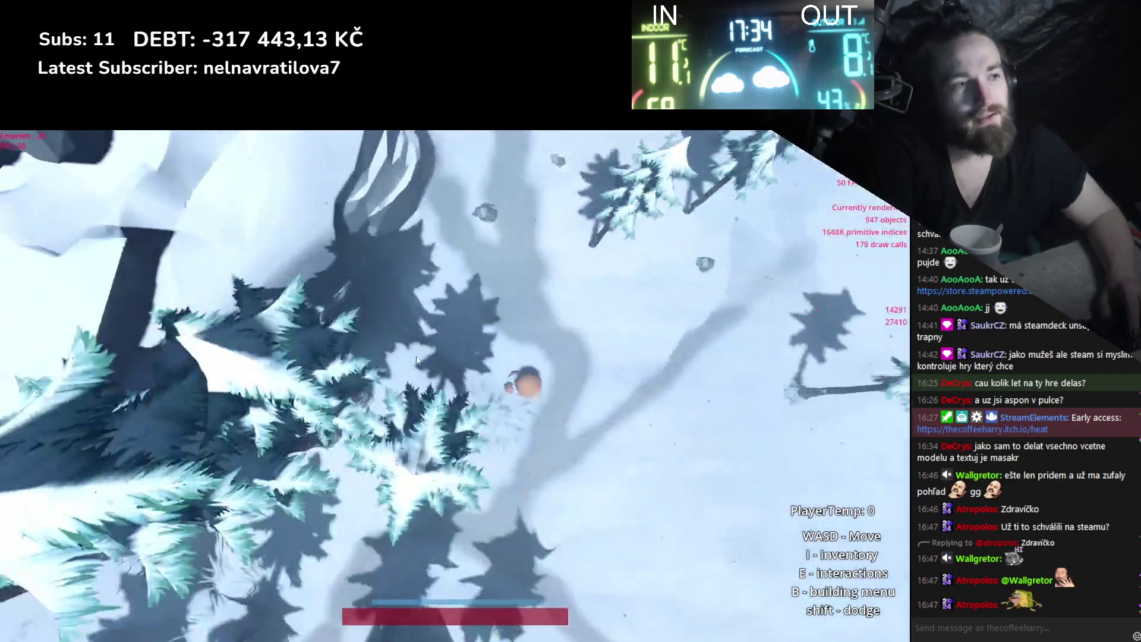
# In the running game, open the stick from the inventory in the item assembly screen, then close the game.
pyautogui.press('i')
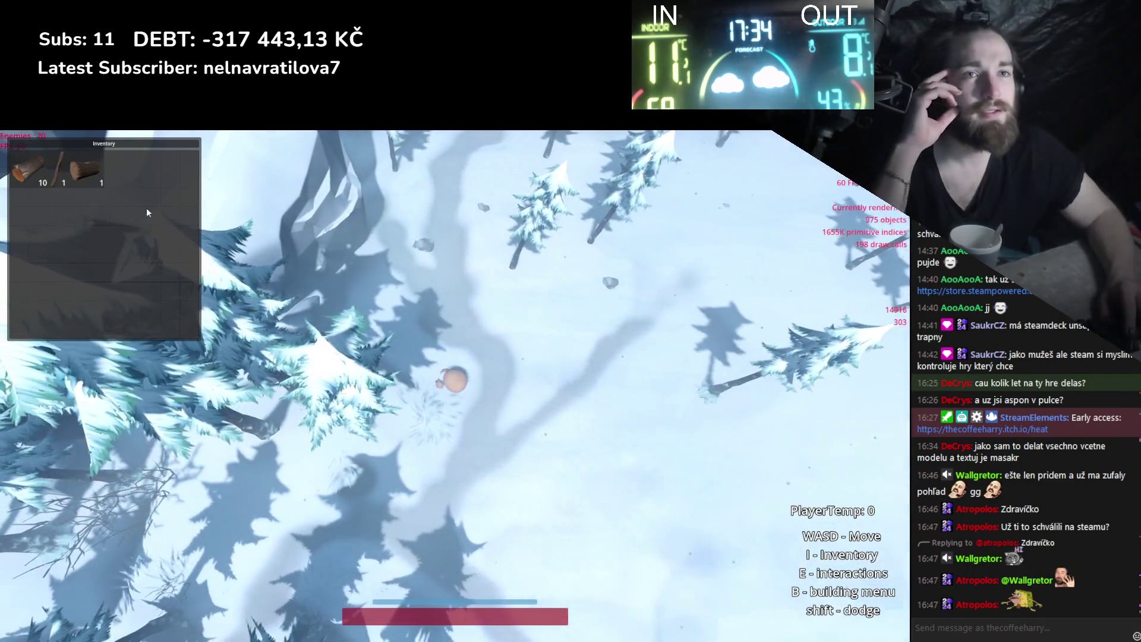
pyautogui.rightClick(70, 175)
pyautogui.click(75, 187)
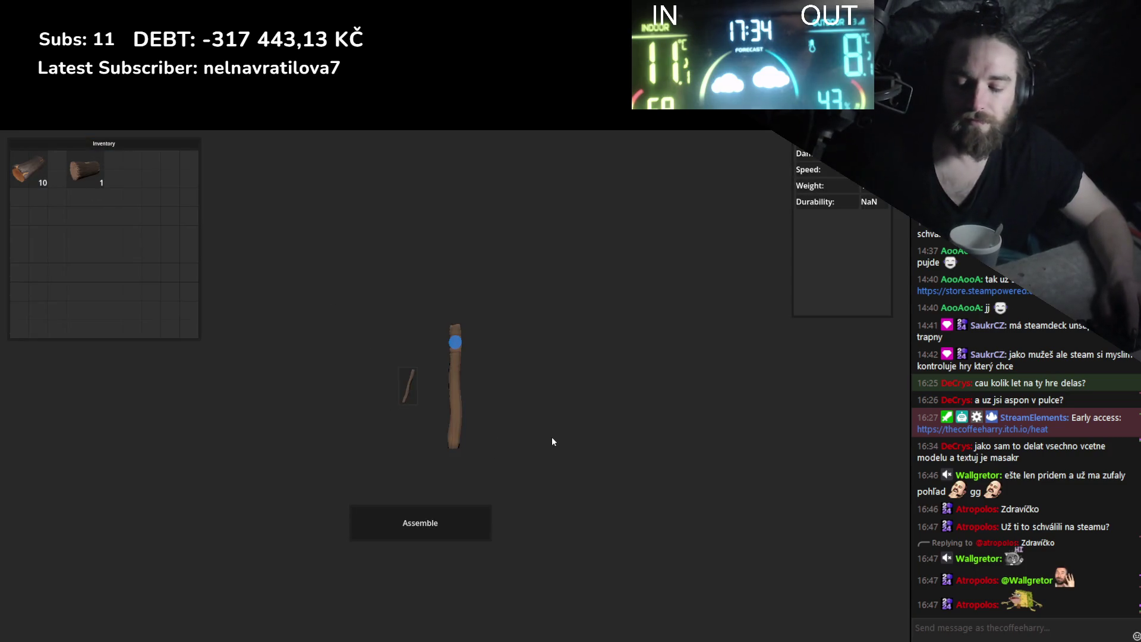
pyautogui.hotkey('alt', 'F4')
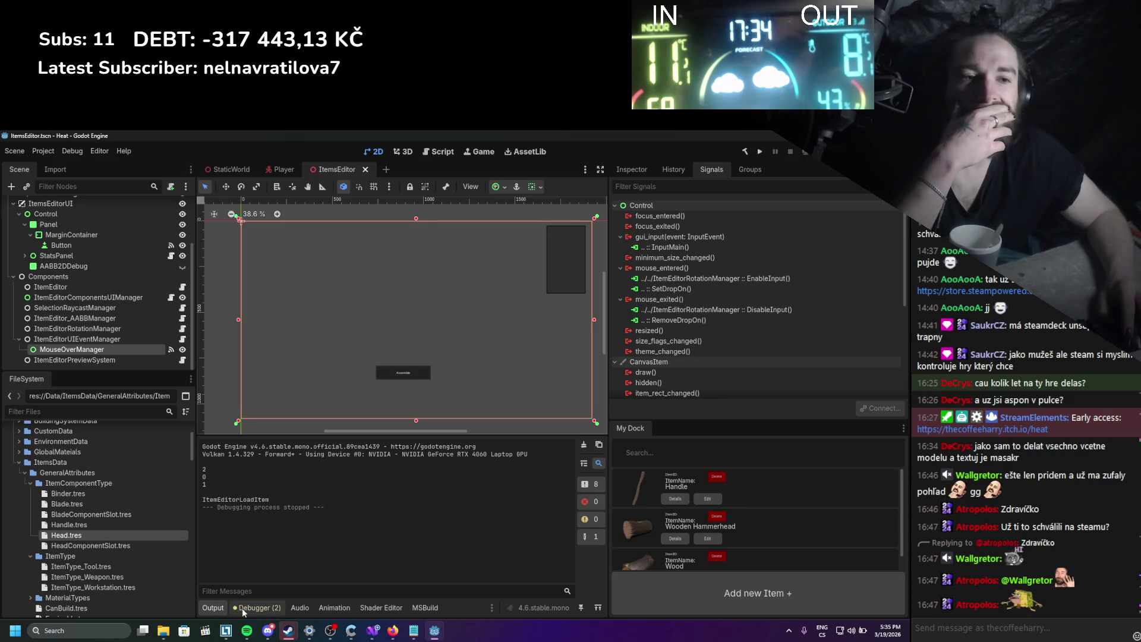
# Review the debugger errors and output log, then inspect the ItemsEditorUI and MouseOverManager nodes.
pyautogui.click(249, 607)
pyautogui.click(218, 606)
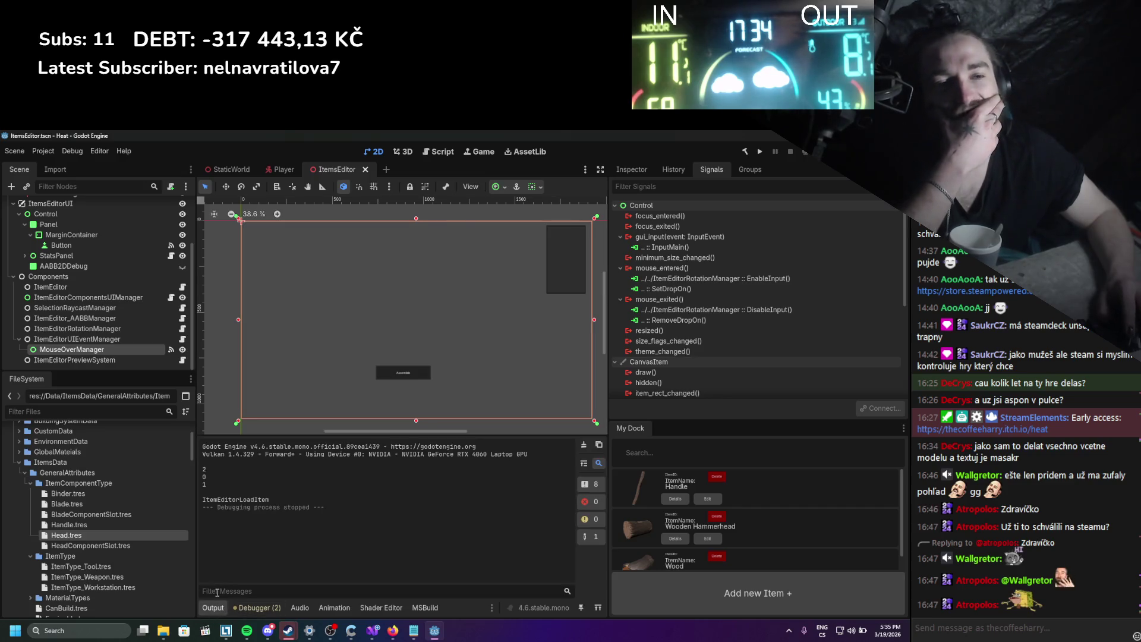
pyautogui.scroll(2, 146, 268)
pyautogui.click(141, 268)
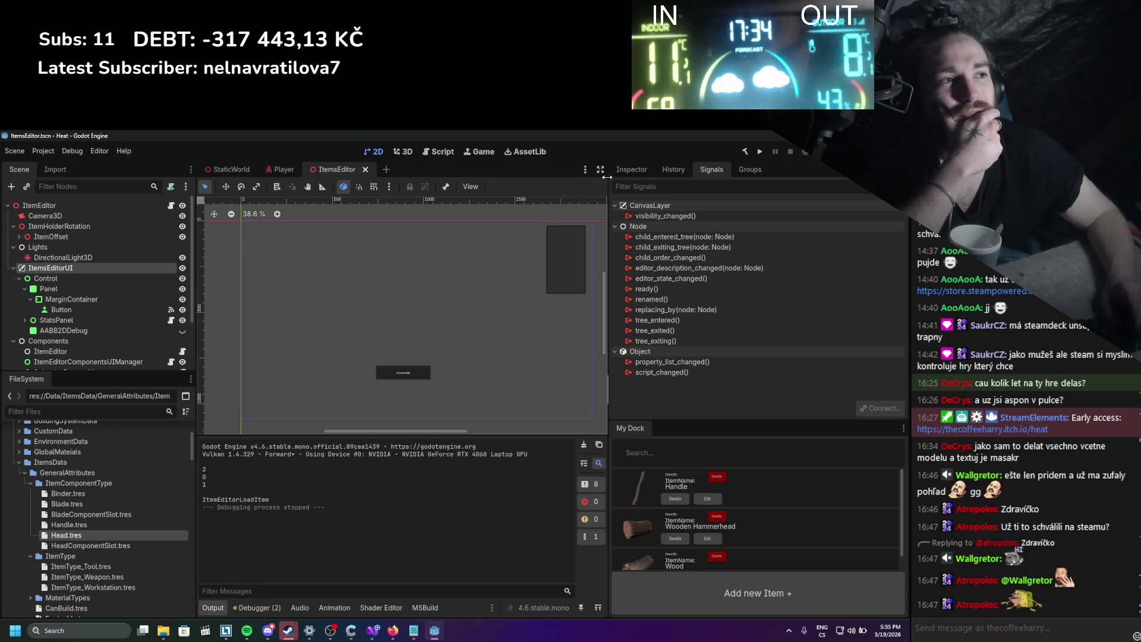
pyautogui.click(631, 169)
pyautogui.scroll(-3, 675, 269)
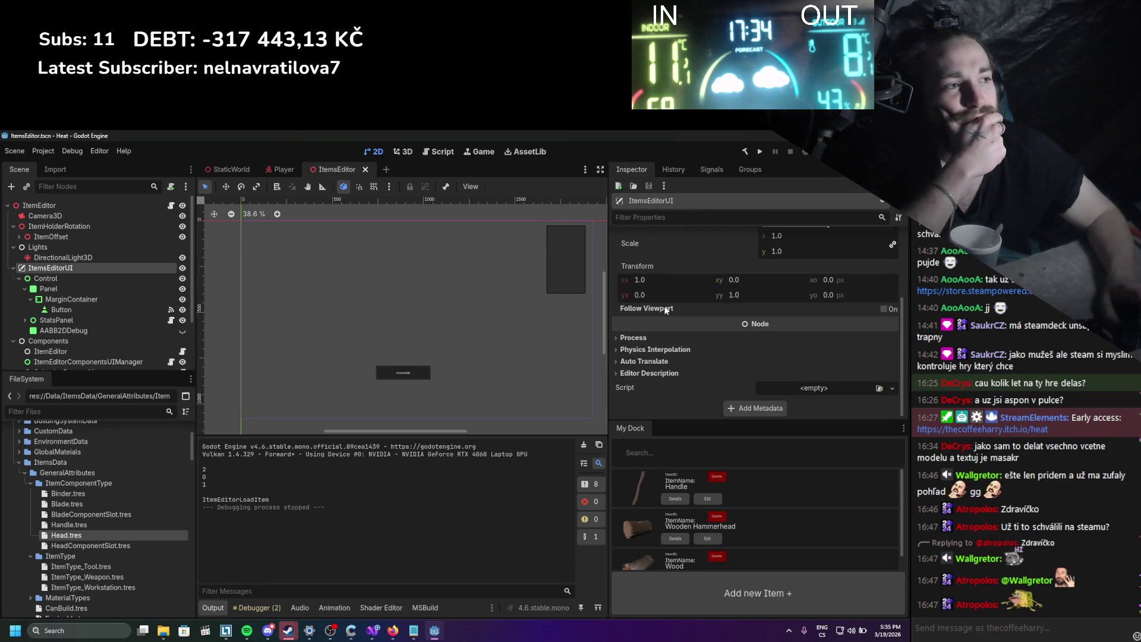
pyautogui.scroll(-2, 149, 338)
pyautogui.click(102, 348)
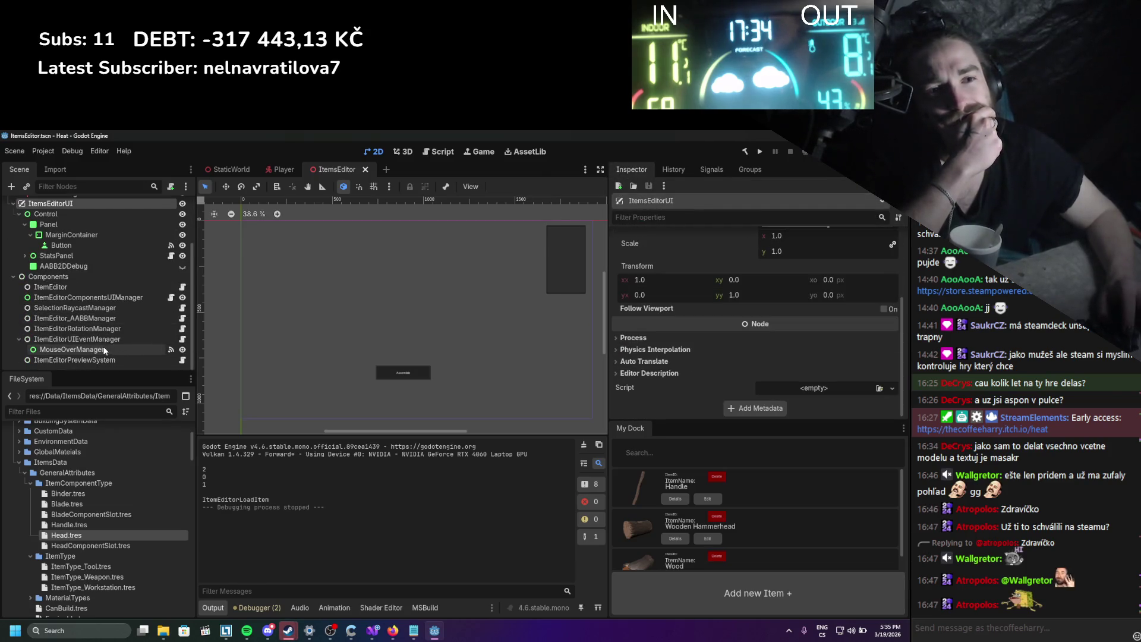
# In StaticWorld, inspect ItemEditorViewPort and SubViewportContainer, and make the item editor canvas layer visible.
pyautogui.click(243, 171)
pyautogui.click(113, 304)
pyautogui.scroll(-3, 170, 233)
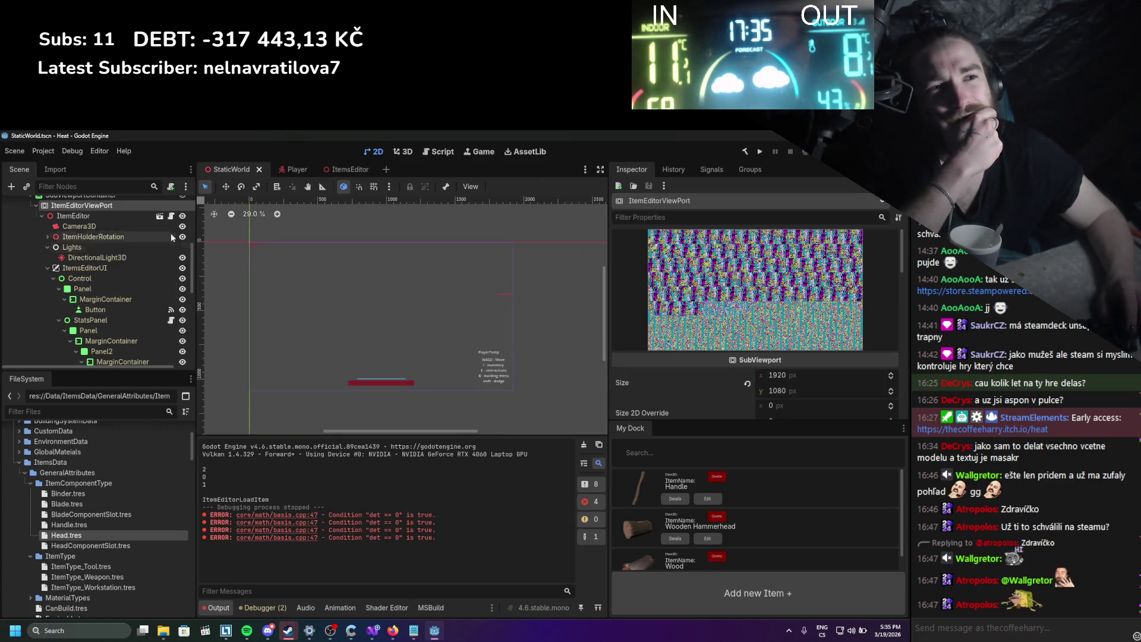
pyautogui.scroll(2, 115, 282)
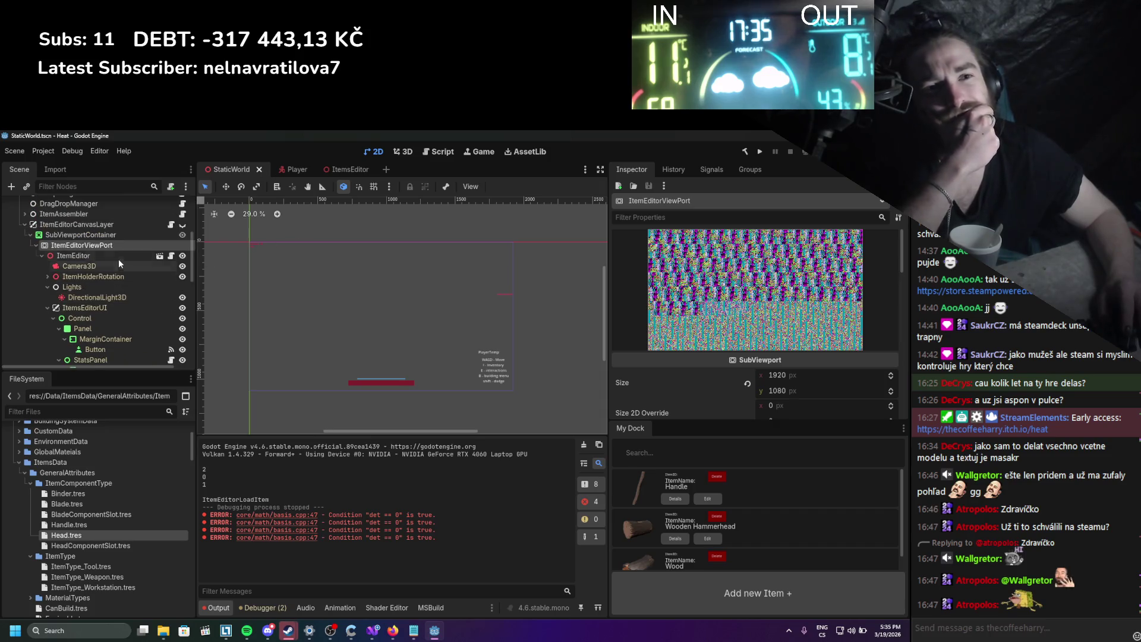
pyautogui.click(120, 236)
pyautogui.click(182, 224)
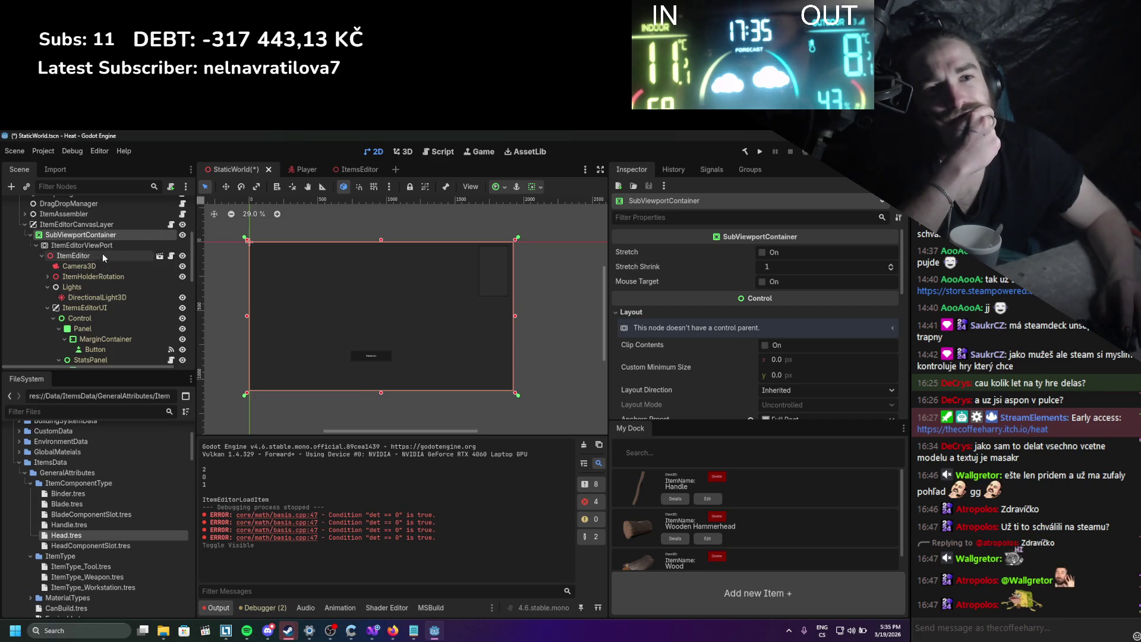
# Inspect the ItemsEditorUI node and the ItemEditor node's references inside StaticWorld.
pyautogui.click(102, 308)
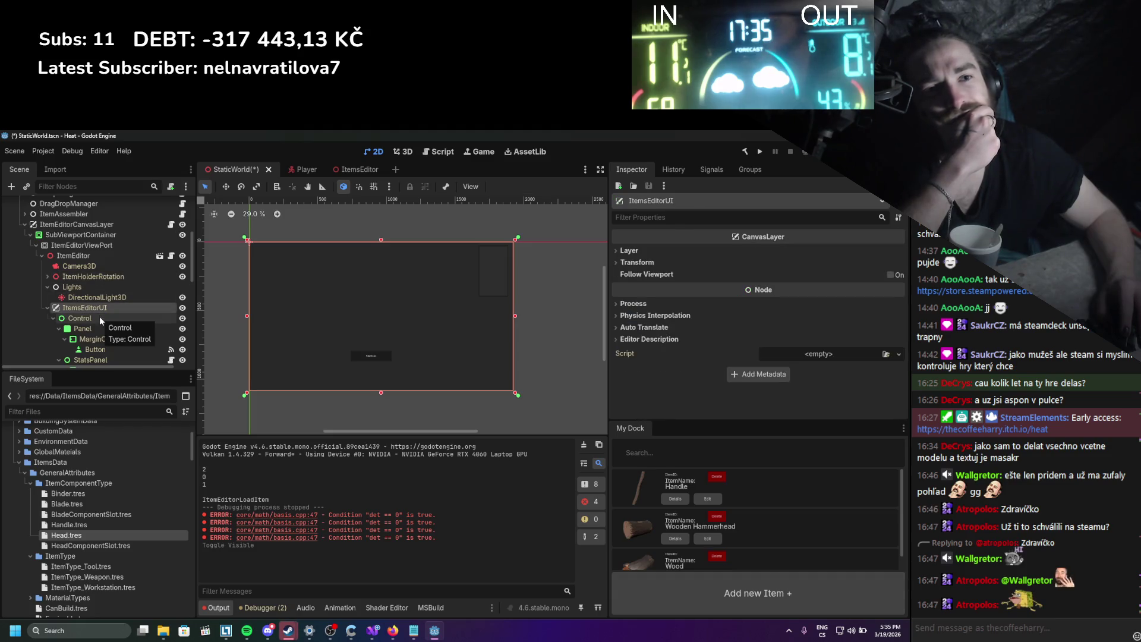
pyautogui.scroll(-3, 137, 301)
pyautogui.scroll(-2, 99, 301)
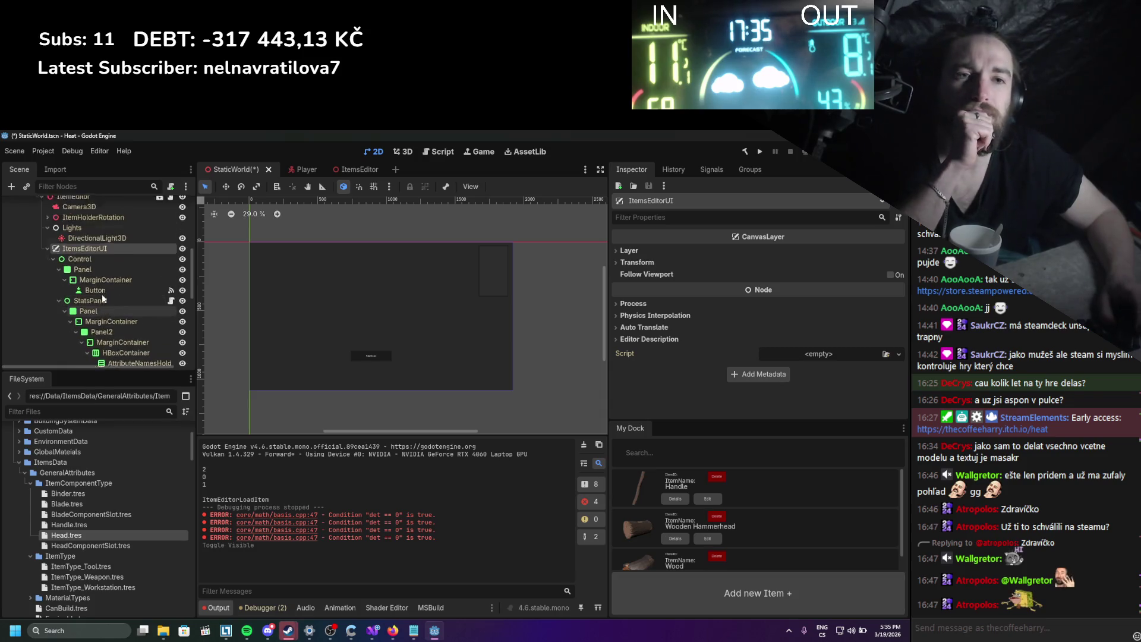
pyautogui.scroll(-1, 101, 294)
pyautogui.scroll(-3, 102, 293)
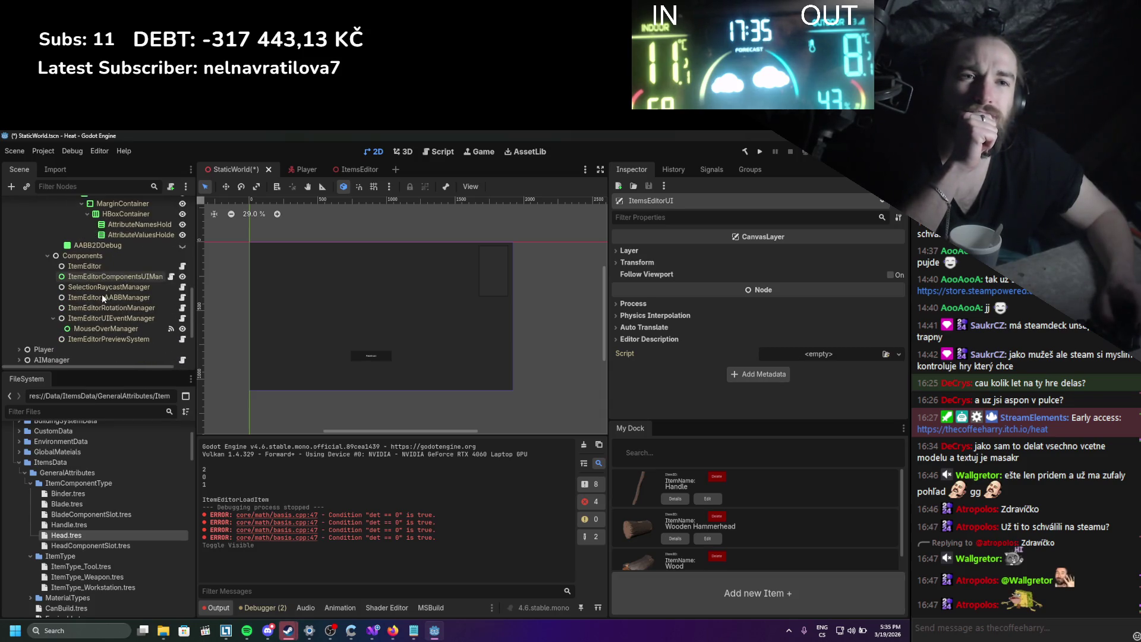
pyautogui.click(101, 268)
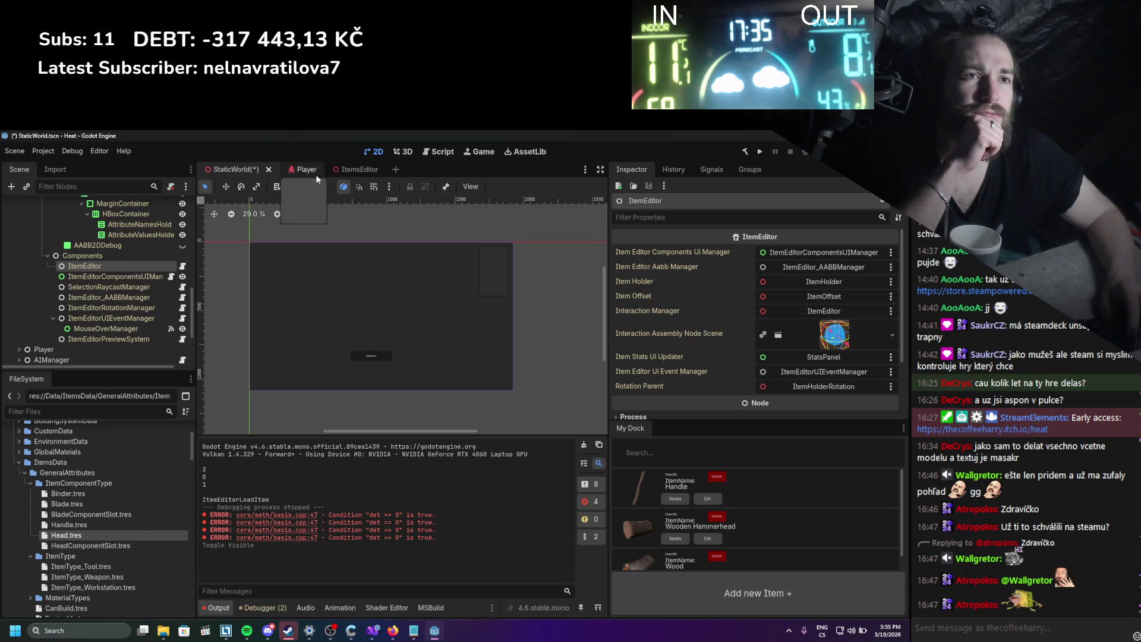
pyautogui.click(343, 171)
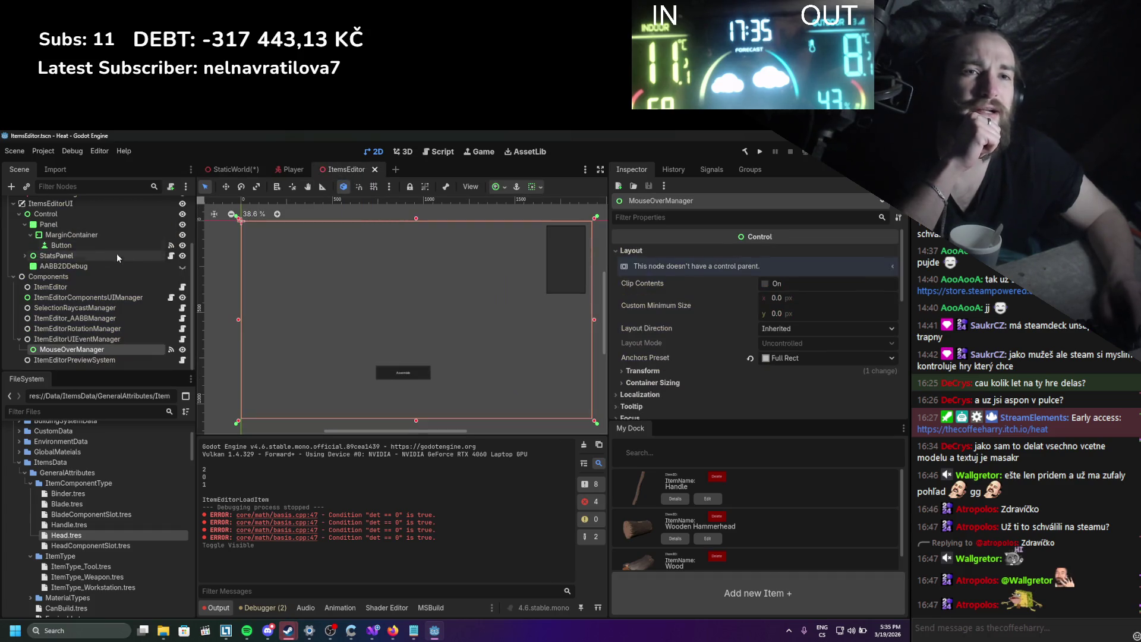
pyautogui.click(91, 297)
pyautogui.scroll(3, 648, 385)
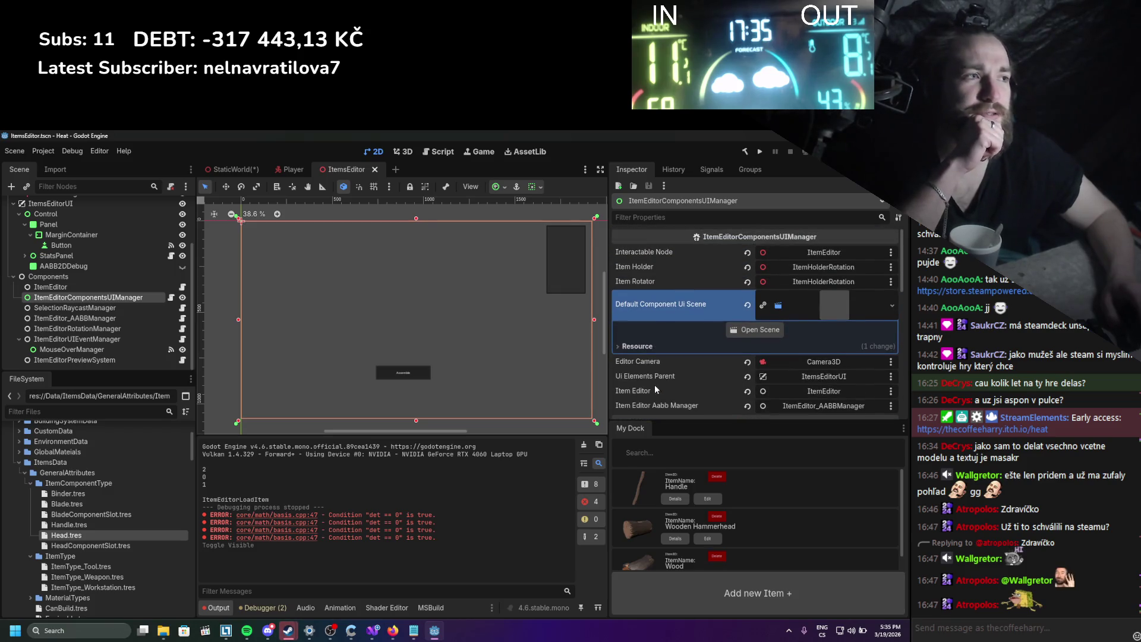
pyautogui.click(71, 350)
pyautogui.scroll(-3, 675, 369)
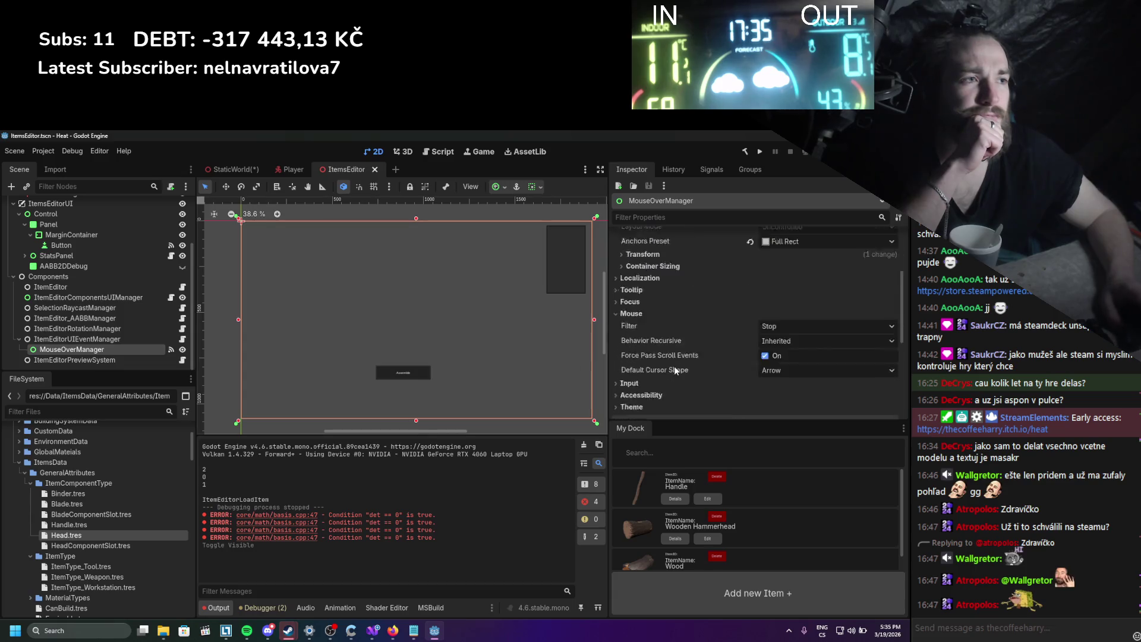
pyautogui.scroll(5, 674, 365)
pyautogui.scroll(1, 97, 276)
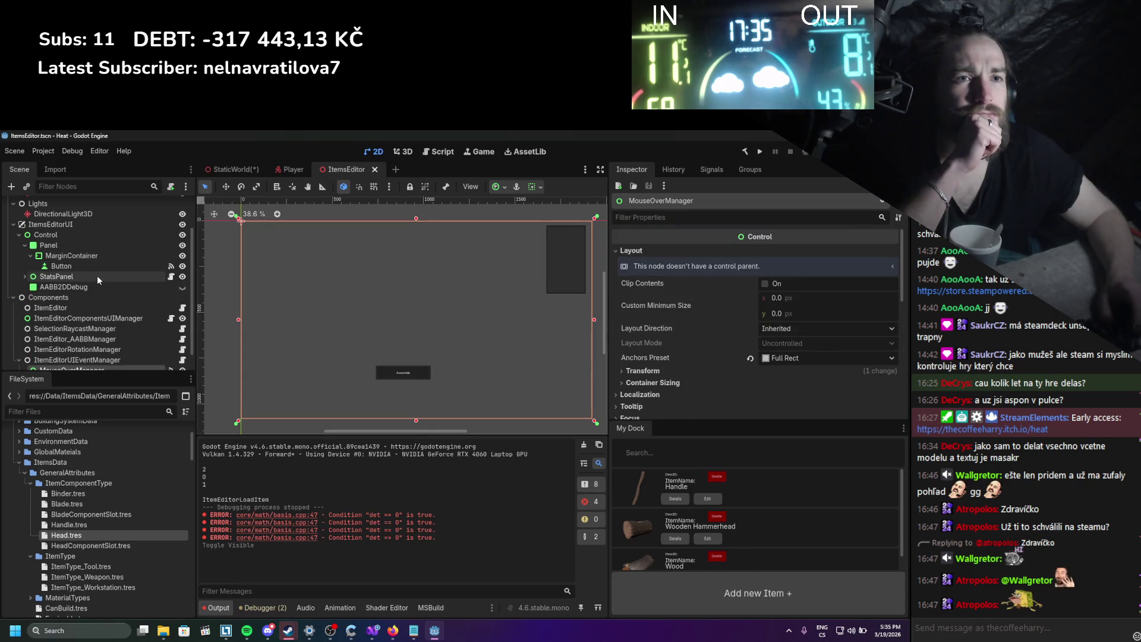
pyautogui.click(98, 276)
pyautogui.scroll(3, 719, 279)
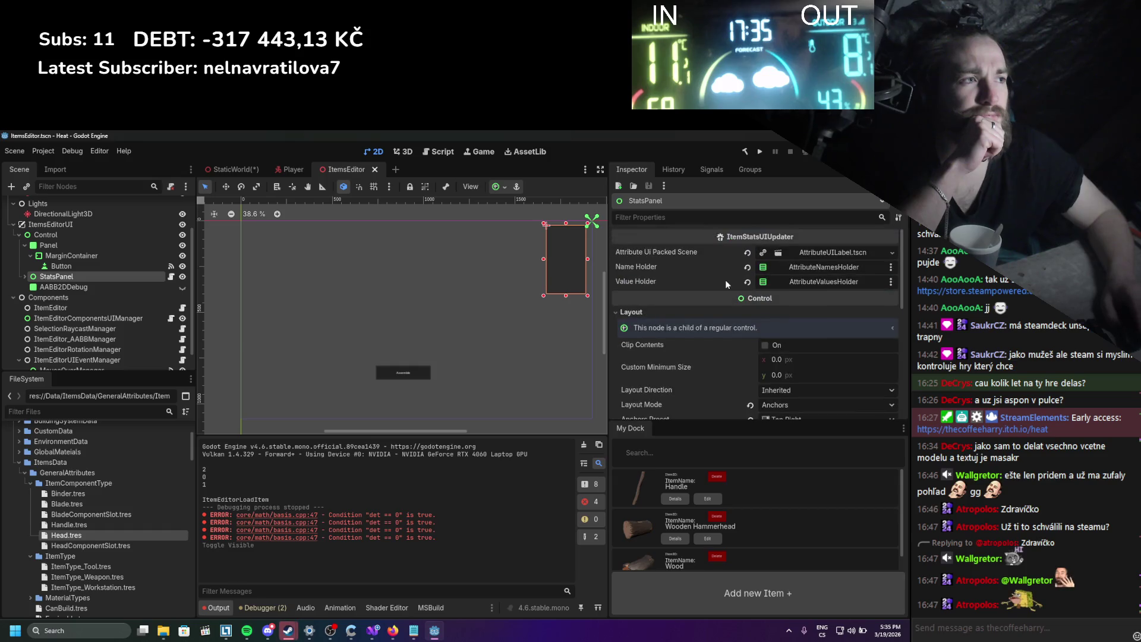
pyautogui.scroll(3, 127, 278)
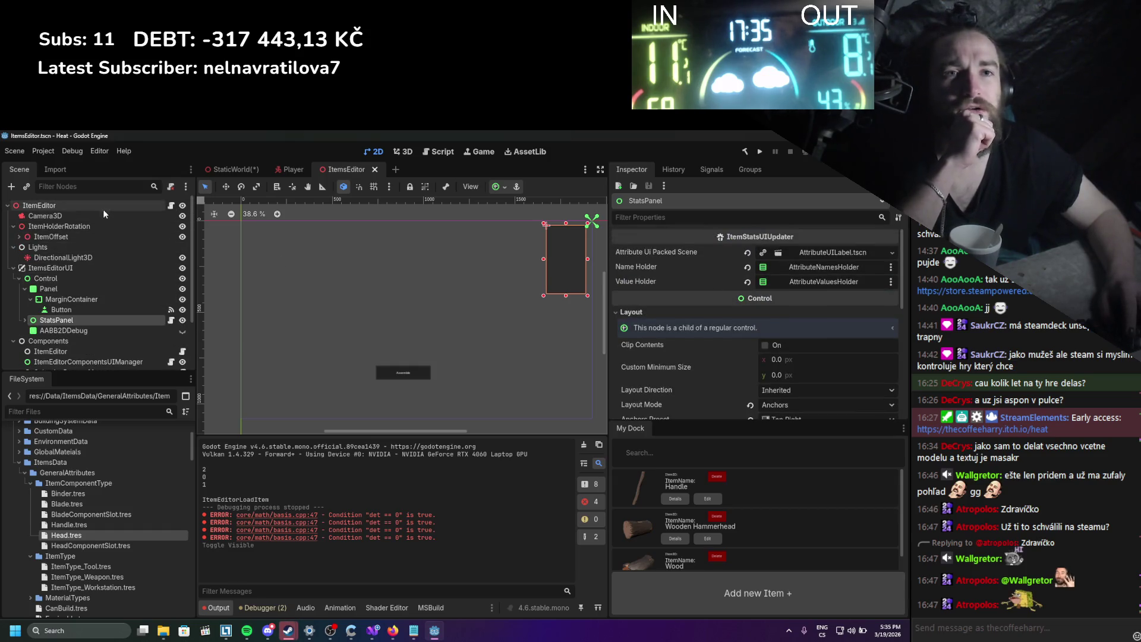
pyautogui.click(103, 206)
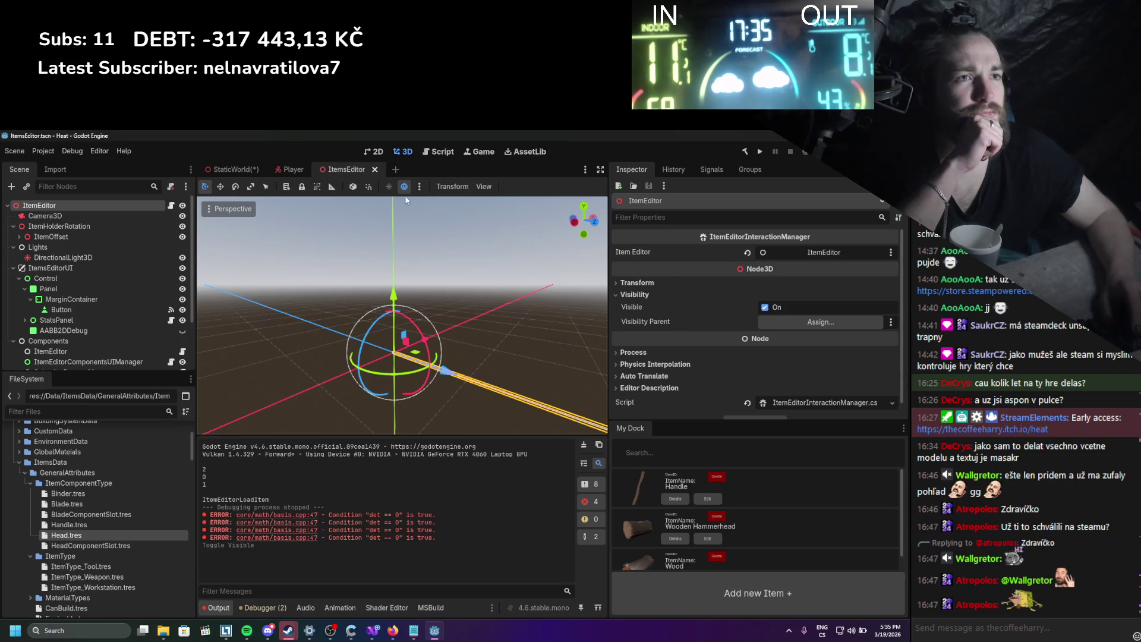
pyautogui.click(226, 173)
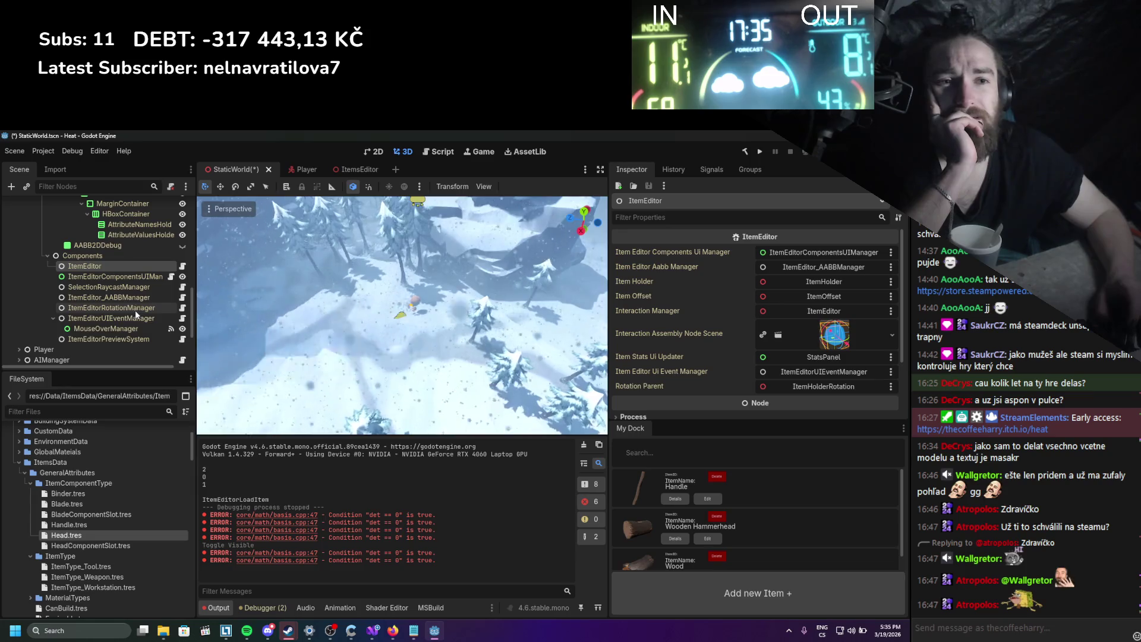
# Check the connected signals of MouseOverManager and the Button in StaticWorld.
pyautogui.click(127, 328)
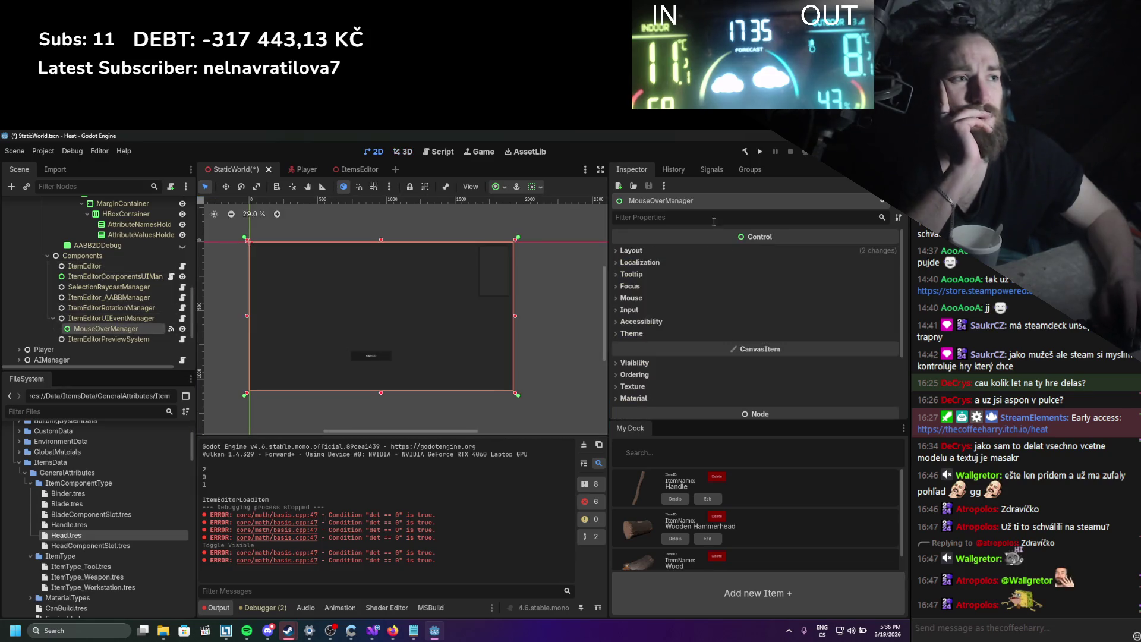
pyautogui.click(702, 170)
pyautogui.scroll(4, 130, 293)
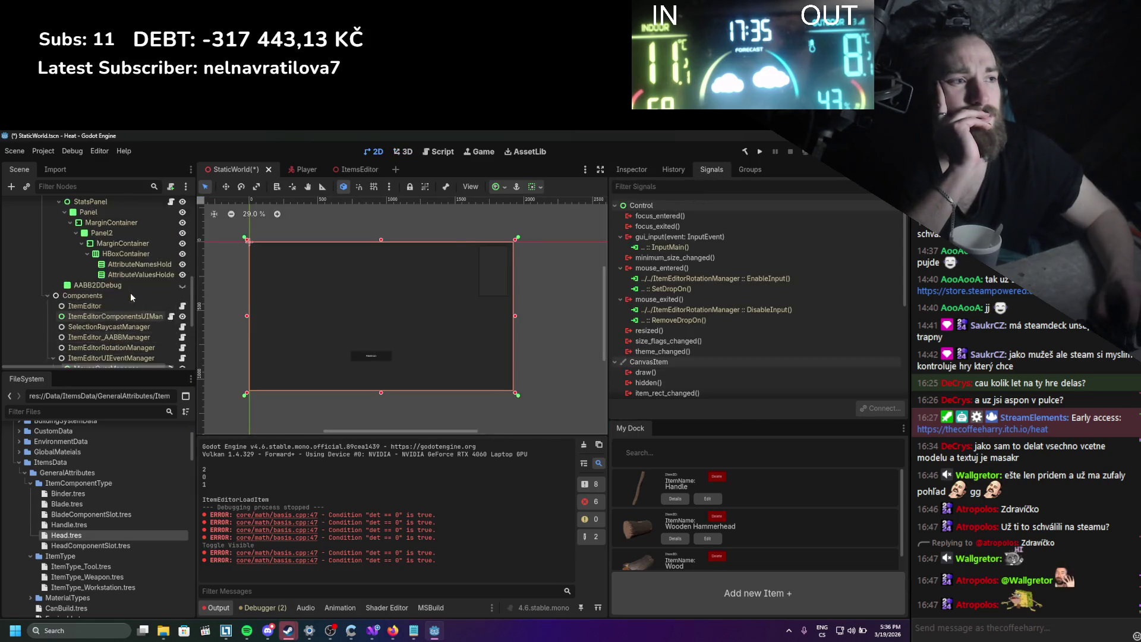
pyautogui.click(117, 273)
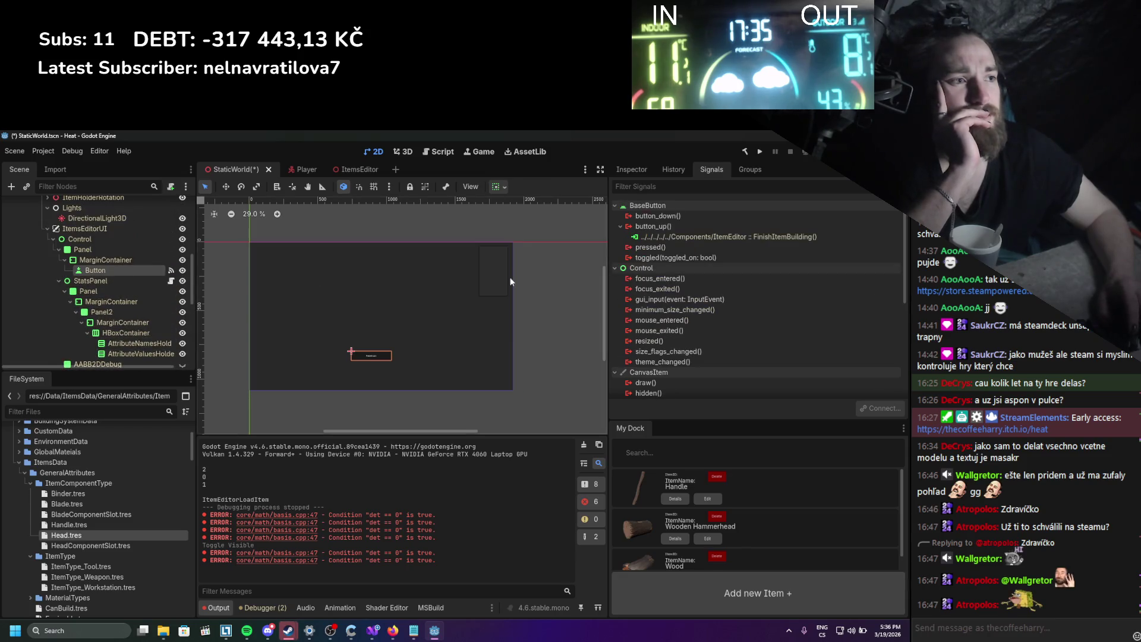
pyautogui.scroll(3, 108, 261)
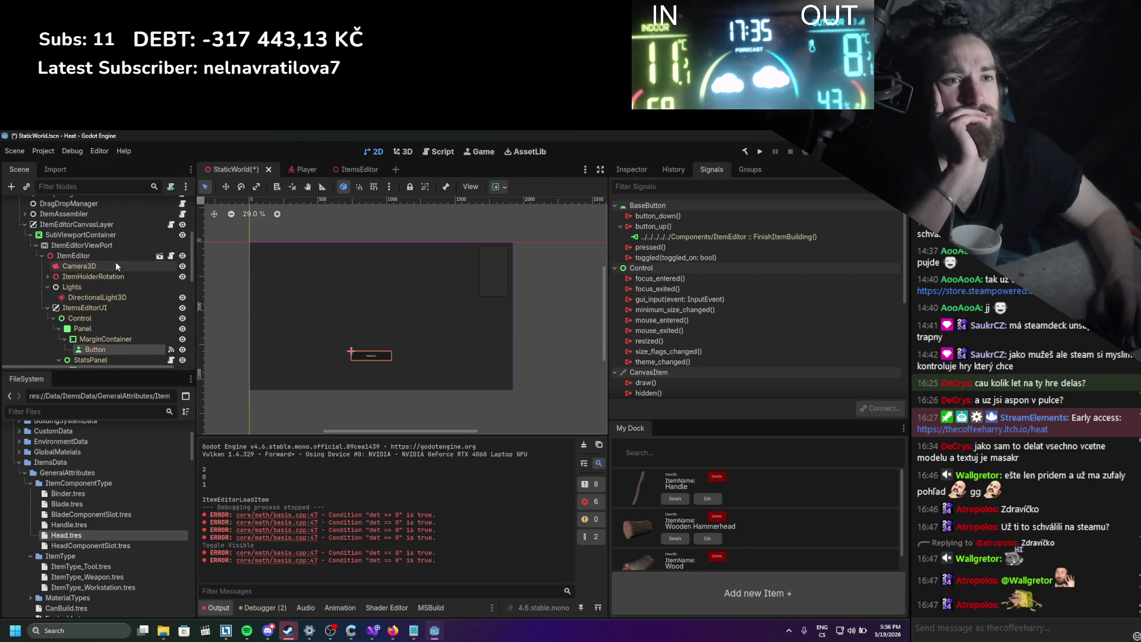
# Turn off Editable Children on the ItemEditor instance, save StaticWorld, and clear the output log.
pyautogui.click(115, 258)
pyautogui.rightClick(81, 260)
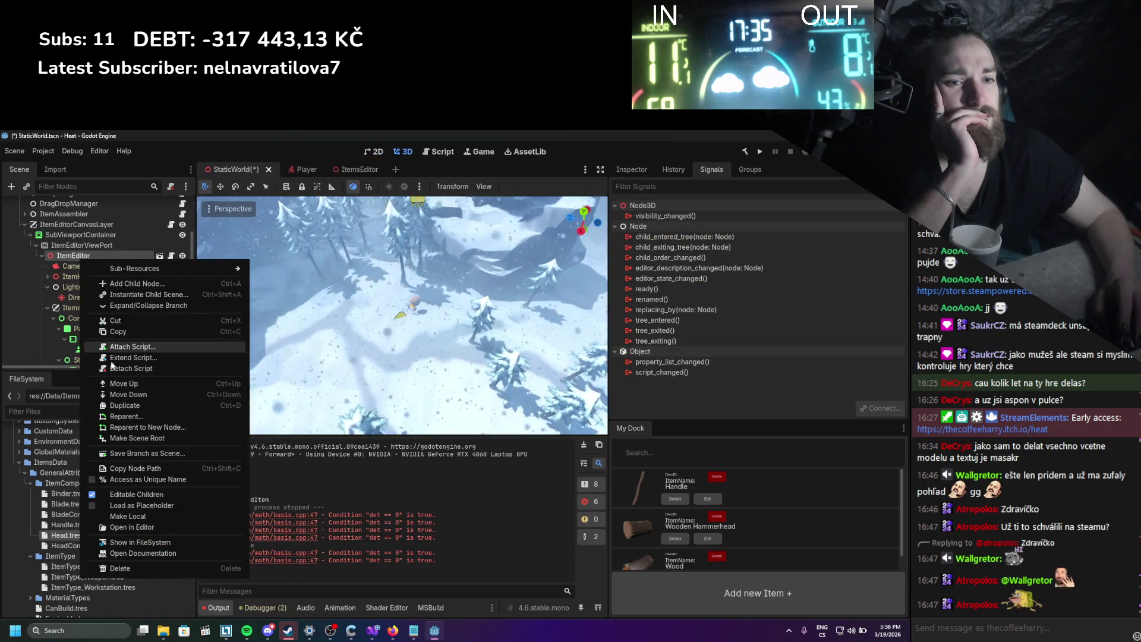
pyautogui.click(107, 498)
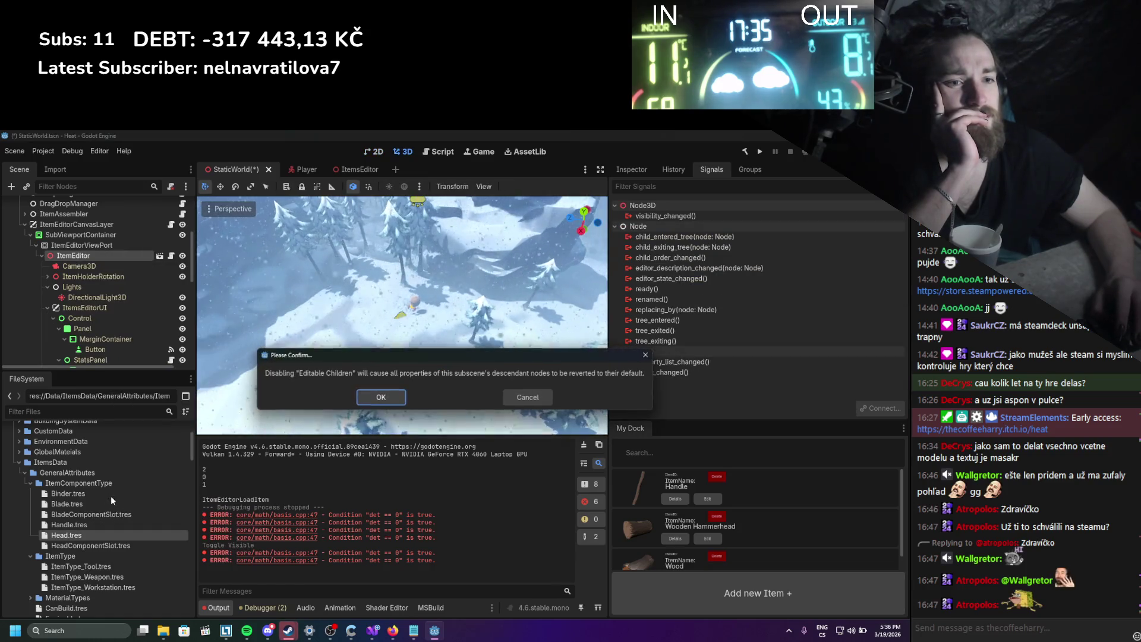
pyautogui.click(381, 397)
pyautogui.hotkey('ctrl', 's')
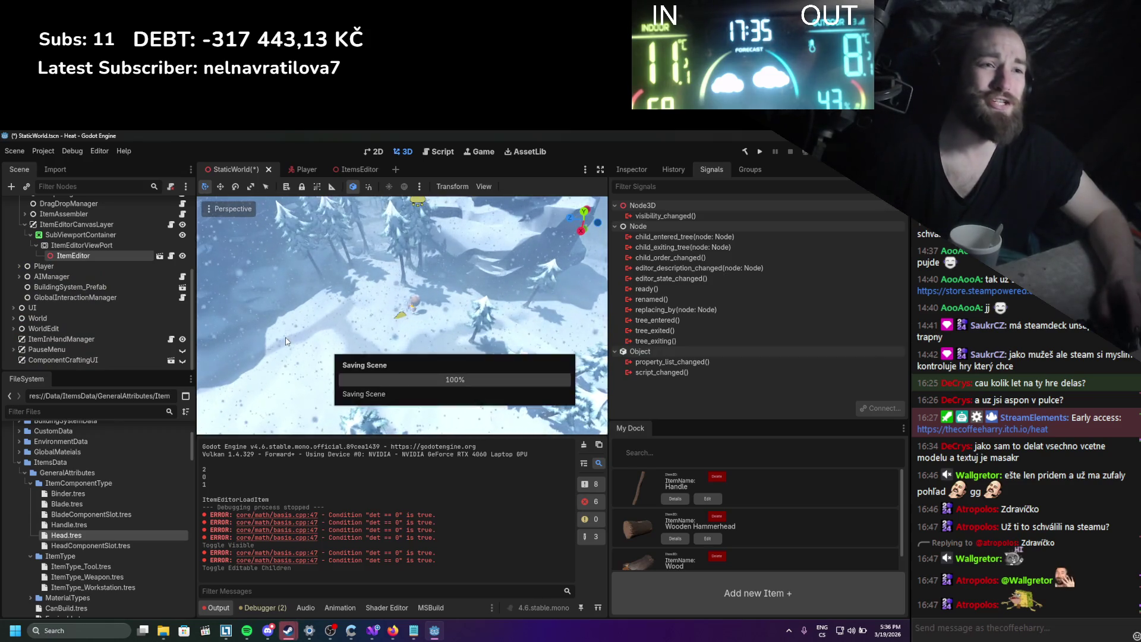
pyautogui.click(584, 445)
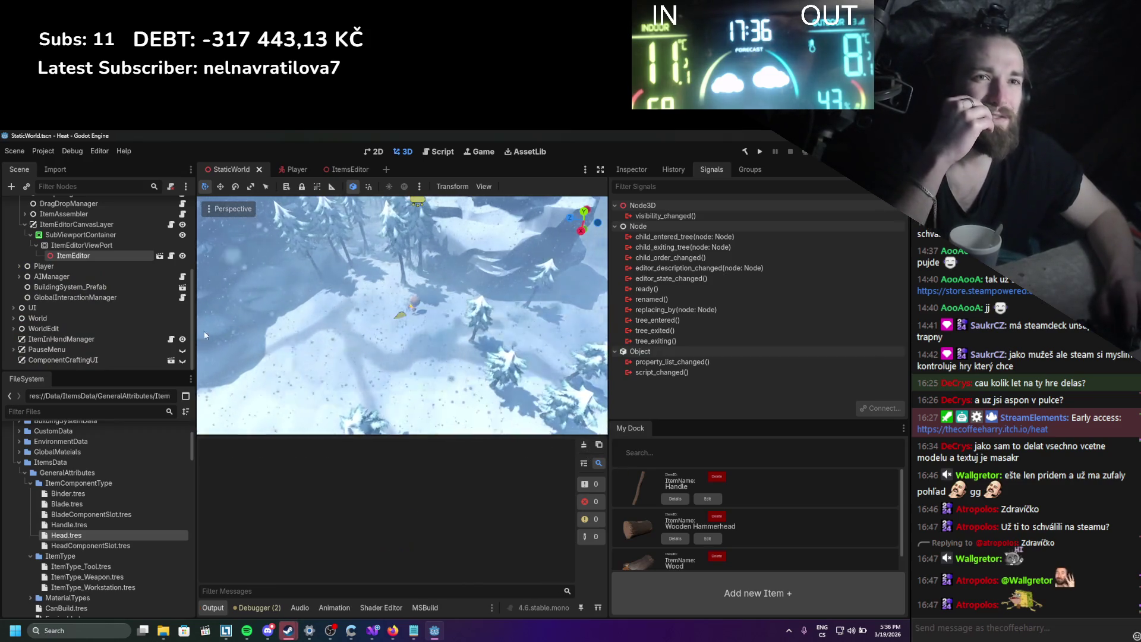
pyautogui.click(80, 235)
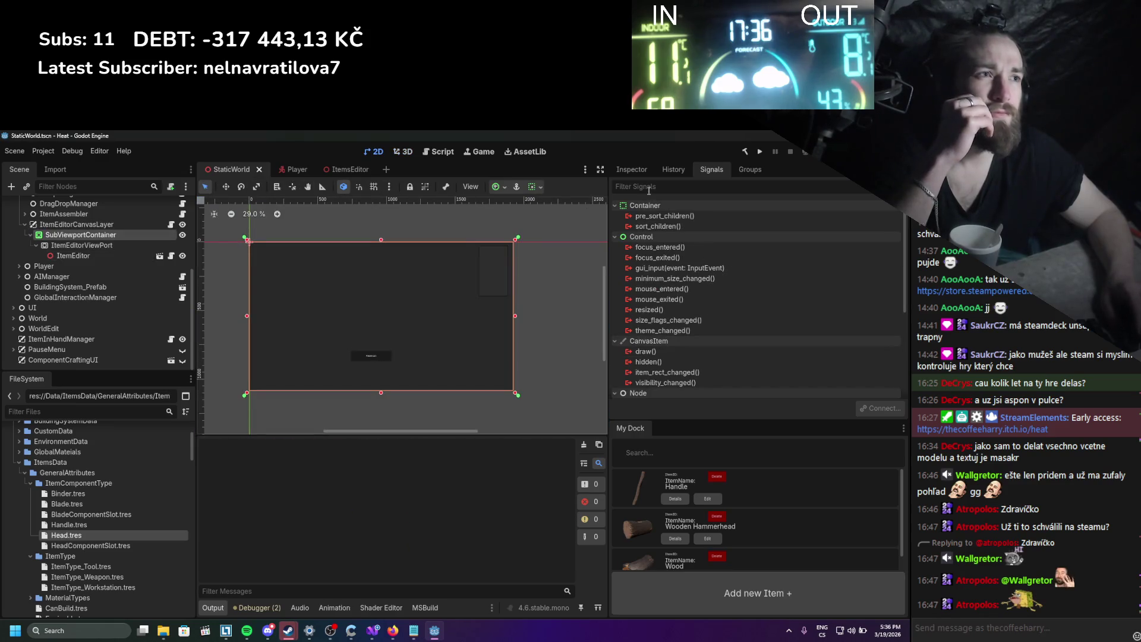
# Review SubViewportContainer's properties and ItemEditorCanvasLayer's Layer value and signals.
pyautogui.click(631, 169)
pyautogui.scroll(-6, 695, 285)
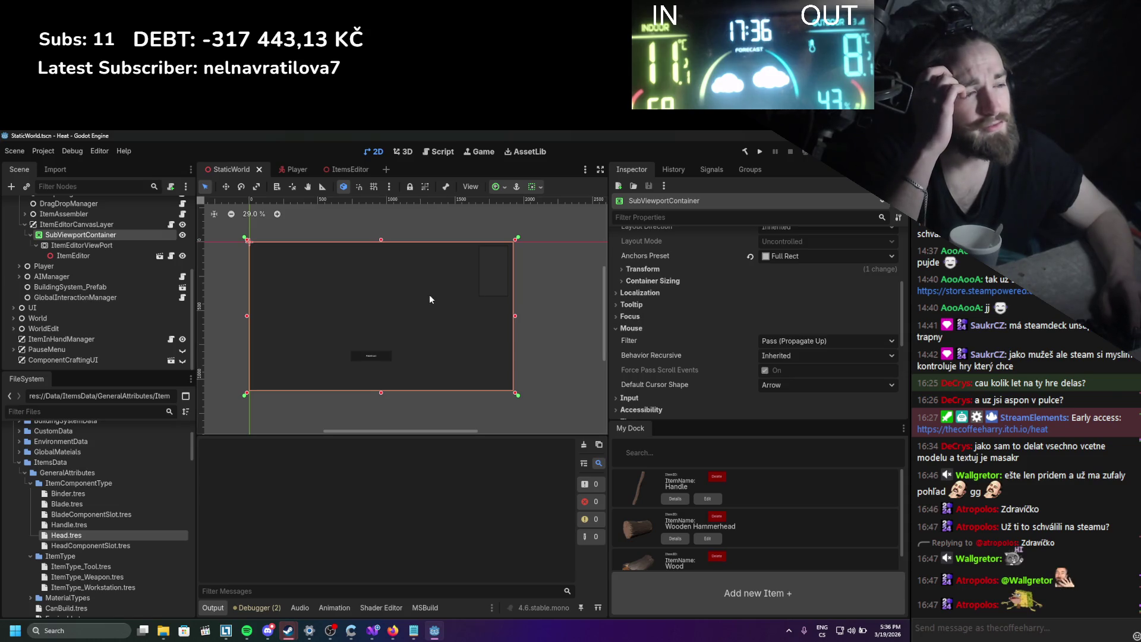
pyautogui.scroll(3, 104, 273)
pyautogui.click(109, 268)
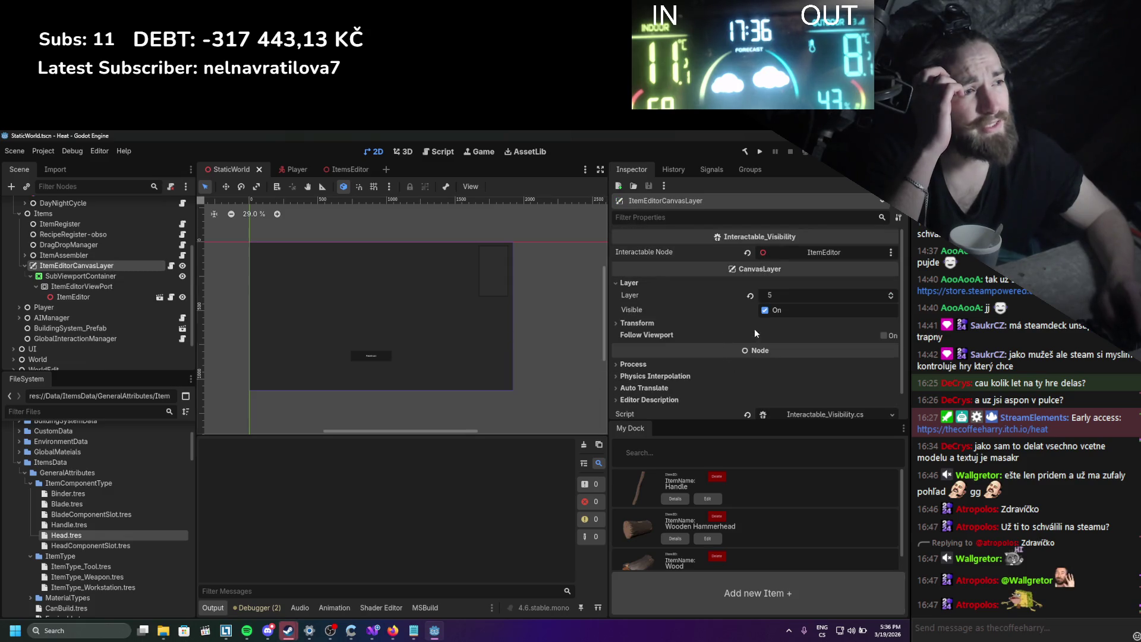
pyautogui.click(777, 300)
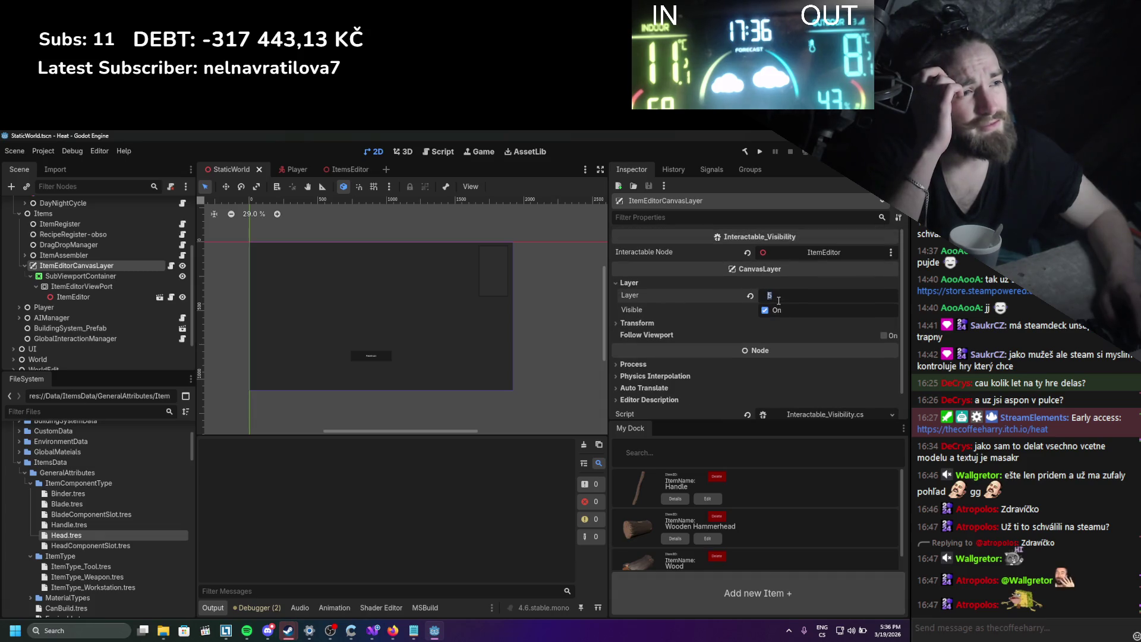
pyautogui.click(714, 170)
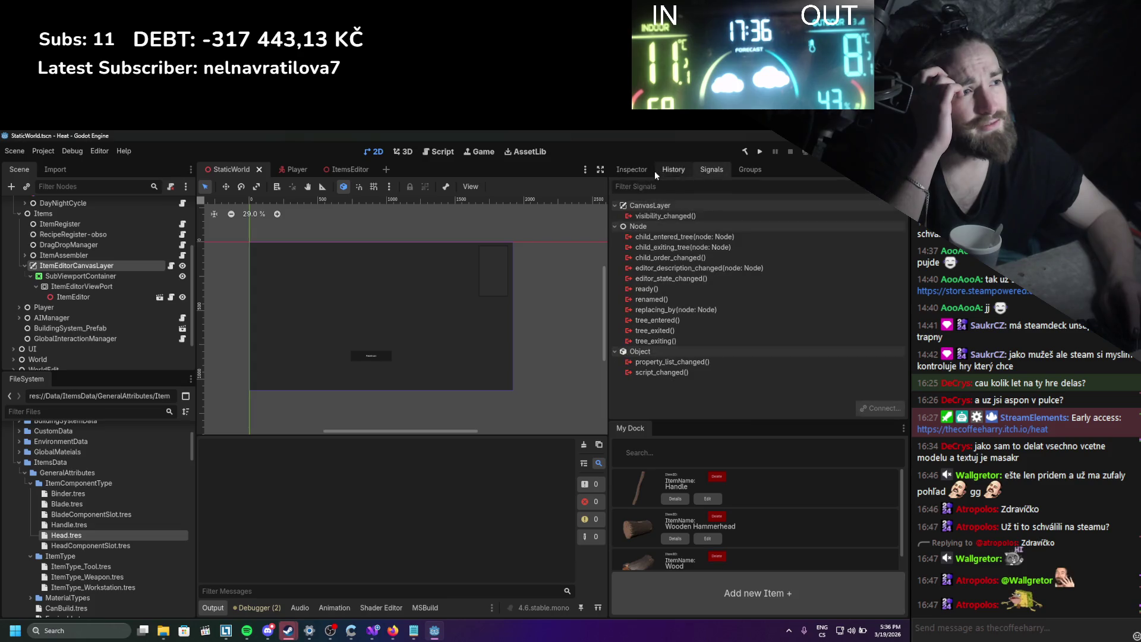
pyautogui.click(632, 171)
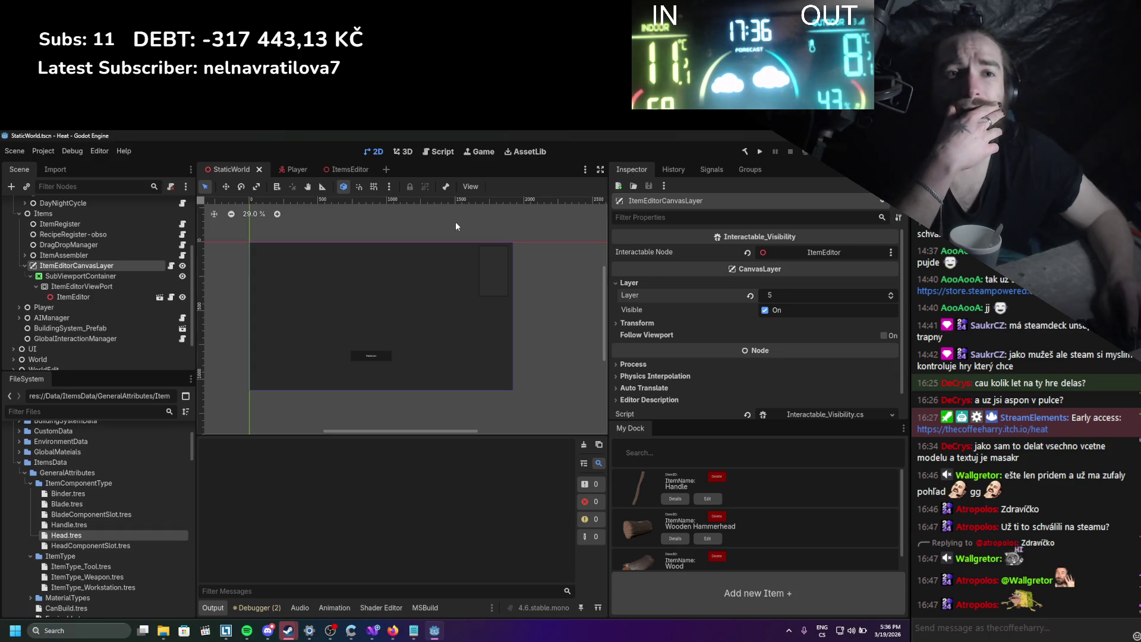
# Select SubViewportContainer and run the project to check the item editor screen.
pyautogui.click(151, 275)
pyautogui.scroll(3, 726, 322)
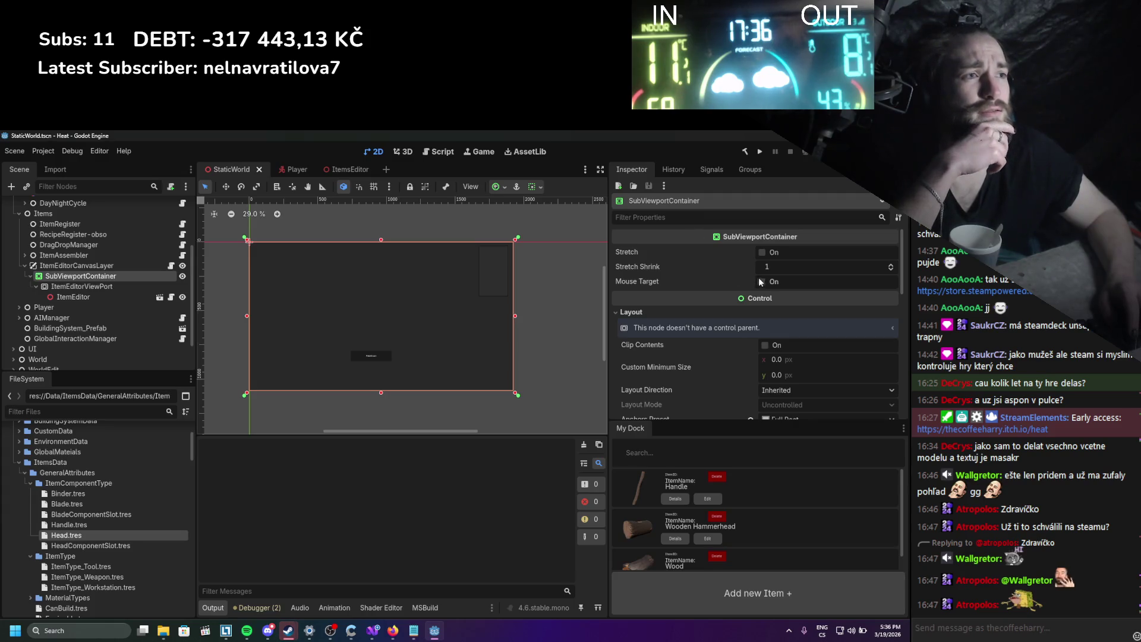
pyautogui.click(759, 151)
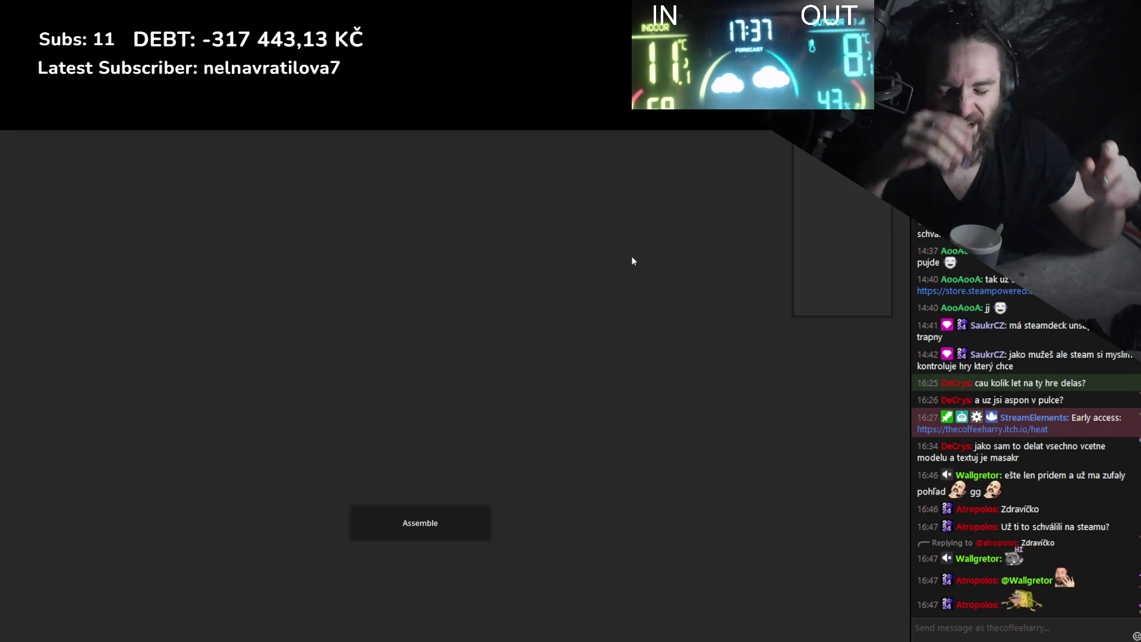
# Stop the game, hide ItemEditorCanvasLayer, and relaunch Heat.
pyautogui.hotkey('alt', 'F4')
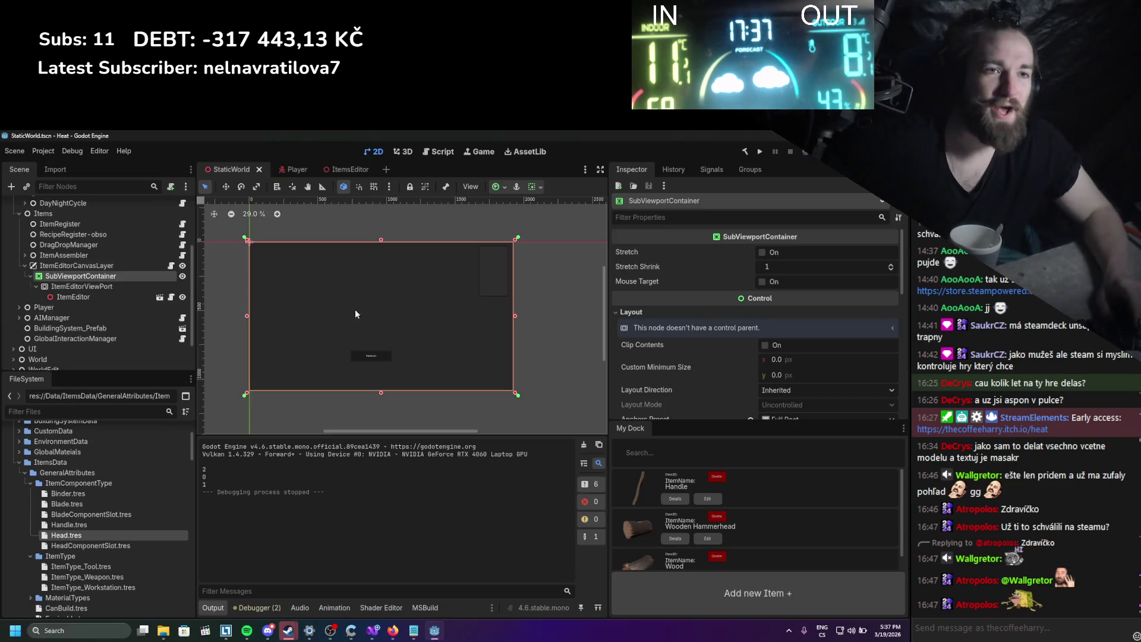
pyautogui.click(182, 286)
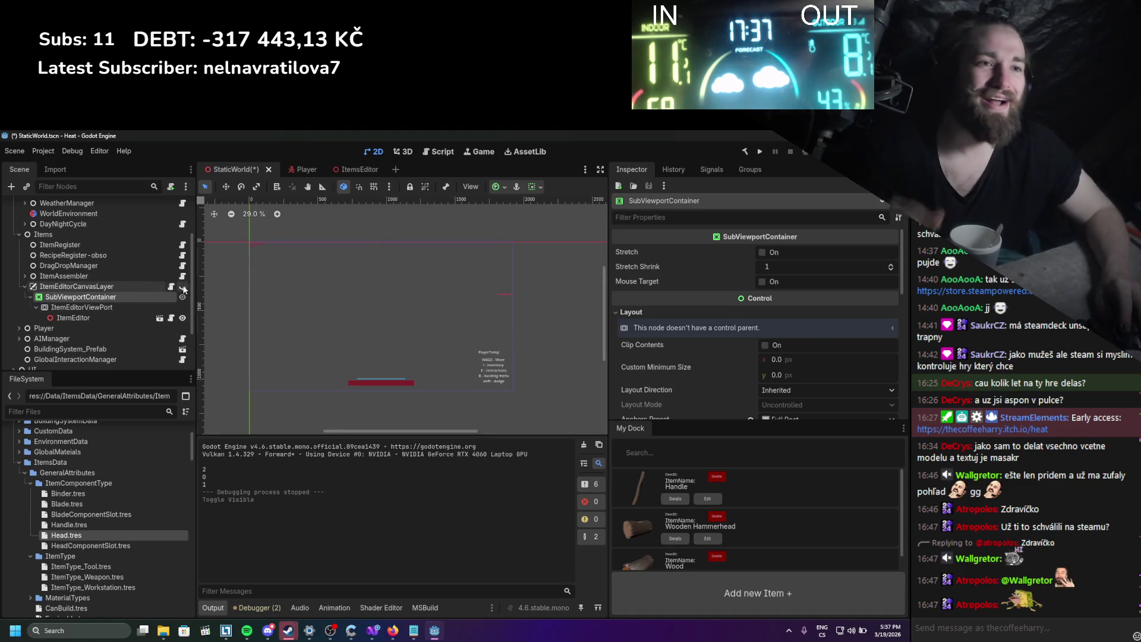
pyautogui.click(760, 151)
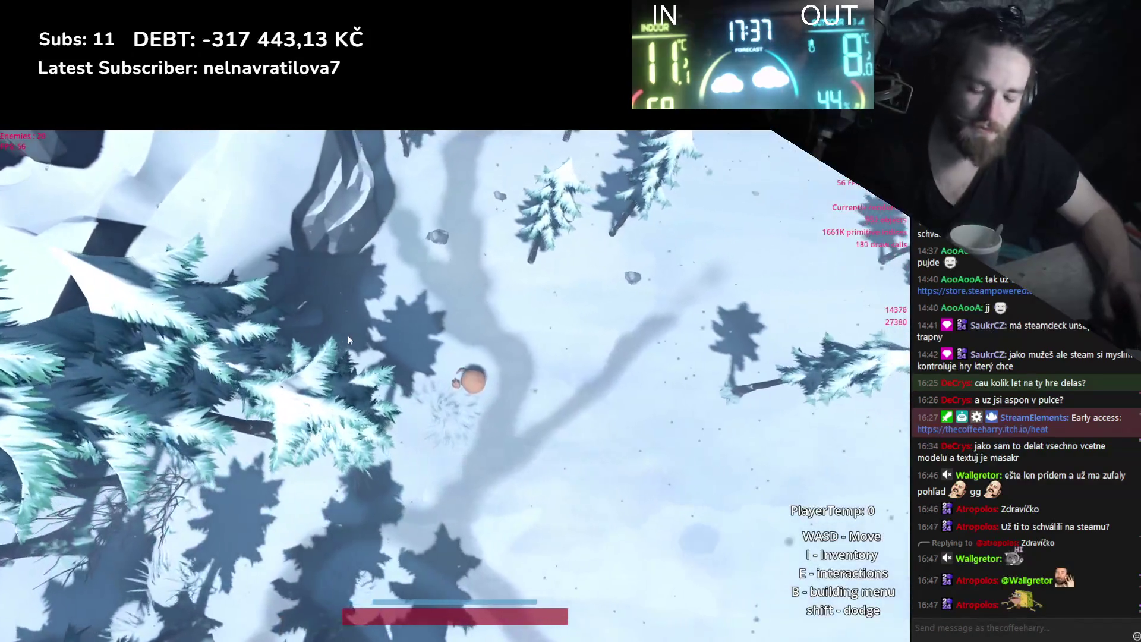
# In the game, open an inventory item in the item editor, then stop the game.
pyautogui.press('i')
pyautogui.rightClick(88, 172)
pyautogui.click(105, 182)
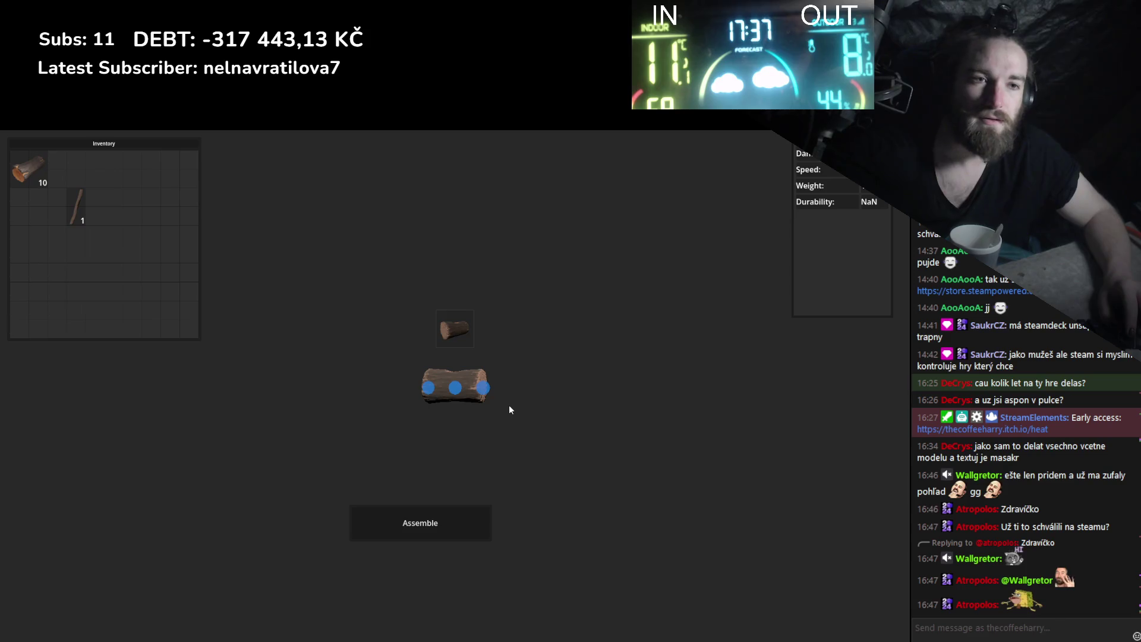
pyautogui.press('F8')
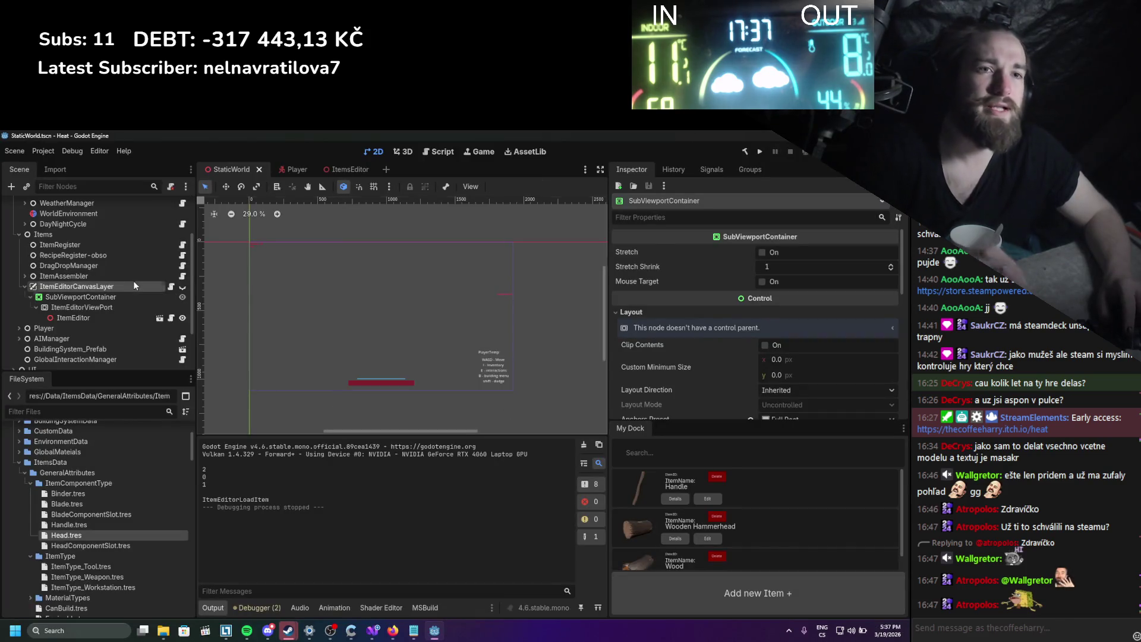
# Set ItemEditorCanvasLayer's Layer to 20, then save and run the game.
pyautogui.click(135, 284)
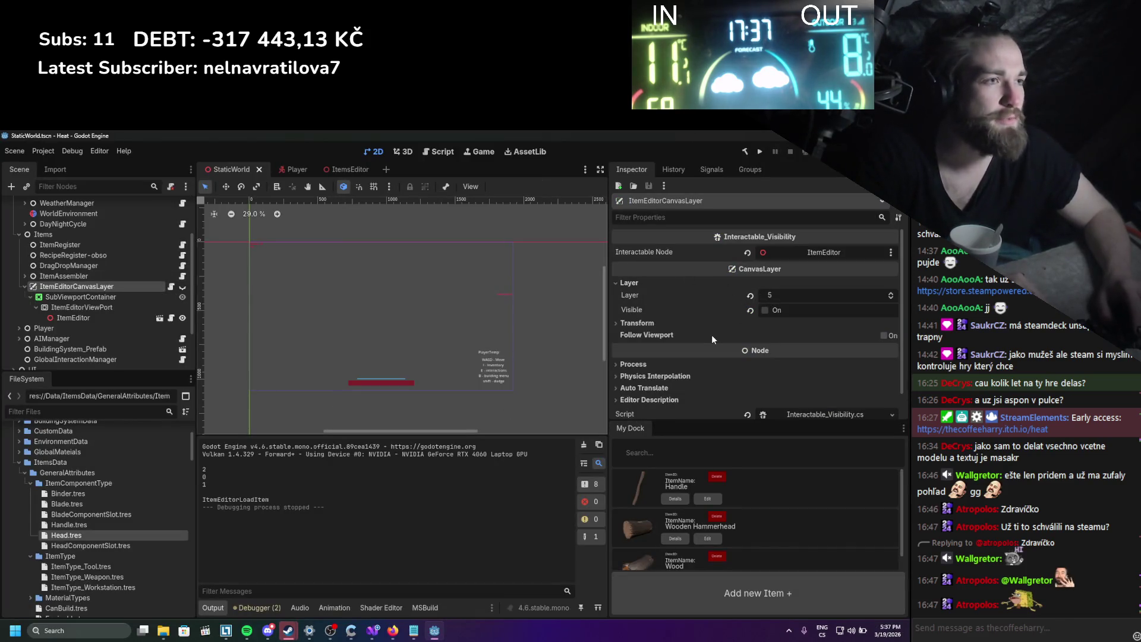
pyautogui.scroll(-1, 711, 334)
pyautogui.scroll(1, 711, 334)
pyautogui.click(772, 296)
pyautogui.write('20')
pyautogui.press('Return')
pyautogui.click(759, 151)
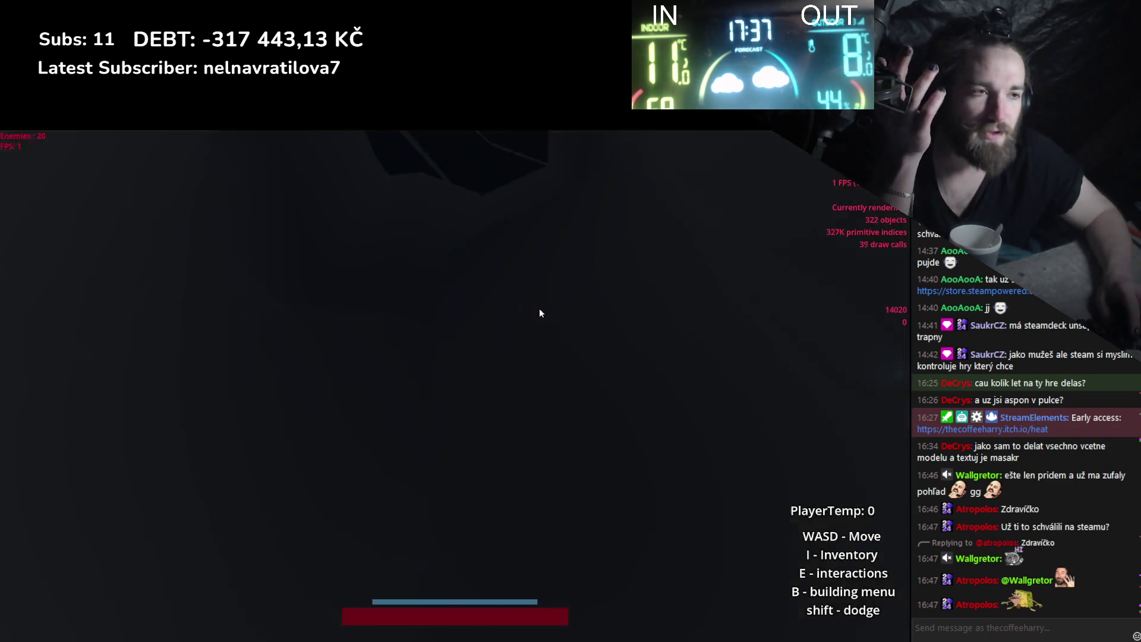
# Open an inventory item in the item editor, test clicking inside it, and stop the game.
pyautogui.press('i')
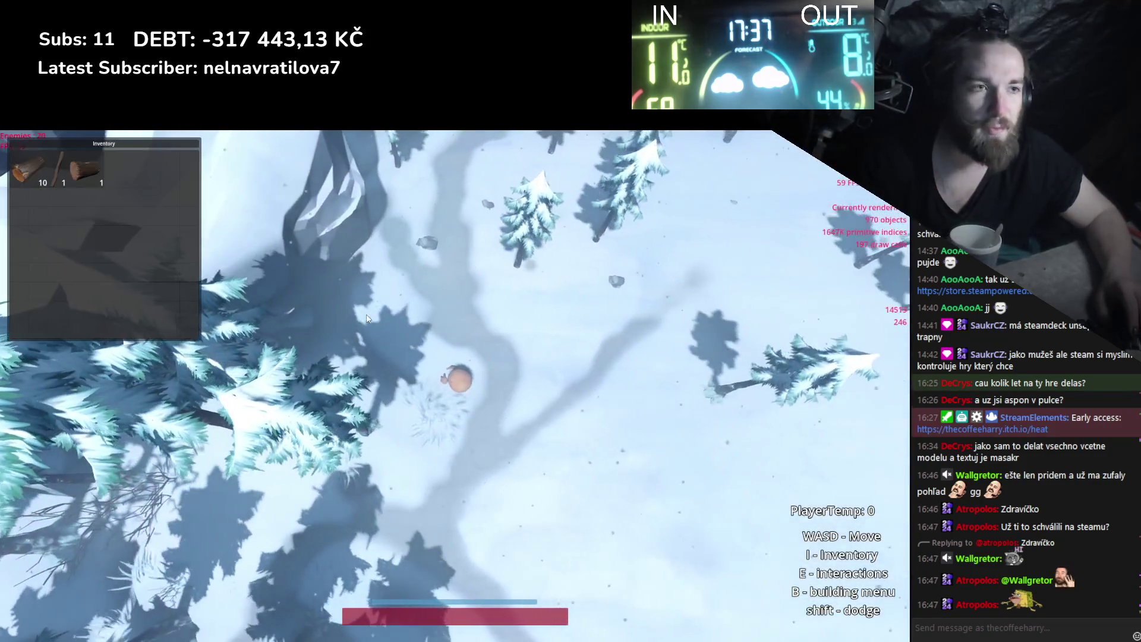
pyautogui.rightClick(89, 170)
pyautogui.click(117, 180)
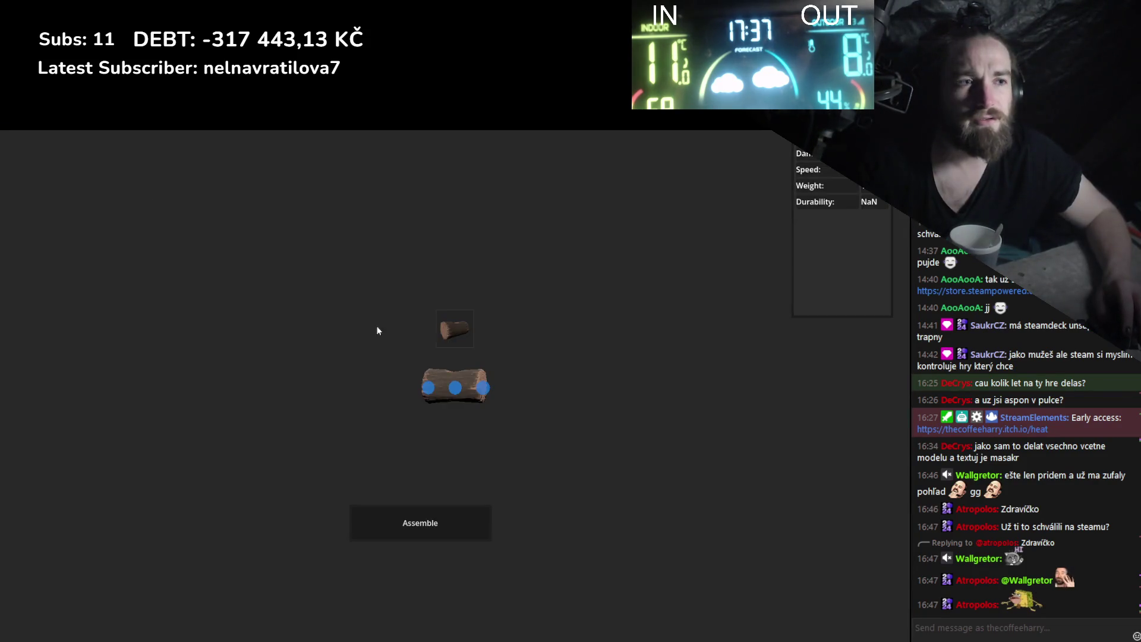
pyautogui.click(456, 395)
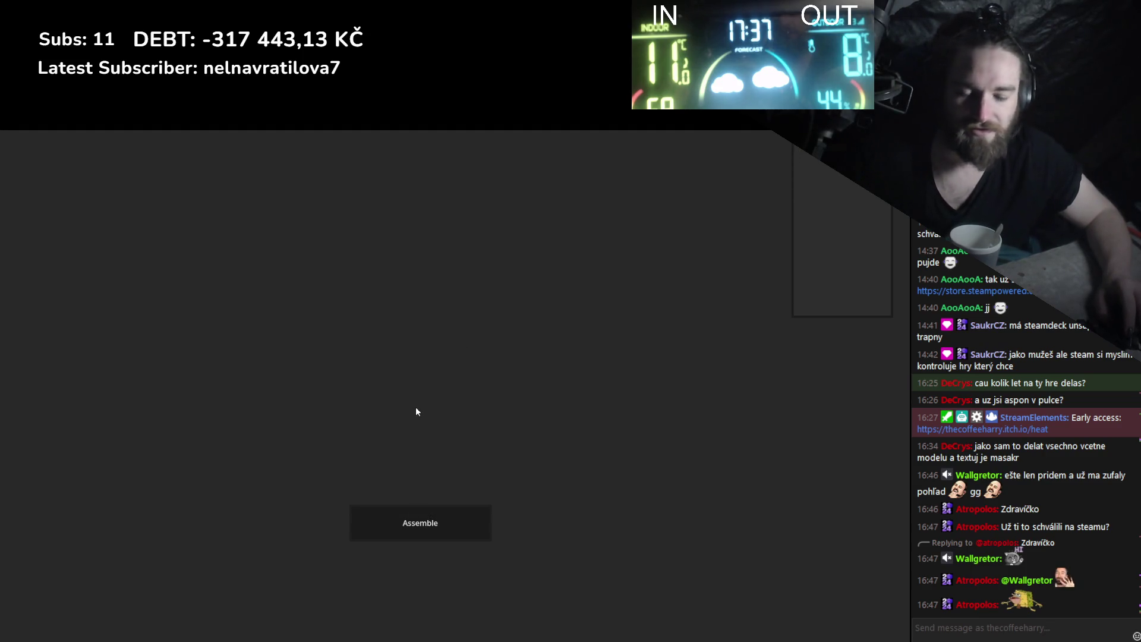
pyautogui.press('F8')
pyautogui.click(781, 295)
# Change ItemEditorCanvasLayer's Layer to 10, then back to 5, and save the scene.
pyautogui.write('10')
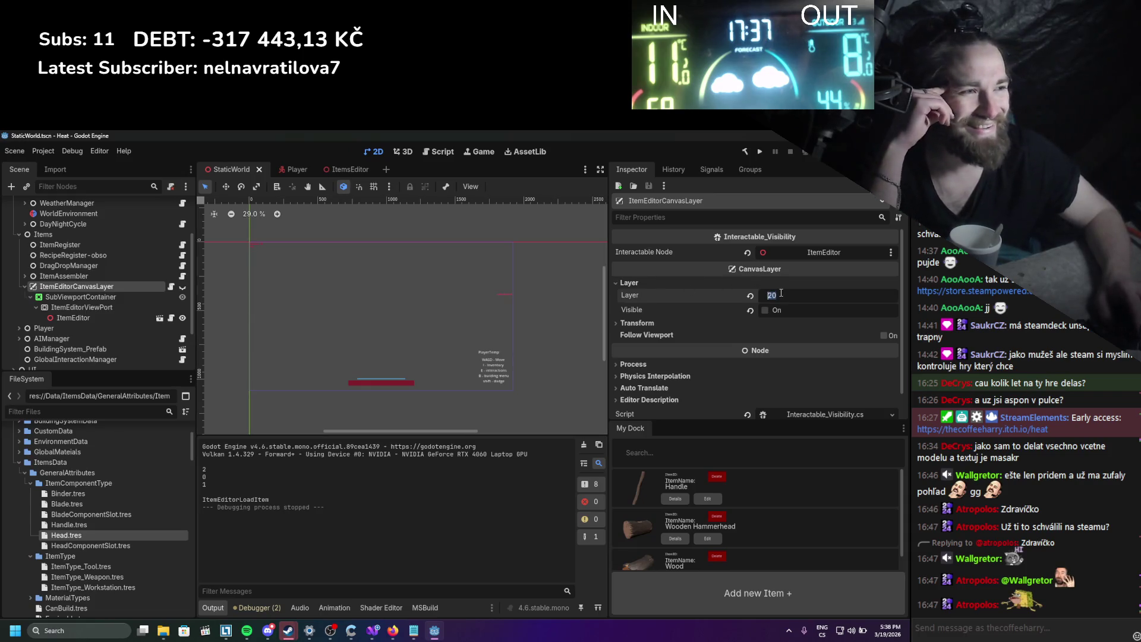
pyautogui.press('Return')
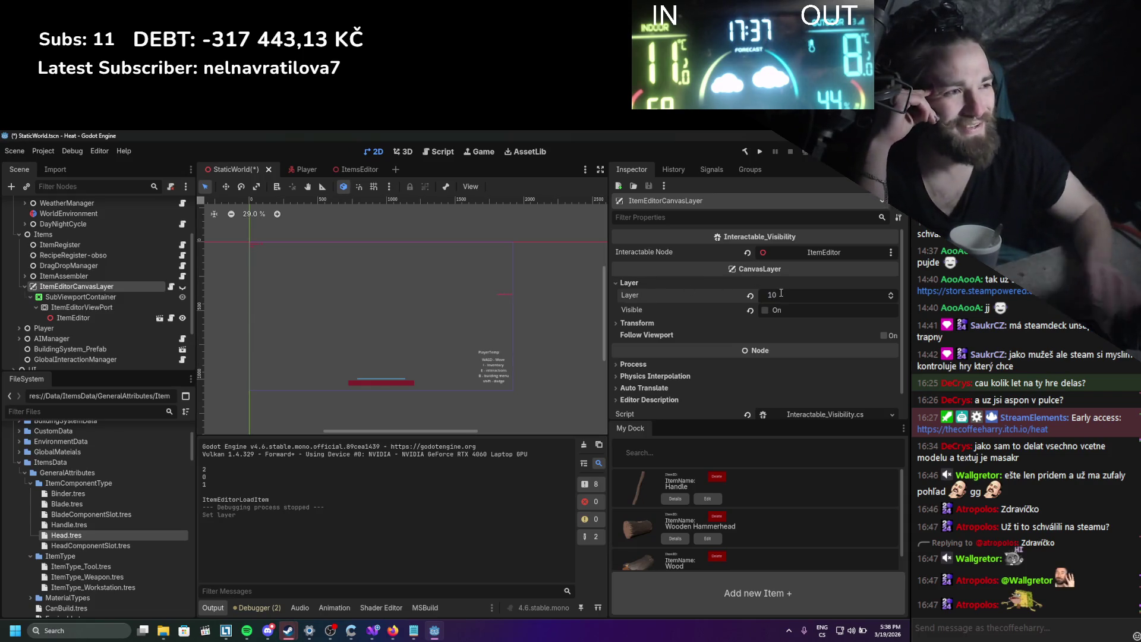
pyautogui.click(838, 295)
pyautogui.write('5')
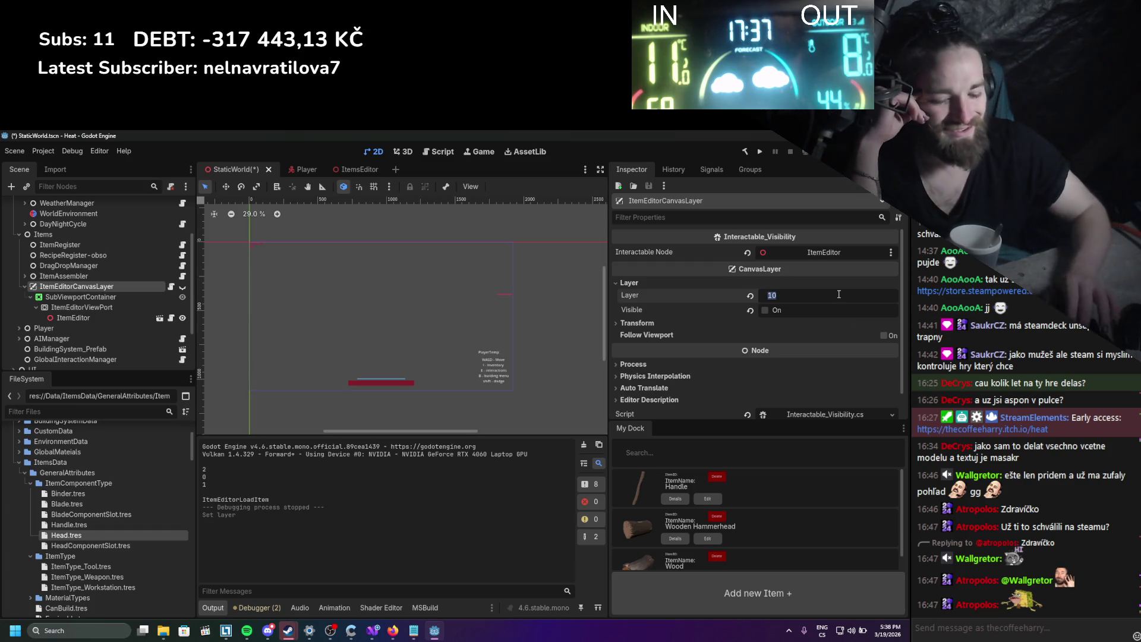
pyautogui.press('Return')
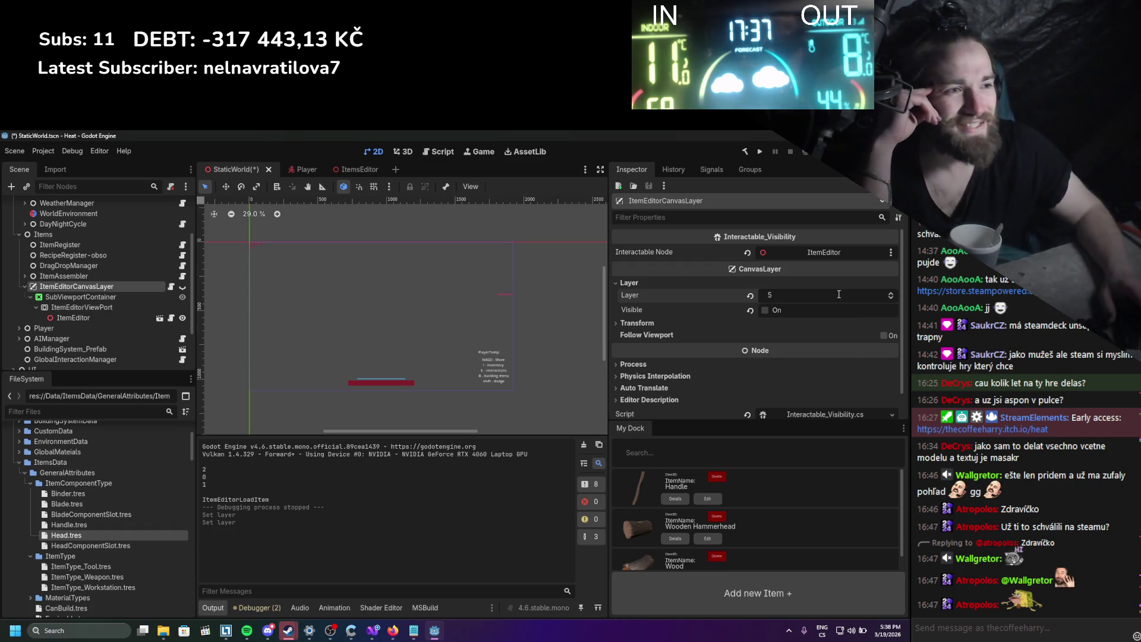
pyautogui.hotkey('ctrl', 's')
# Expand ItemAssembler and inspect its ItemIconRenderer child and ItemAssembler itself.
pyautogui.scroll(1, 127, 302)
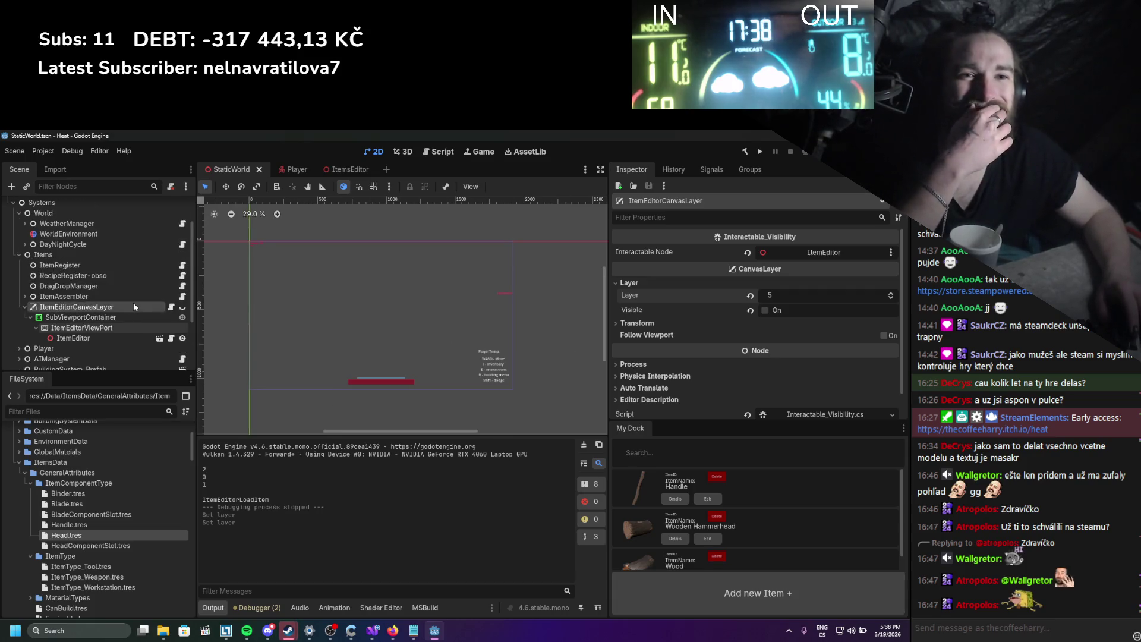
pyautogui.click(23, 297)
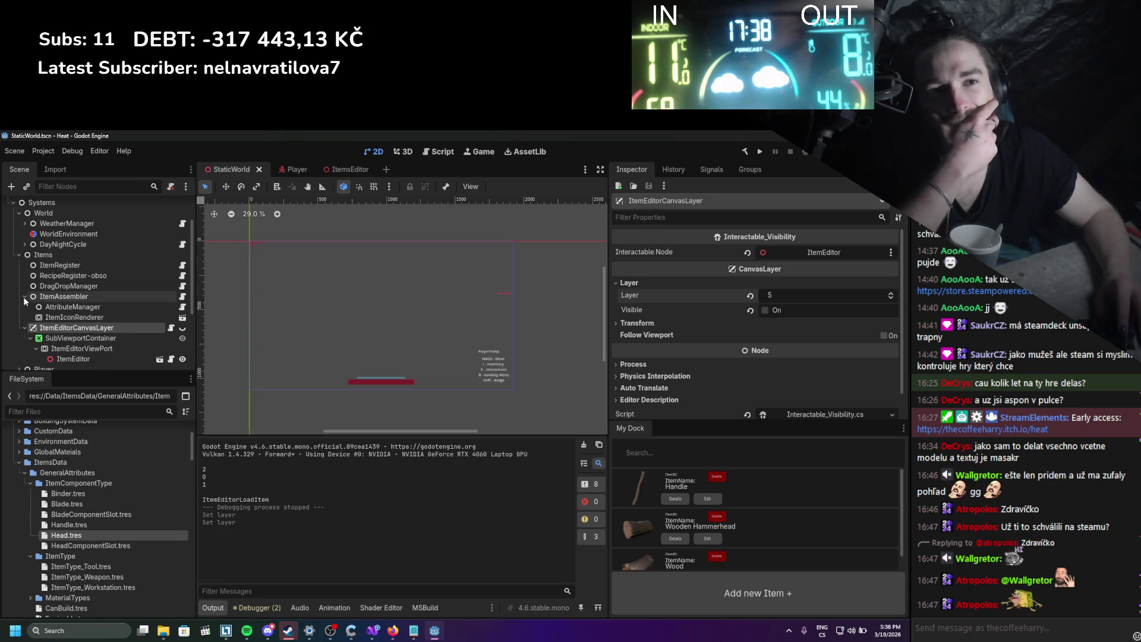
pyautogui.click(23, 297)
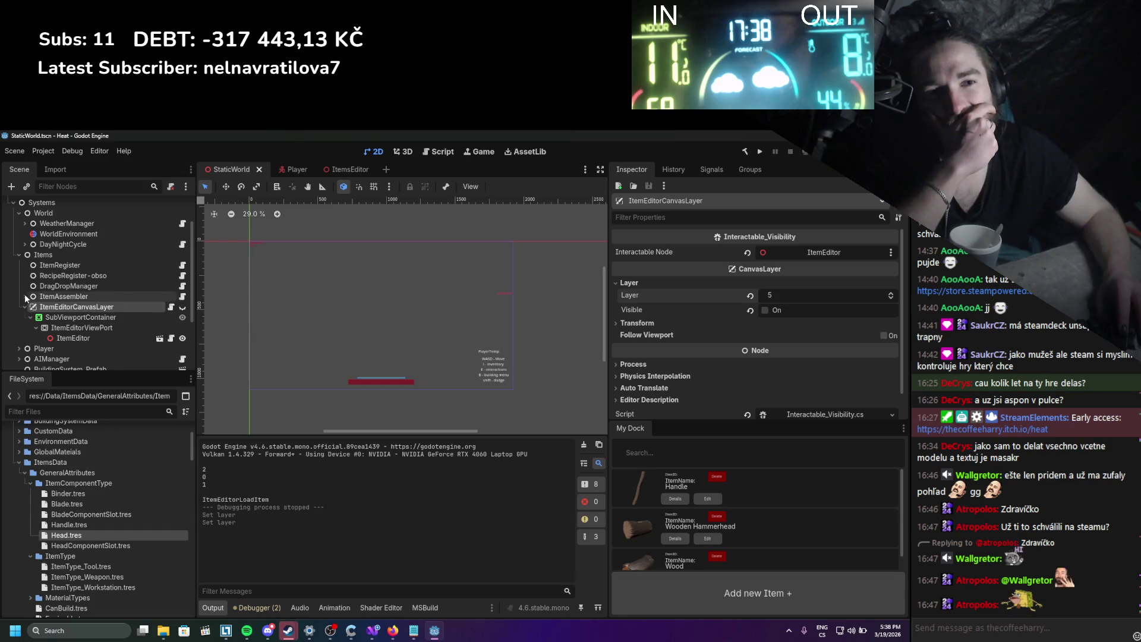
pyautogui.click(25, 297)
pyautogui.click(48, 318)
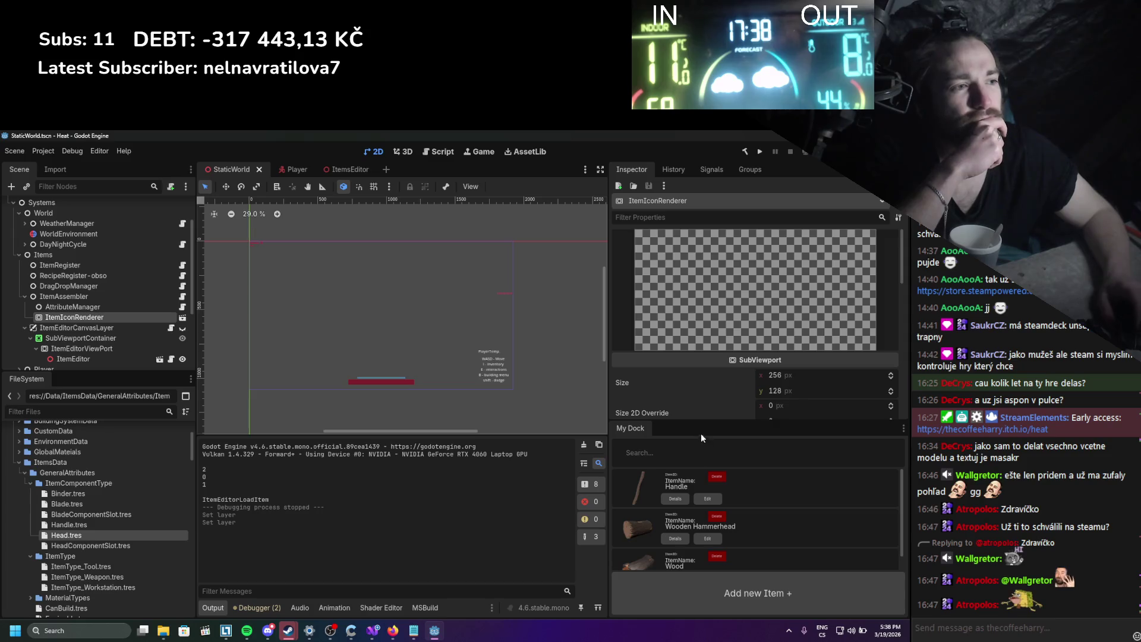
pyautogui.moveTo(696, 421)
pyautogui.mouseDown()
pyautogui.moveTo(668, 595)
pyautogui.moveTo(661, 506)
pyautogui.mouseUp()
pyautogui.scroll(-15, 680, 468)
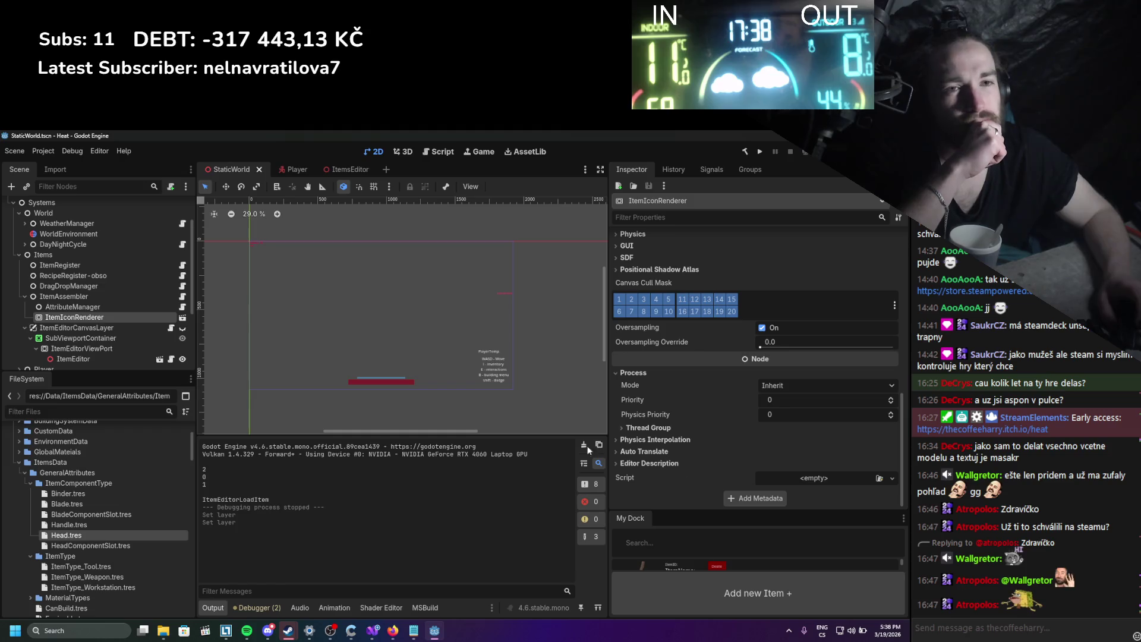
pyautogui.click(67, 295)
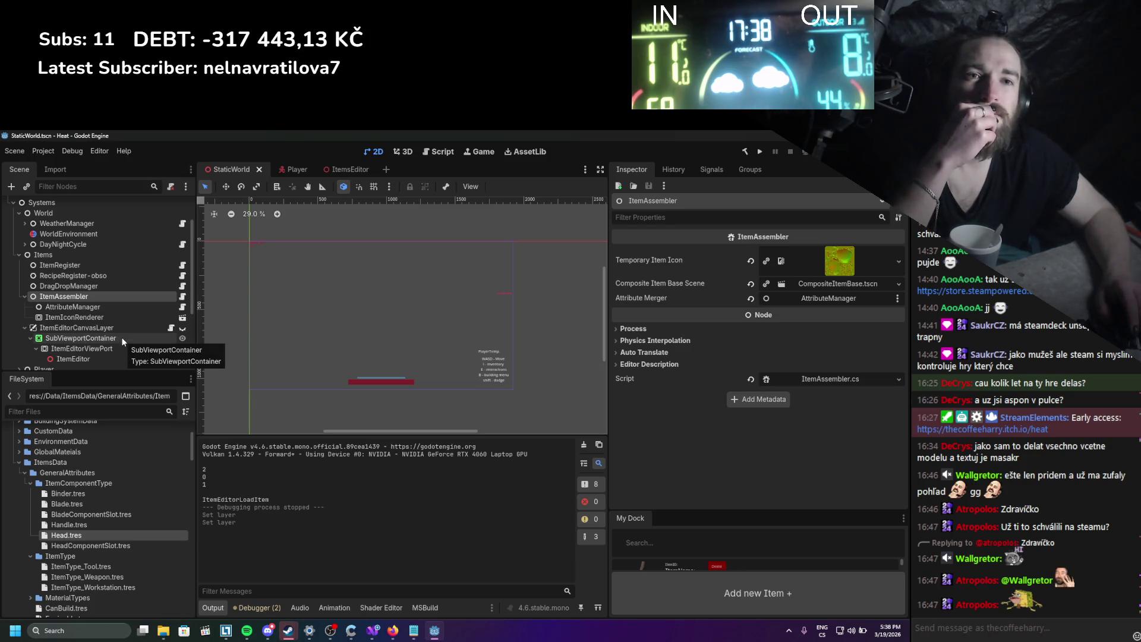
# Inspect the ItemEditorViewPort and SubViewportContainer node properties.
pyautogui.scroll(-2, 121, 337)
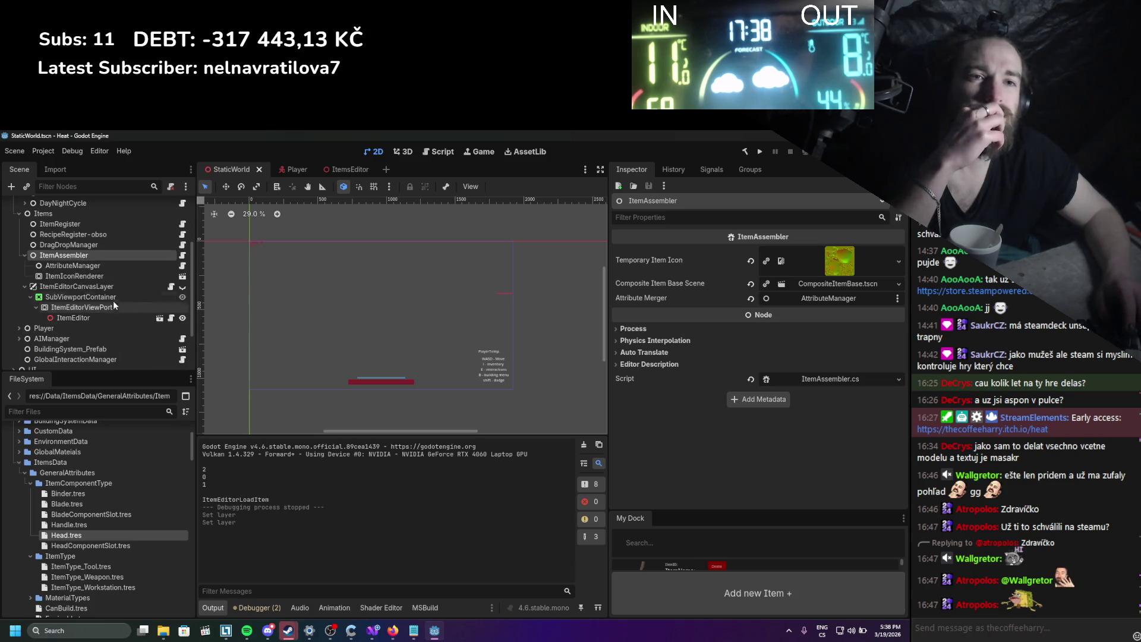
pyautogui.click(99, 308)
pyautogui.click(101, 298)
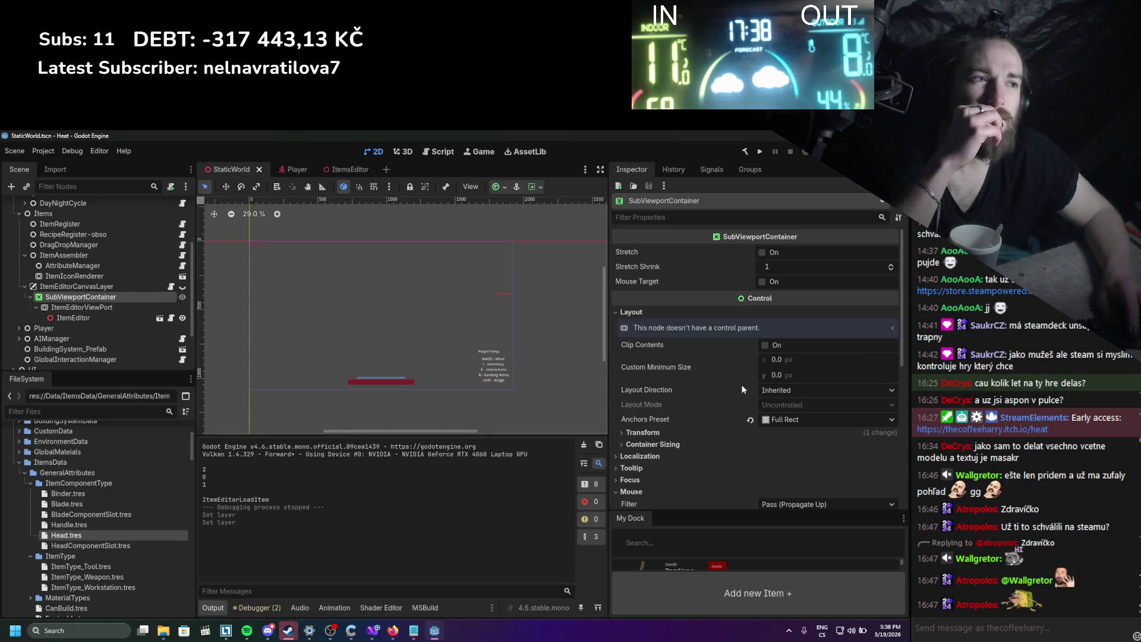
pyautogui.moveTo(628, 280)
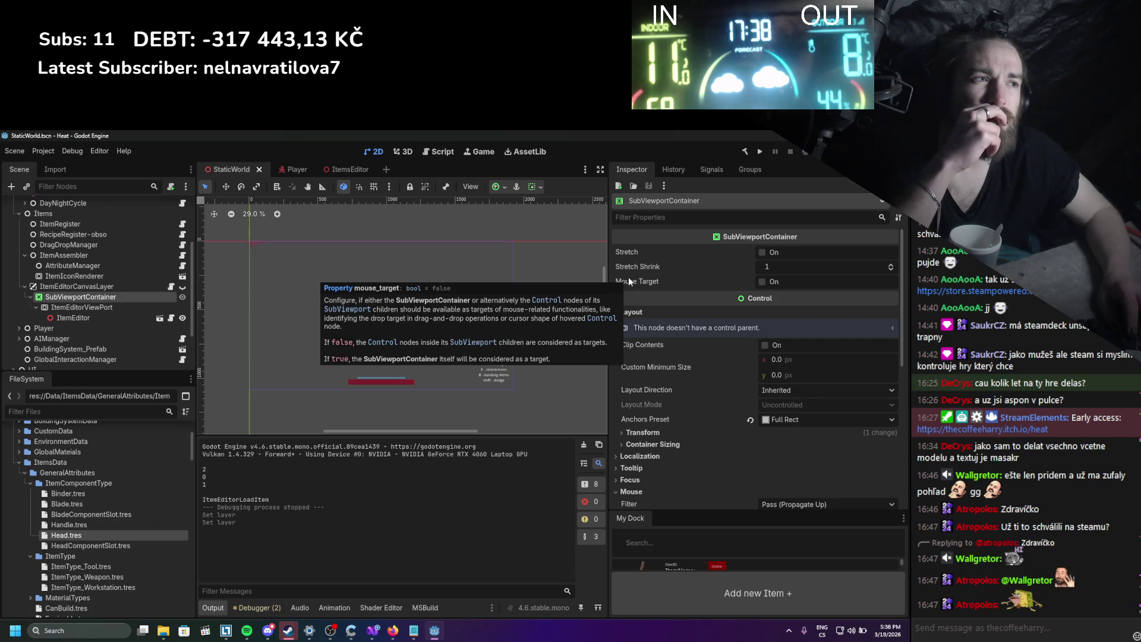
pyautogui.scroll(-5, 687, 390)
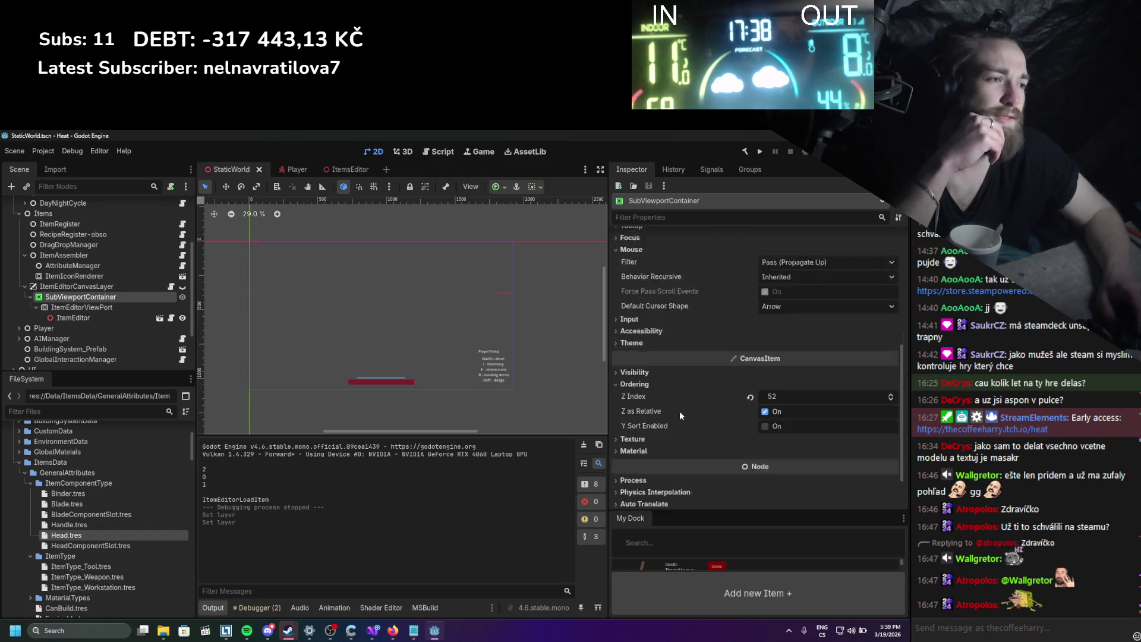
pyautogui.scroll(-2, 680, 414)
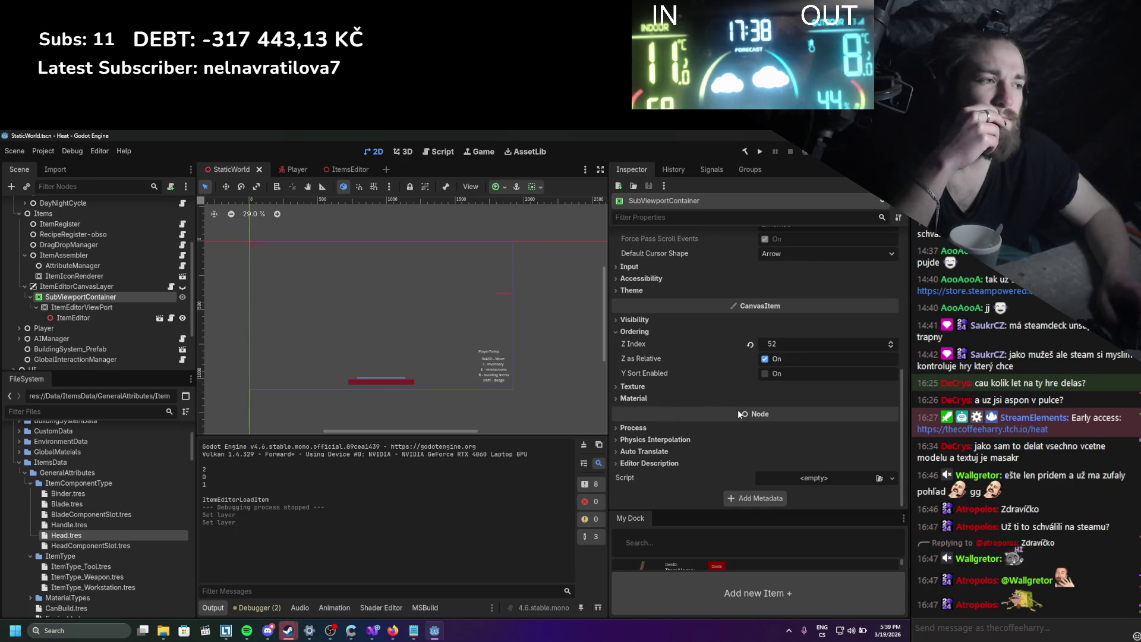
pyautogui.scroll(3, 737, 409)
# List ItemEditorCanvasLayer's signals and open its script in Visual Studio.
pyautogui.click(712, 170)
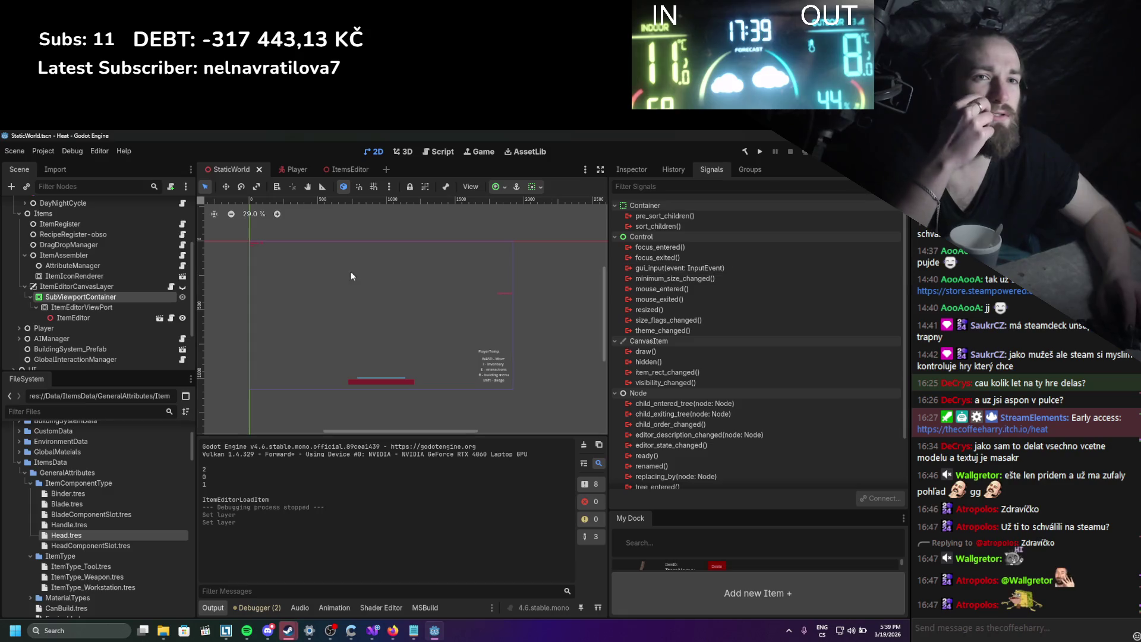
pyautogui.click(148, 287)
pyautogui.click(170, 288)
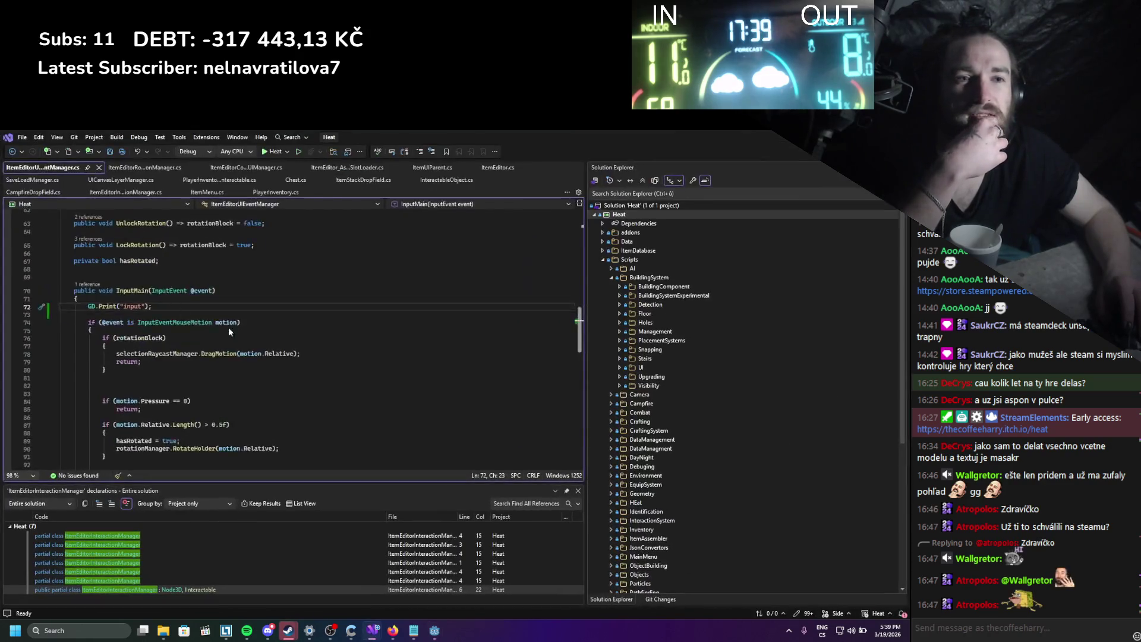
# Add a public void GuiUpdateTest() method to Interactable_Visibility.cs that prints "testtst".
pyautogui.click(149, 395)
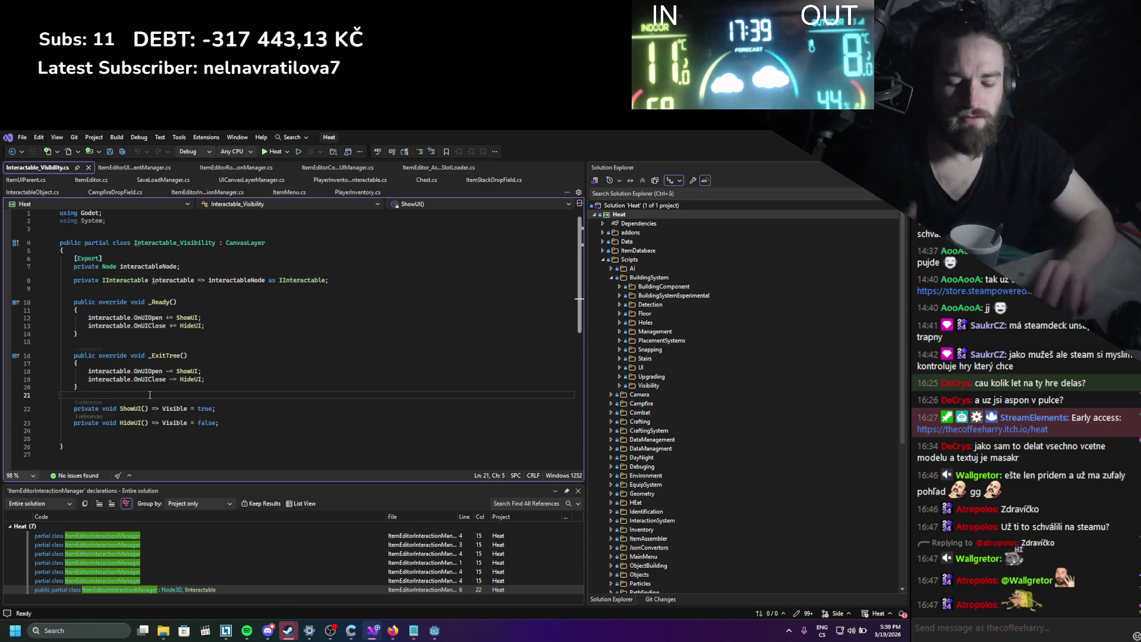
pyautogui.press('Return')
pyautogui.press('Return')
pyautogui.press('Up')
pyautogui.write('public ov')
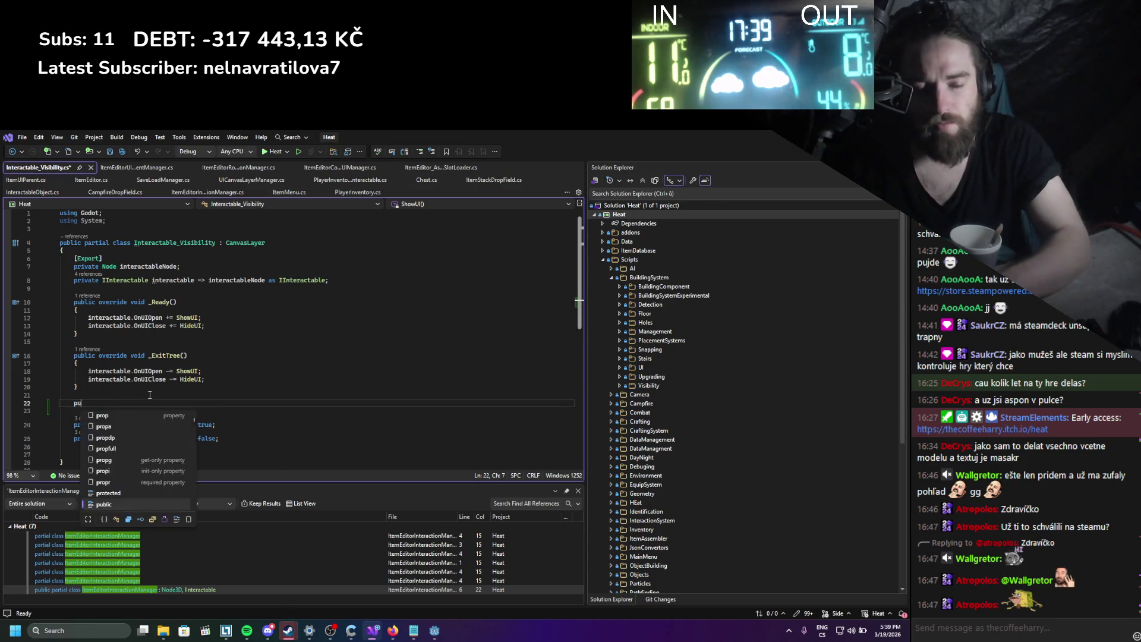
pyautogui.press('BackSpace')
pyautogui.press('BackSpace')
pyautogui.write('vo')
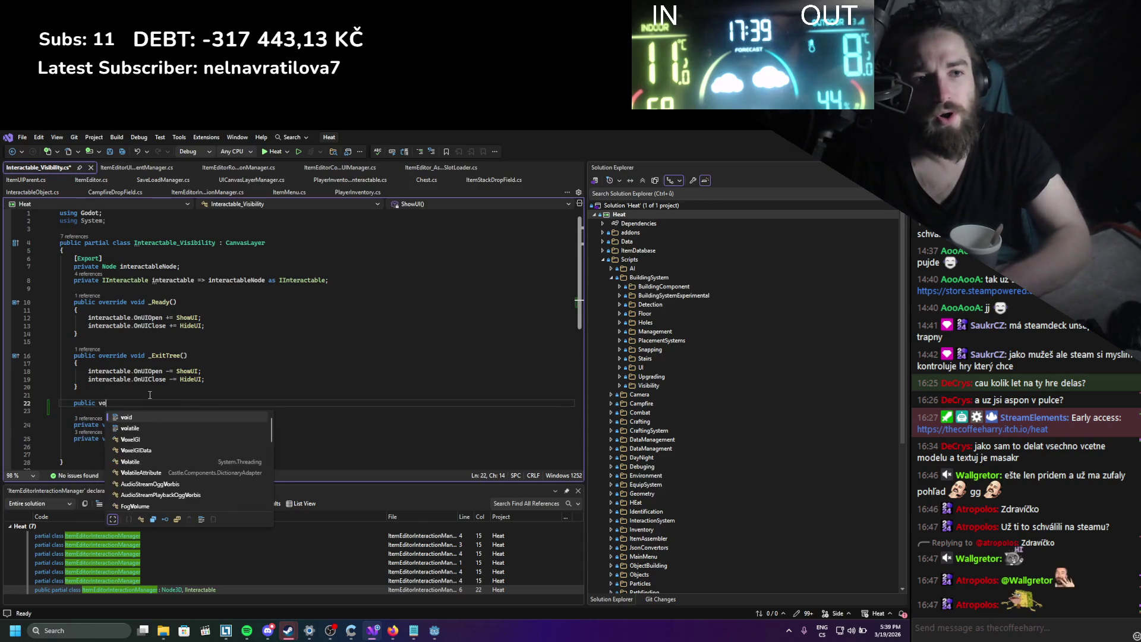
pyautogui.write('id Gu')
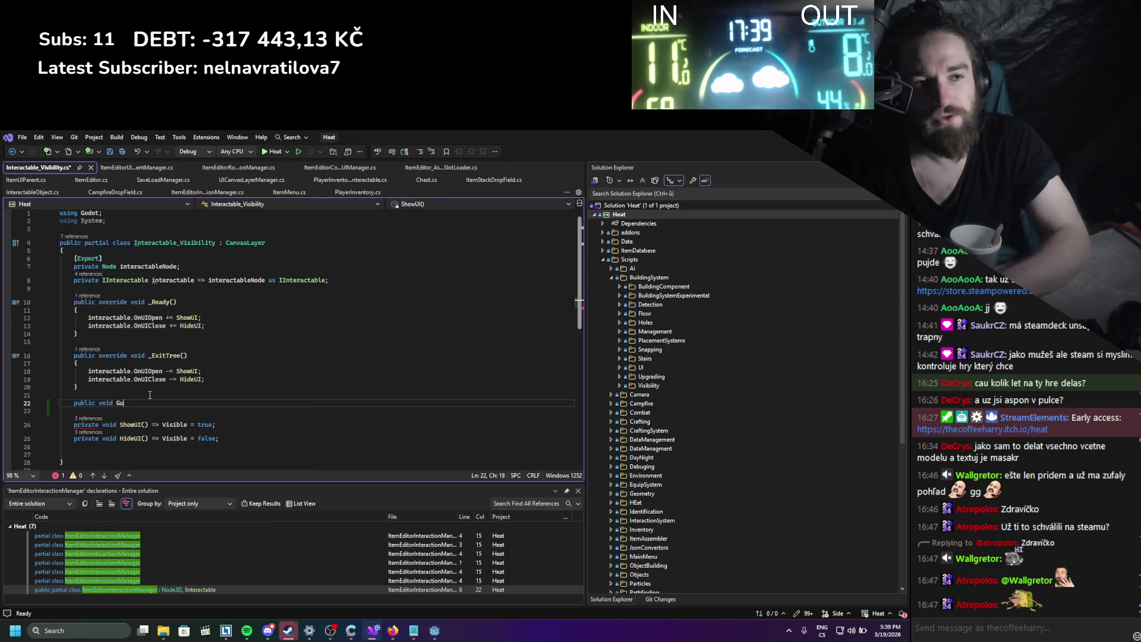
pyautogui.write('iUpdateTest()')
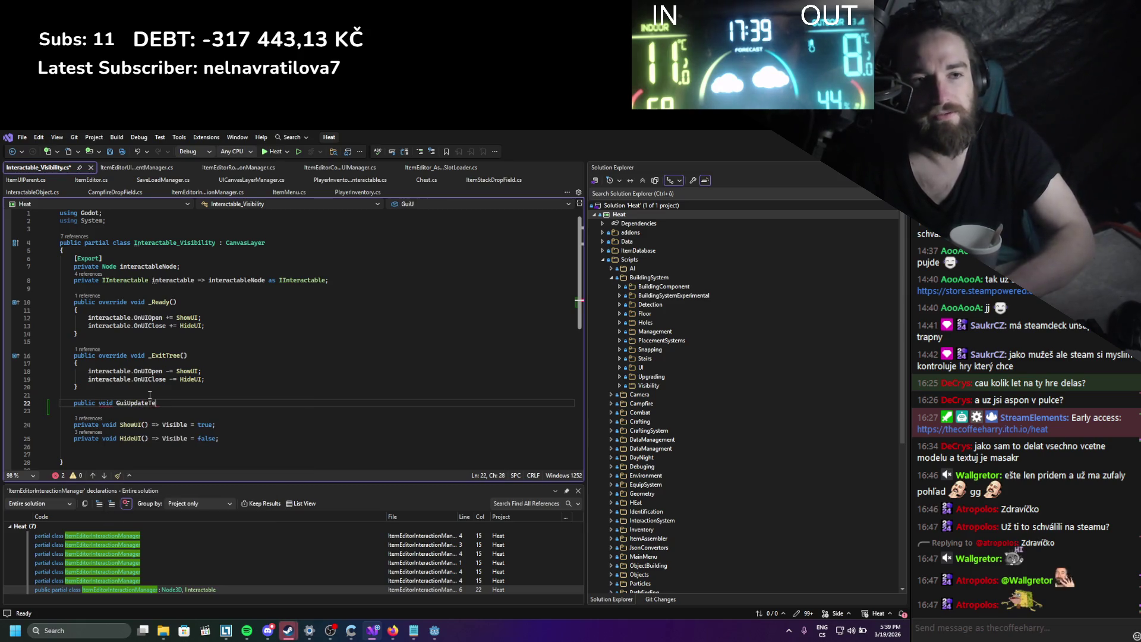
pyautogui.press('Return')
pyautogui.write('{')
pyautogui.press('Return')
pyautogui.hotkey('ctrl', 's')
pyautogui.write('GD.Print(')
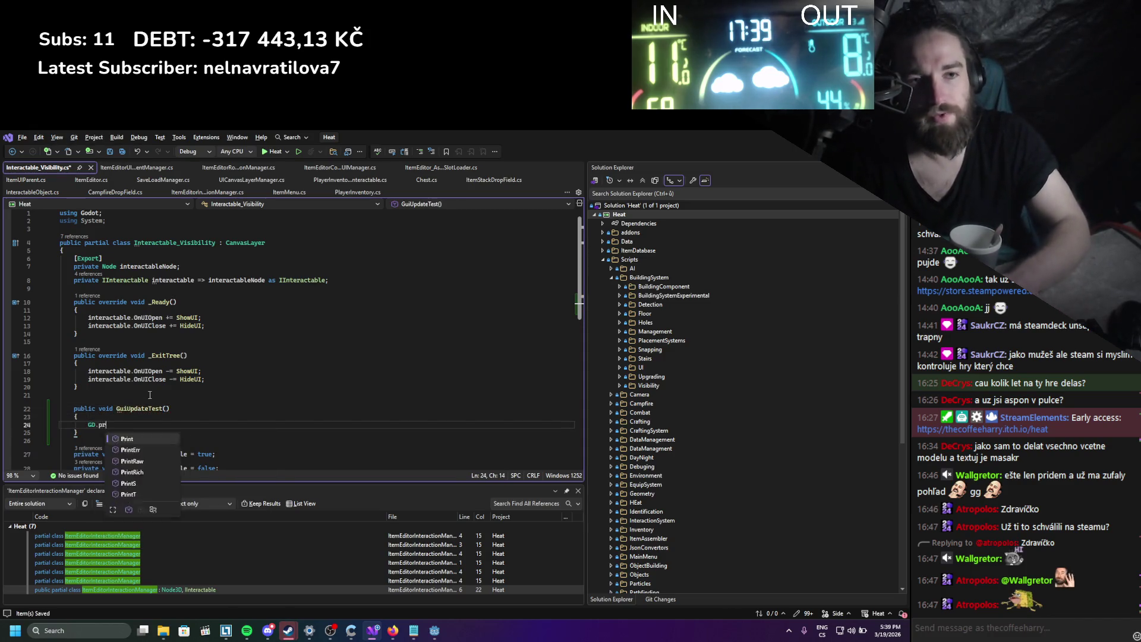
pyautogui.write('"tes')
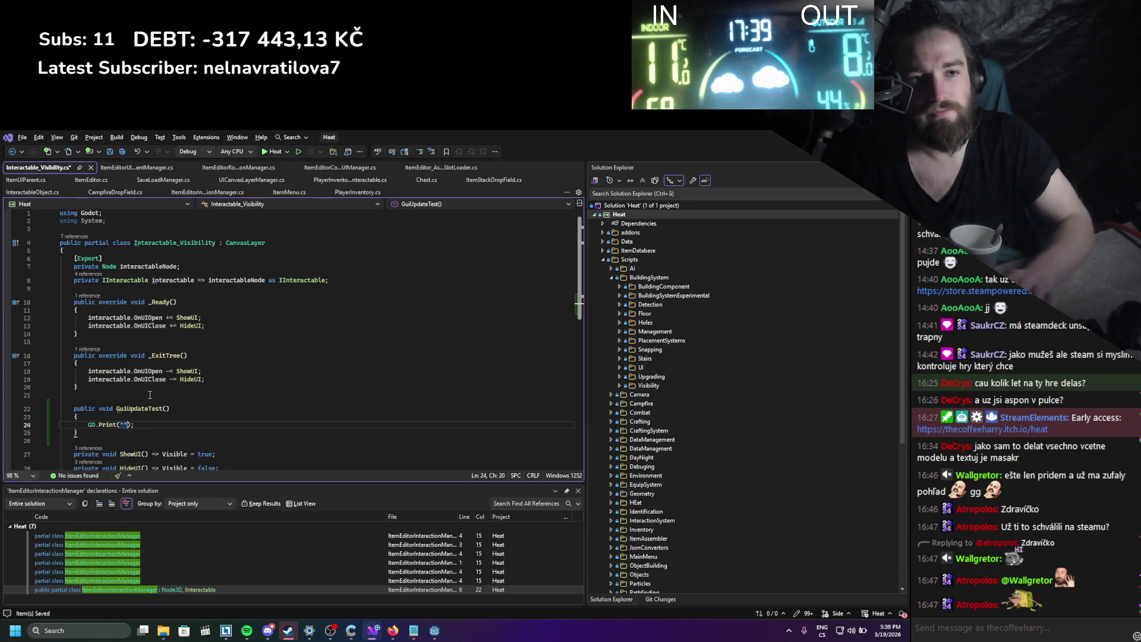
pyautogui.write('t')
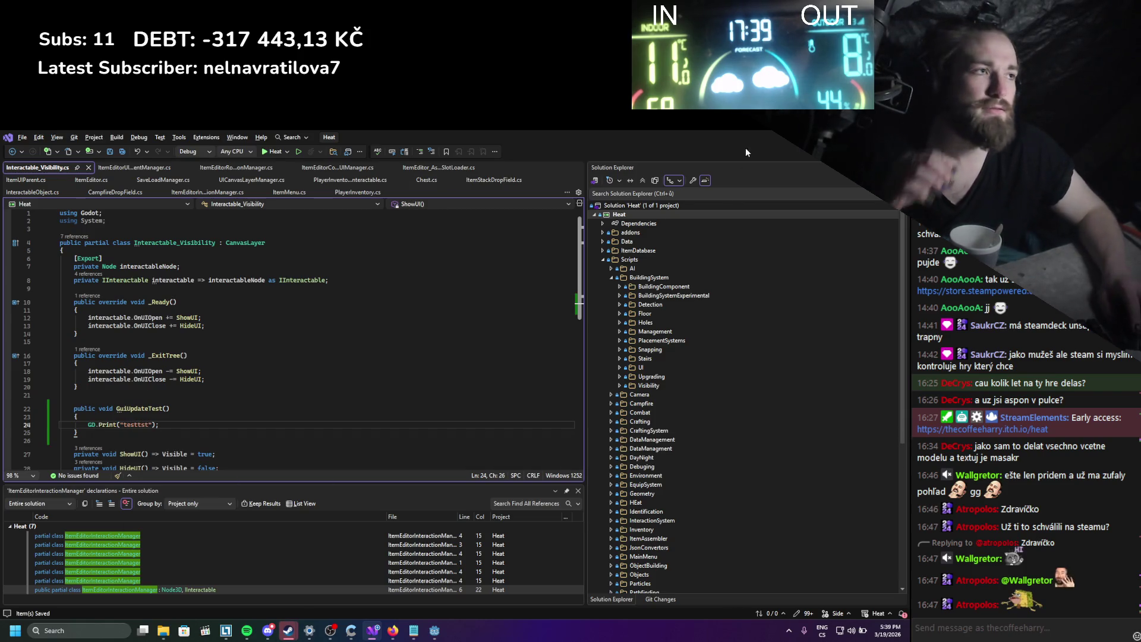
pyautogui.hotkey('alt', 'Tab')
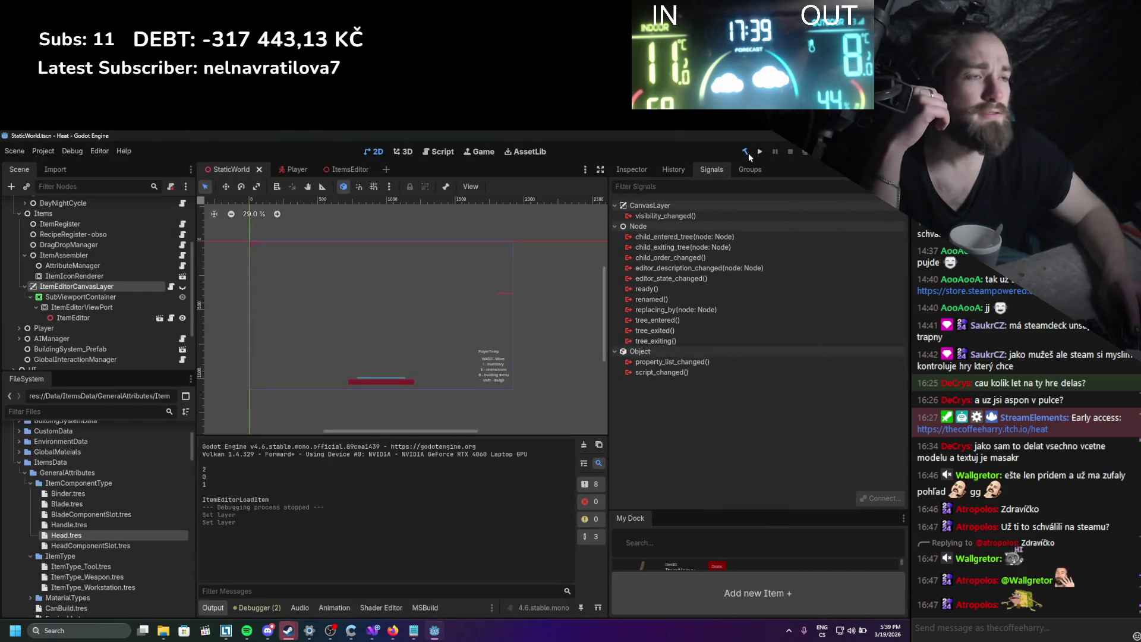
# Rebuild the C# project and clear the error messages from the Output panel.
pyautogui.click(746, 152)
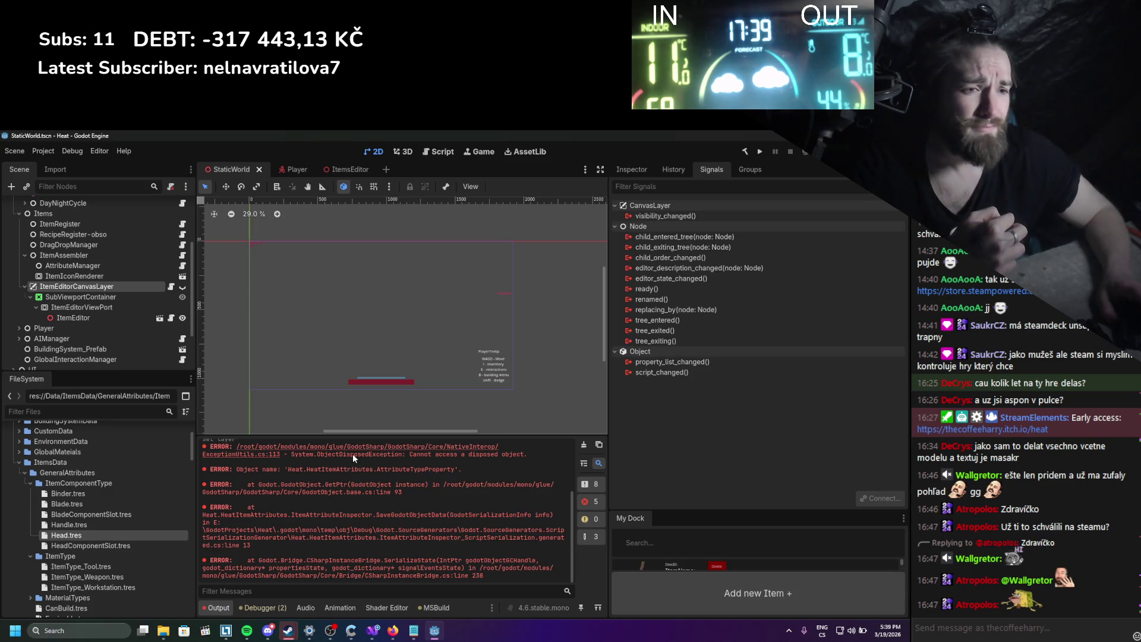
pyautogui.scroll(2, 352, 454)
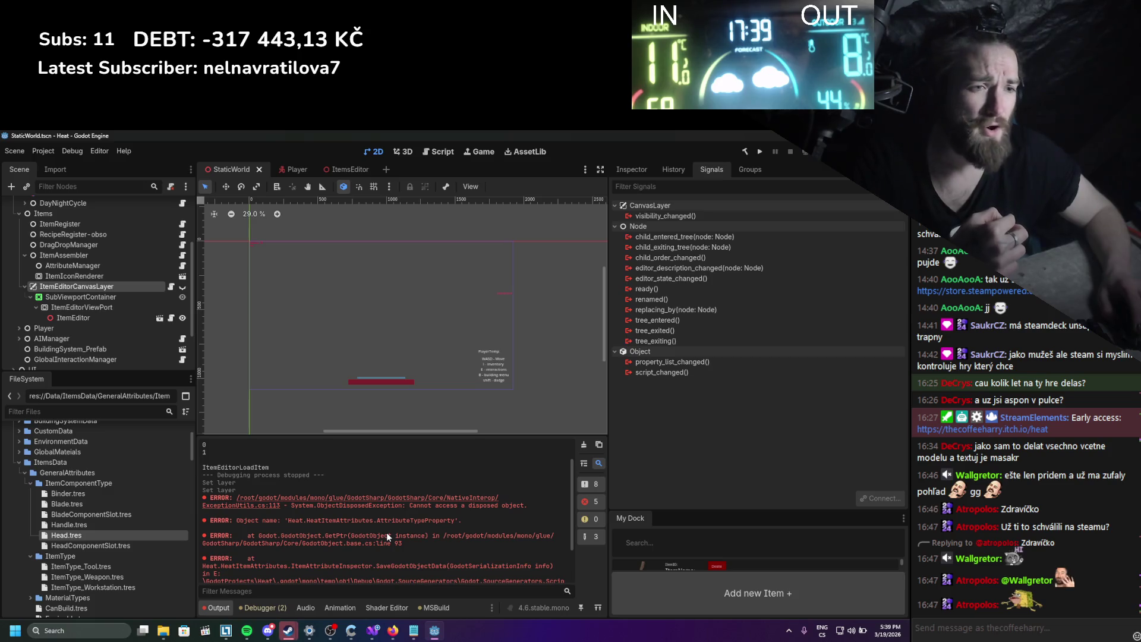
pyautogui.click(583, 445)
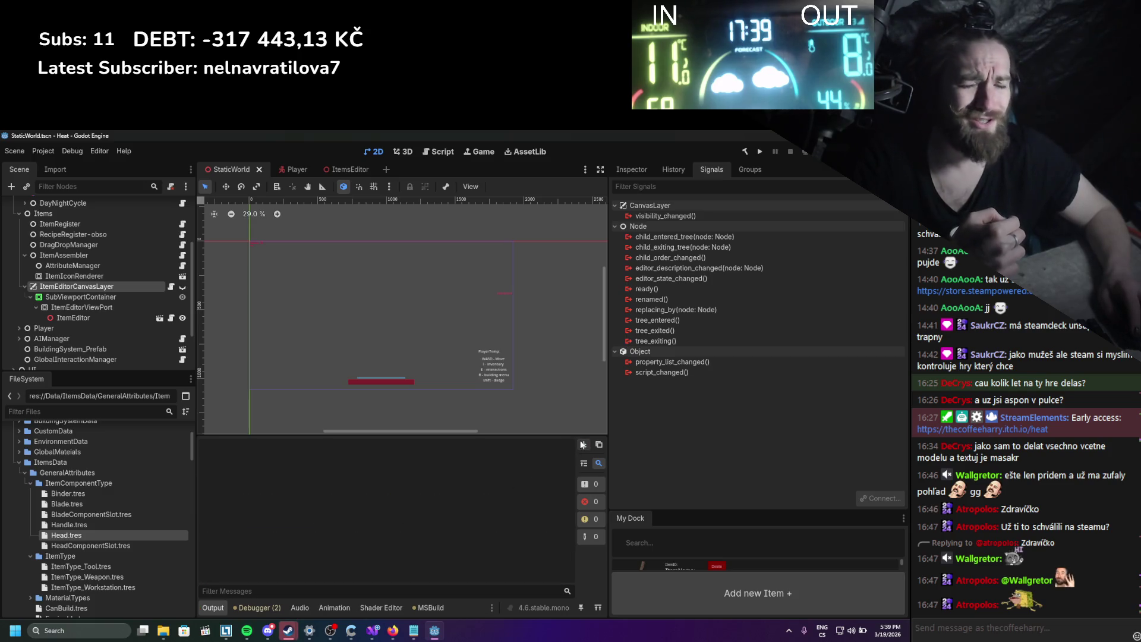
# Try connecting SubViewportContainer's gui_input to ItemEditorCanvasLayer, finding no matching method, and cancel.
pyautogui.click(137, 297)
pyautogui.doubleClick(666, 268)
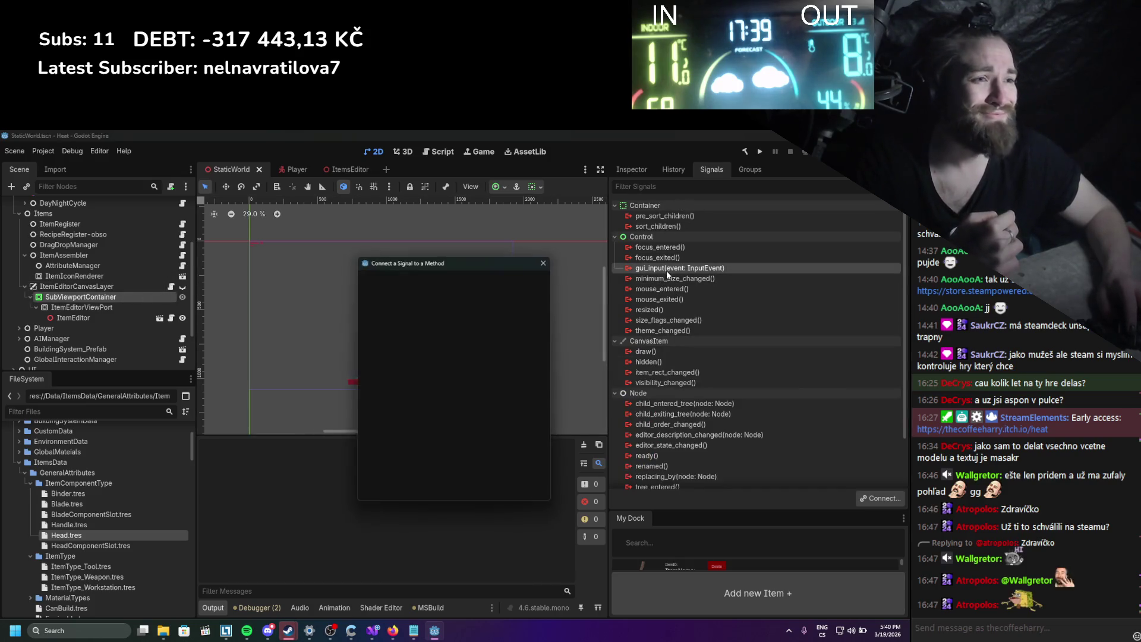
pyautogui.scroll(-5, 505, 344)
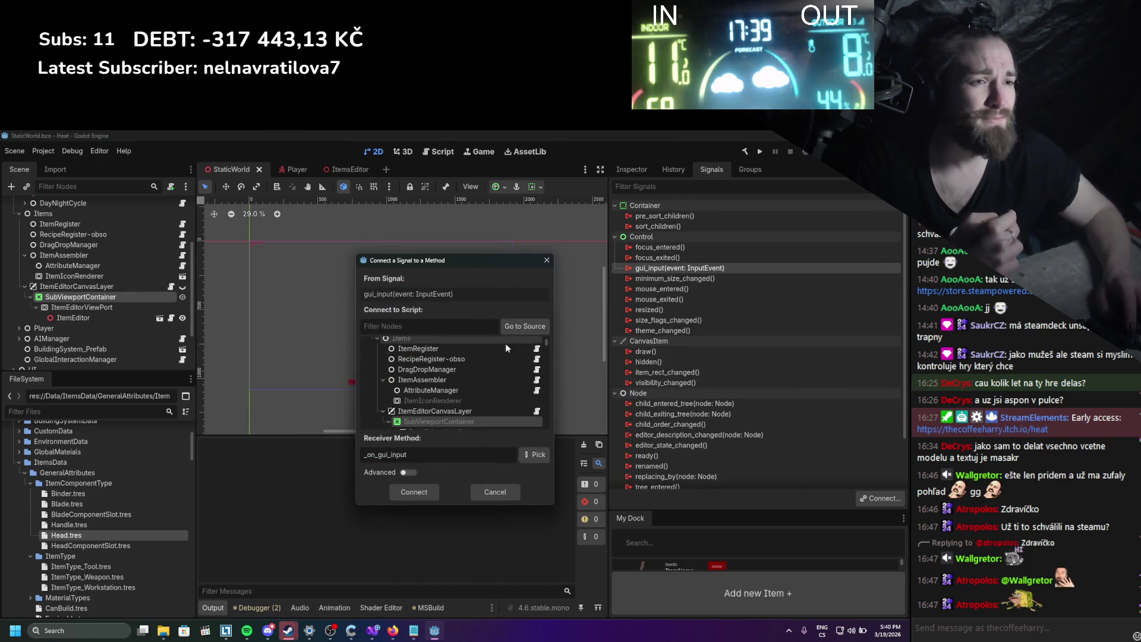
pyautogui.click(427, 411)
pyautogui.click(541, 455)
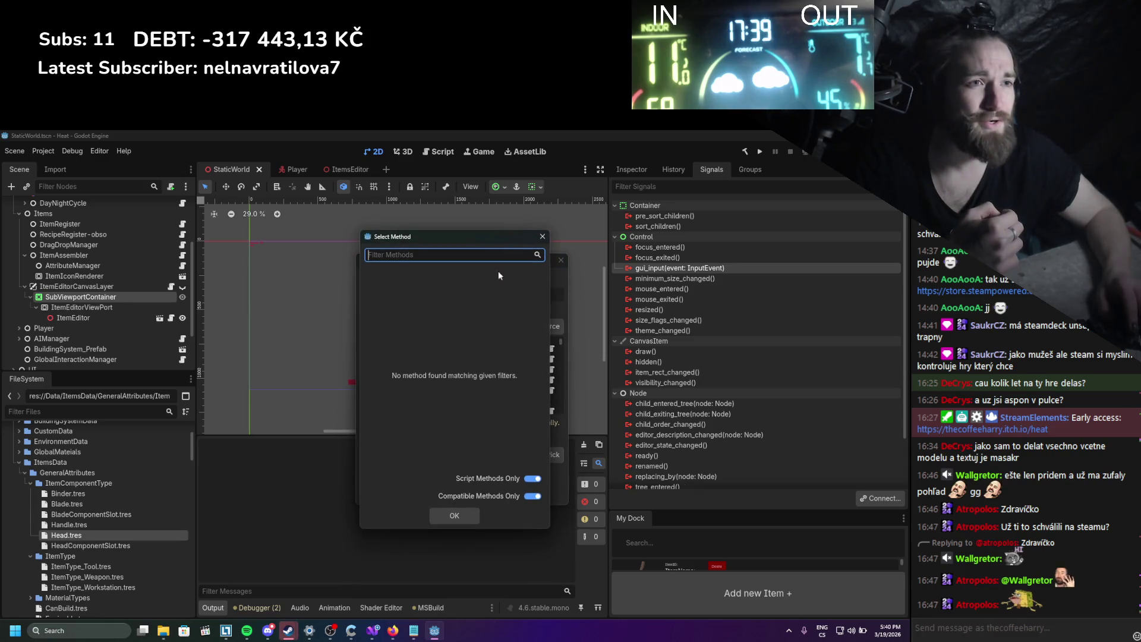
pyautogui.click(543, 237)
pyautogui.click(560, 260)
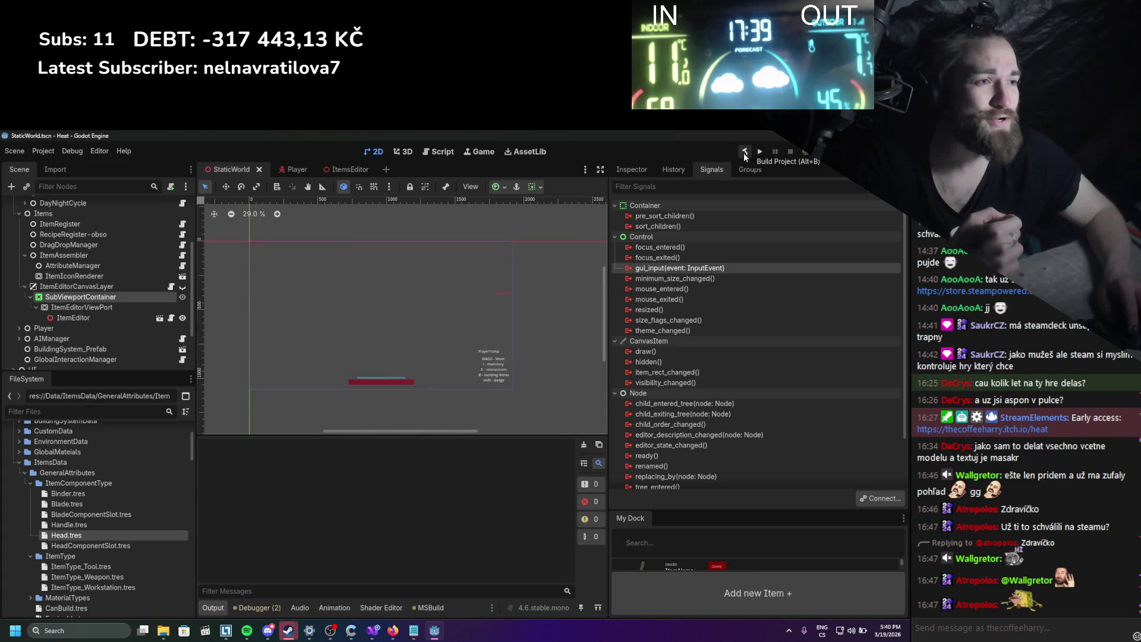
pyautogui.click(373, 631)
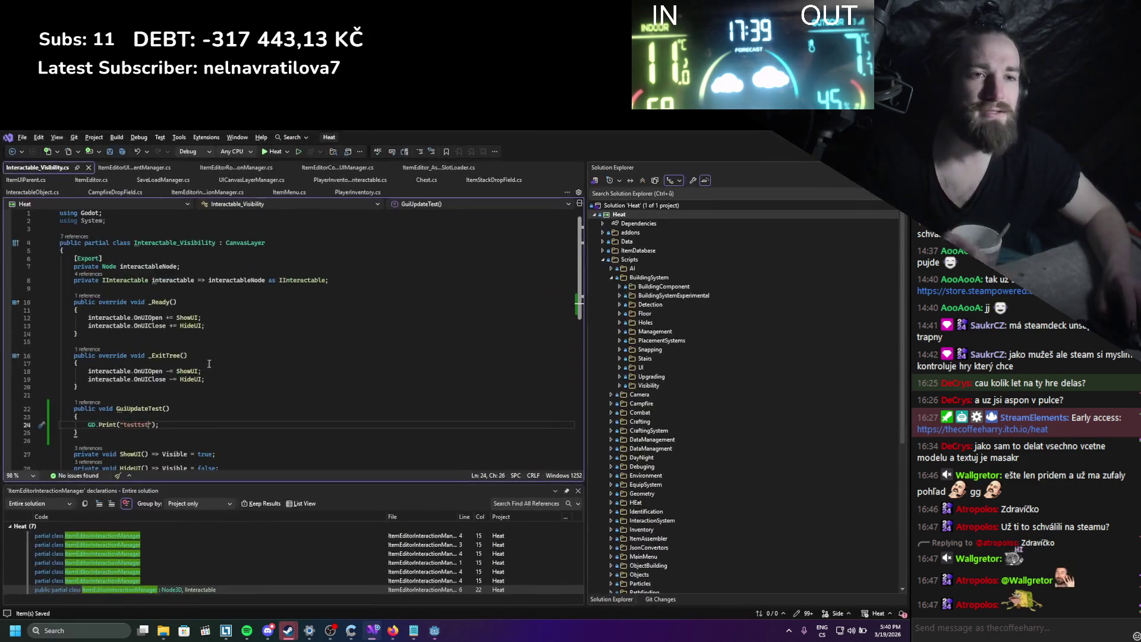
# Give GuiUpdateTest an InputEvent eventdd parameter, save, and rebuild the project in Godot.
pyautogui.click(167, 408)
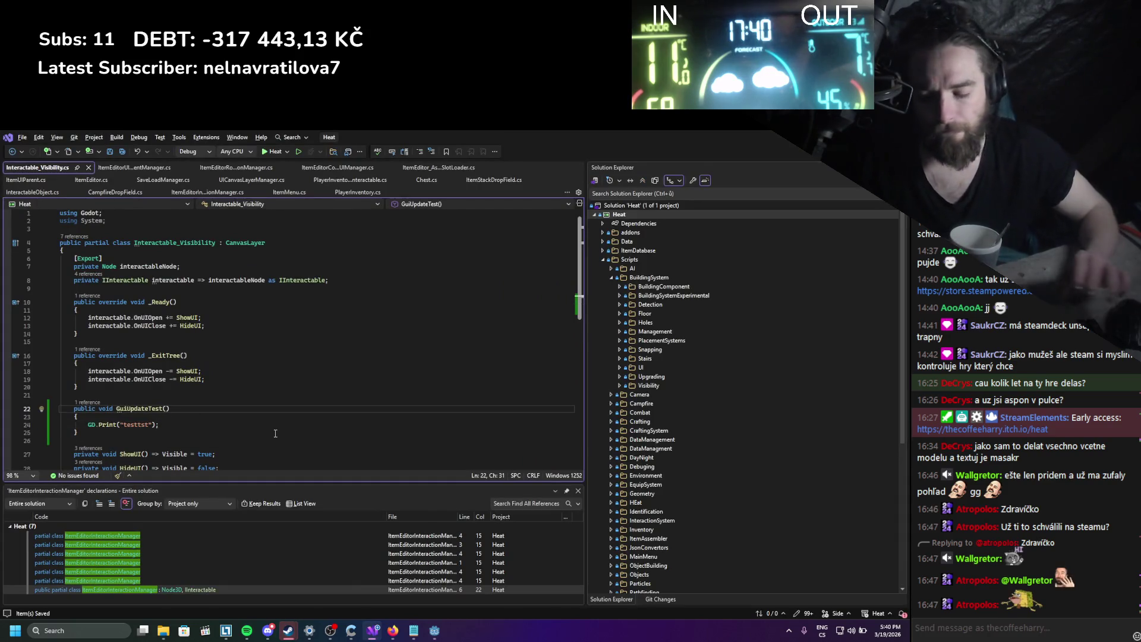
pyautogui.write('InputEvent ')
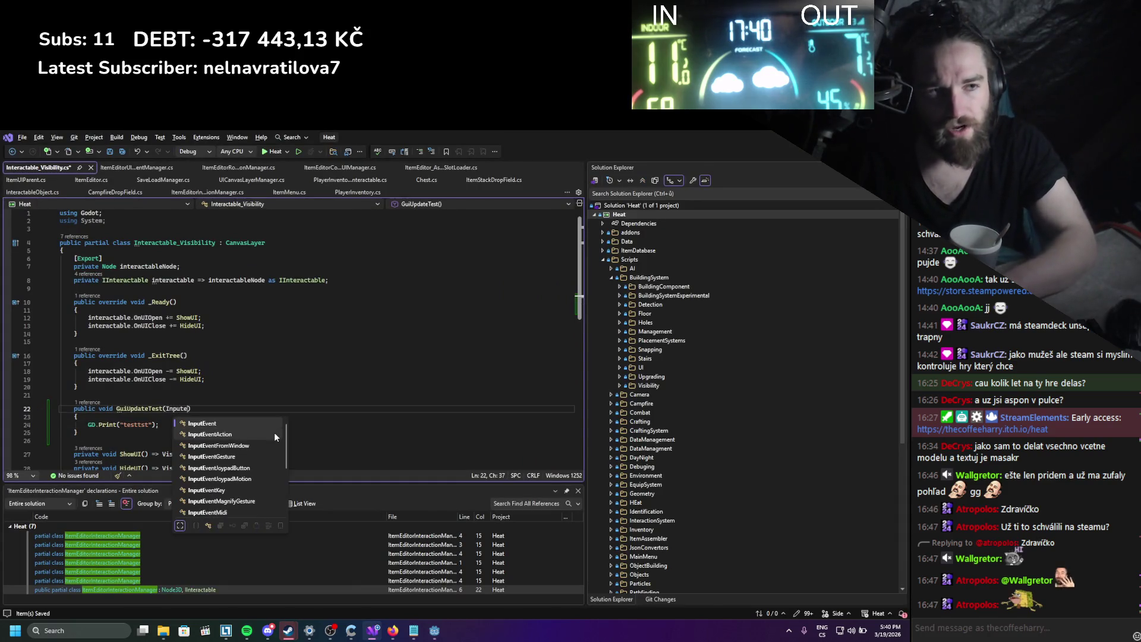
pyautogui.write('eventdd')
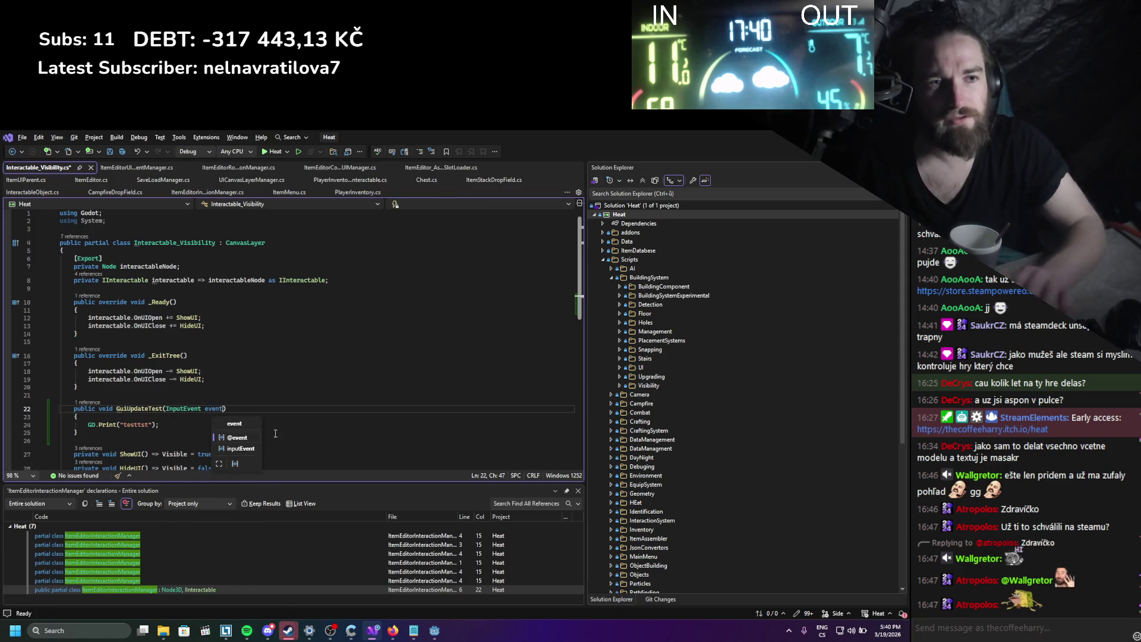
pyautogui.hotkey('ctrl', 's')
pyautogui.write('dd')
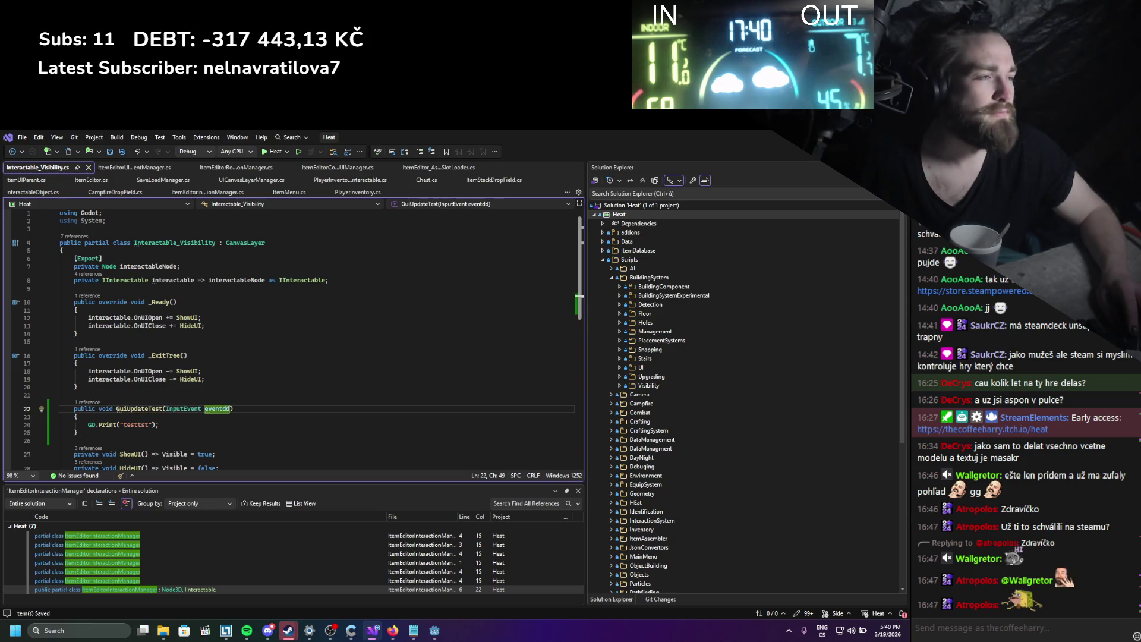
pyautogui.hotkey('alt', 'Tab')
pyautogui.click(745, 151)
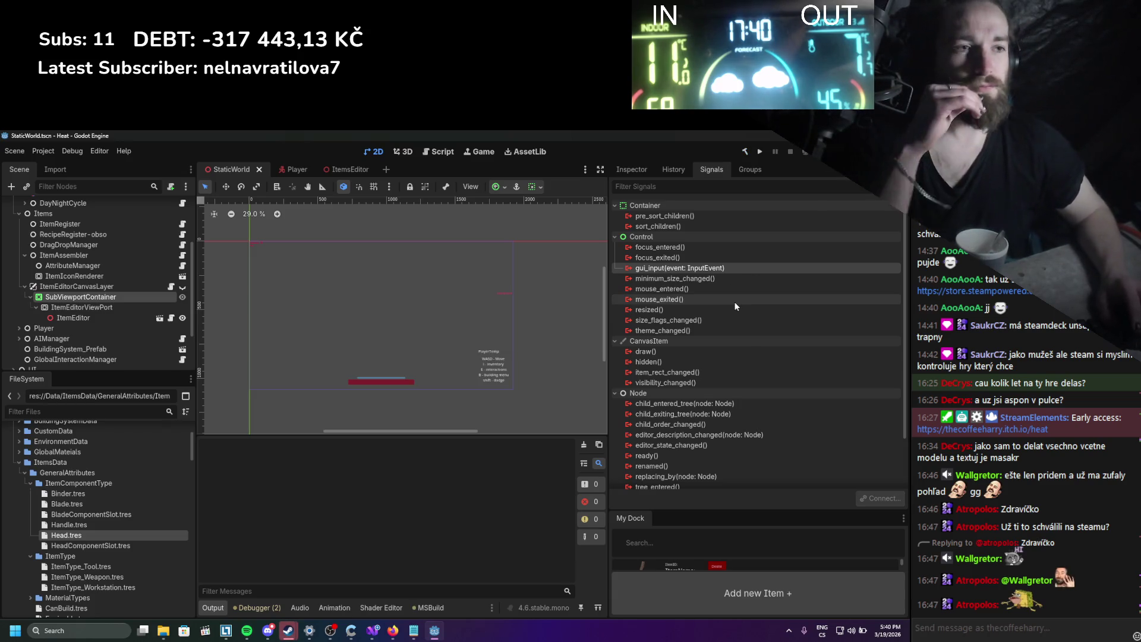
# Connect SubViewportContainer's gui_input to GuiUpdateTest on ItemEditorCanvasLayer and run the game.
pyautogui.doubleClick(647, 264)
pyautogui.scroll(-5, 452, 386)
pyautogui.click(448, 412)
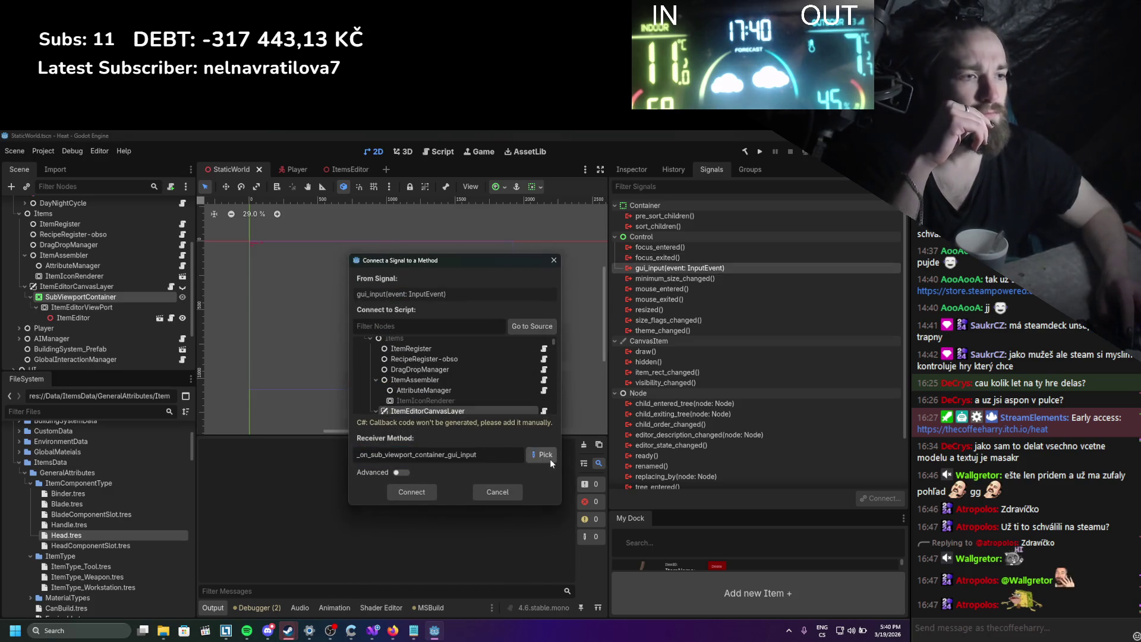
pyautogui.click(543, 455)
pyautogui.click(423, 487)
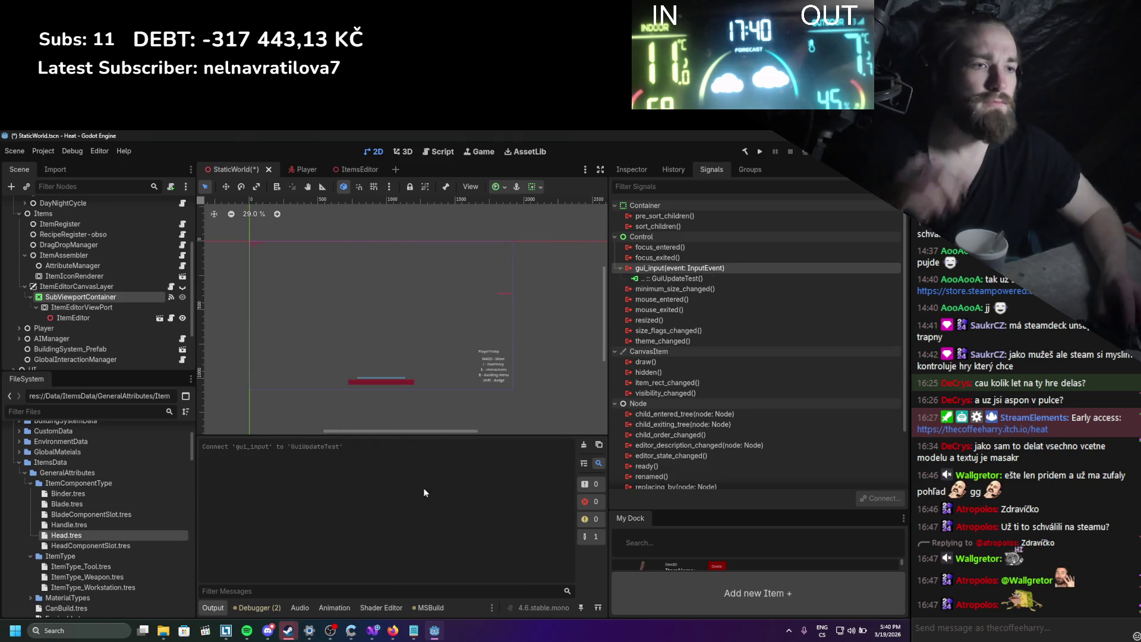
pyautogui.click(759, 151)
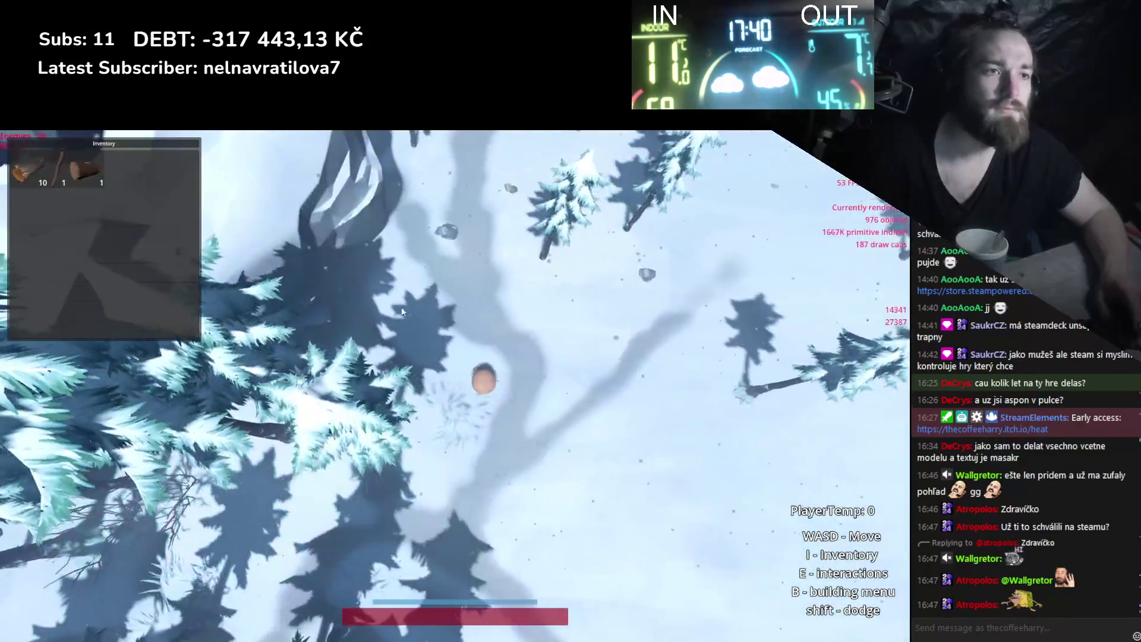
# Open the item assembly screen in-game, then stop the game with F8.
pyautogui.click(86, 171)
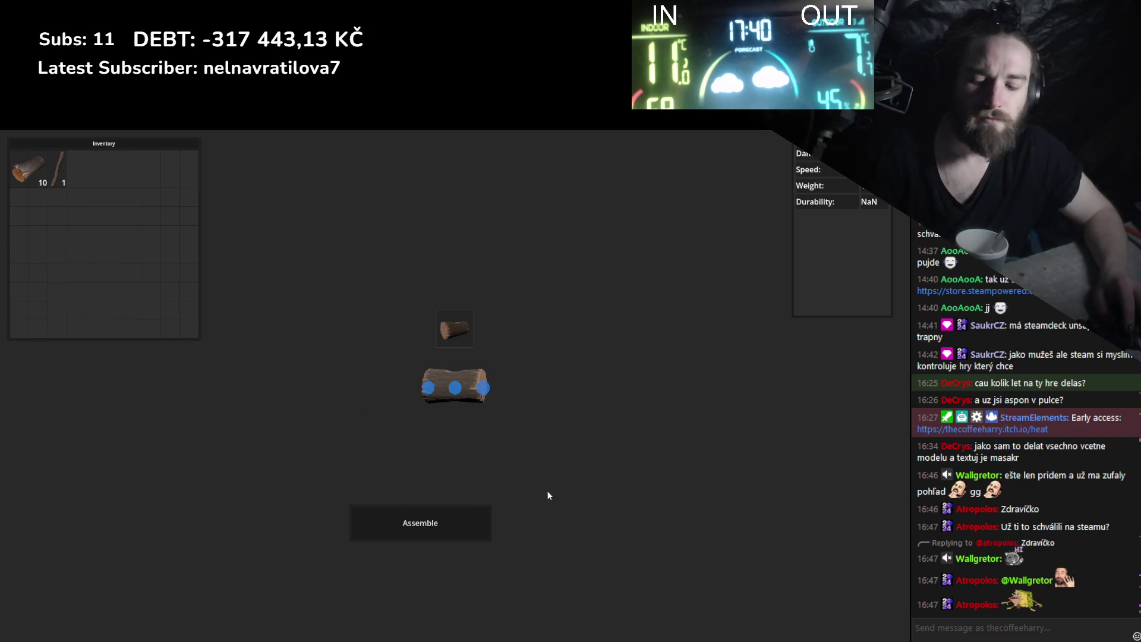
pyautogui.press('F8')
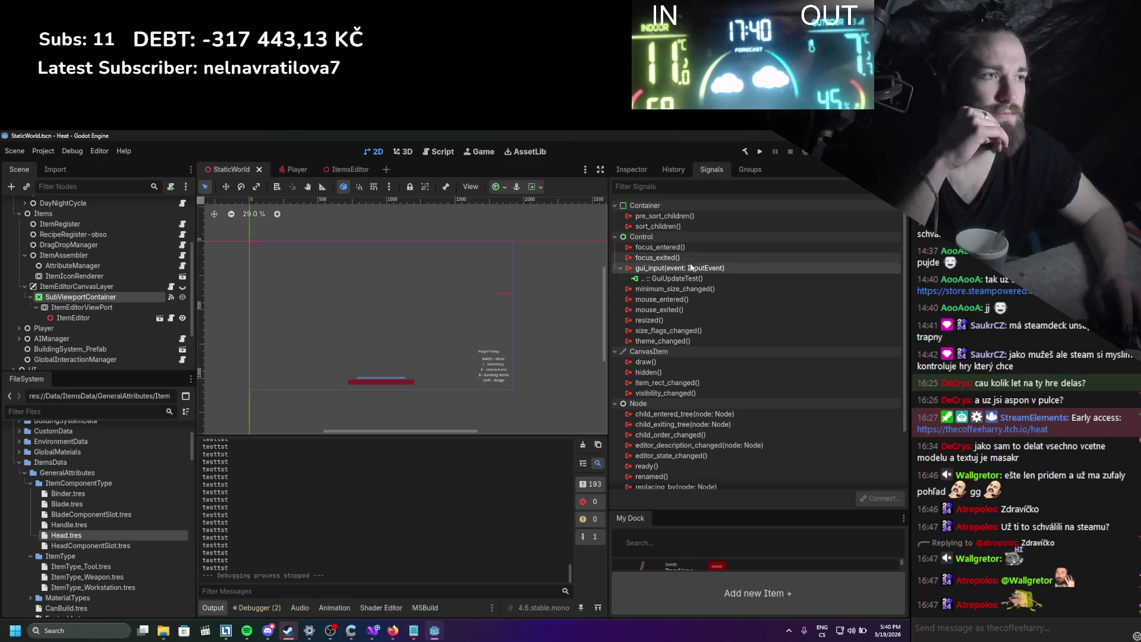
# Disconnect GuiUpdateTest from gui_input and delete the method from Interactable_Visibility.cs, saving it.
pyautogui.rightClick(677, 278)
pyautogui.click(690, 309)
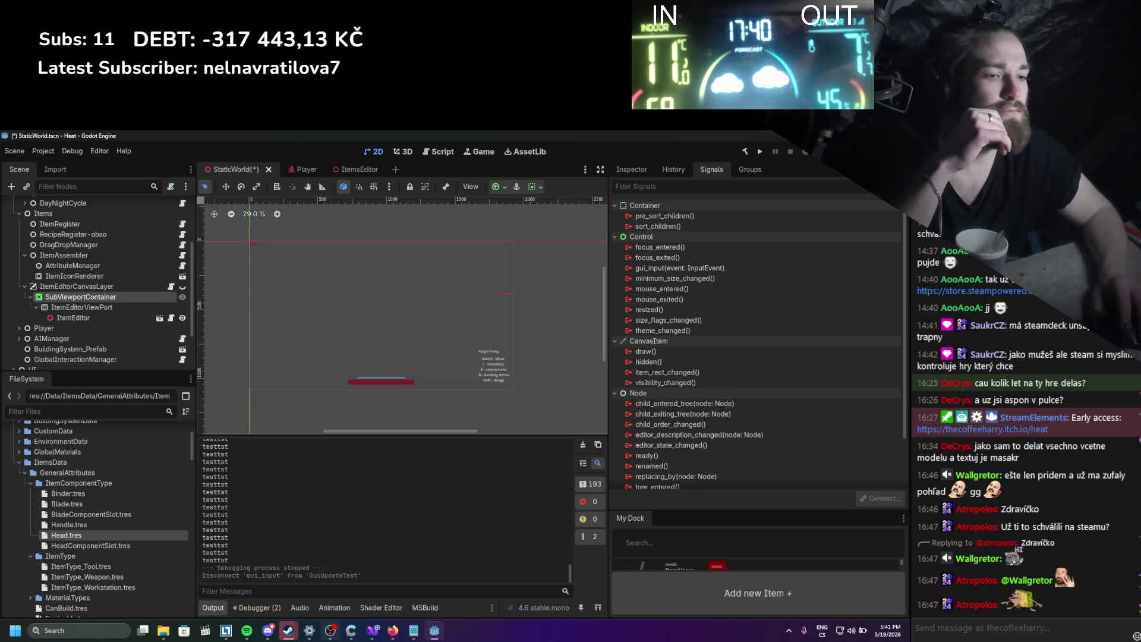
pyautogui.moveTo(331, 631)
pyautogui.click(372, 630)
pyautogui.moveTo(196, 431); pyautogui.dragTo(78, 386)
pyautogui.press('Delete')
pyautogui.hotkey('ctrl', 's')
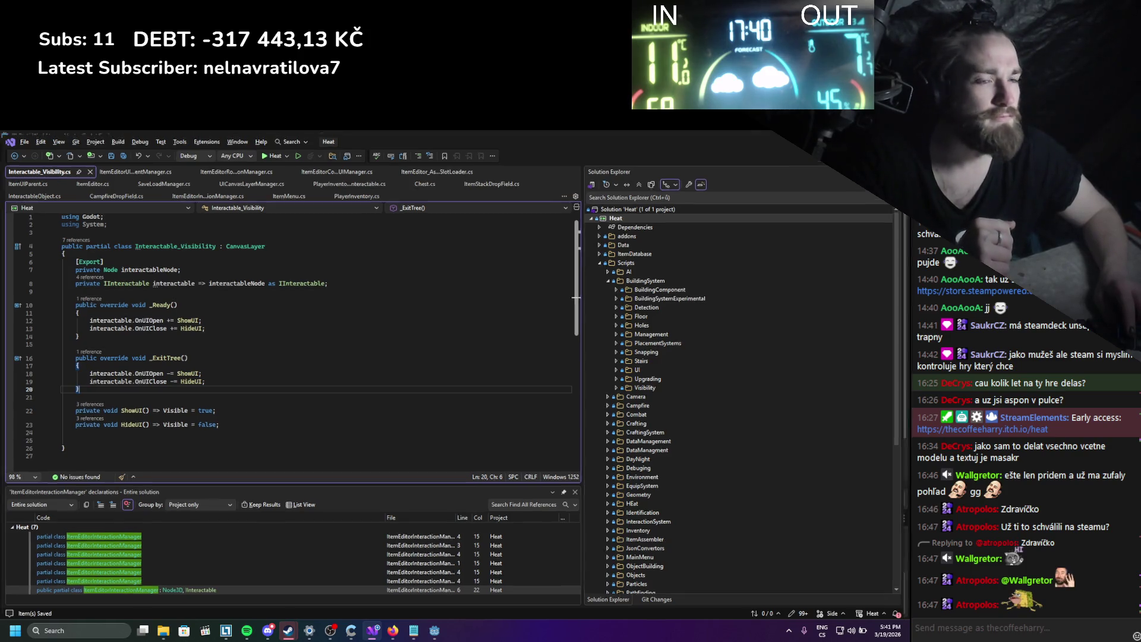
pyautogui.hotkey('alt', 'Tab')
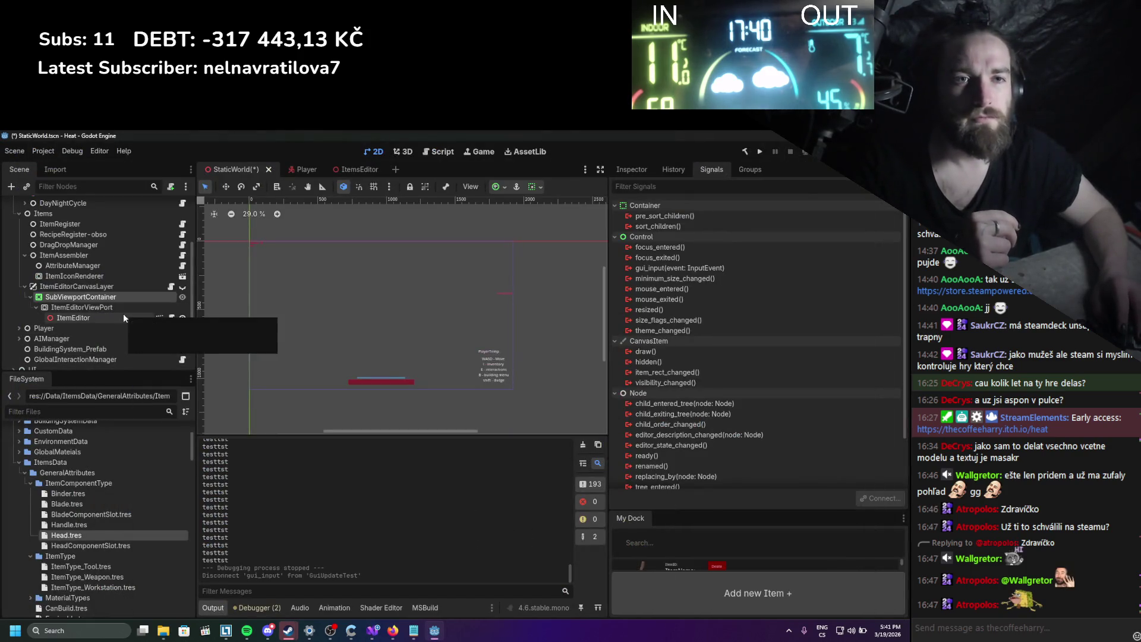
# Open the ItemEditor node's ItemsEditor scene in its own editor tab.
pyautogui.click(113, 305)
pyautogui.click(105, 314)
pyautogui.click(160, 317)
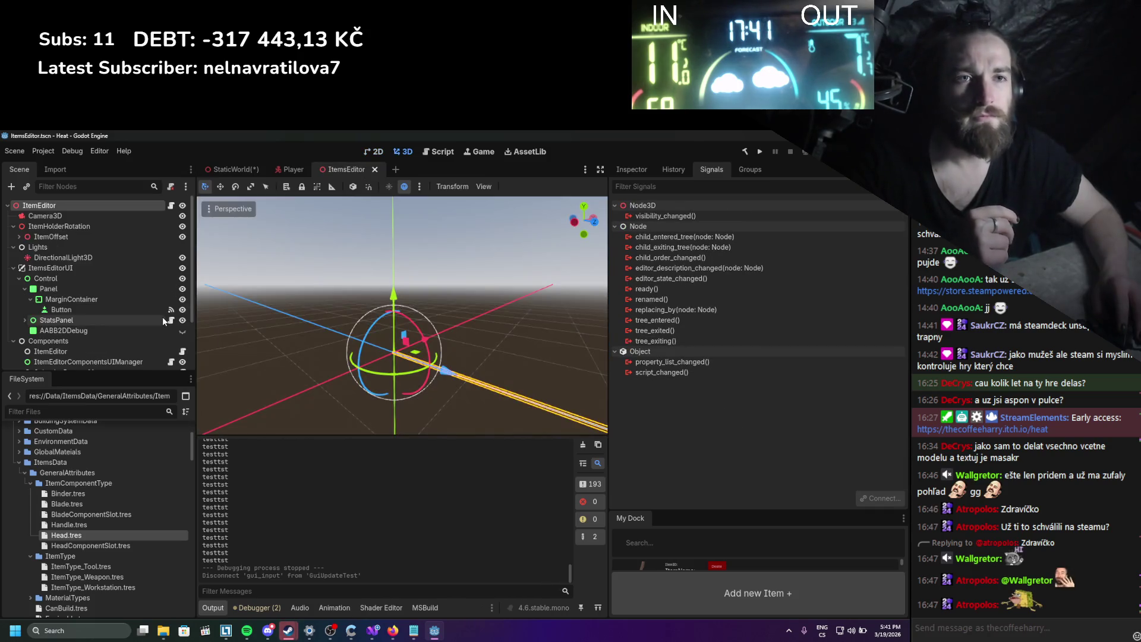
# In 2D view, select ItemEditorComponentsUIManager and open its attached script from the Inspector.
pyautogui.scroll(-2, 111, 329)
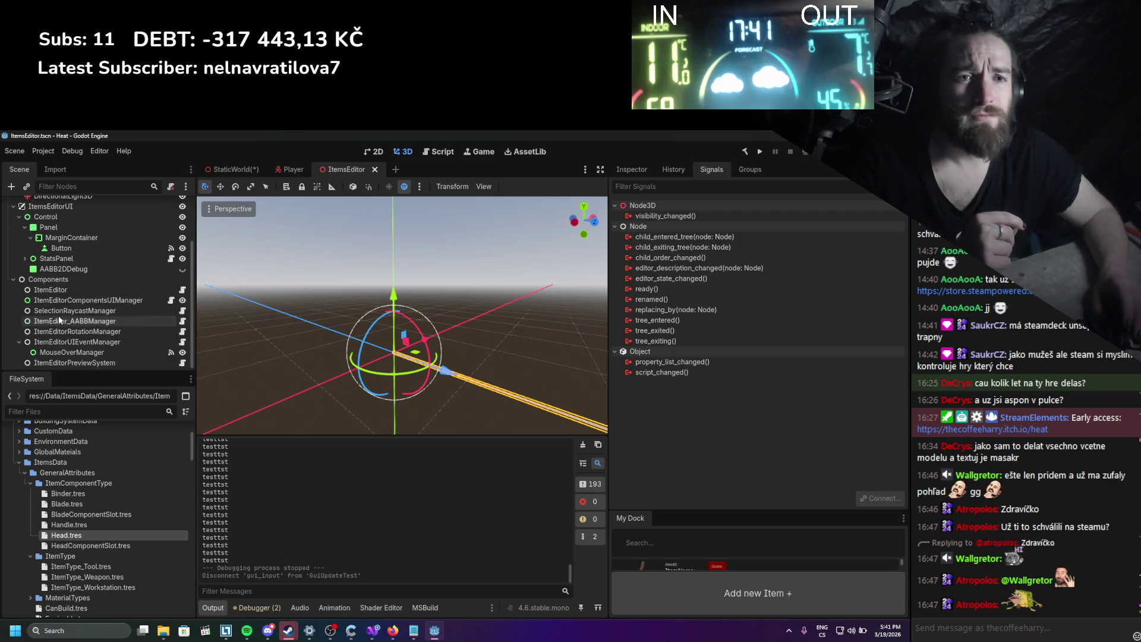
pyautogui.click(376, 152)
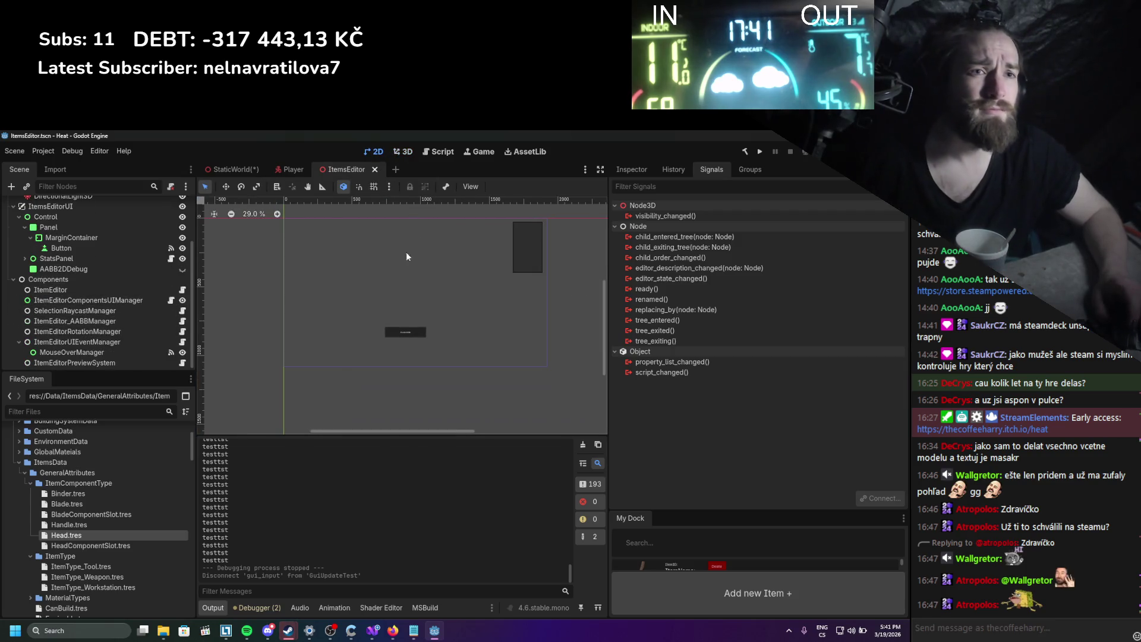
pyautogui.click(83, 354)
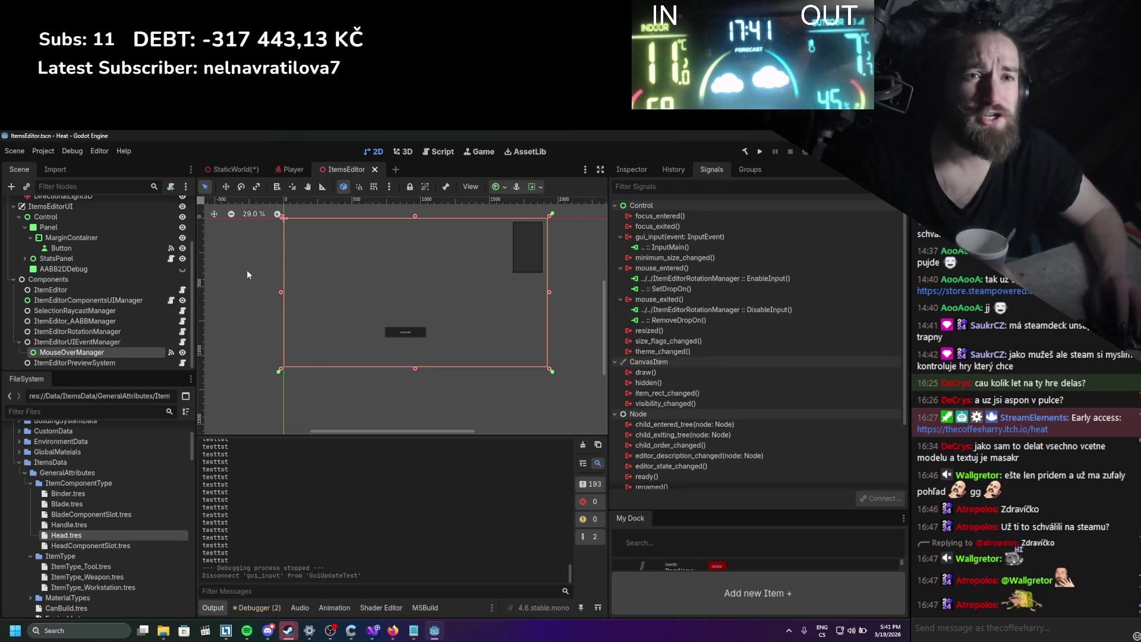
pyautogui.click(119, 300)
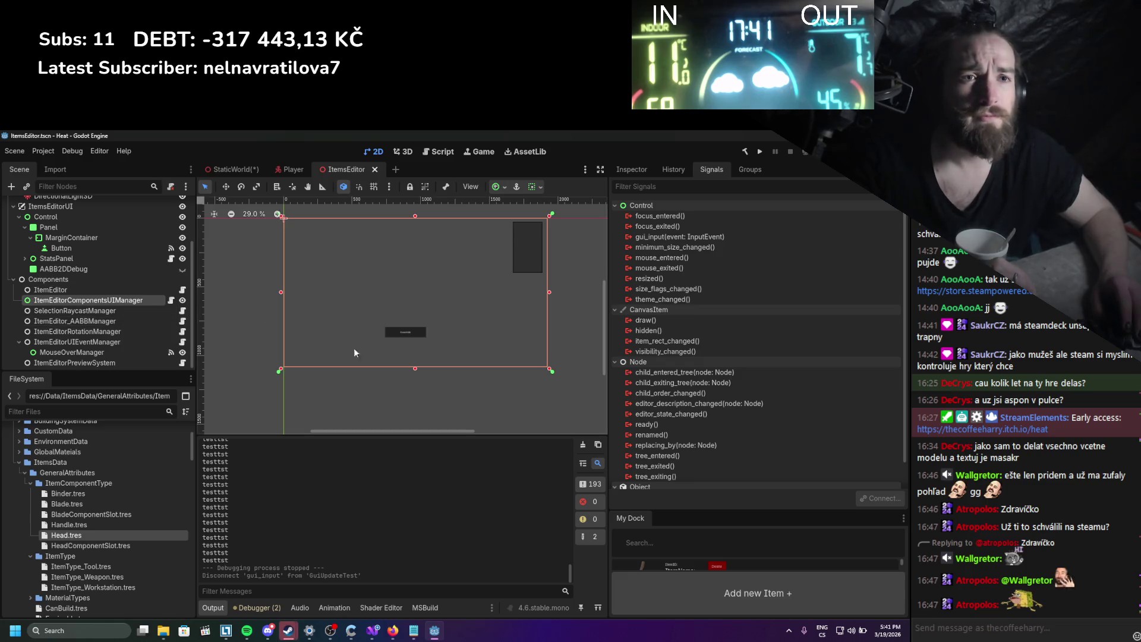
pyautogui.click(647, 170)
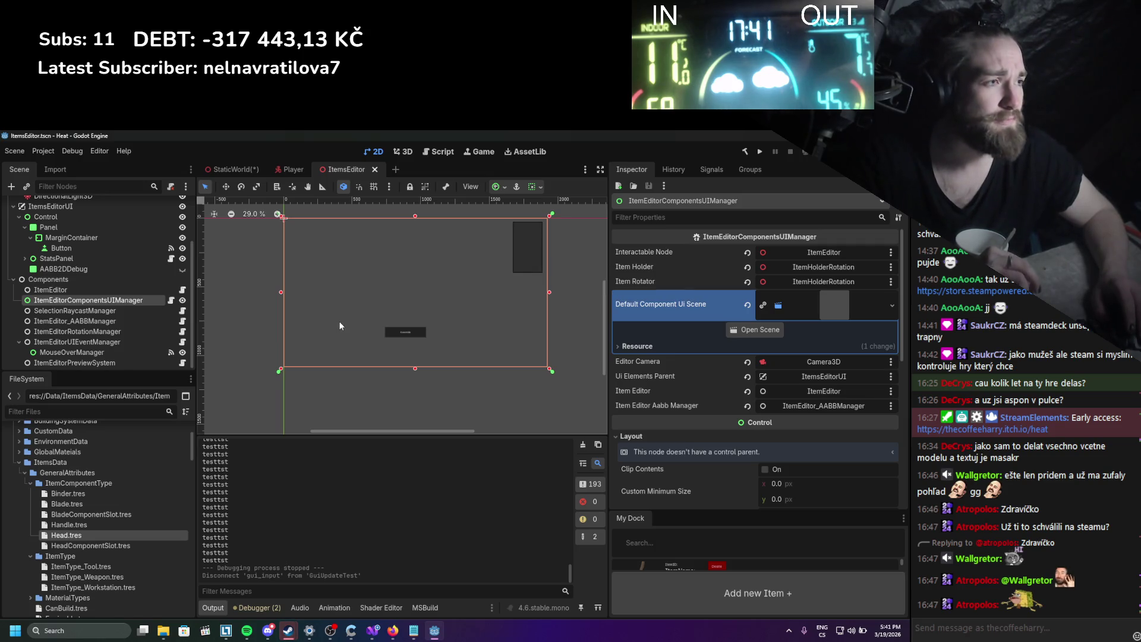
pyautogui.scroll(-10, 733, 423)
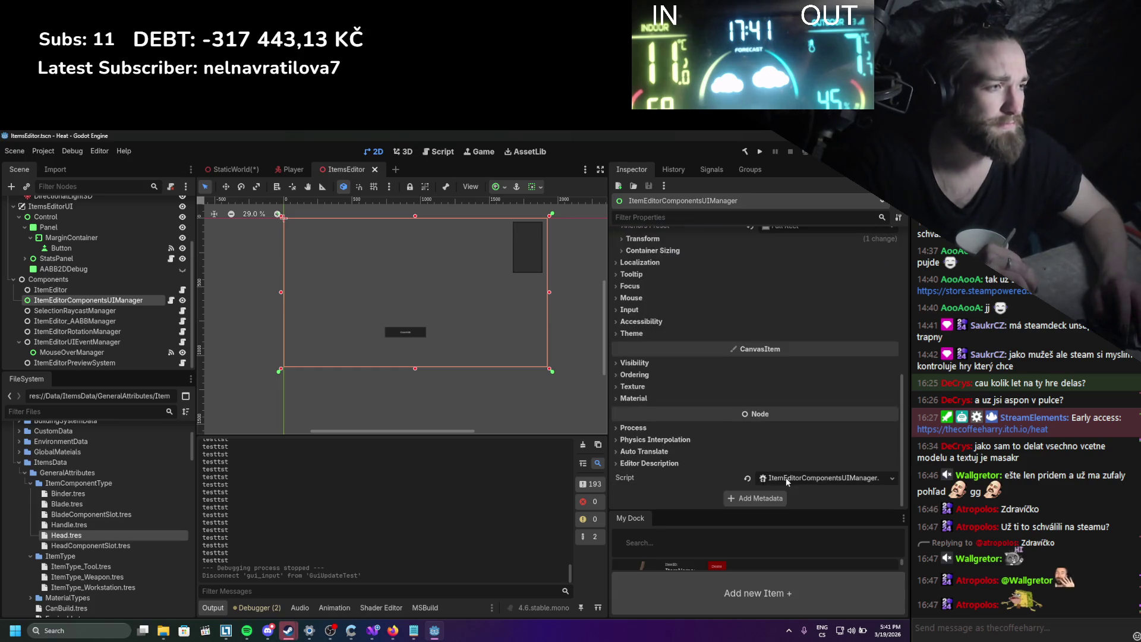
pyautogui.click(785, 477)
pyautogui.scroll(-17, 241, 286)
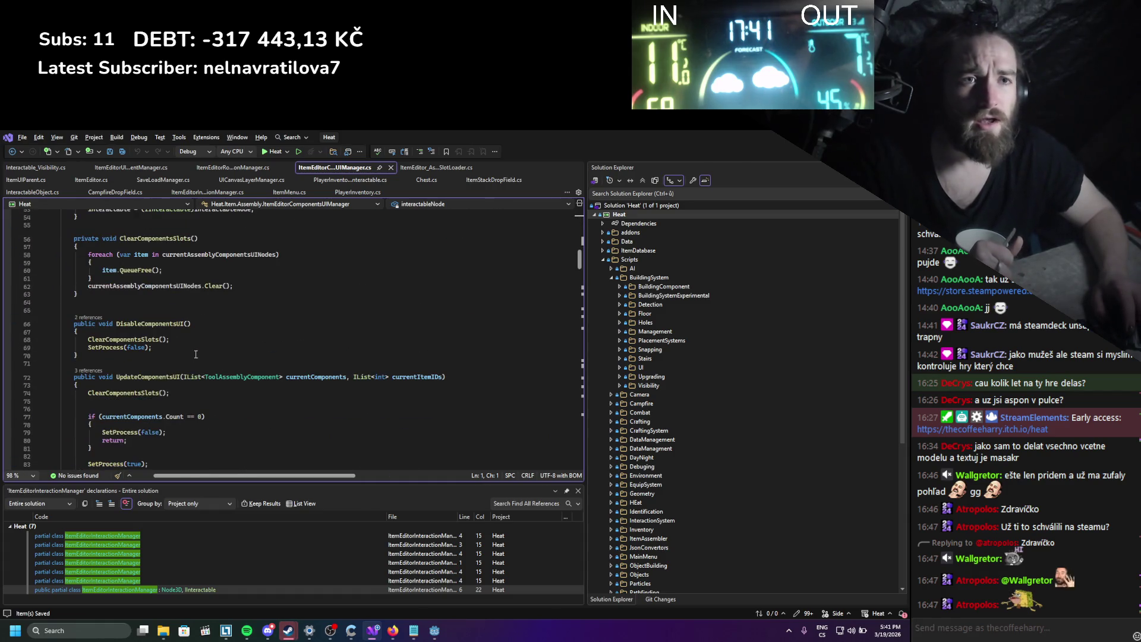
# Read through ItemEditorComponentsUIManager.cs in Visual Studio, then return to Godot.
pyautogui.scroll(-7, 199, 352)
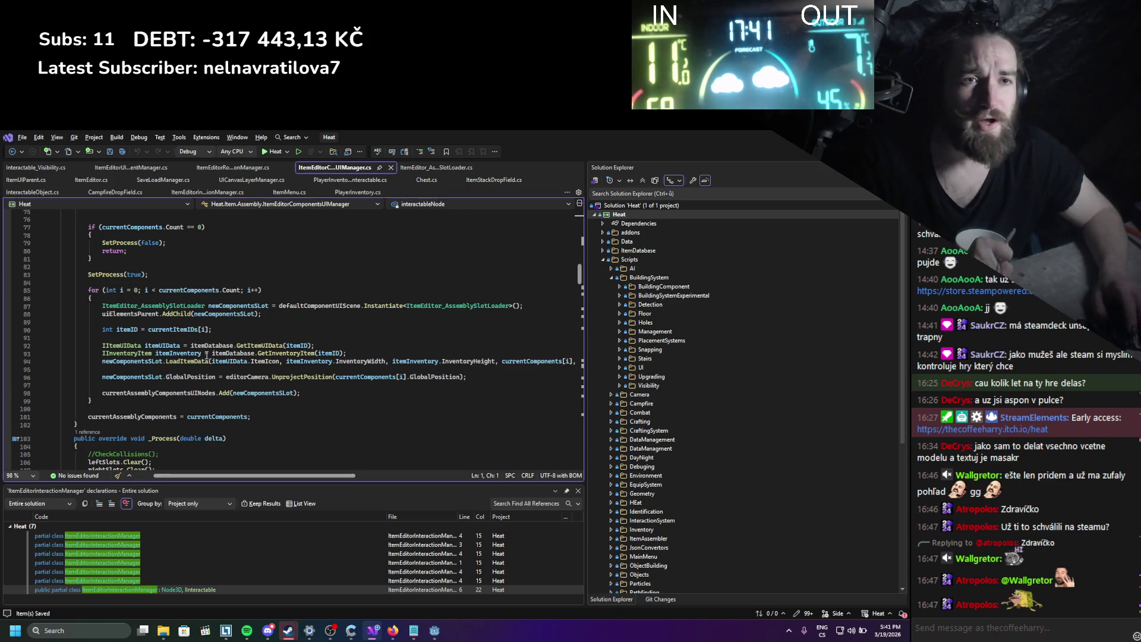
pyautogui.scroll(-13, 206, 355)
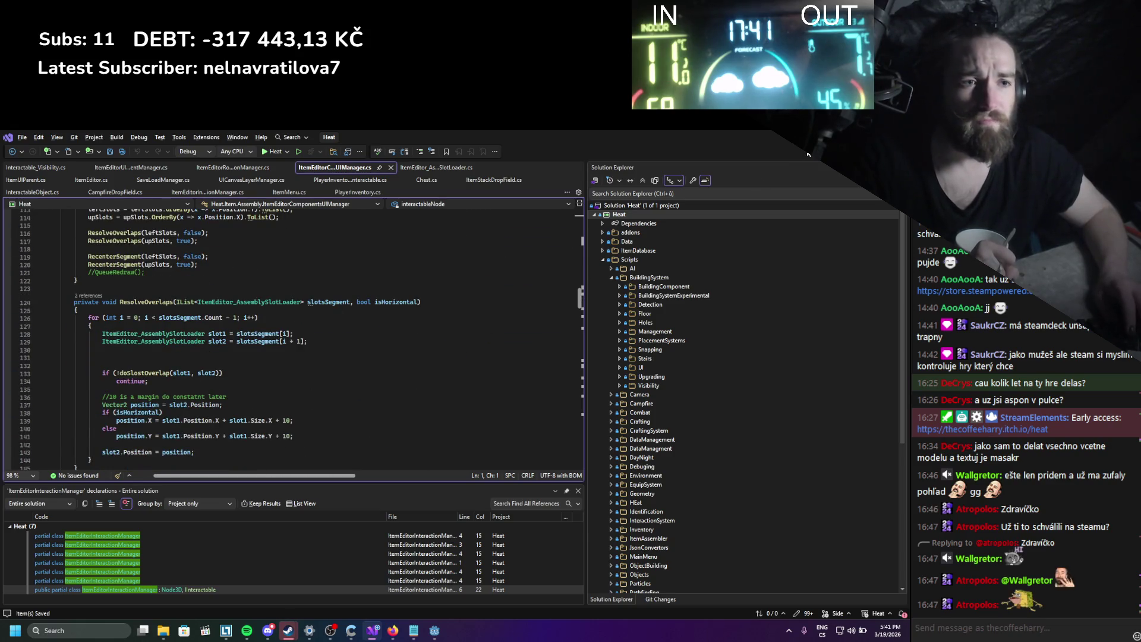
pyautogui.scroll(-20, 405, 343)
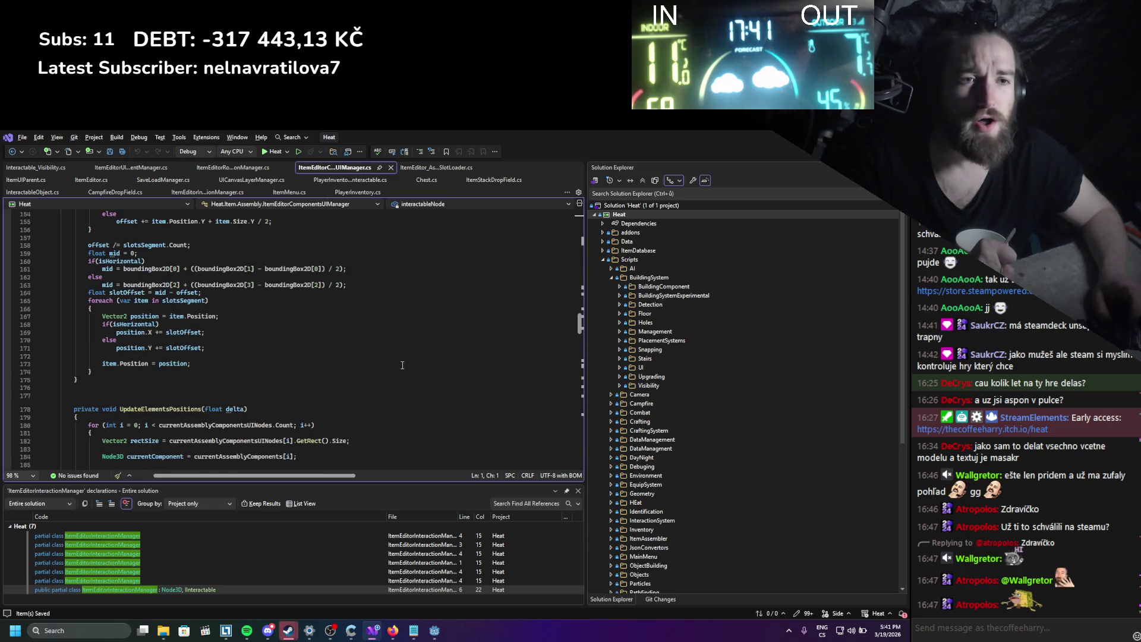
pyautogui.scroll(-7, 402, 365)
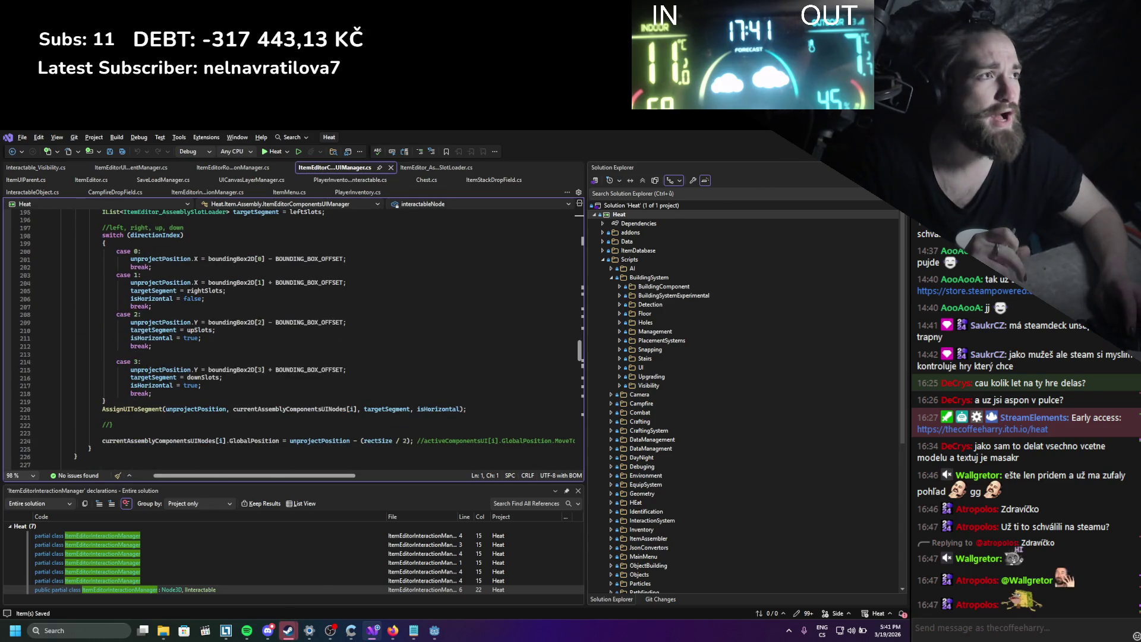
pyautogui.hotkey('alt', 'Tab')
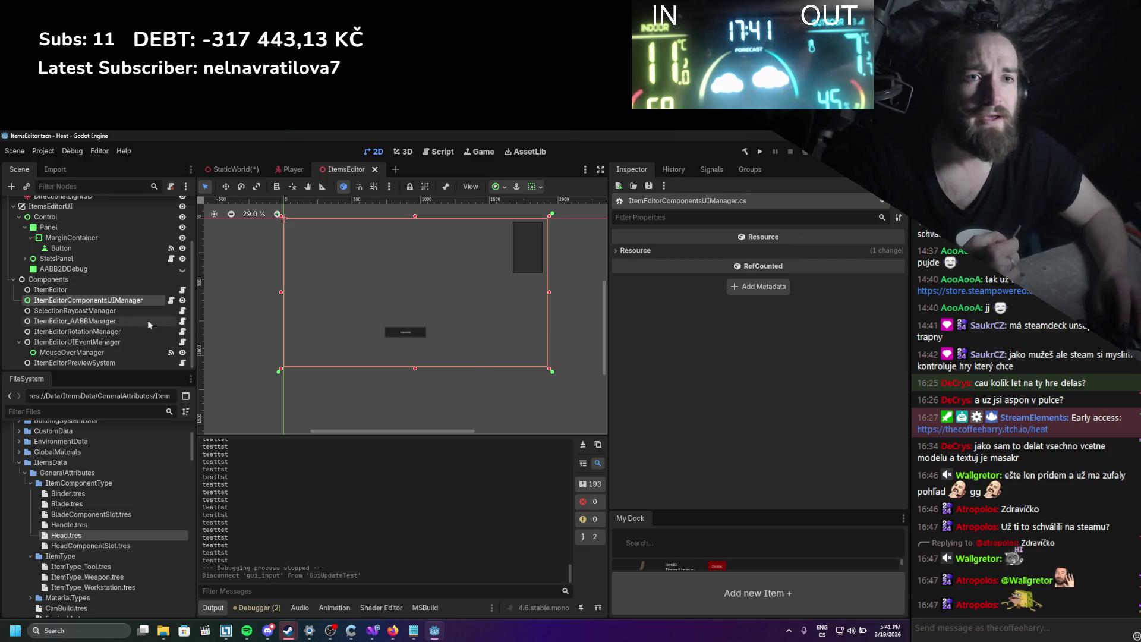
# Set ItemEditorComponentsUIManager's Mouse Filter to Ignore, save the ItemsEditor scene, and run the game.
pyautogui.click(120, 301)
pyautogui.click(631, 297)
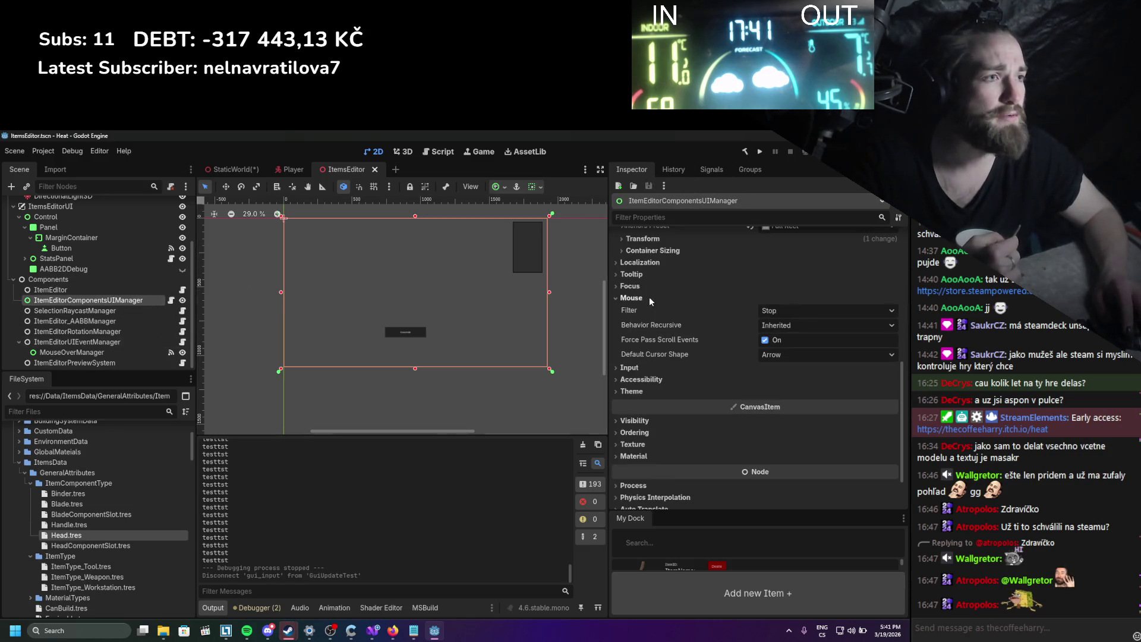
pyautogui.click(783, 310)
pyautogui.click(794, 351)
pyautogui.hotkey('ctrl', 's')
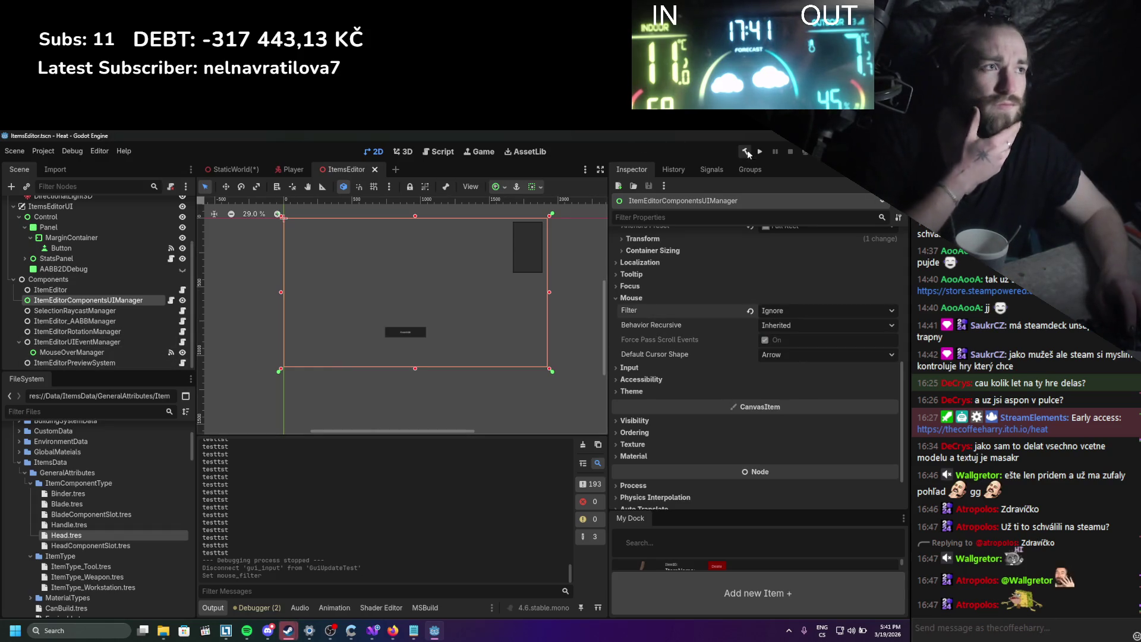
pyautogui.click(760, 152)
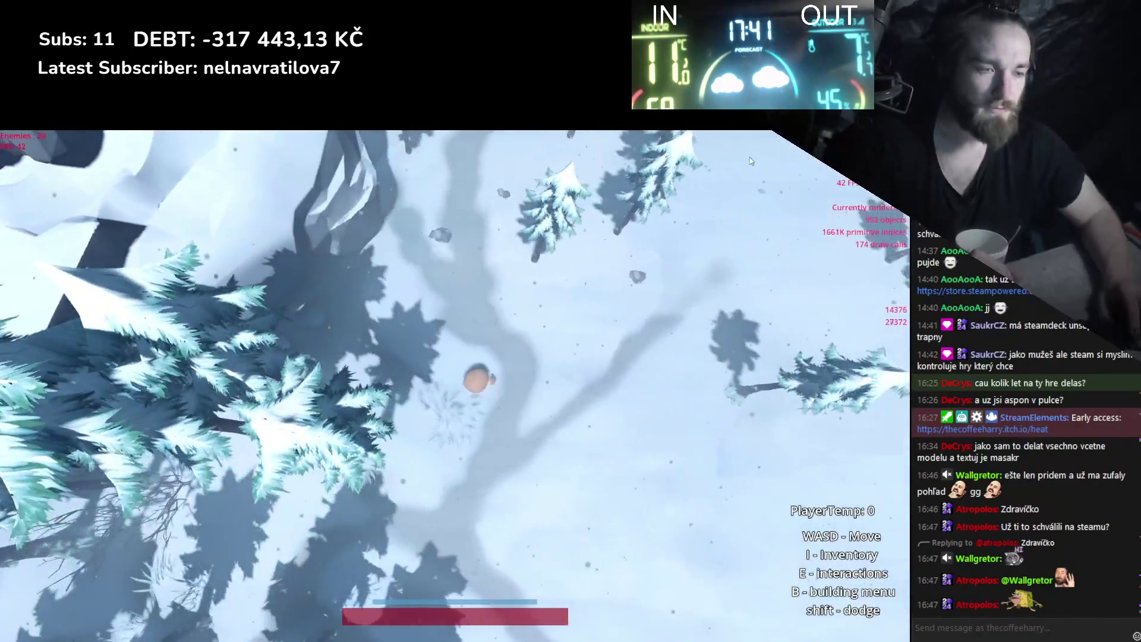
# Open the inventory (I) and item assembly screen (B) in-game, then close the game.
pyautogui.press('i')
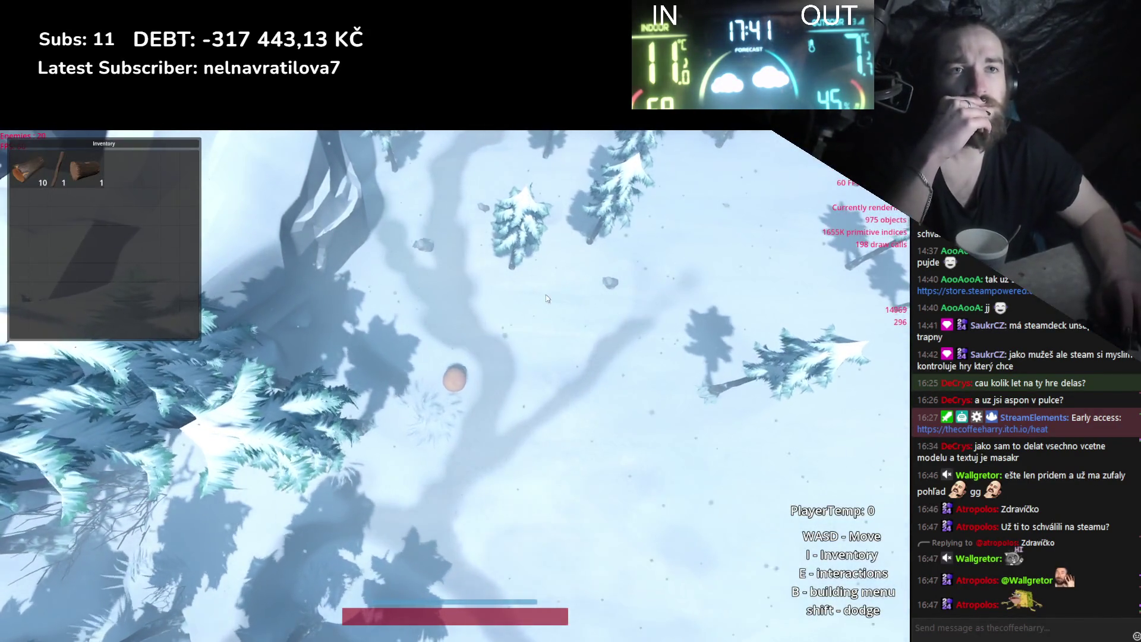
pyautogui.press('b')
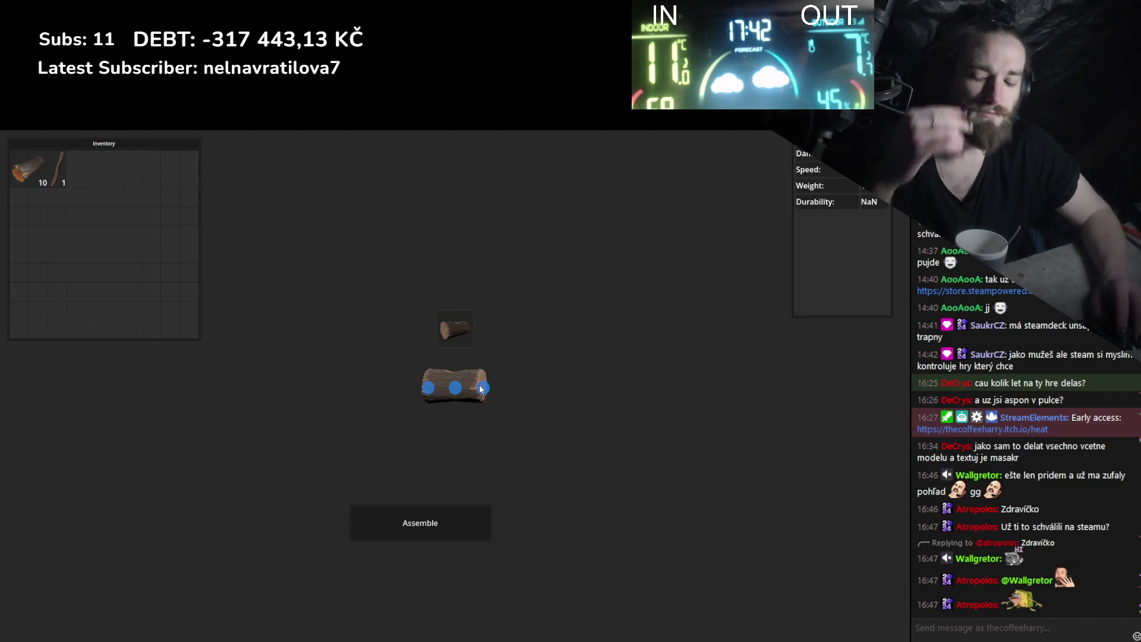
pyautogui.hotkey('alt', 'F4')
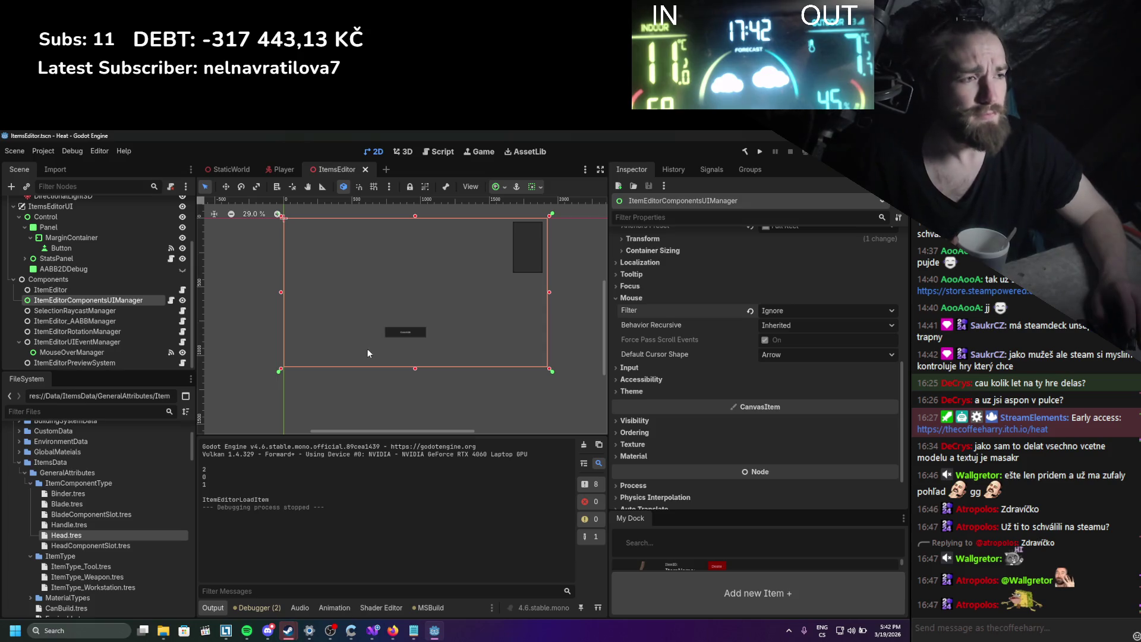
# Look through the ItemsEditorUI branch's StatsPanel and Panel nodes, then reselect ItemsEditorUI.
pyautogui.scroll(3, 666, 375)
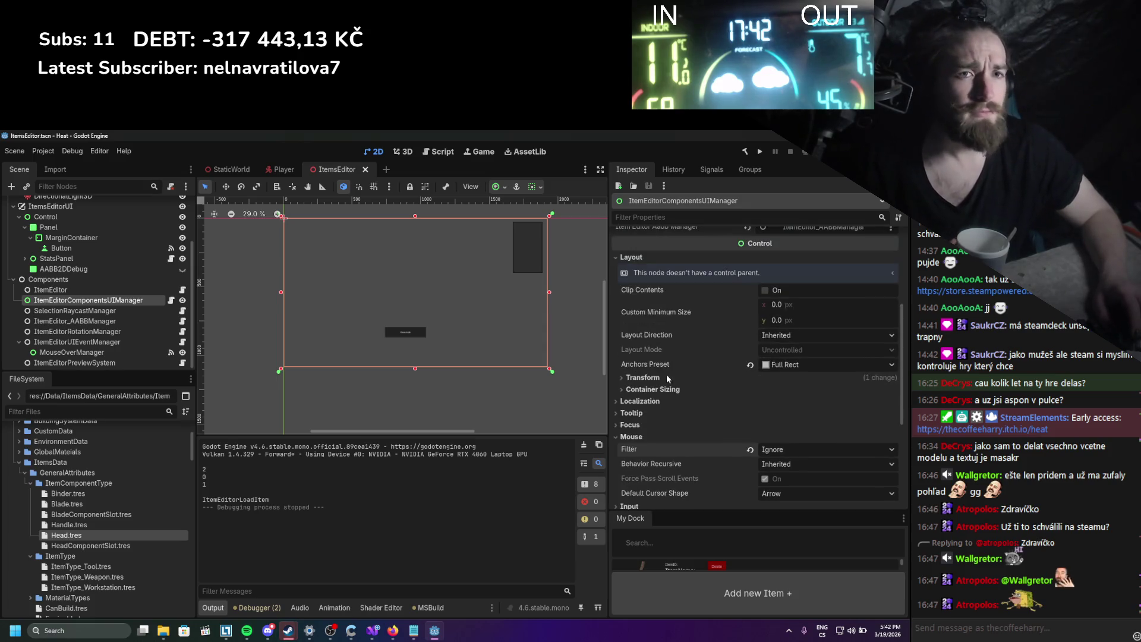
pyautogui.scroll(3, 159, 324)
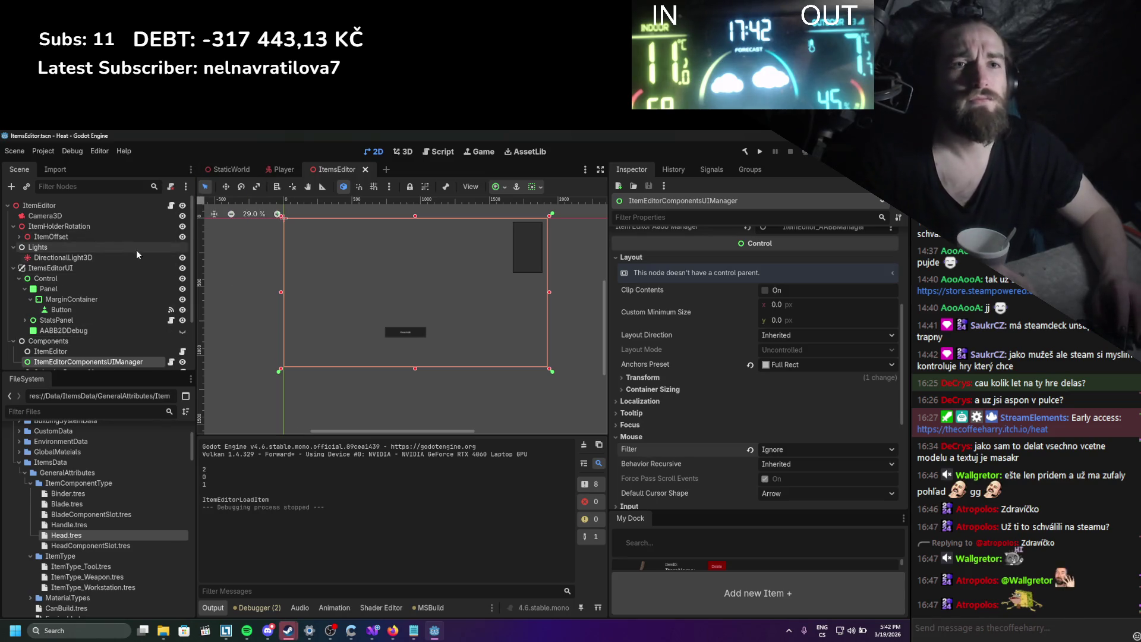
pyautogui.click(102, 267)
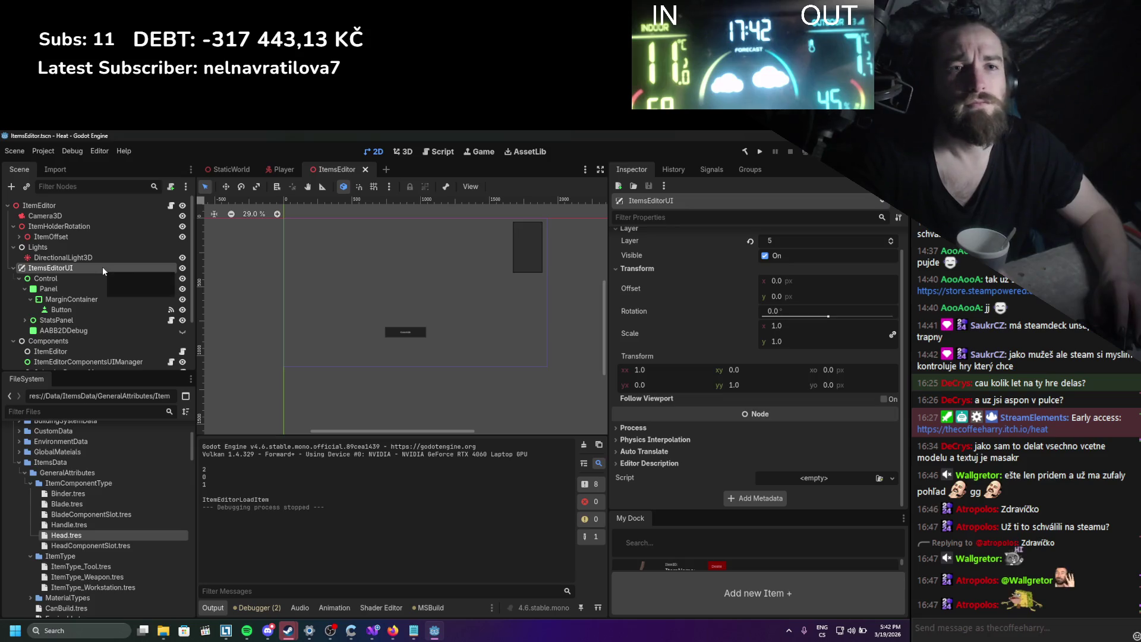
pyautogui.click(13, 268)
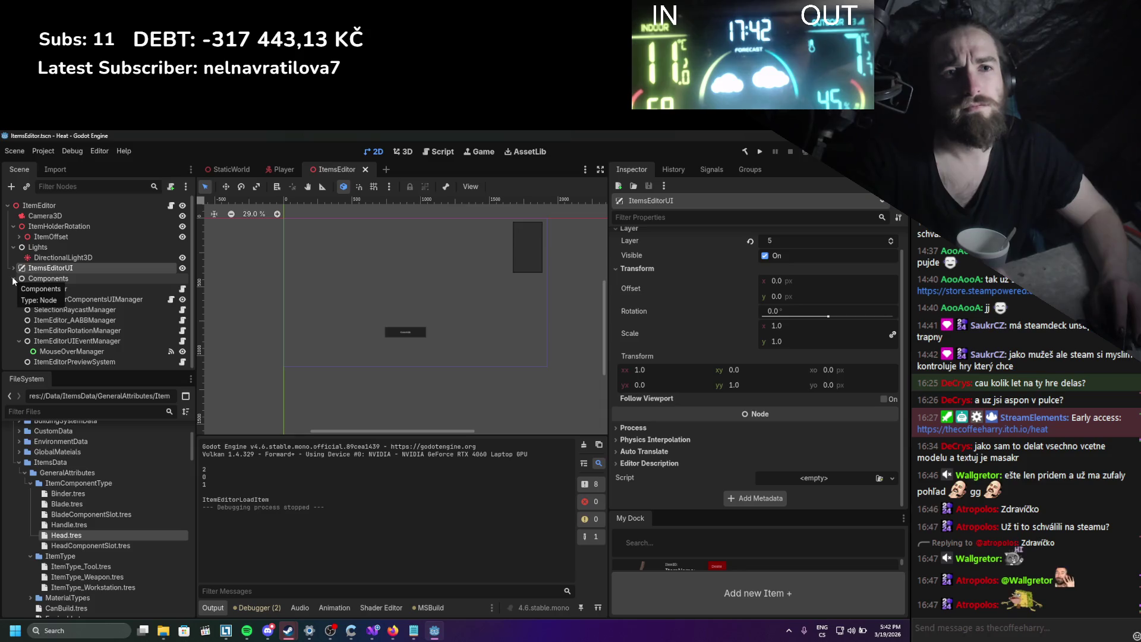
pyautogui.click(14, 268)
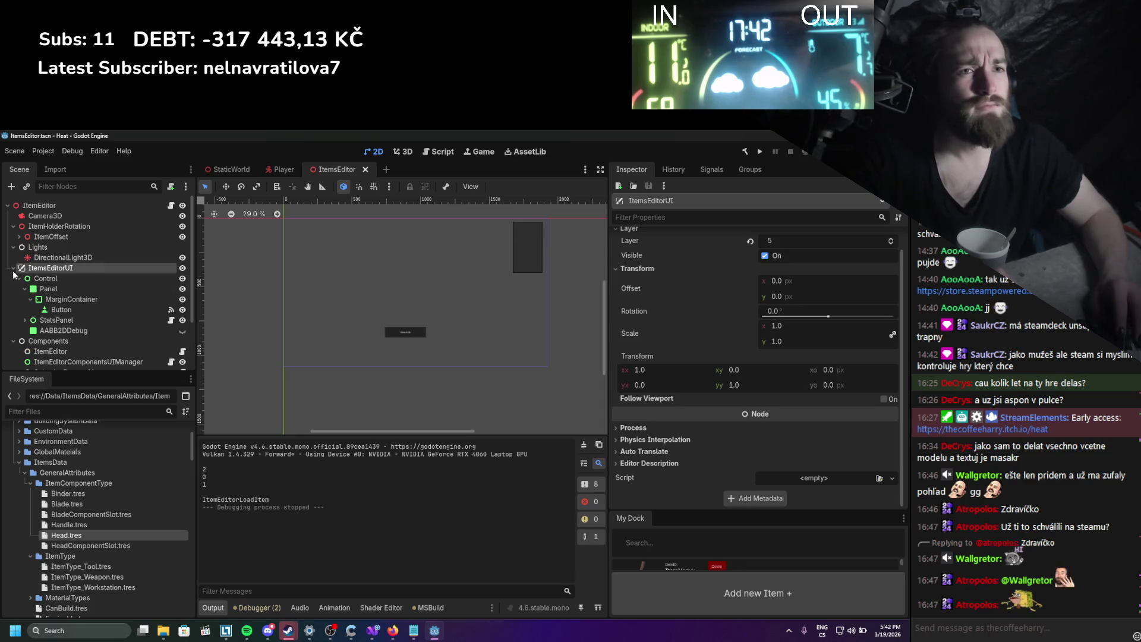
pyautogui.click(50, 321)
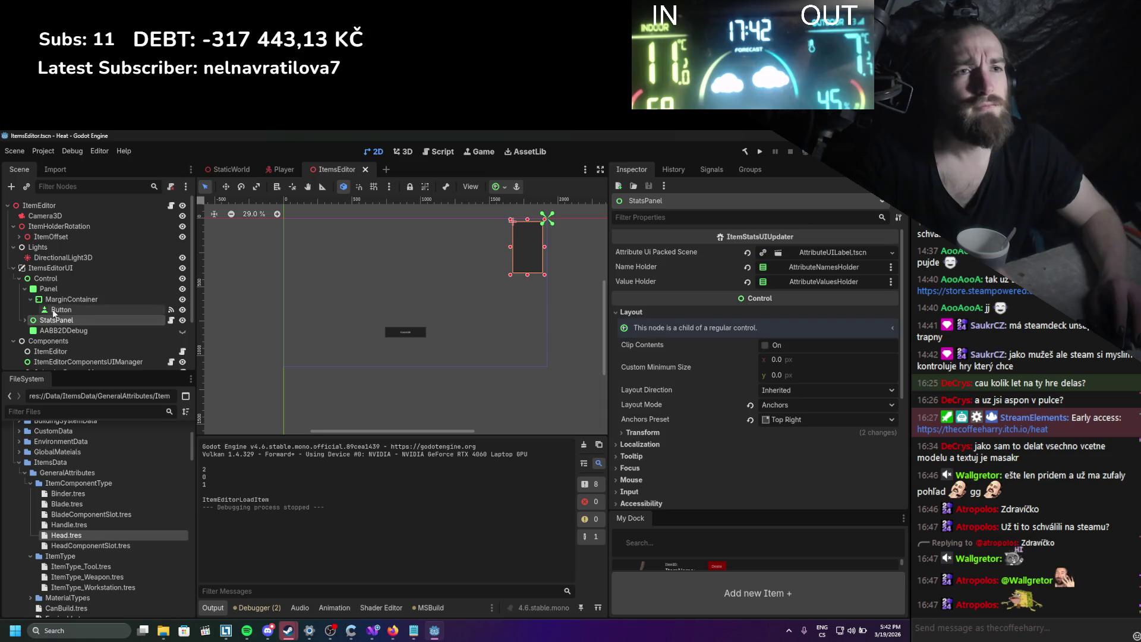
pyautogui.click(59, 290)
pyautogui.click(51, 268)
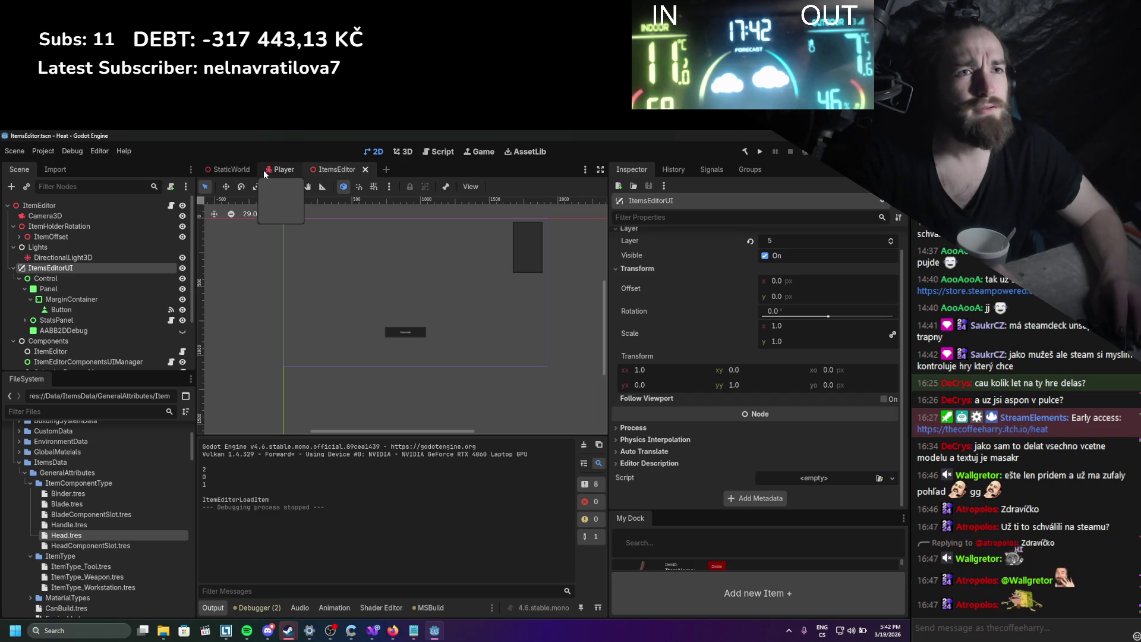
# Set ItemsEditorUI's canvas layer to 8, save ItemsEditor, and return to StaticWorld.
pyautogui.click(801, 238)
pyautogui.write('8')
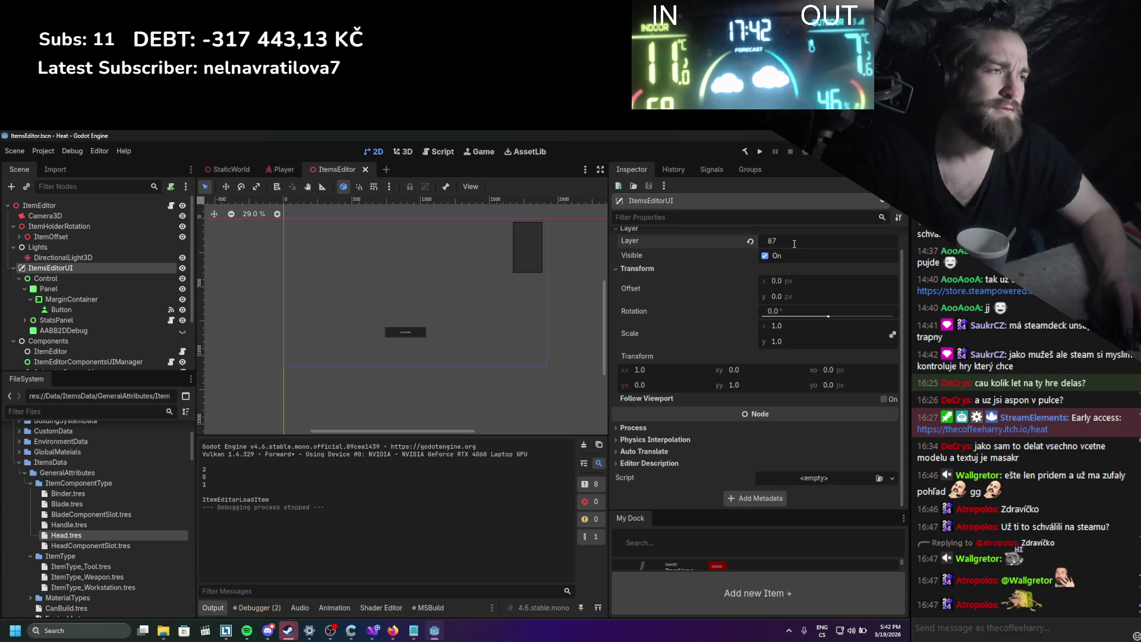
pyautogui.press('Return')
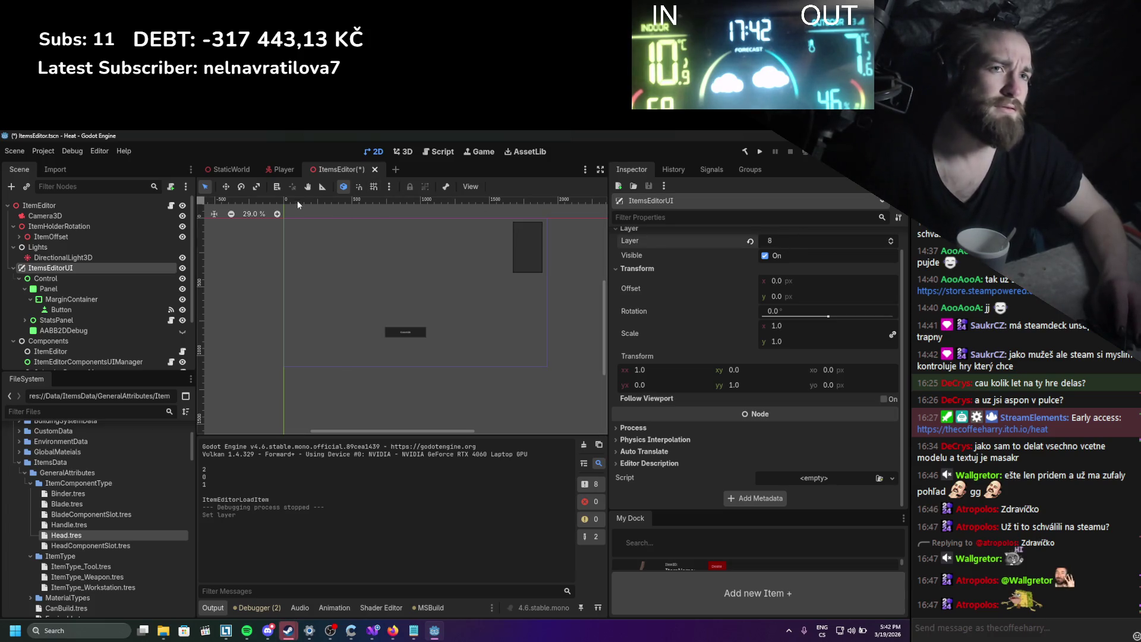
pyautogui.hotkey('ctrl', 's')
pyautogui.click(230, 170)
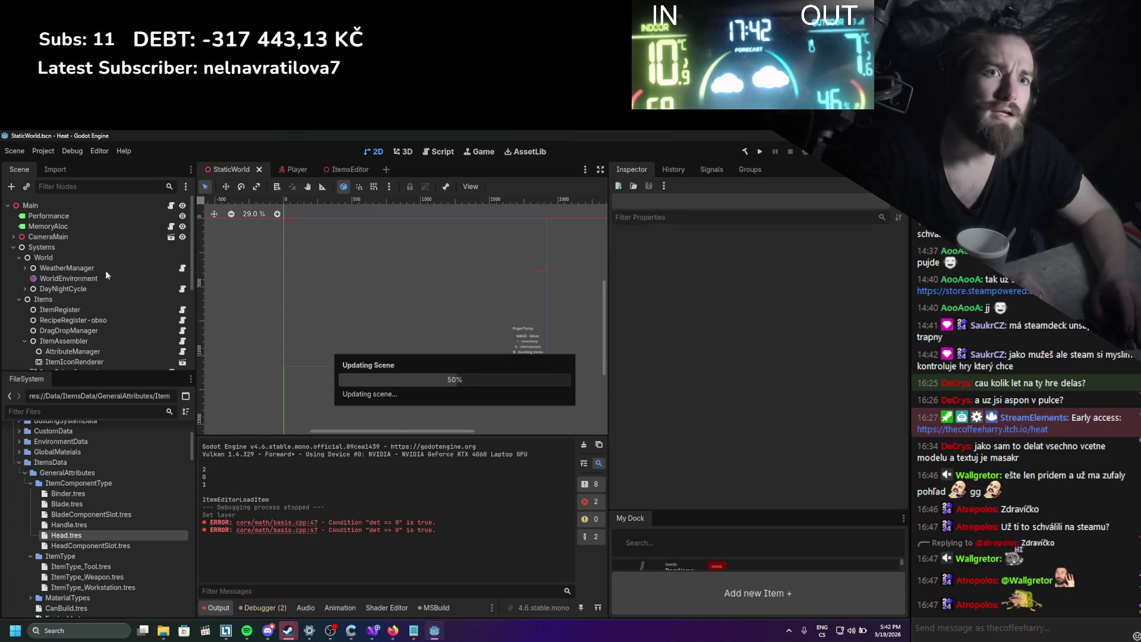
# Set ItemEditorCanvasLayer's layer to 6.
pyautogui.scroll(-3, 64, 308)
pyautogui.click(80, 287)
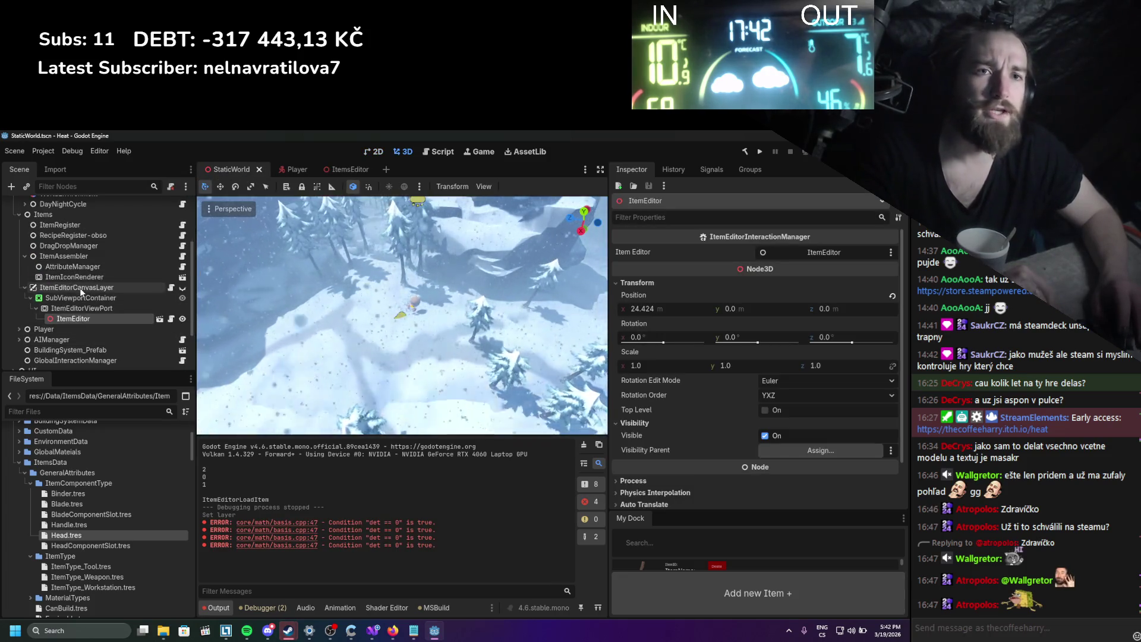
pyautogui.click(789, 295)
pyautogui.write('6')
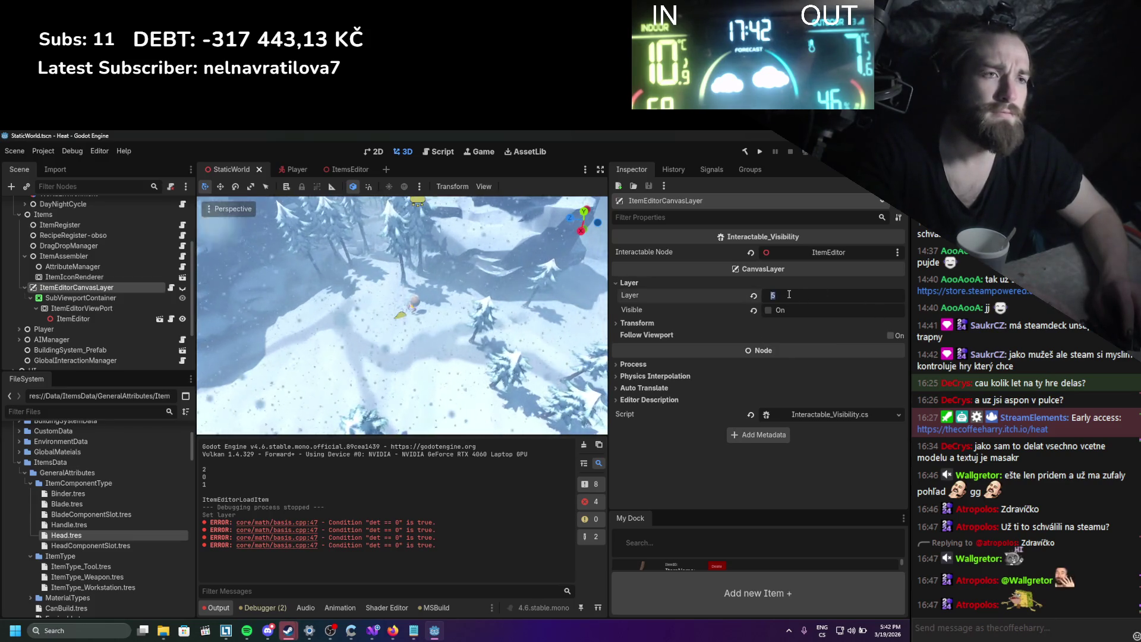
pyautogui.press('Return')
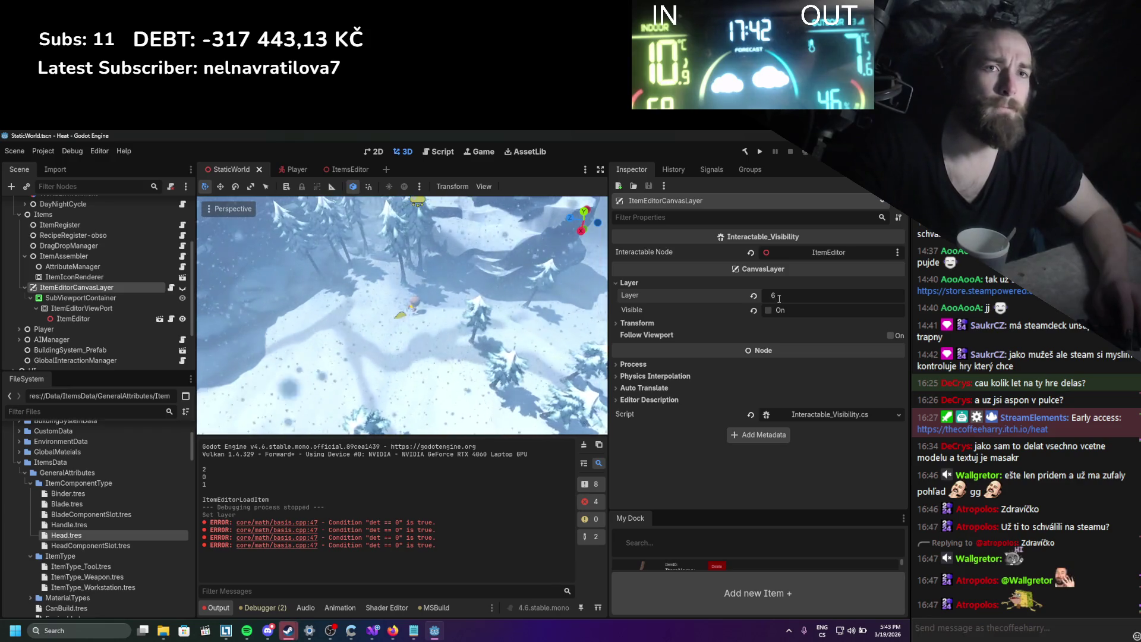
# Lower the Player scene's InventoryUI layer to 3 and run the game with F5.
pyautogui.click(303, 169)
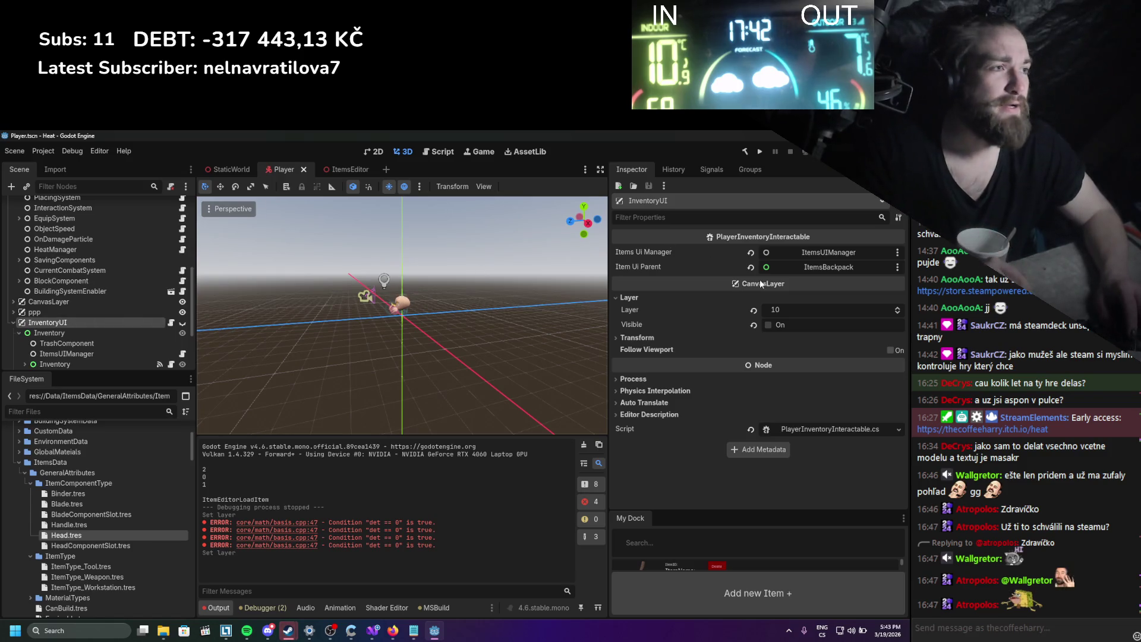
pyautogui.click(780, 310)
pyautogui.write('3')
pyautogui.press('Return')
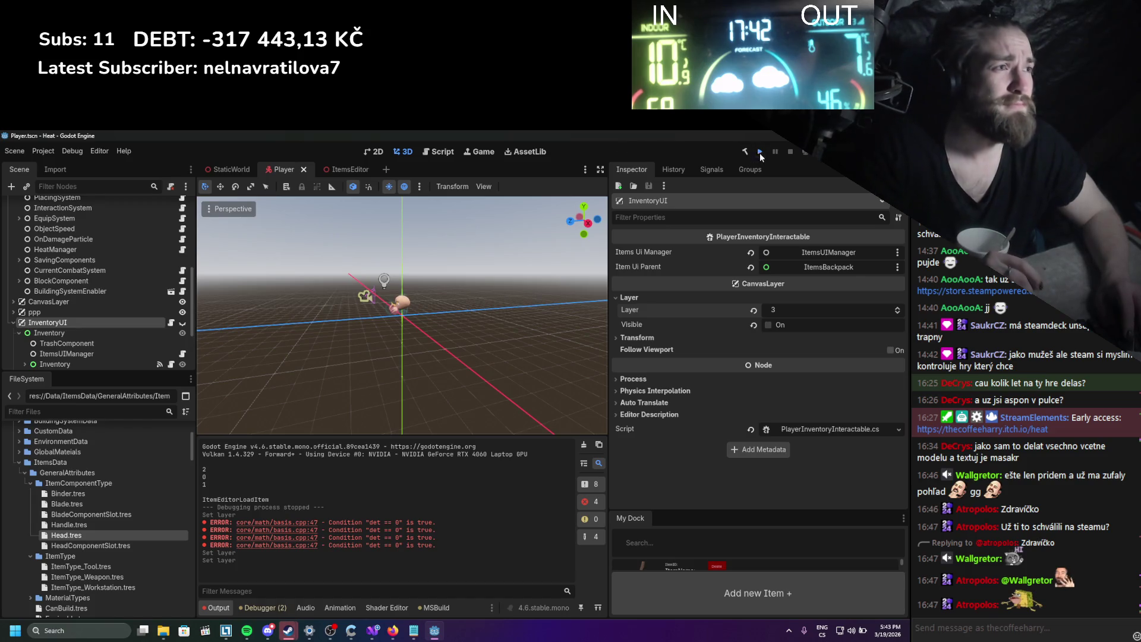
pyautogui.press('F5')
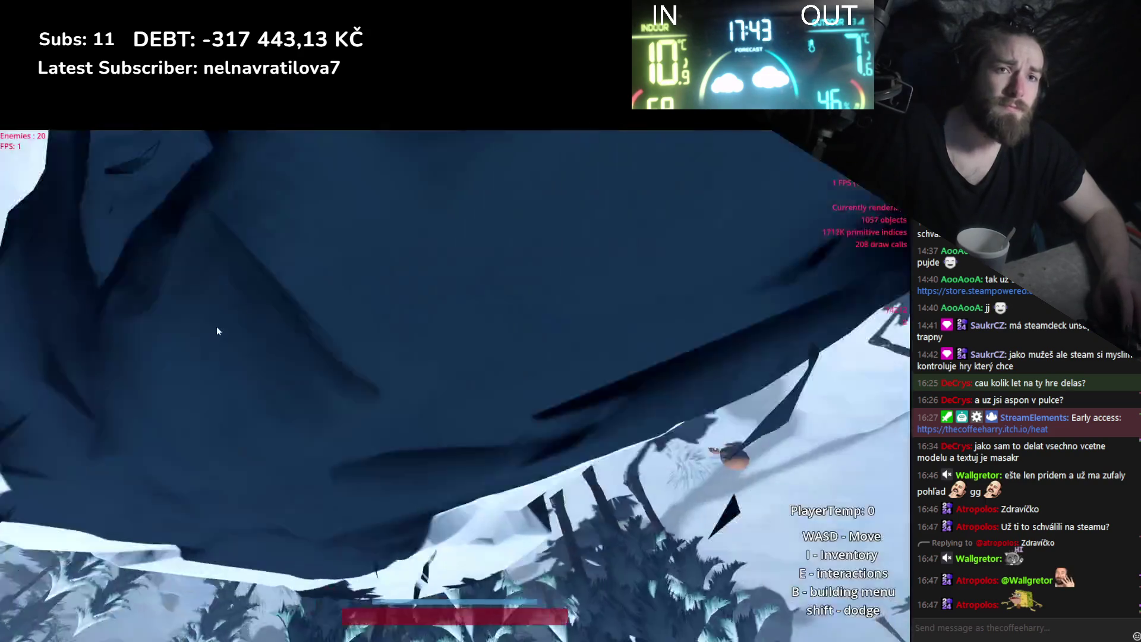
# In the inventory, open the log in the assembler, remove it, then stop the game.
pyautogui.press('i')
pyautogui.click(89, 176)
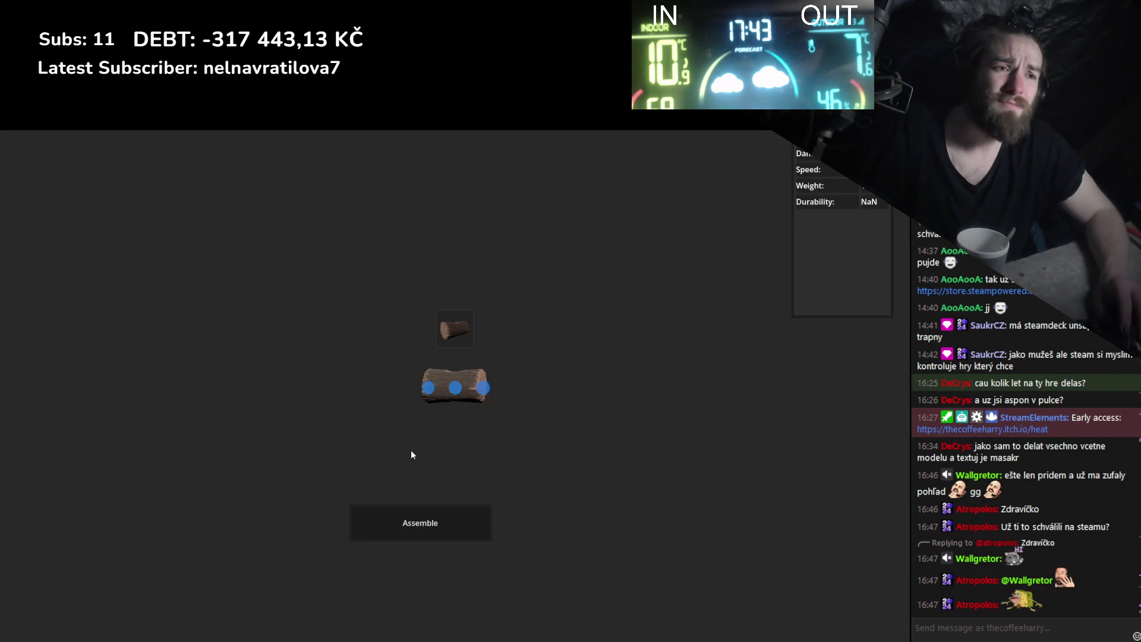
pyautogui.click(458, 359)
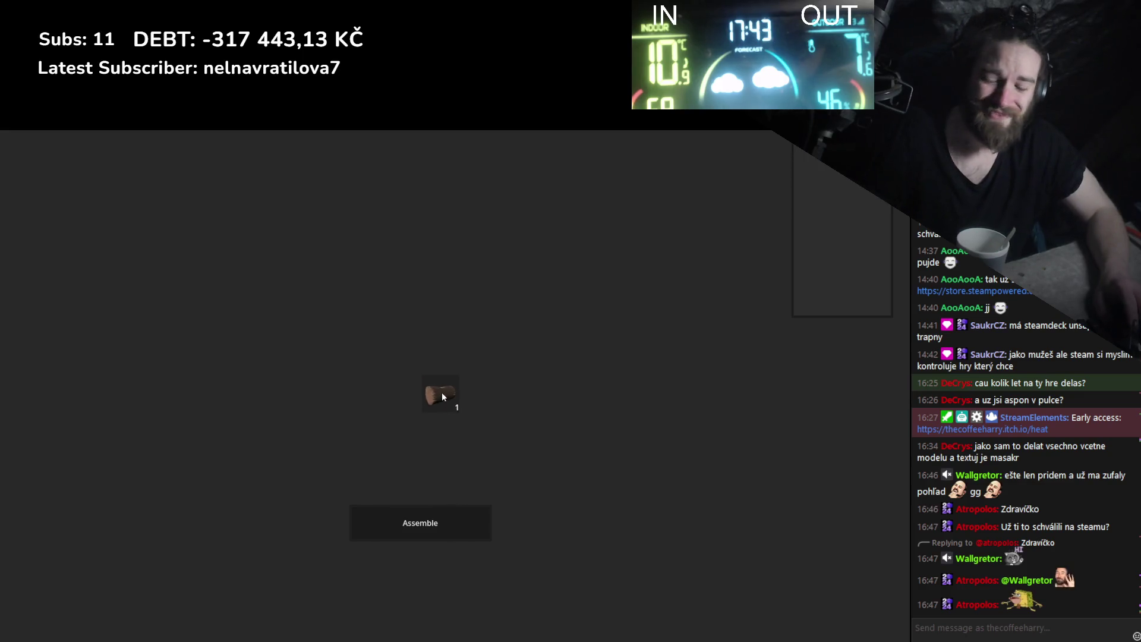
pyautogui.press('F8')
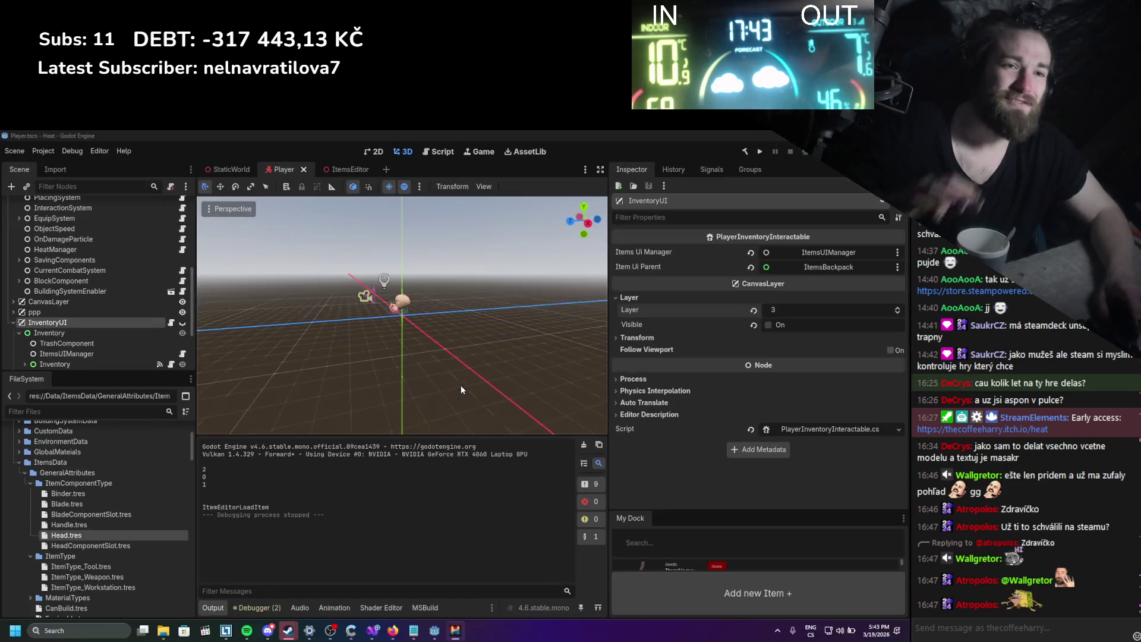
# Open ItemsEditor in the 2D view and check the Control and ItemsEditorUI nodes' layout.
pyautogui.scroll(-3, 130, 317)
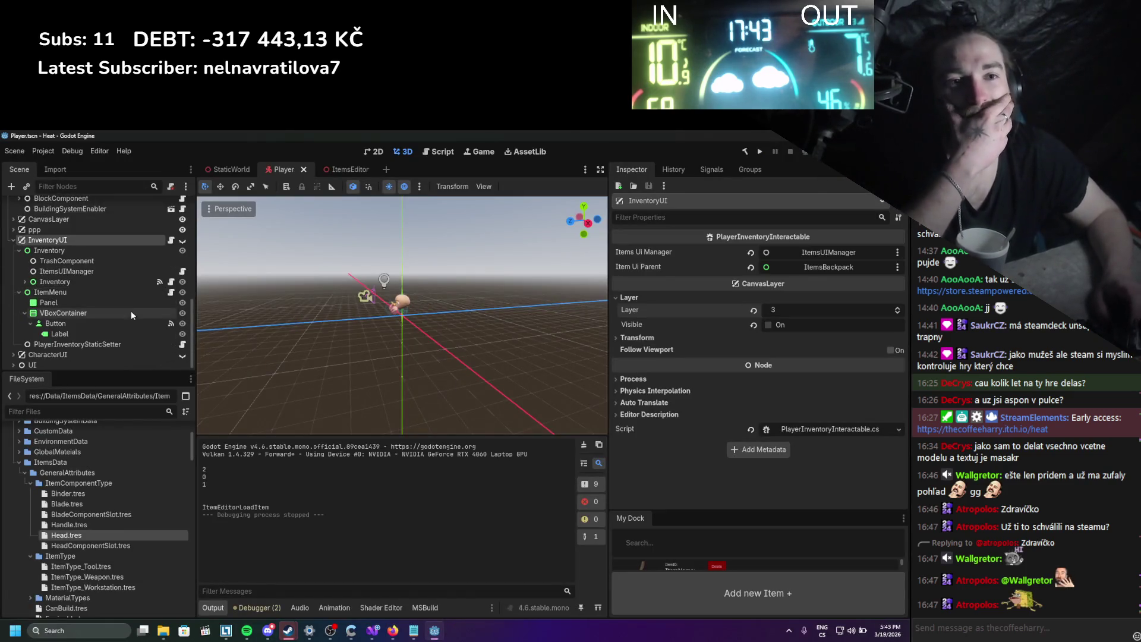
pyautogui.scroll(-1, 131, 311)
pyautogui.click(373, 169)
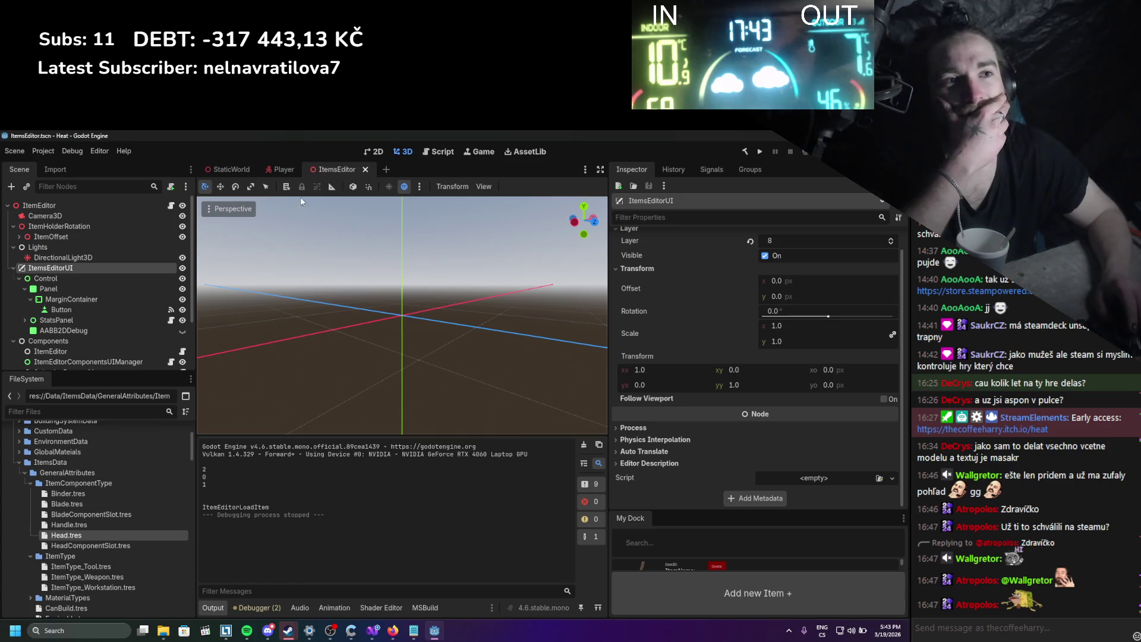
pyautogui.click(380, 152)
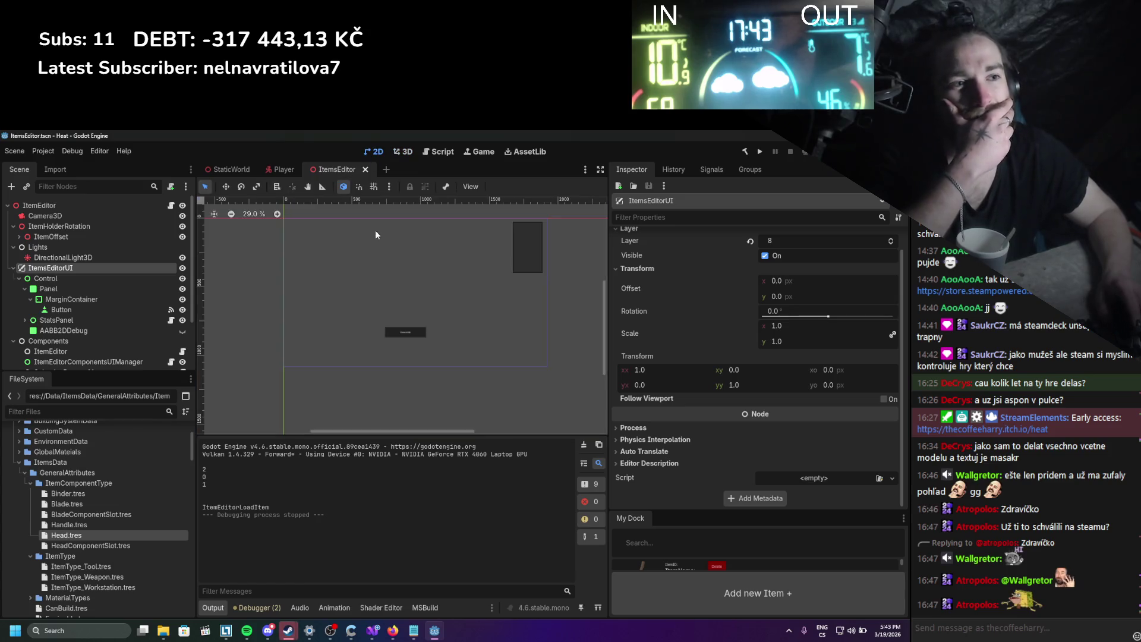
pyautogui.click(127, 280)
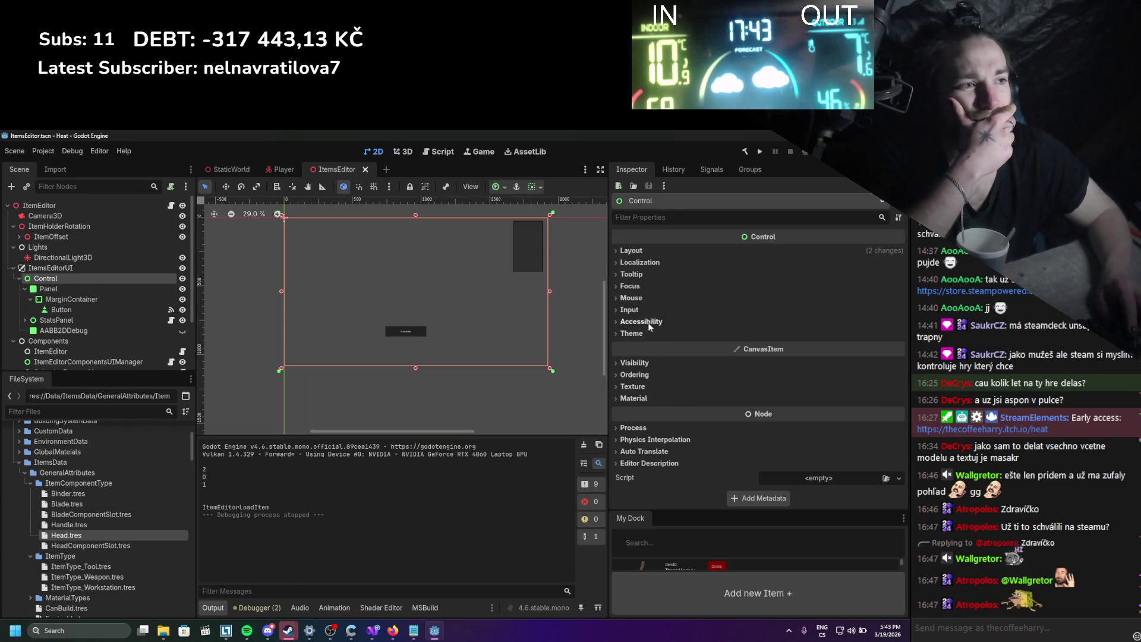
pyautogui.click(152, 269)
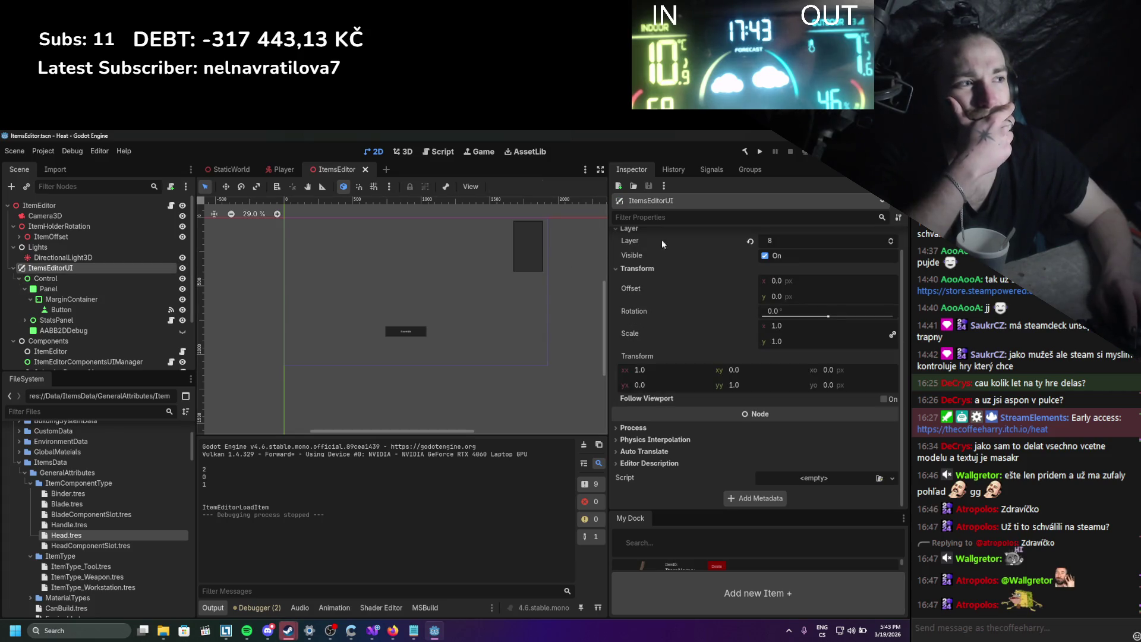
pyautogui.click(163, 281)
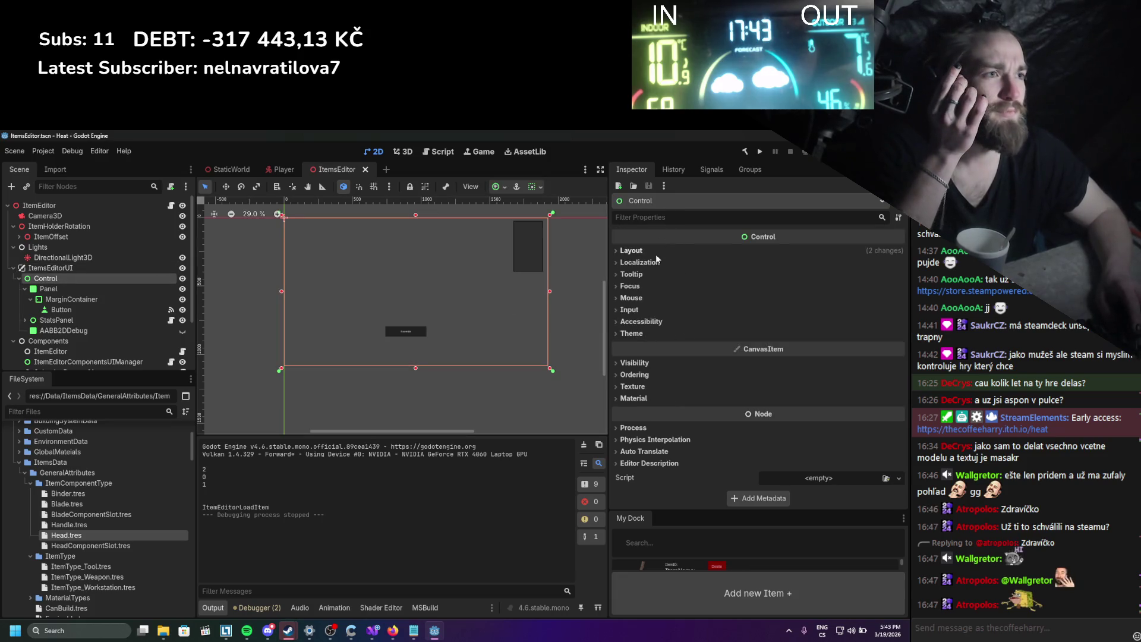
pyautogui.click(631, 251)
pyautogui.click(656, 255)
# Check MouseOverManager's connected signals, then go back to its properties.
pyautogui.scroll(-3, 49, 331)
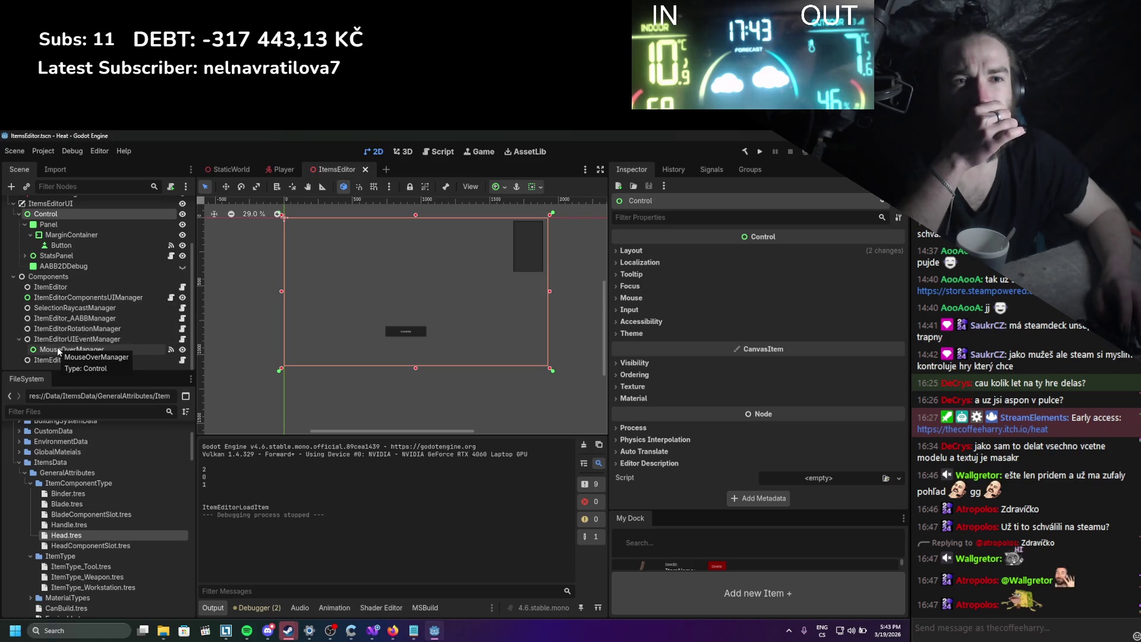
pyautogui.click(60, 350)
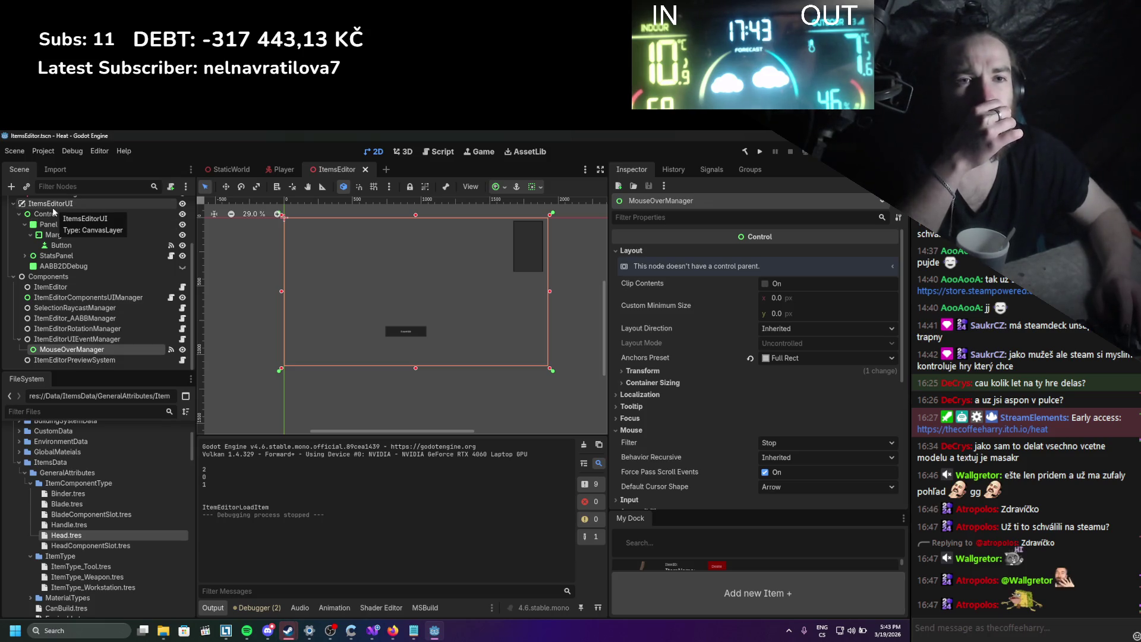
pyautogui.click(711, 170)
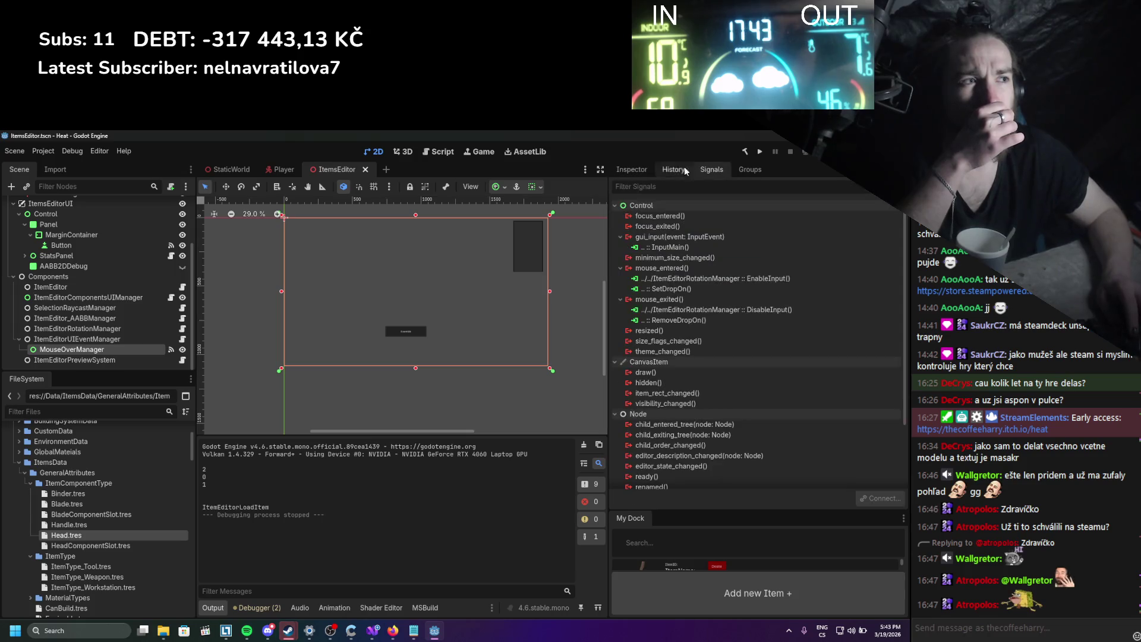
pyautogui.click(618, 170)
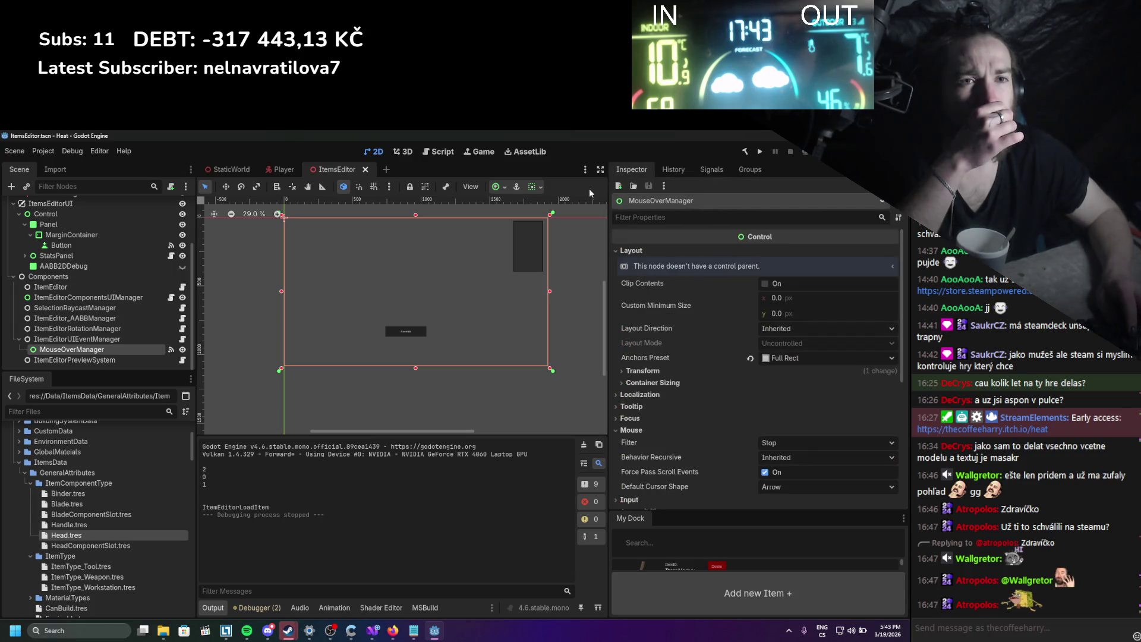
# Relaunch the game, open the log's assembly screen from the inventory, then close the game.
pyautogui.click(760, 152)
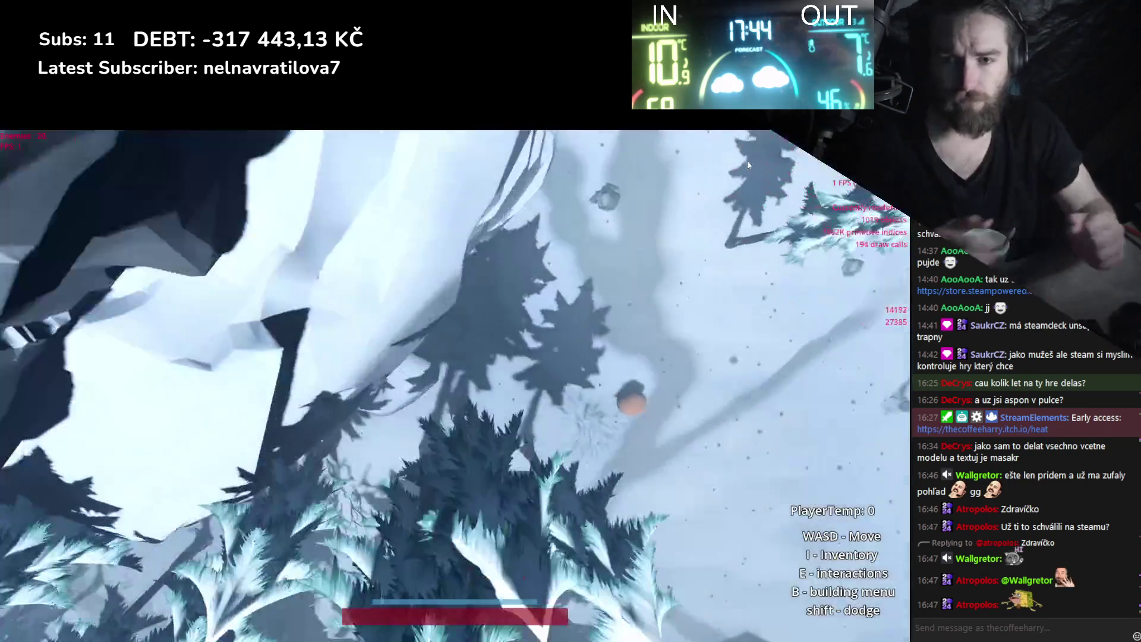
pyautogui.press('i')
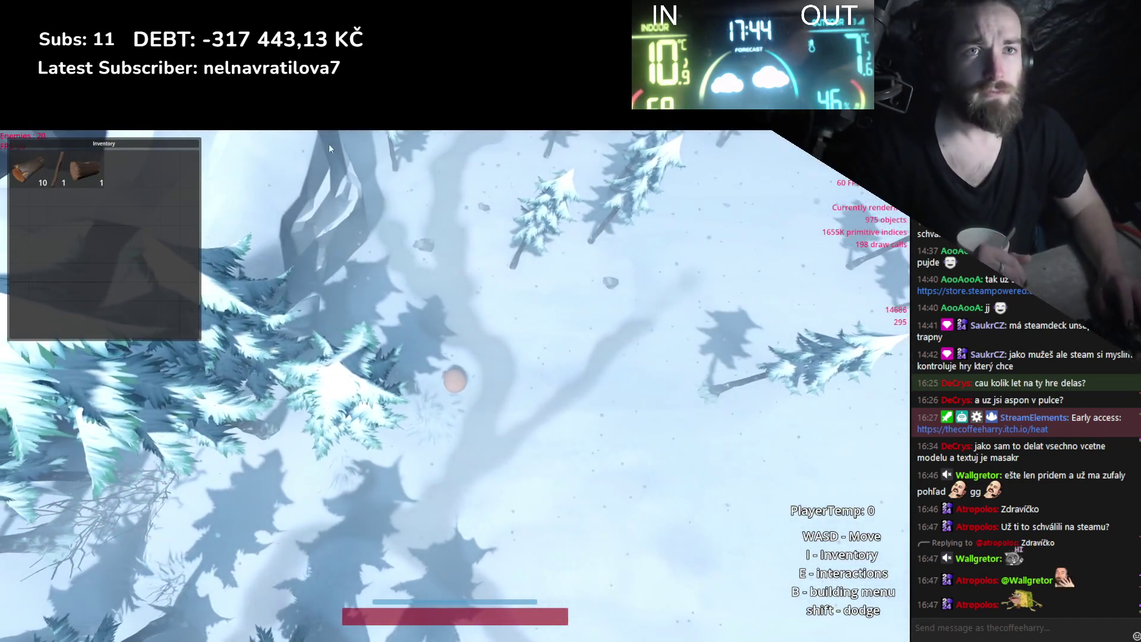
pyautogui.click(97, 179)
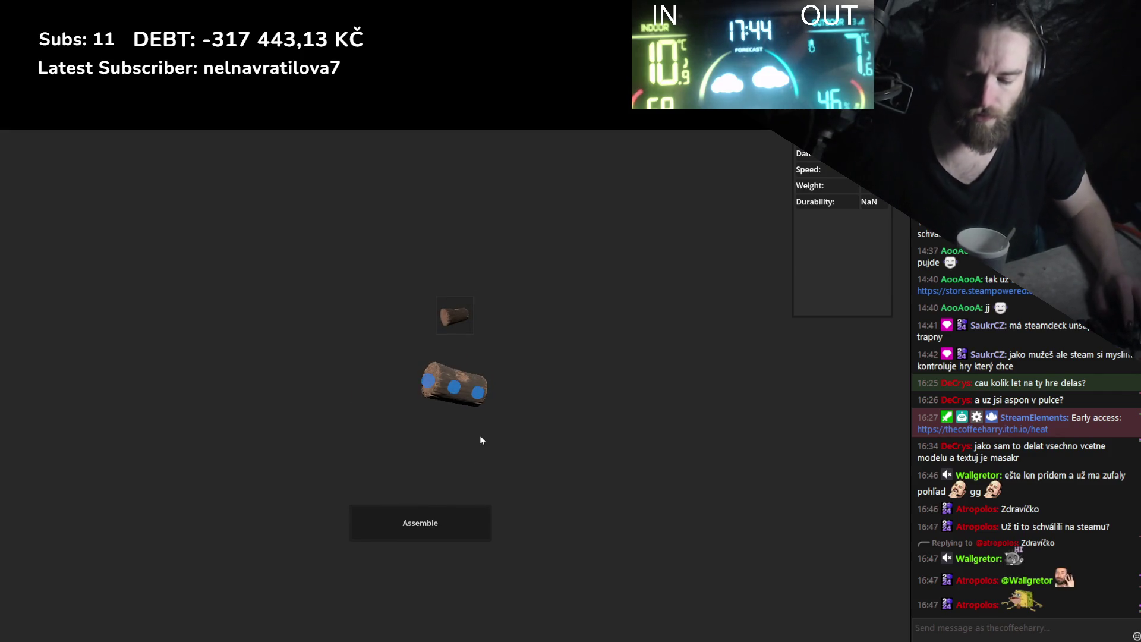
pyautogui.hotkey('alt', 'F4')
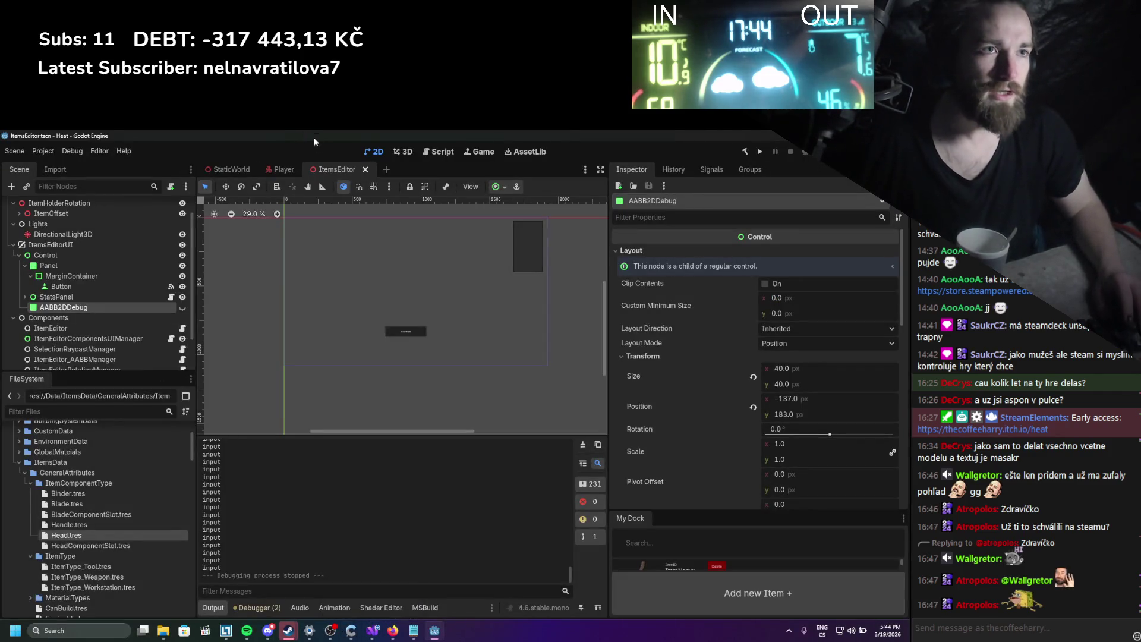
# Check InventoryUI's layer in the Player scene, then select ItemsEditorUI in ItemsEditor.
pyautogui.click(275, 171)
pyautogui.click(775, 310)
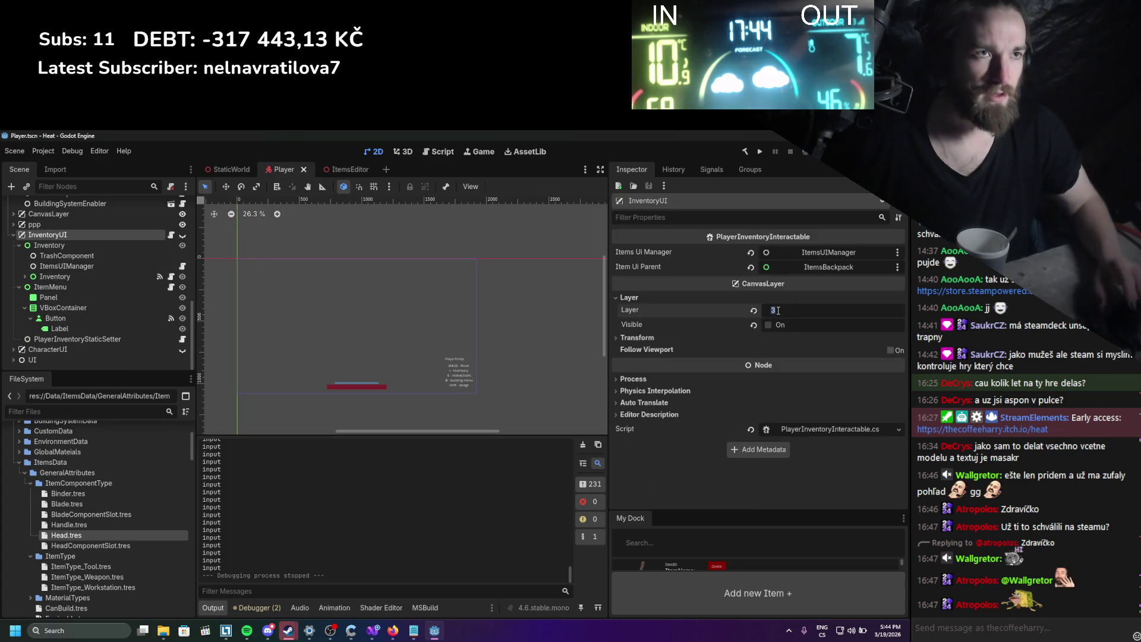
pyautogui.click(348, 169)
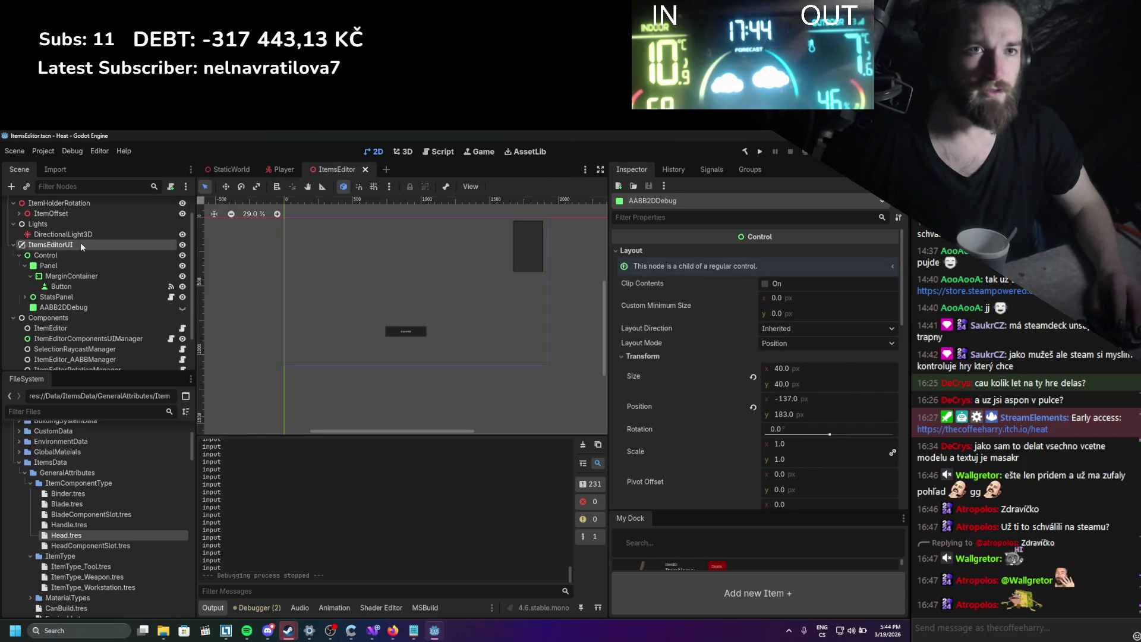
pyautogui.click(80, 243)
# Change ItemsEditorUI's node type from CanvasLayer to Control and save the scene.
pyautogui.scroll(2, 69, 266)
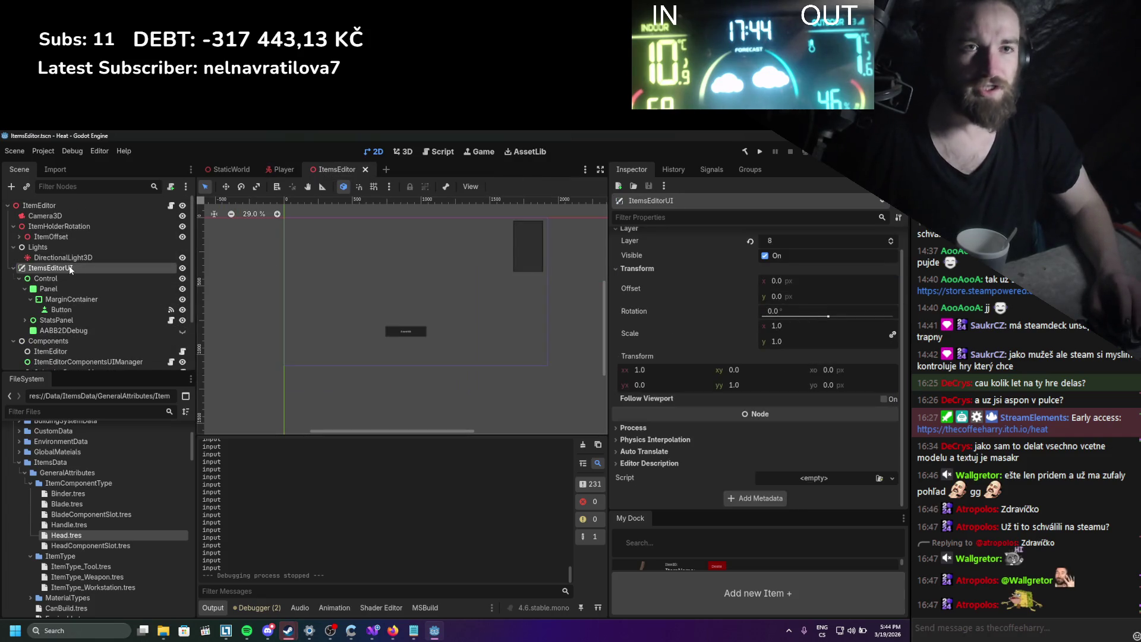
pyautogui.rightClick(69, 267)
pyautogui.click(136, 365)
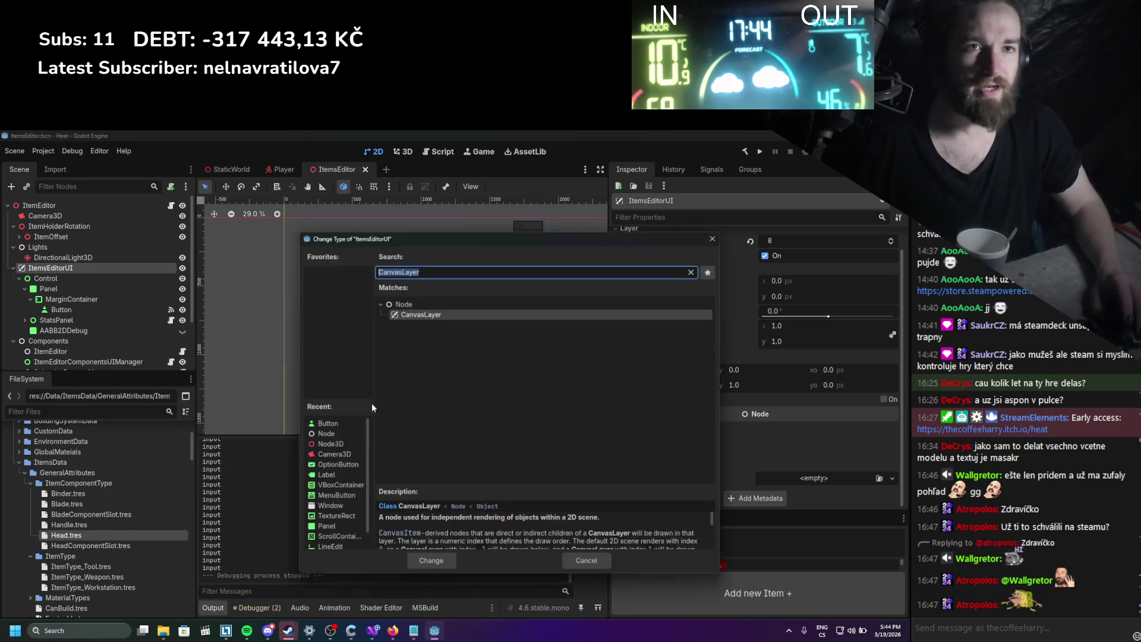
pyautogui.write('Control')
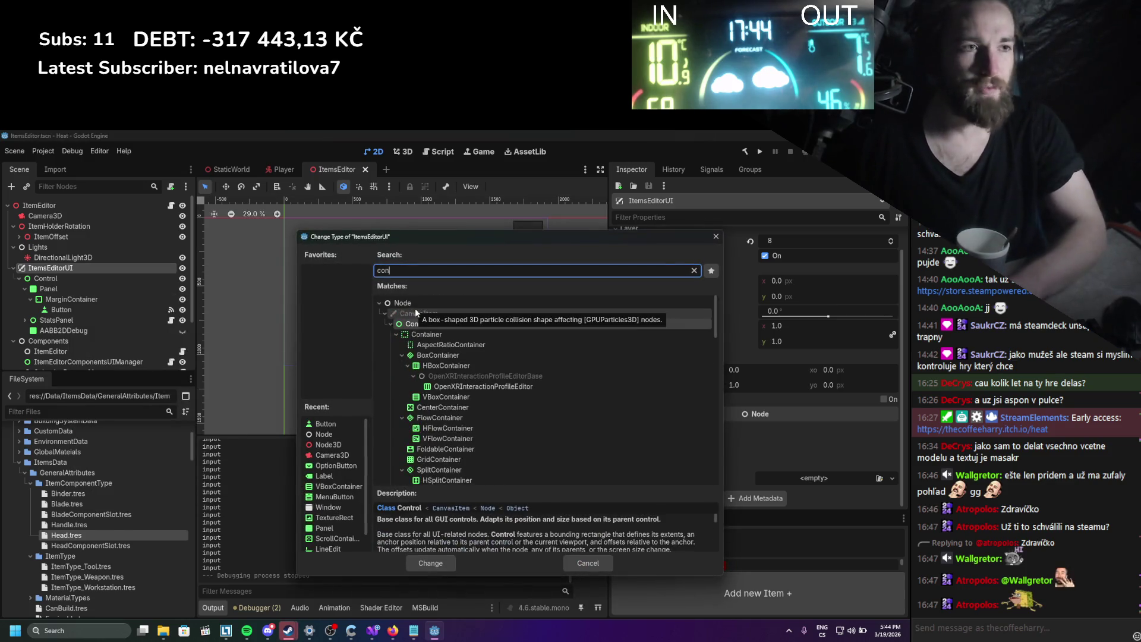
pyautogui.press('Return')
pyautogui.hotkey('ctrl', 's')
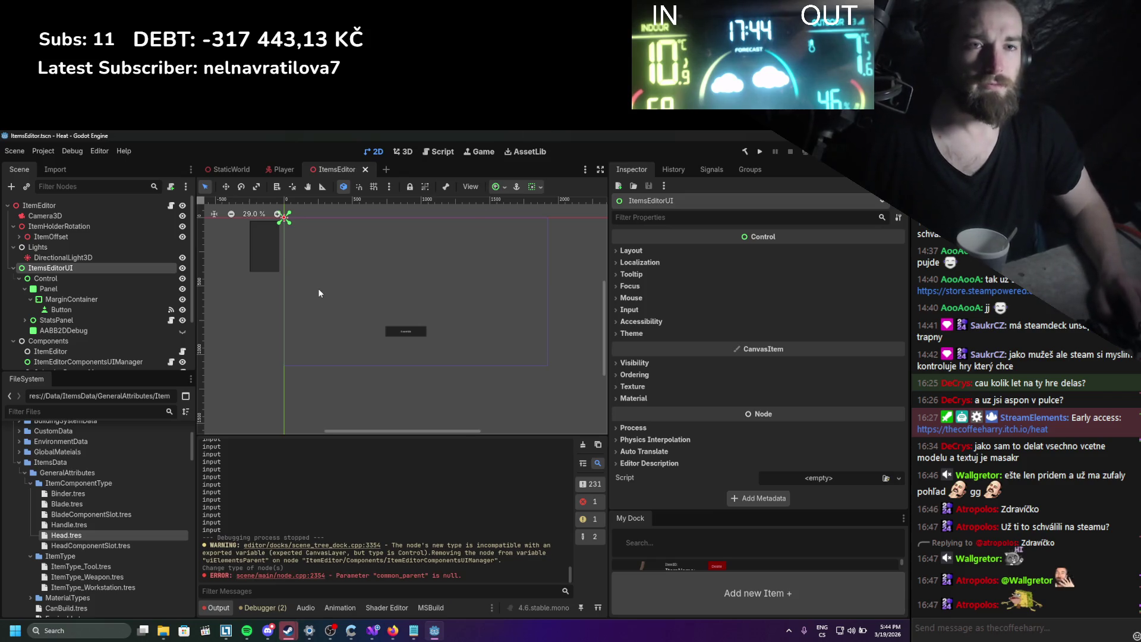
pyautogui.click(85, 277)
# Anchor ItemsEditorUI with the Full Rect preset and save.
pyautogui.click(87, 268)
pyautogui.click(631, 250)
pyautogui.click(826, 357)
pyautogui.click(784, 569)
pyautogui.hotkey('ctrl', 's')
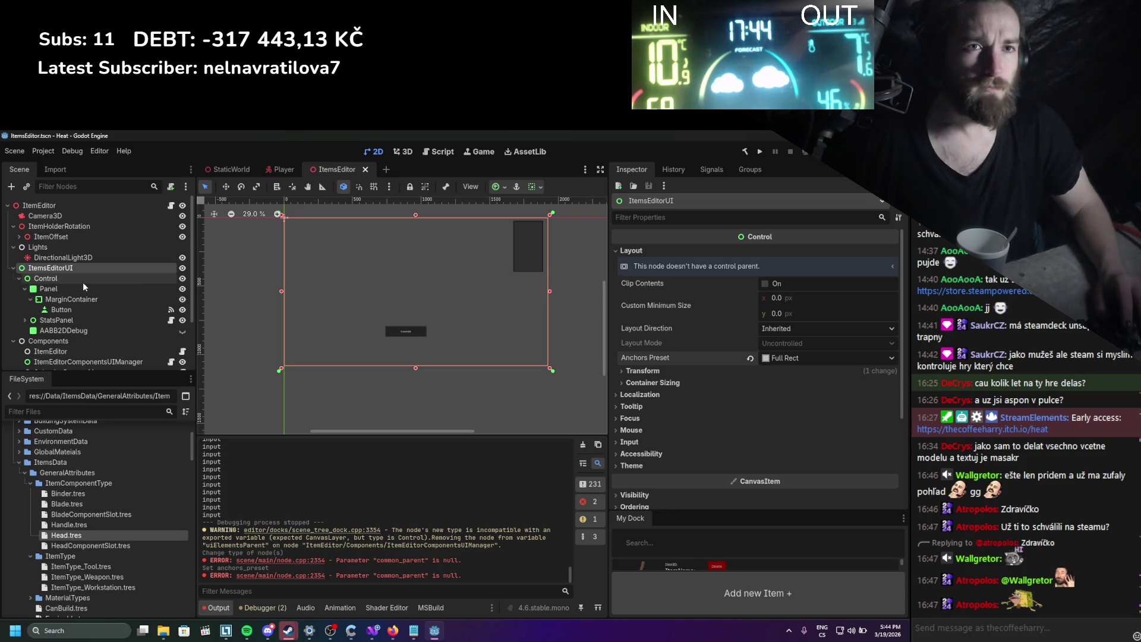
# Set ItemsEditorUI's mouse filter to Ignore and save.
pyautogui.click(652, 429)
pyautogui.click(826, 443)
pyautogui.click(826, 484)
pyautogui.hotkey('ctrl', 's')
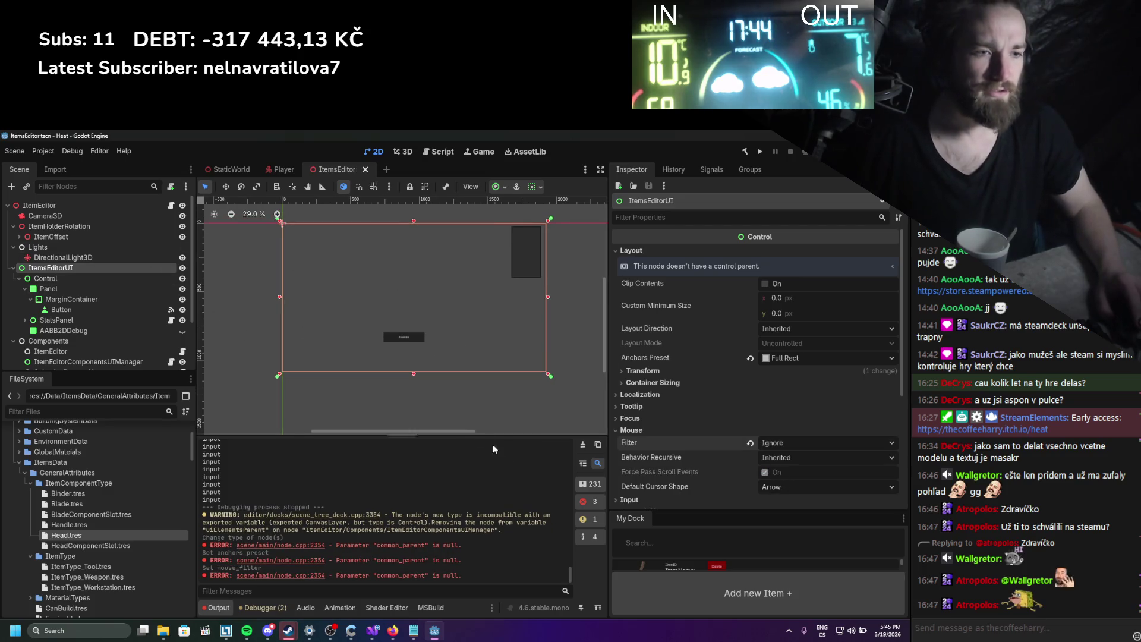
# Clear the Output log and inspect the Control, Panel and Button nodes.
pyautogui.click(582, 445)
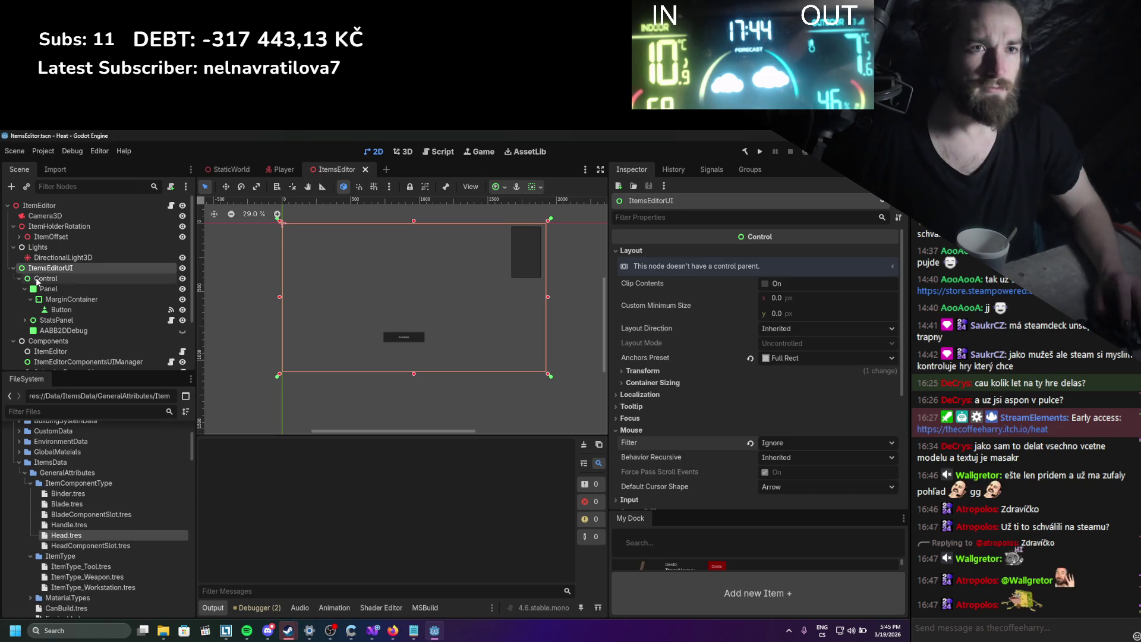
pyautogui.click(45, 278)
pyautogui.click(42, 290)
pyautogui.click(59, 308)
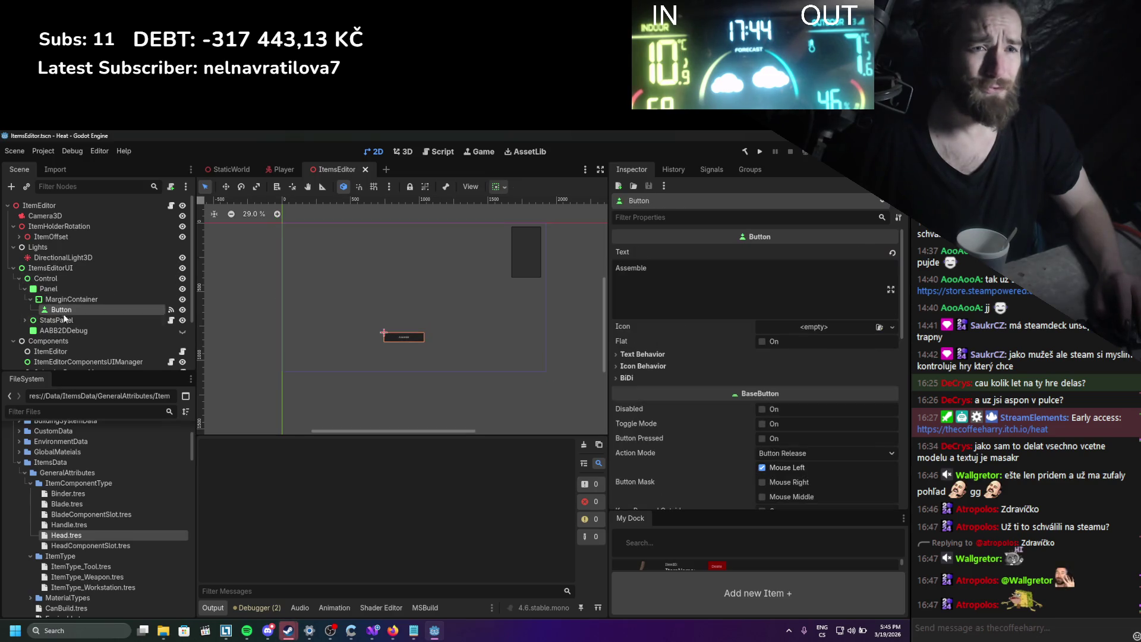
# Inspect StatsPanel, the ItemEditor manager nodes, and the root ItemEditor node.
pyautogui.click(72, 319)
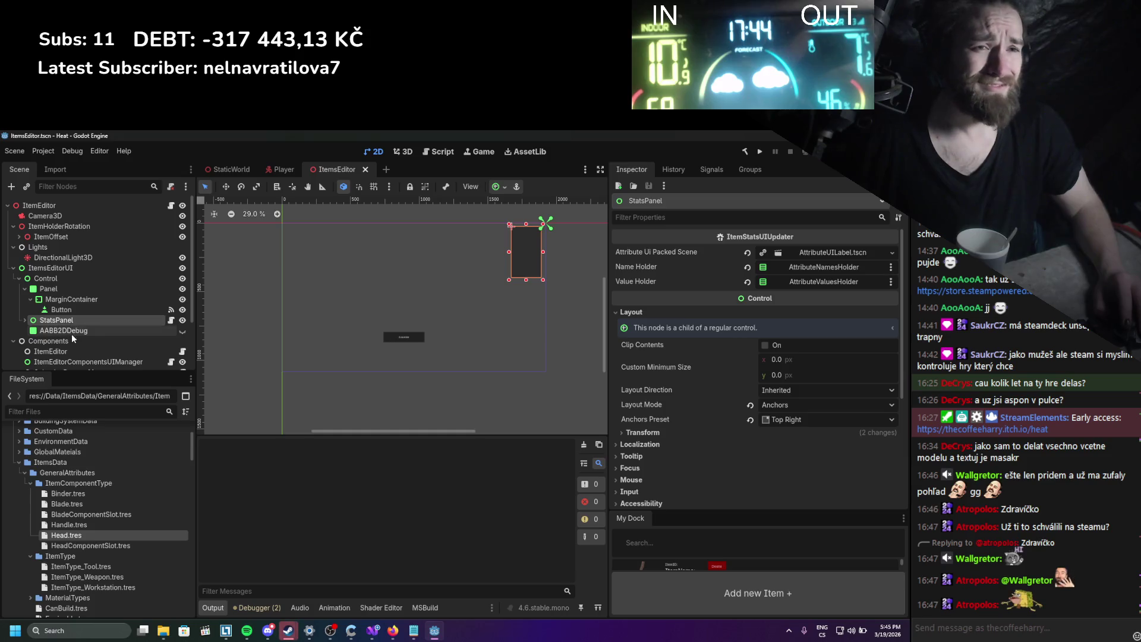
pyautogui.scroll(-3, 72, 333)
pyautogui.click(65, 289)
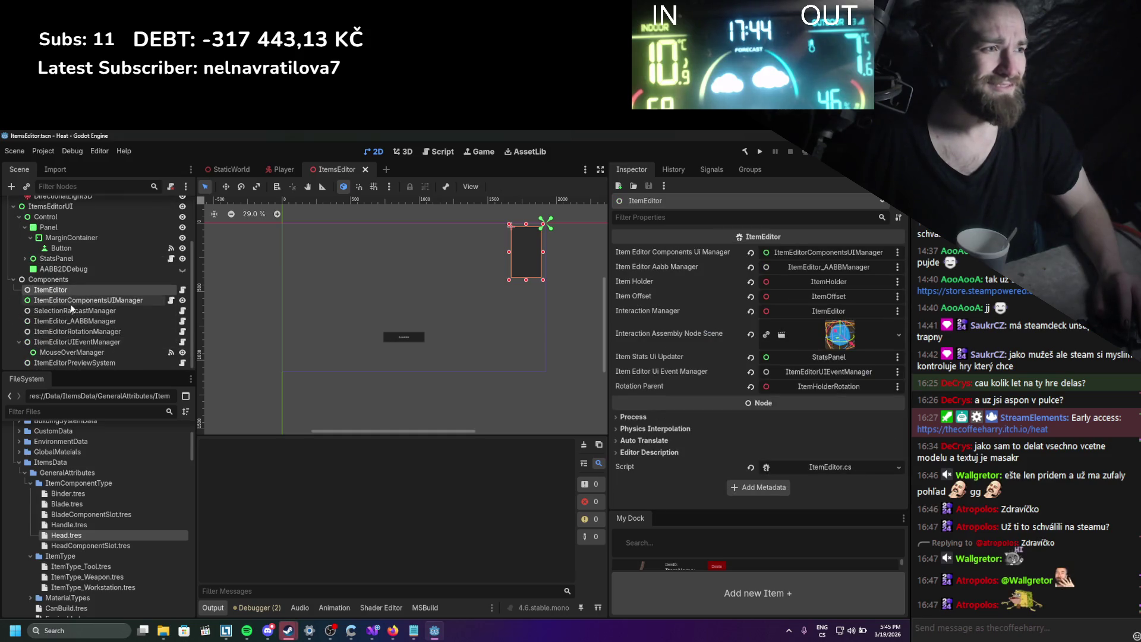
pyautogui.click(70, 303)
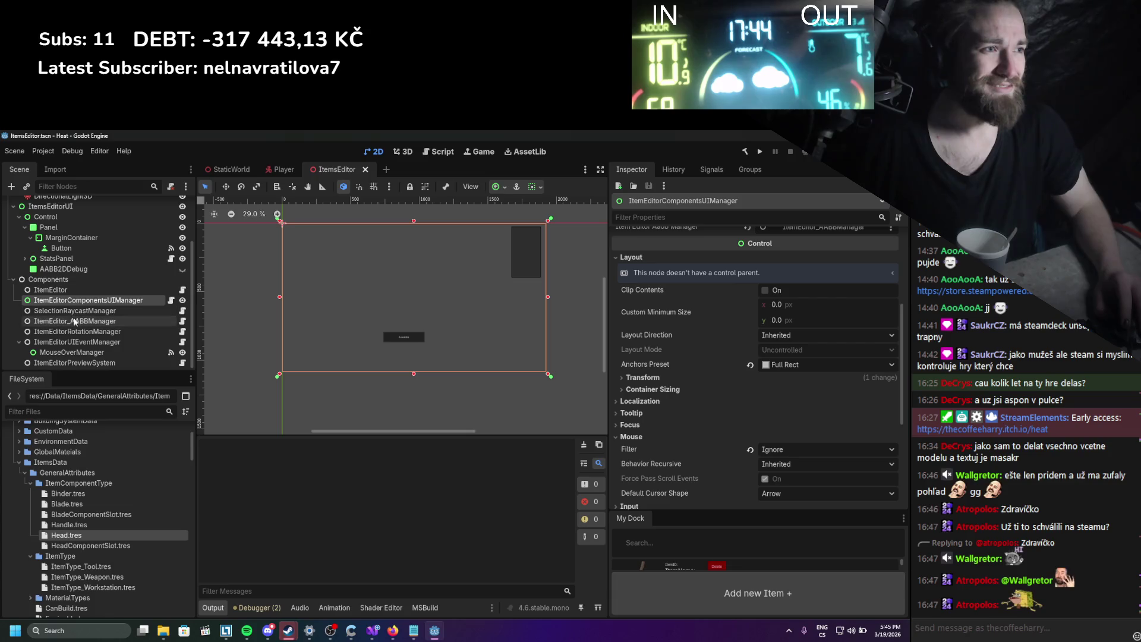
pyautogui.click(330, 342)
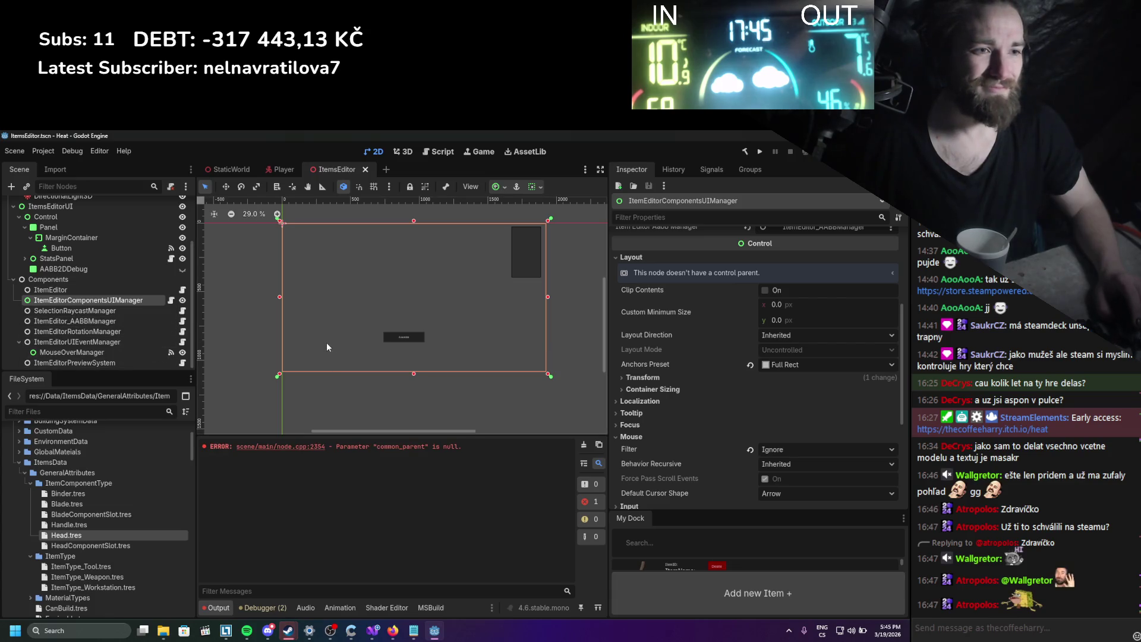
pyautogui.click(105, 313)
pyautogui.click(105, 323)
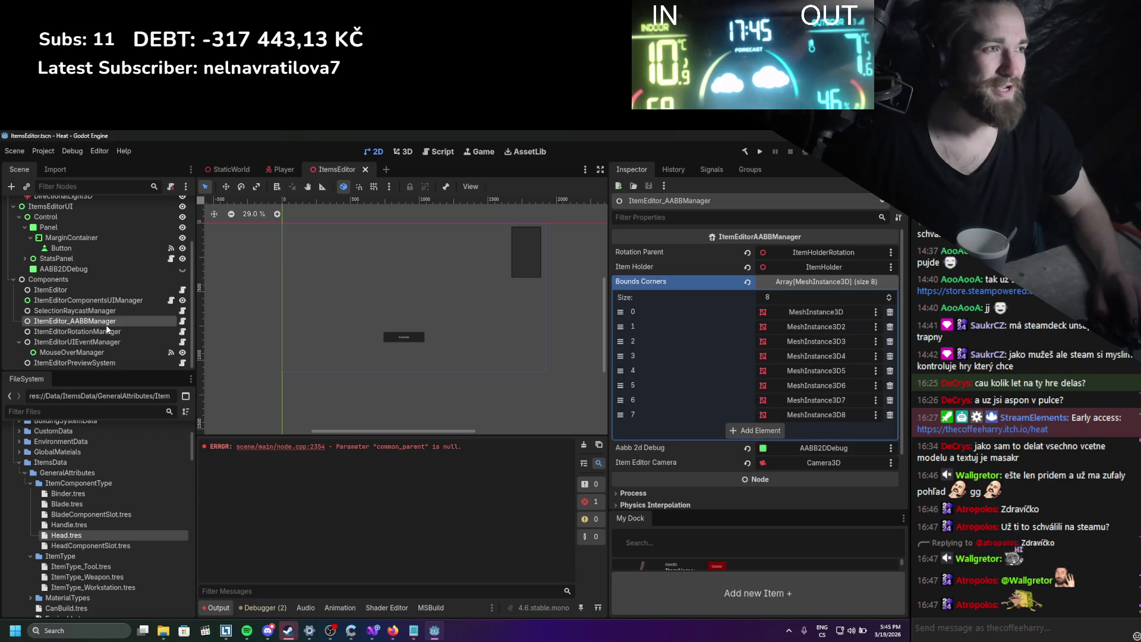
pyautogui.click(105, 329)
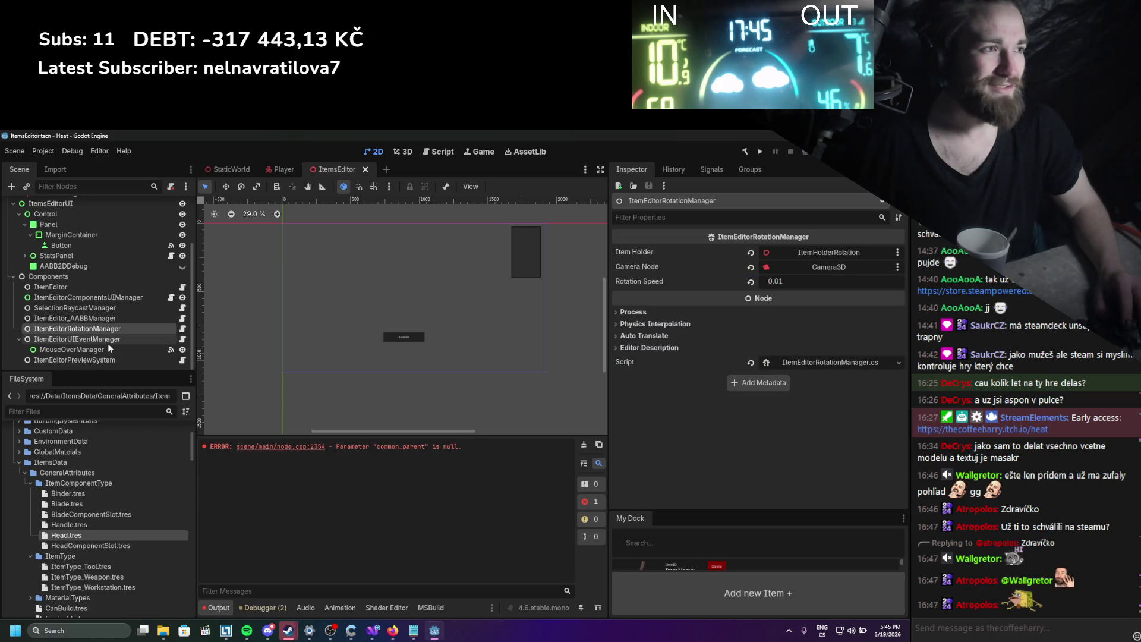
pyautogui.click(110, 339)
pyautogui.click(112, 360)
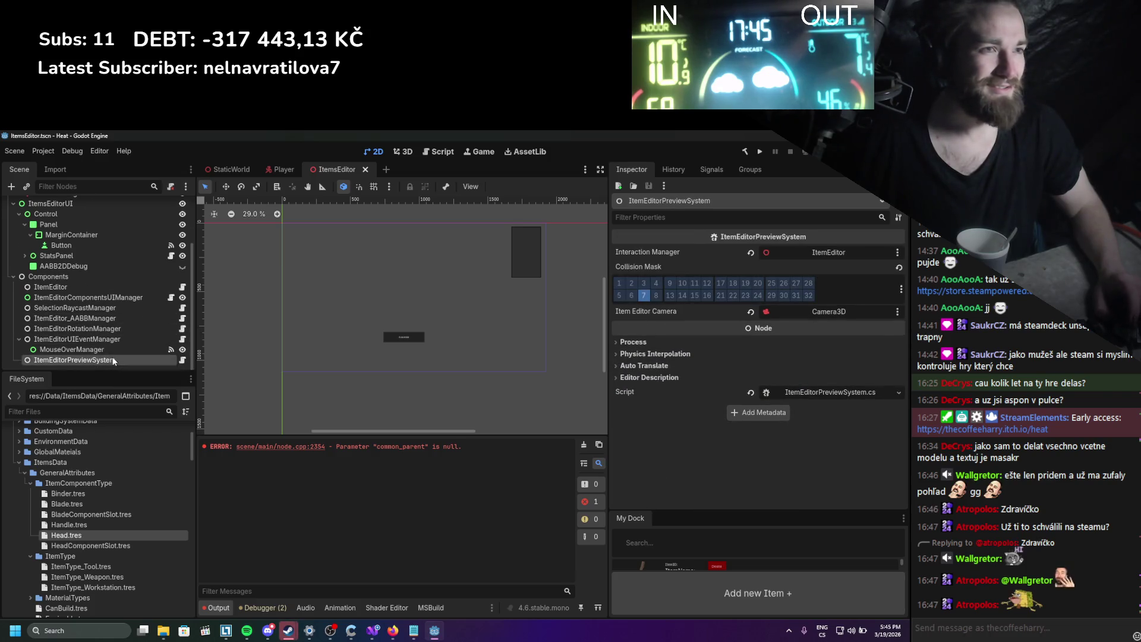
pyautogui.scroll(3, 109, 327)
pyautogui.click(98, 205)
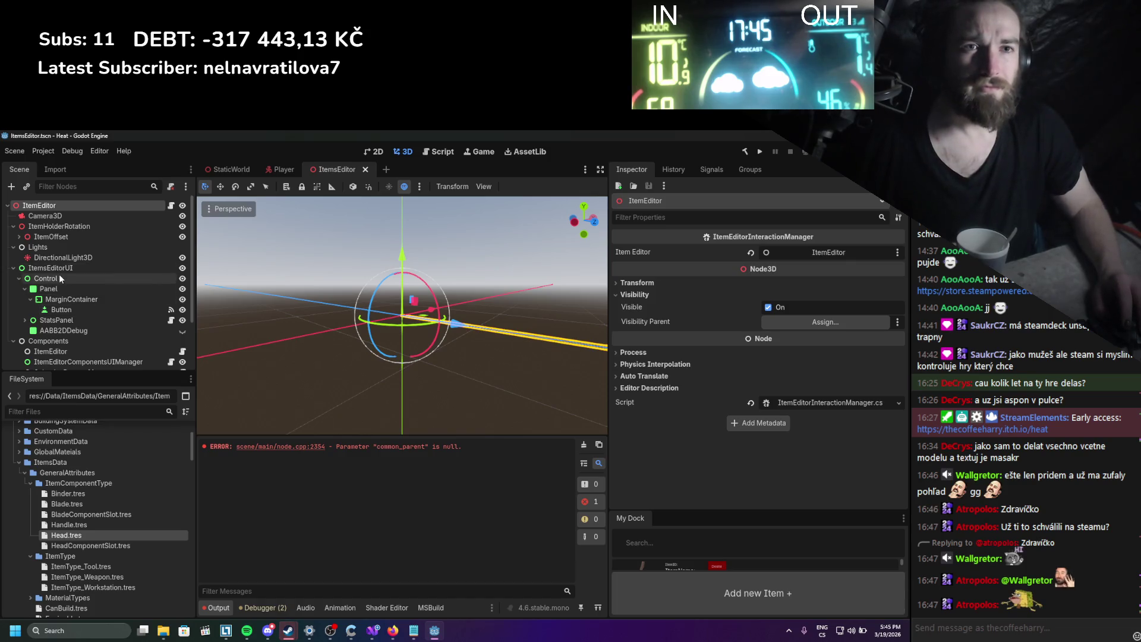
# Check the Button's connected signals, then revisit StatsPanel and the ItemEditor component.
pyautogui.click(73, 310)
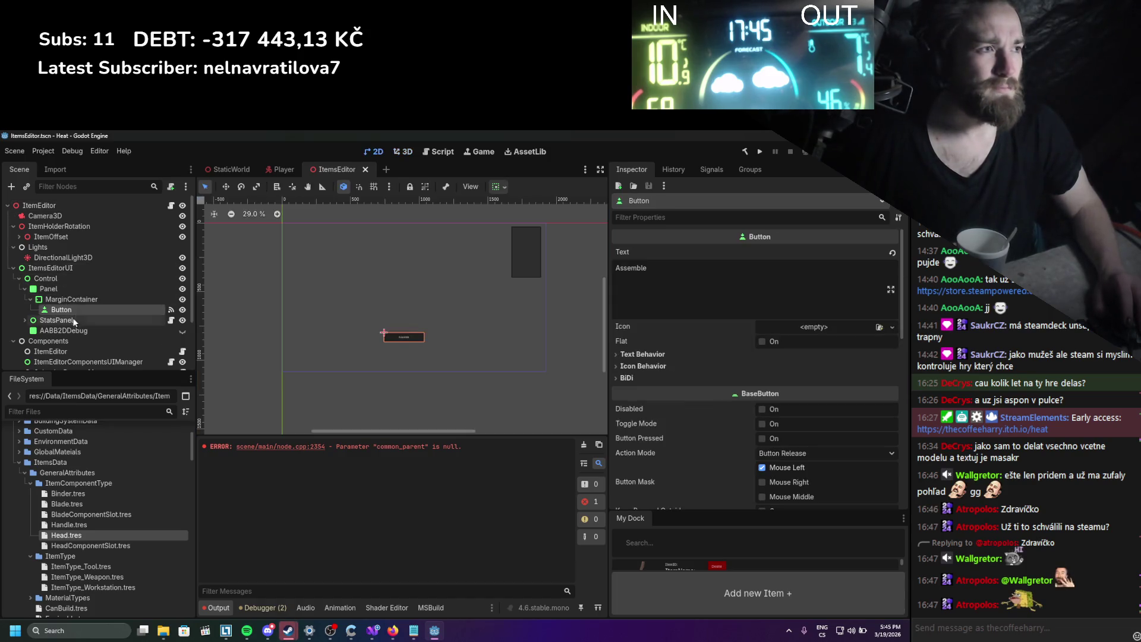
pyautogui.click(701, 172)
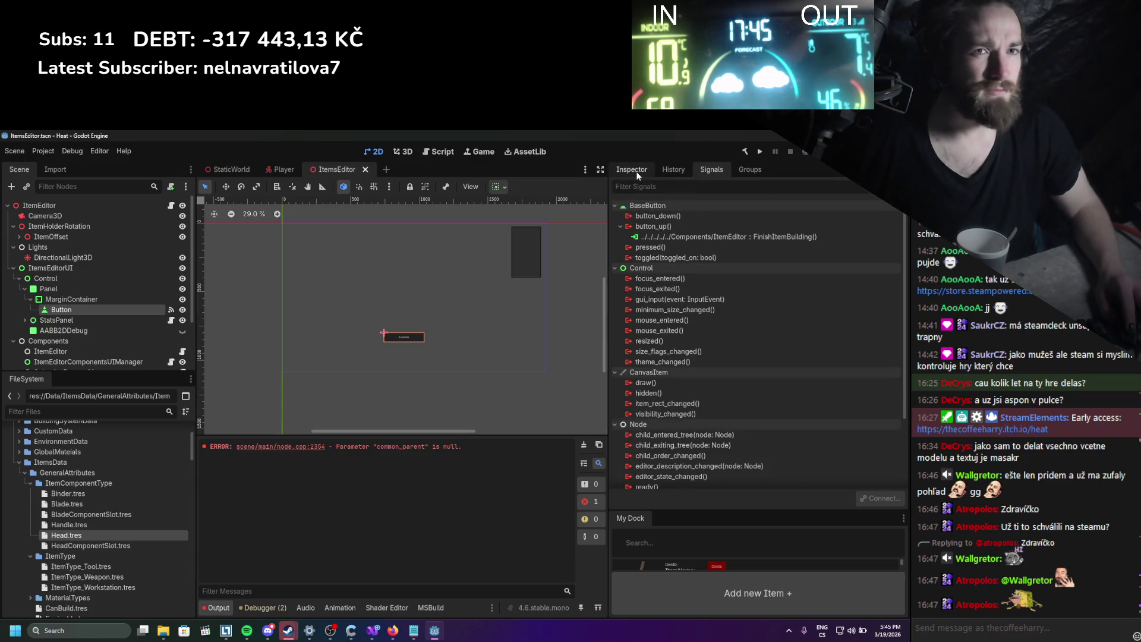
pyautogui.click(635, 172)
pyautogui.click(110, 321)
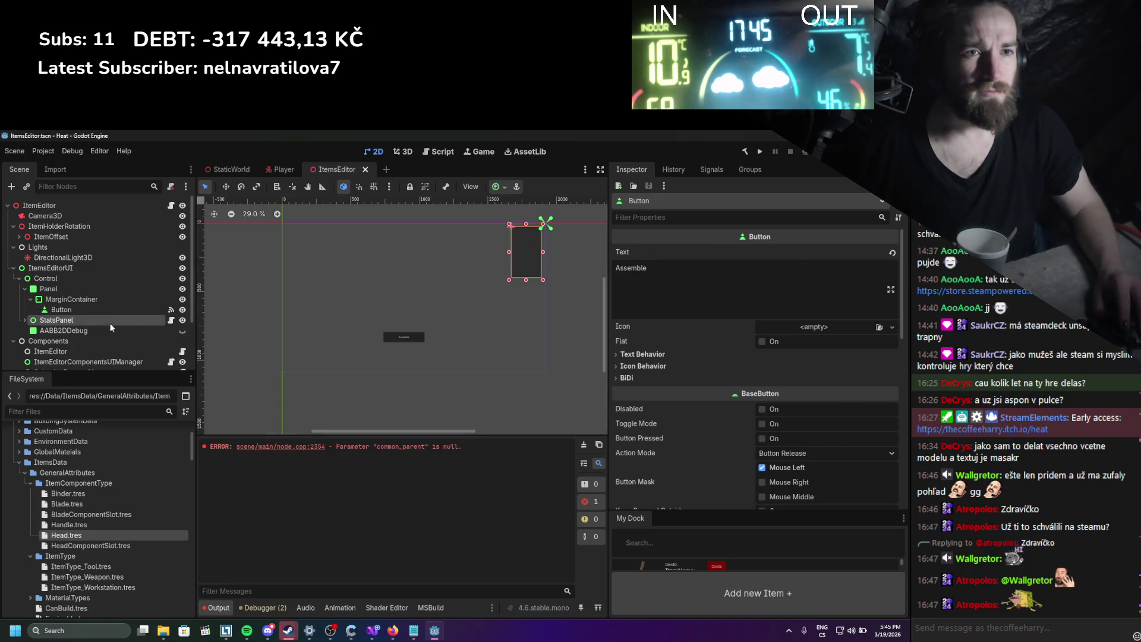
pyautogui.scroll(-2, 151, 304)
pyautogui.click(148, 309)
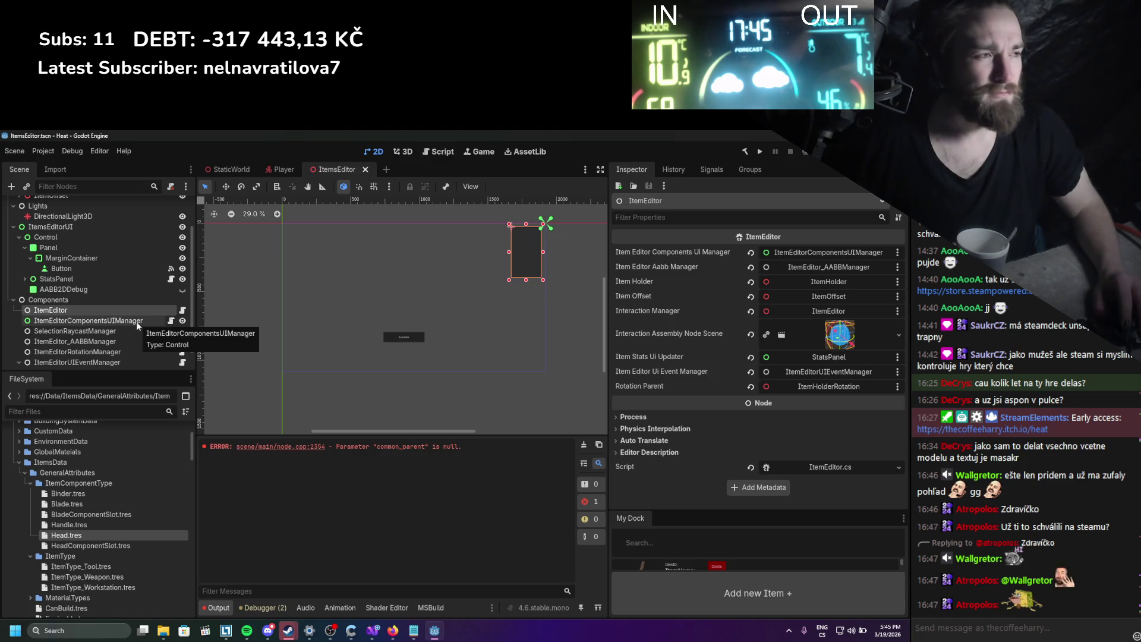
# Try dragging ItemsEditorUI into ItemEditorComponentsUIManager's Ui Elements Parent, then open its script.
pyautogui.click(136, 321)
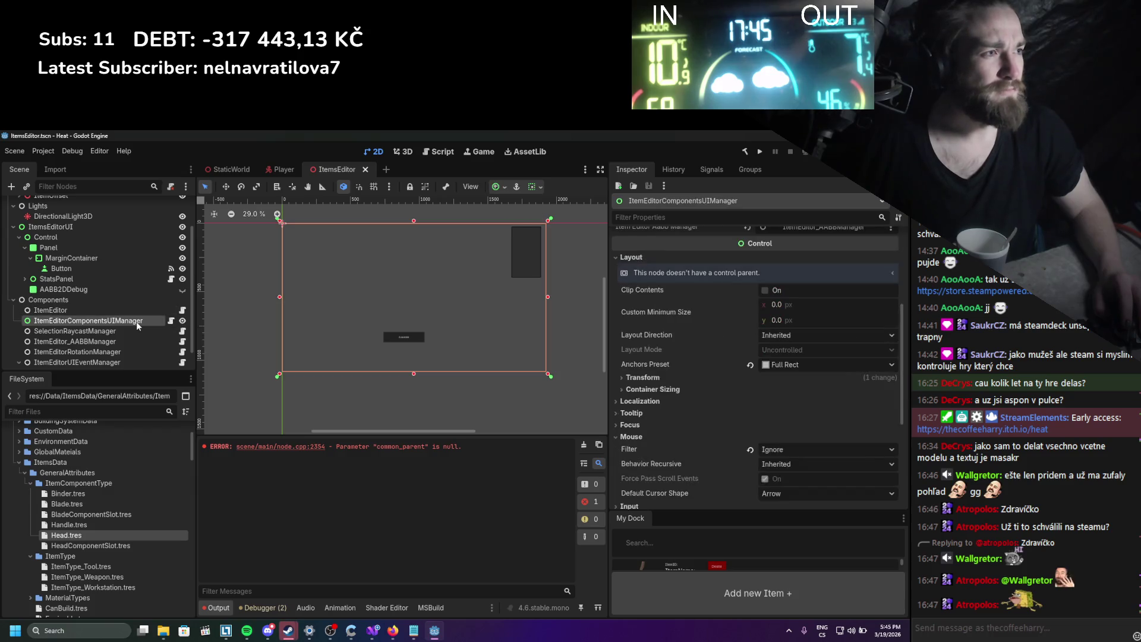
pyautogui.scroll(2, 543, 379)
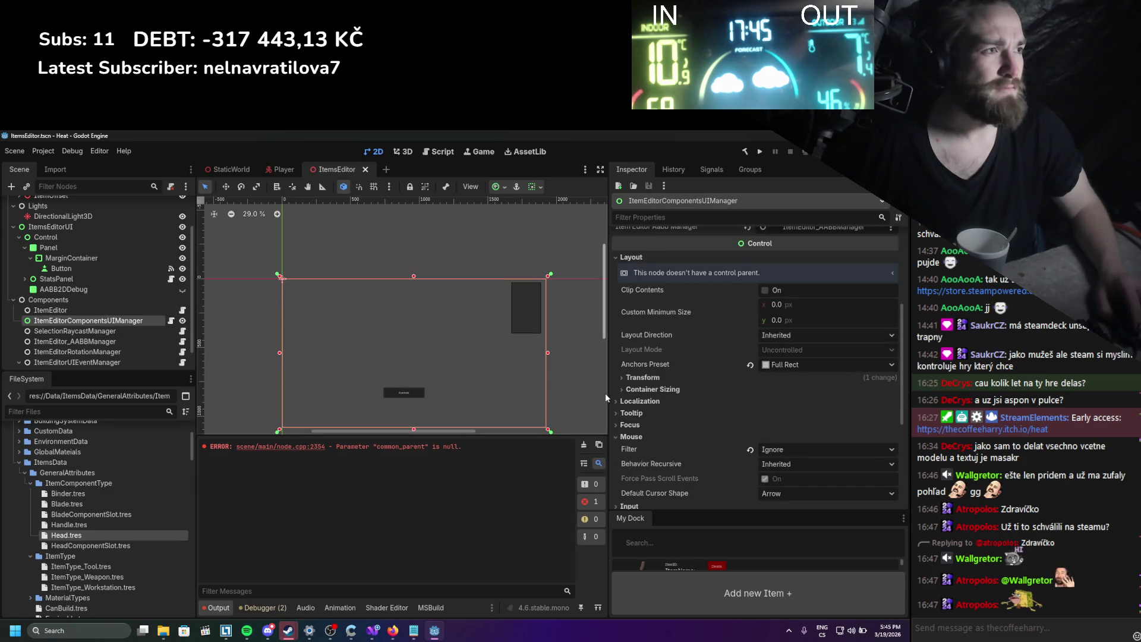
pyautogui.scroll(4, 650, 382)
pyautogui.scroll(2, 639, 410)
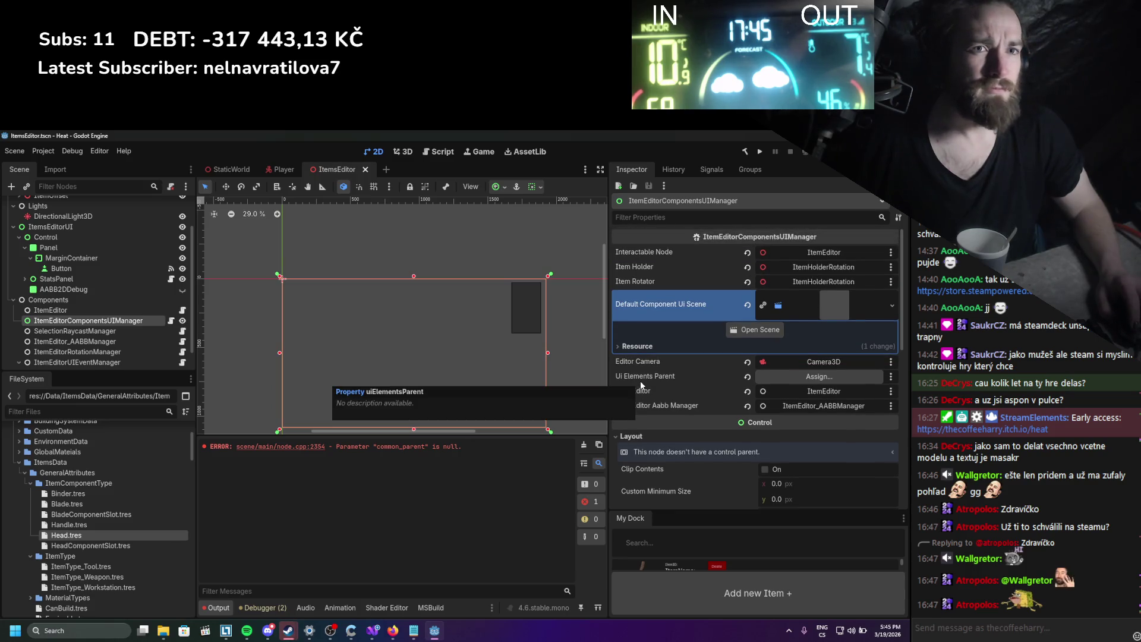
pyautogui.moveTo(51, 226)
pyautogui.mouseDown()
pyautogui.moveTo(871, 374)
pyautogui.moveTo(811, 384)
pyautogui.mouseUp()
pyautogui.scroll(-10, 785, 430)
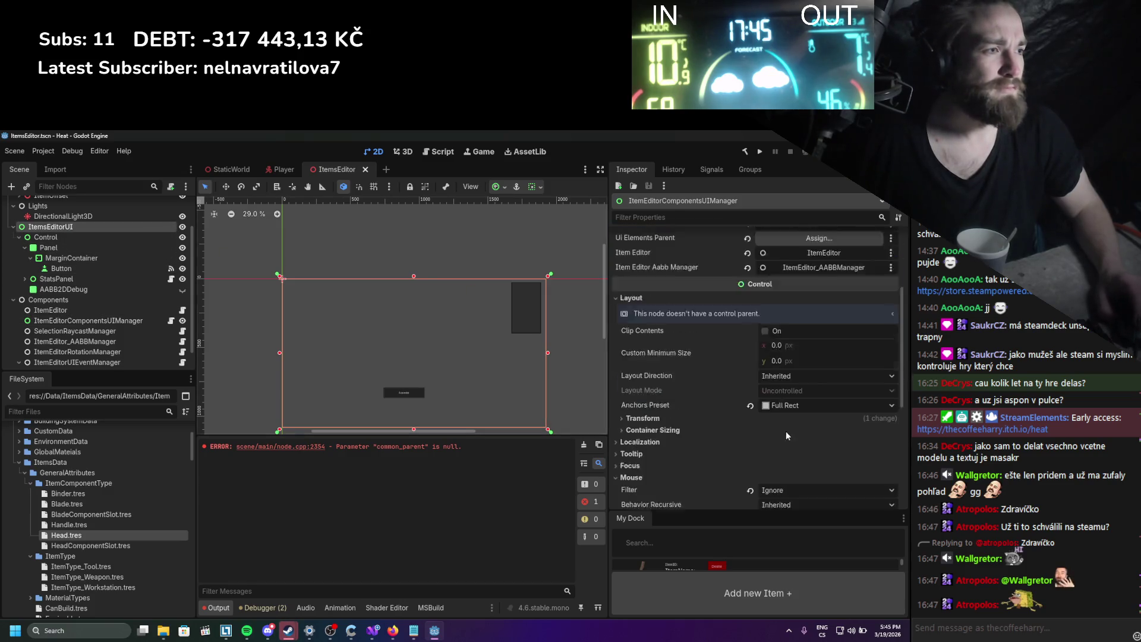
pyautogui.click(811, 477)
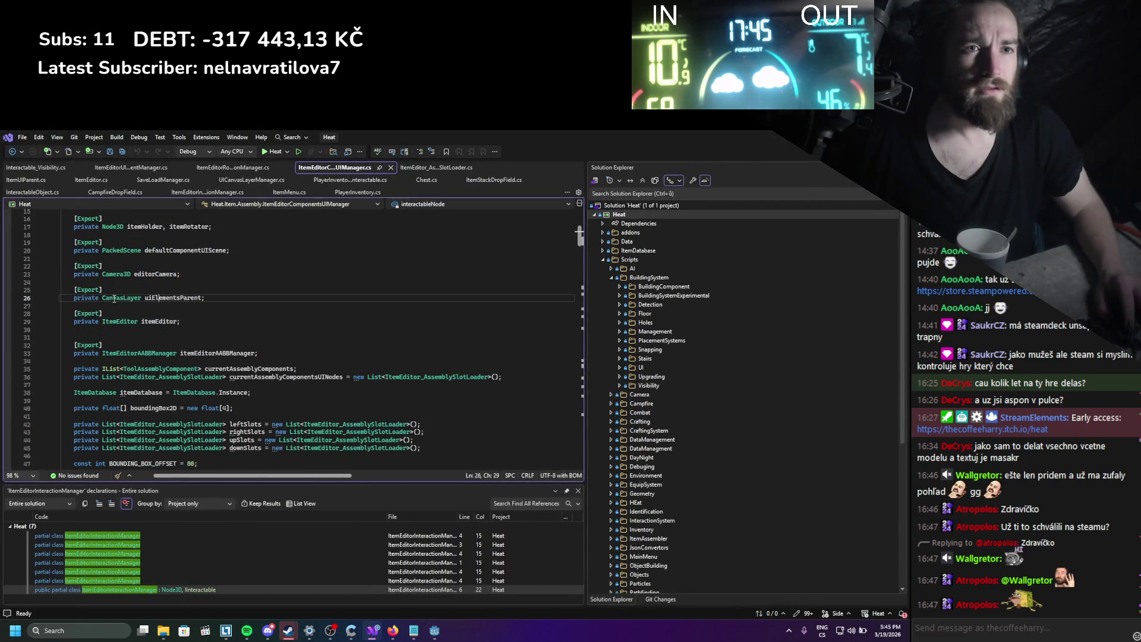
# Retype uiElementsParent on line 26 from CanvasLayer to Control, save, and return to Godot.
pyautogui.doubleClick(105, 297)
pyautogui.write('Cont')
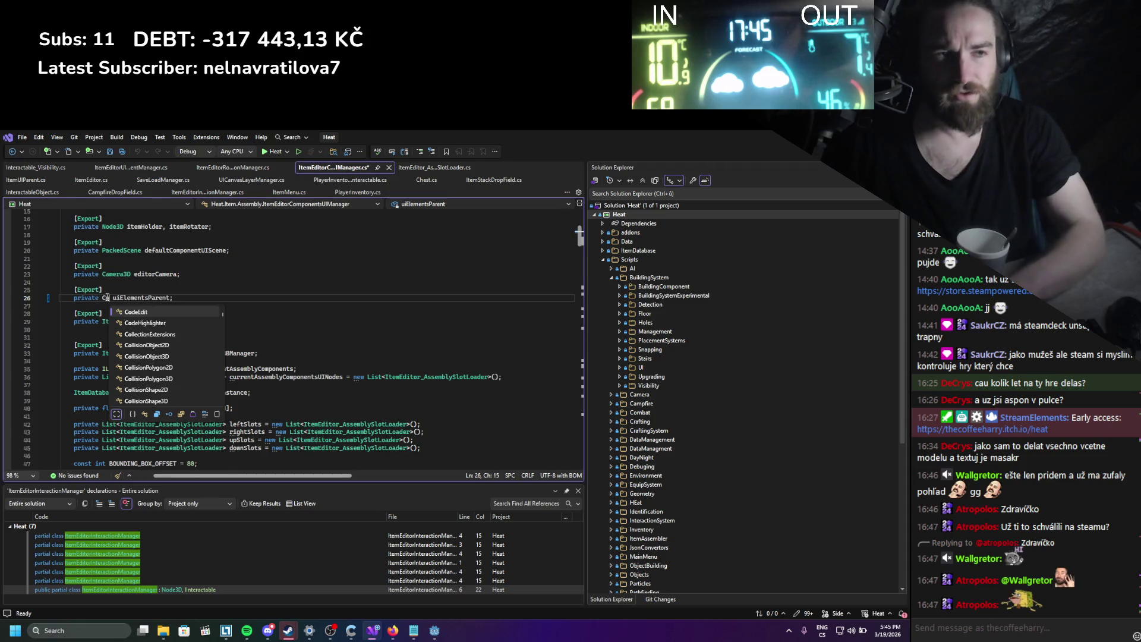
pyautogui.press('Down')
pyautogui.press('Down')
pyautogui.press('Down')
pyautogui.press('Return')
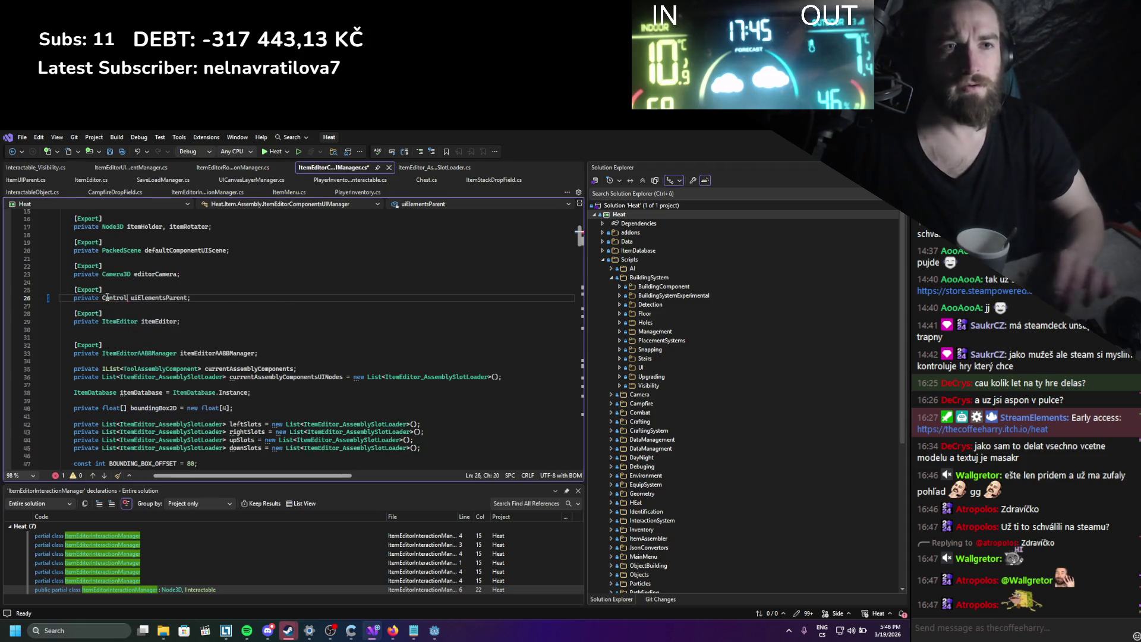
pyautogui.hotkey('ctrl', 's')
pyautogui.scroll(-20, 393, 308)
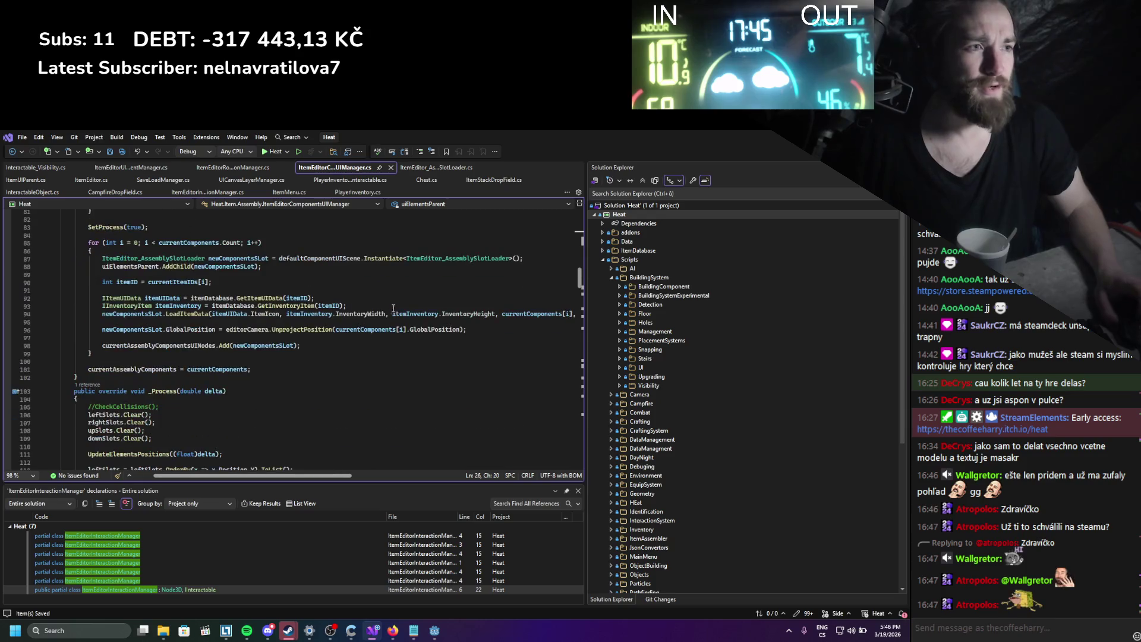
pyautogui.hotkey('alt', 'Tab')
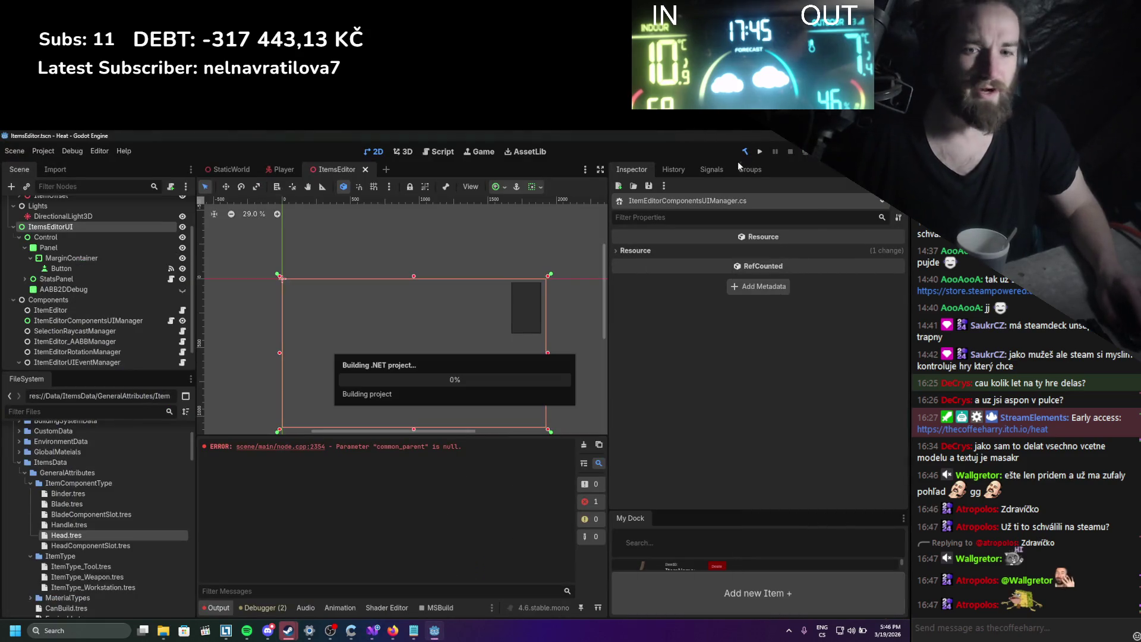
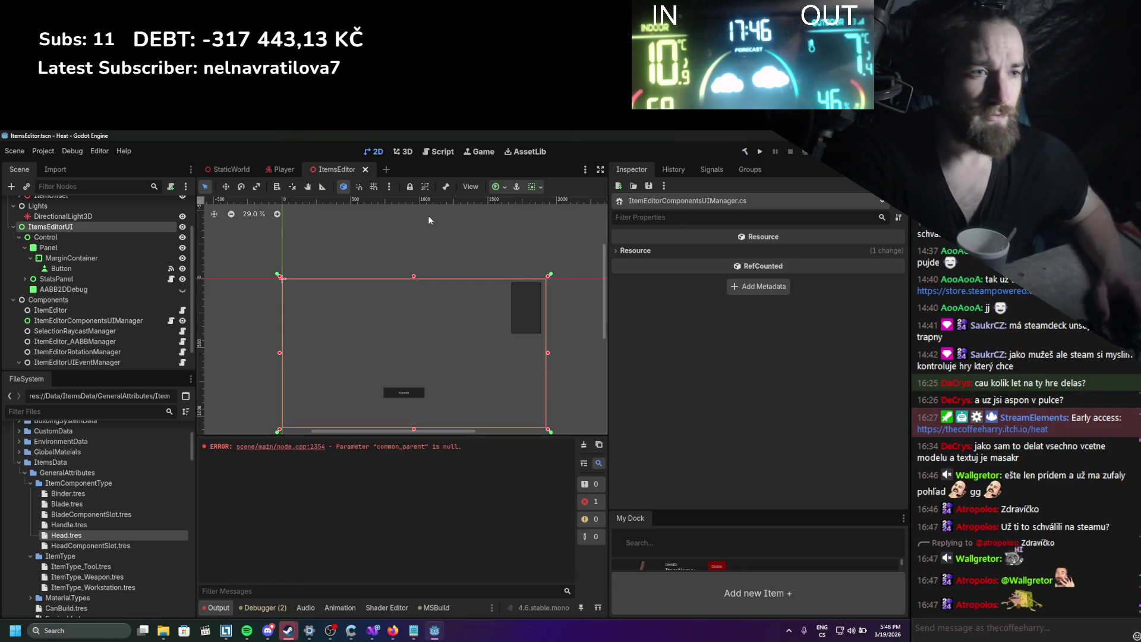
# Clear the Output log and look through the ItemEditor component nodes' properties.
pyautogui.click(584, 445)
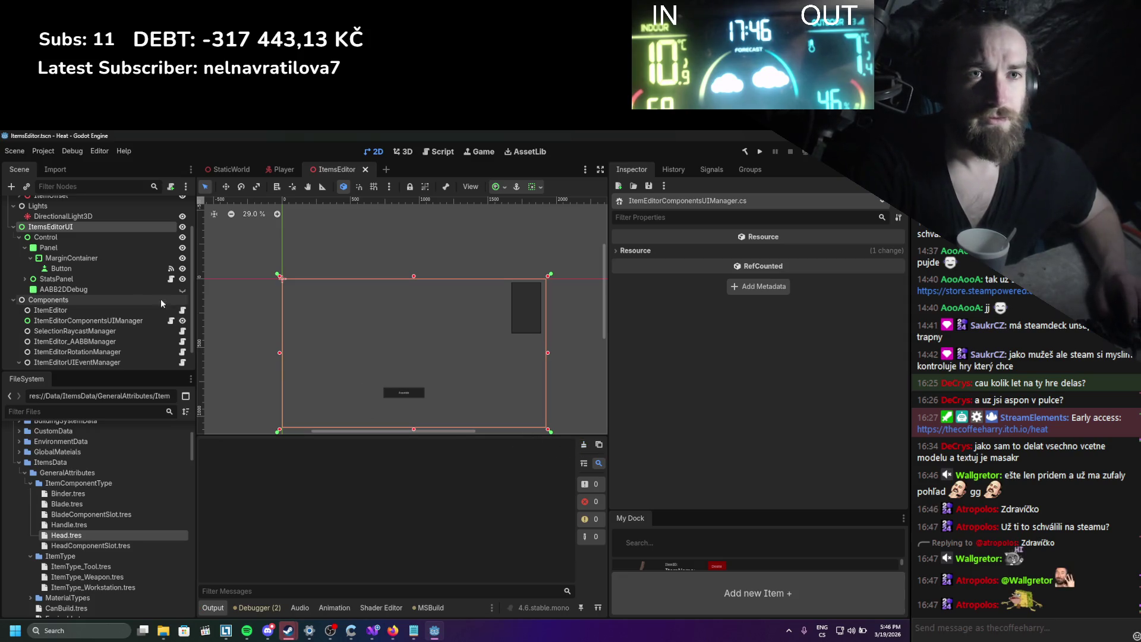
pyautogui.click(85, 324)
pyautogui.click(86, 332)
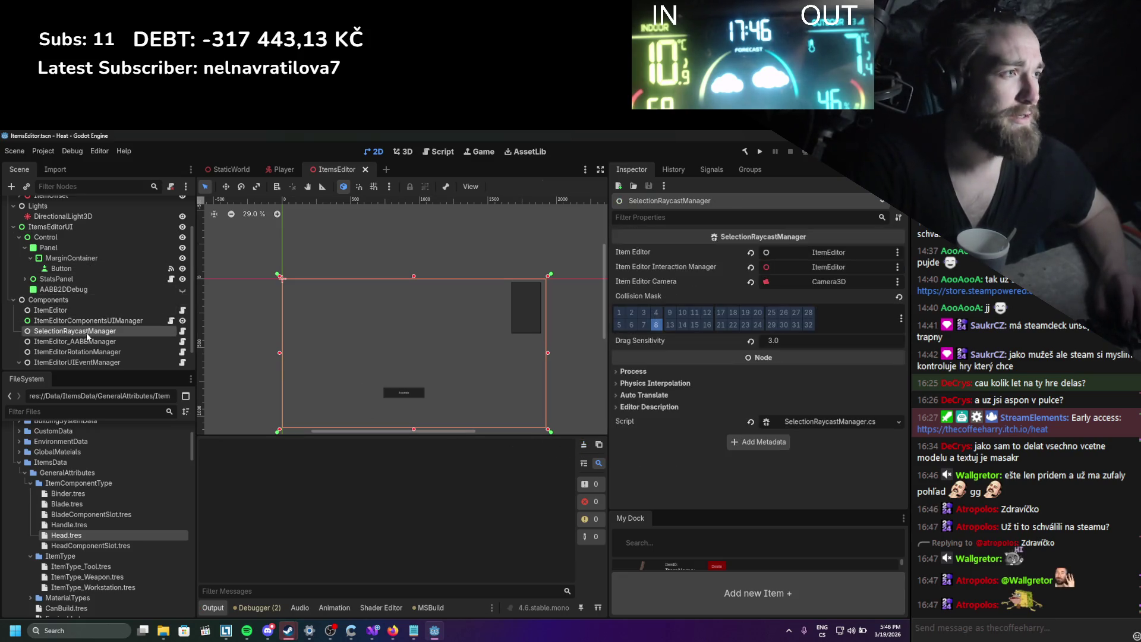
pyautogui.click(62, 340)
pyautogui.scroll(2, 63, 345)
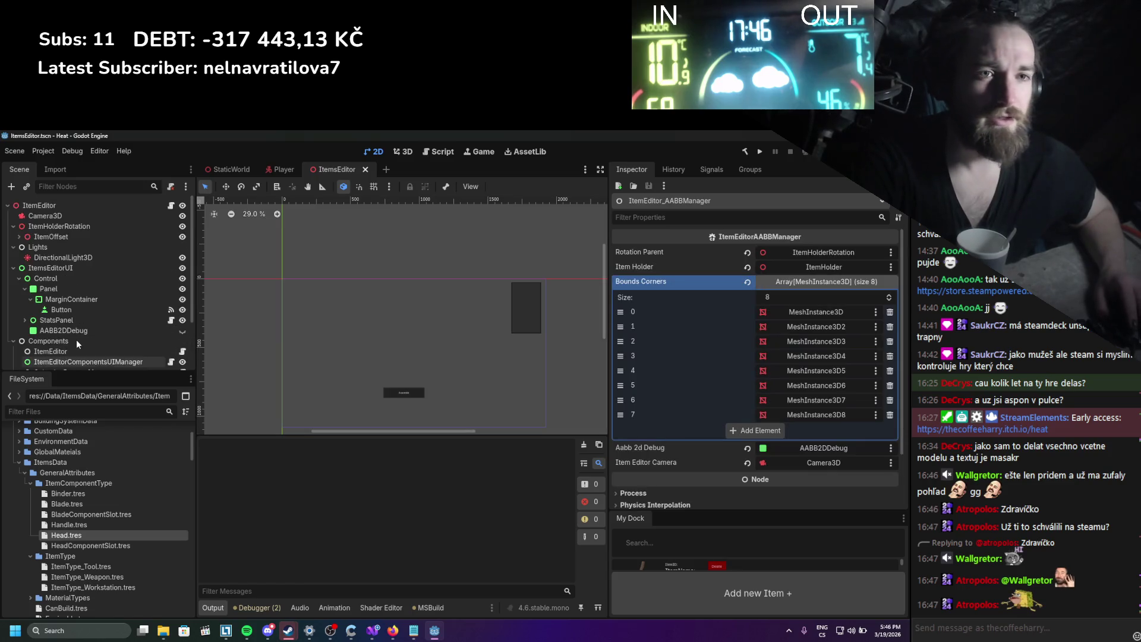
pyautogui.click(51, 352)
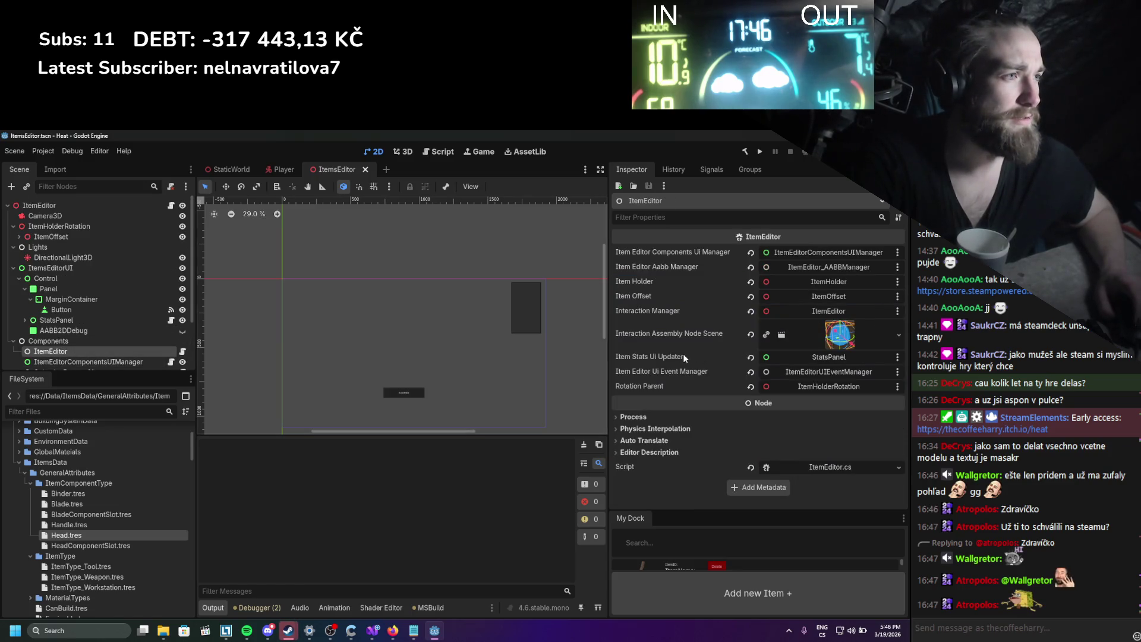
pyautogui.scroll(-3, 79, 342)
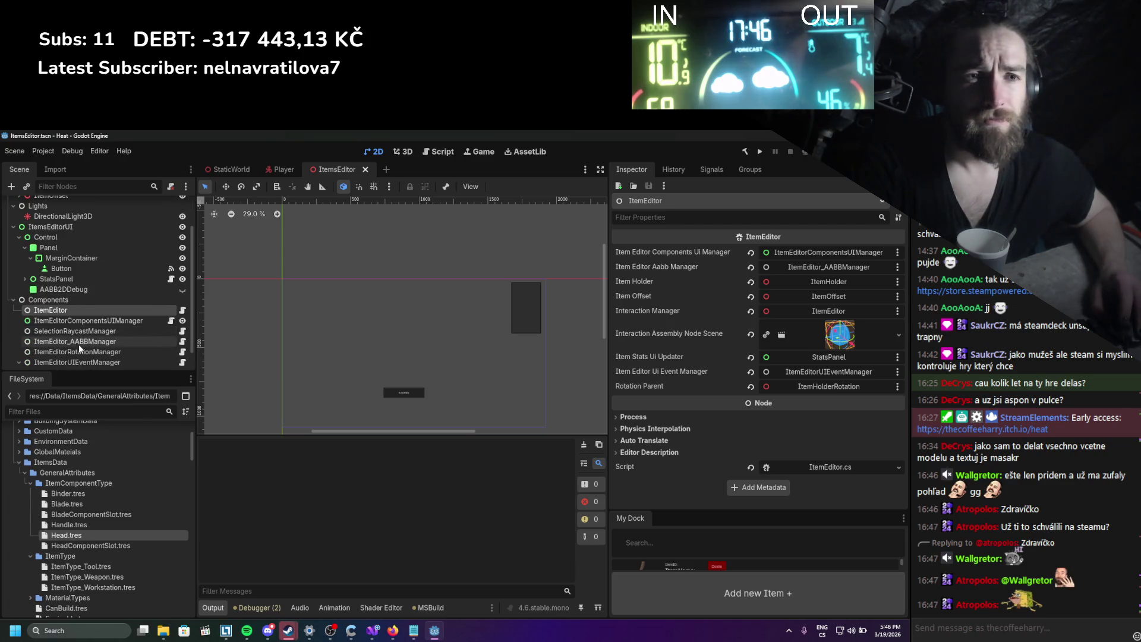
pyautogui.click(81, 337)
# Set ItemEditorComponentsUIManager's Ui Elements Parent to the ItemsEditorUI node, then bring up Spotify.
pyautogui.click(84, 331)
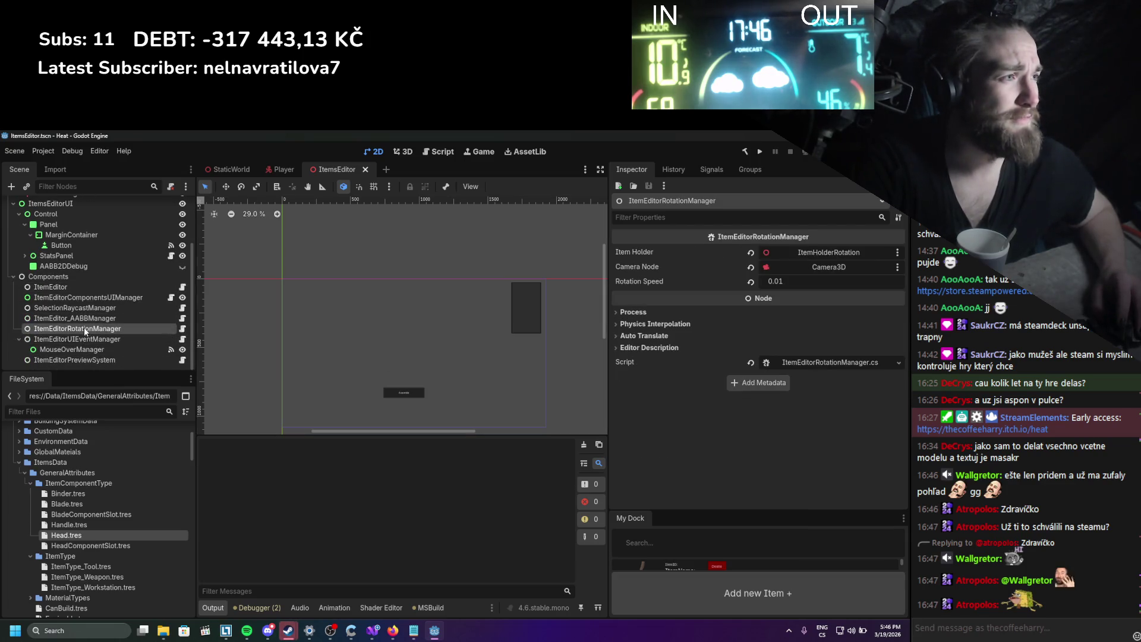
pyautogui.click(85, 318)
pyautogui.click(88, 307)
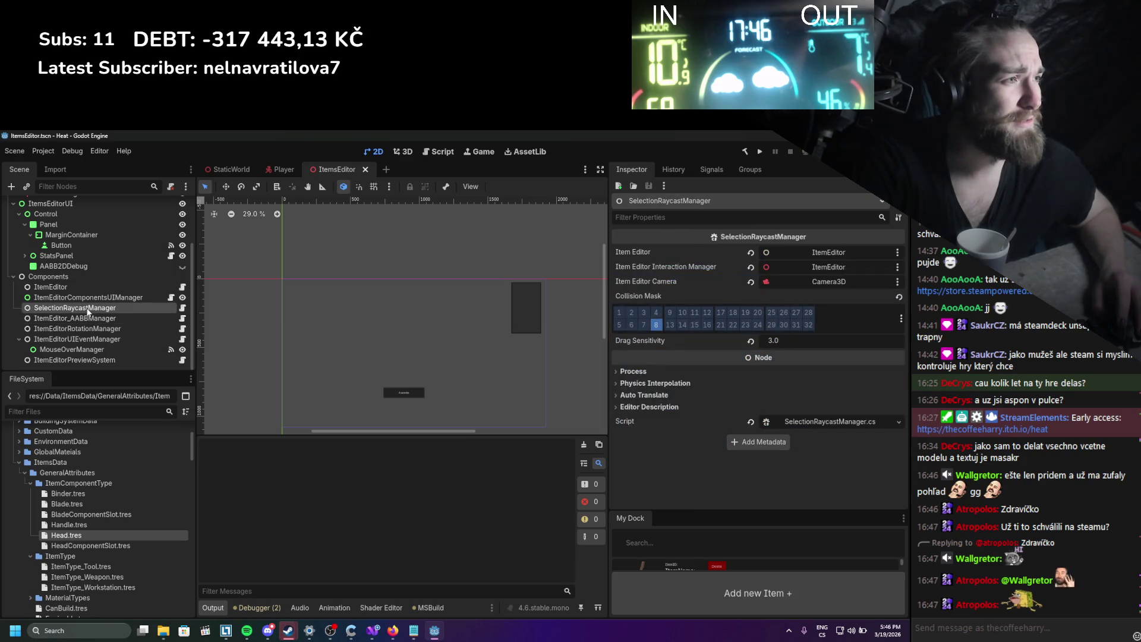
pyautogui.click(88, 297)
pyautogui.scroll(-5, 835, 390)
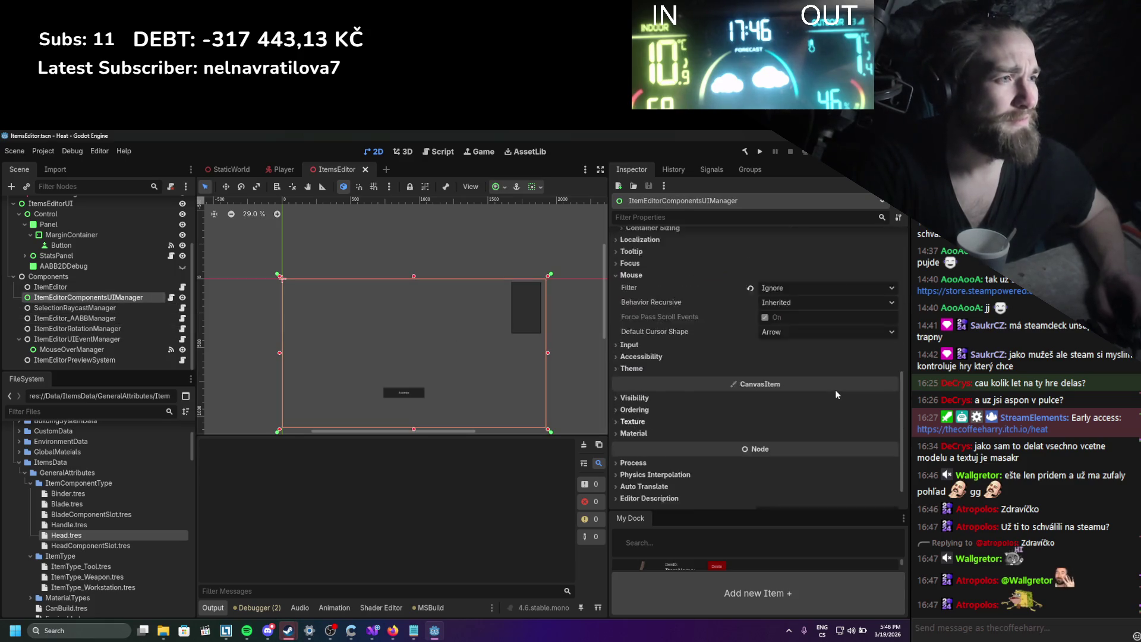
pyautogui.scroll(3, 732, 418)
pyautogui.scroll(3, 58, 270)
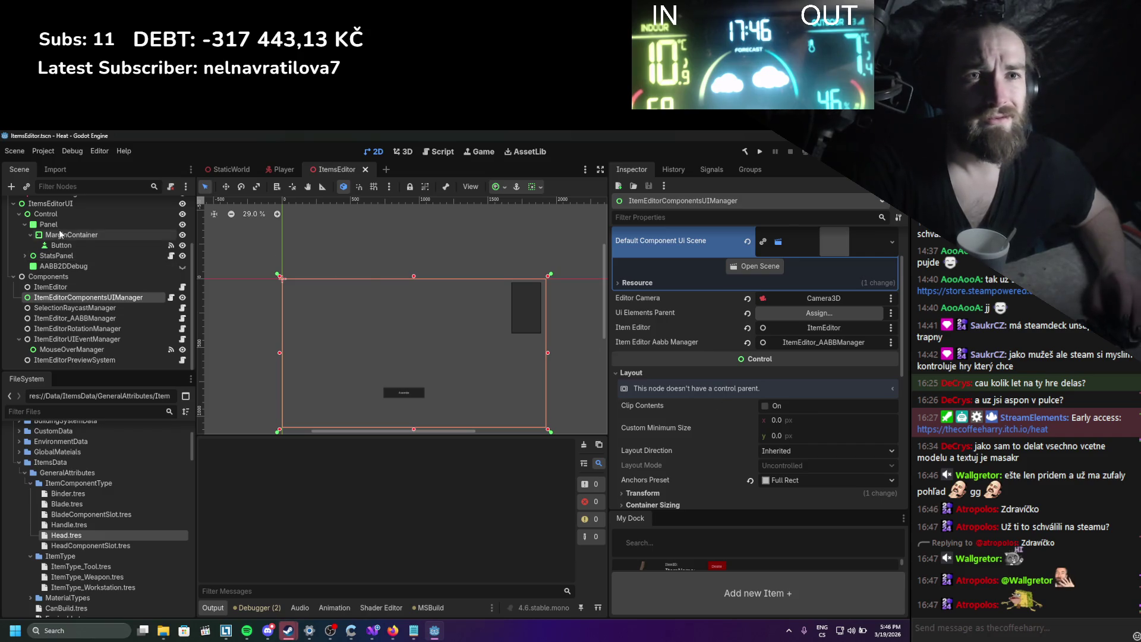
pyautogui.moveTo(59, 270); pyautogui.dragTo(820, 313)
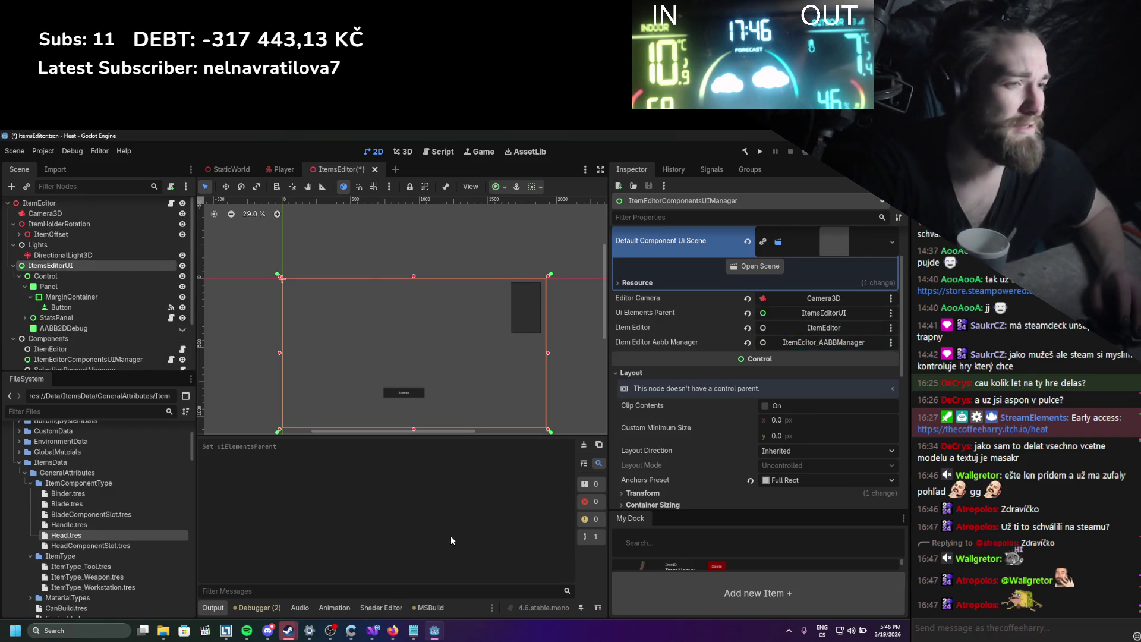
pyautogui.click(246, 630)
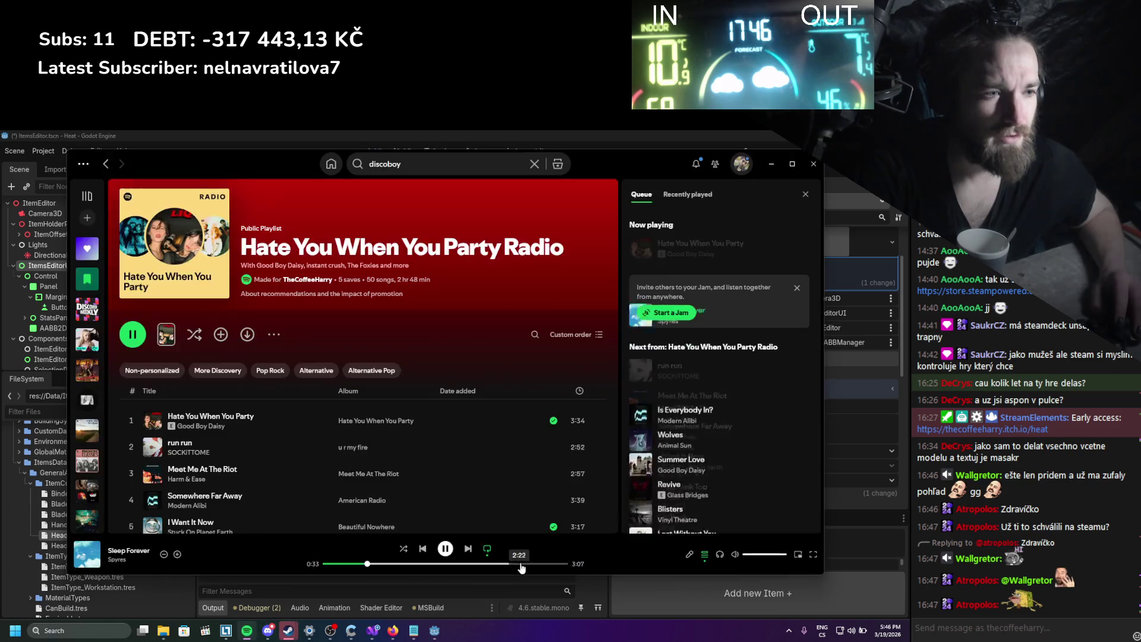
# Skip the track, start the song radio for 'more than a friend' from Liked Songs, and minimize Spotify.
pyautogui.click(468, 549)
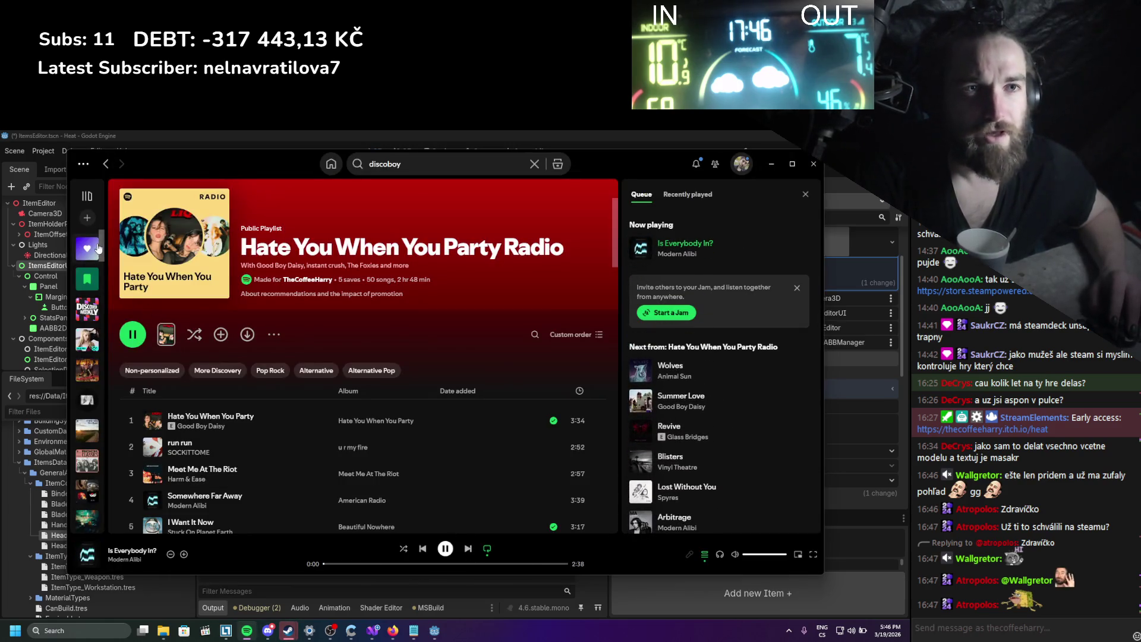
pyautogui.click(87, 249)
pyautogui.scroll(-4, 273, 410)
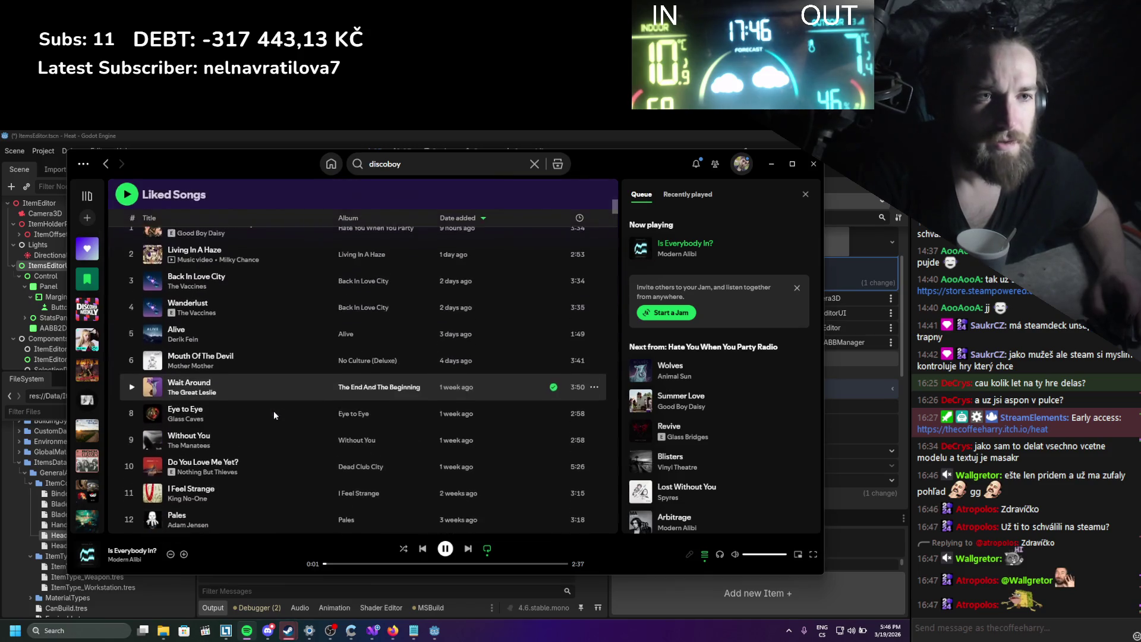
pyautogui.scroll(-5, 274, 411)
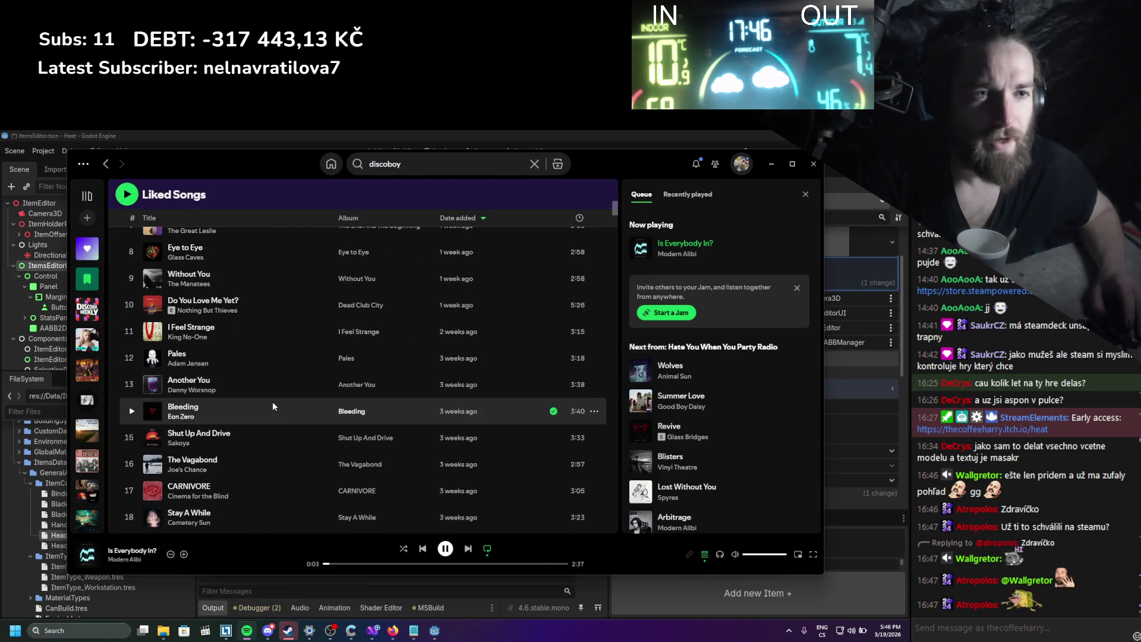
pyautogui.scroll(-4, 272, 406)
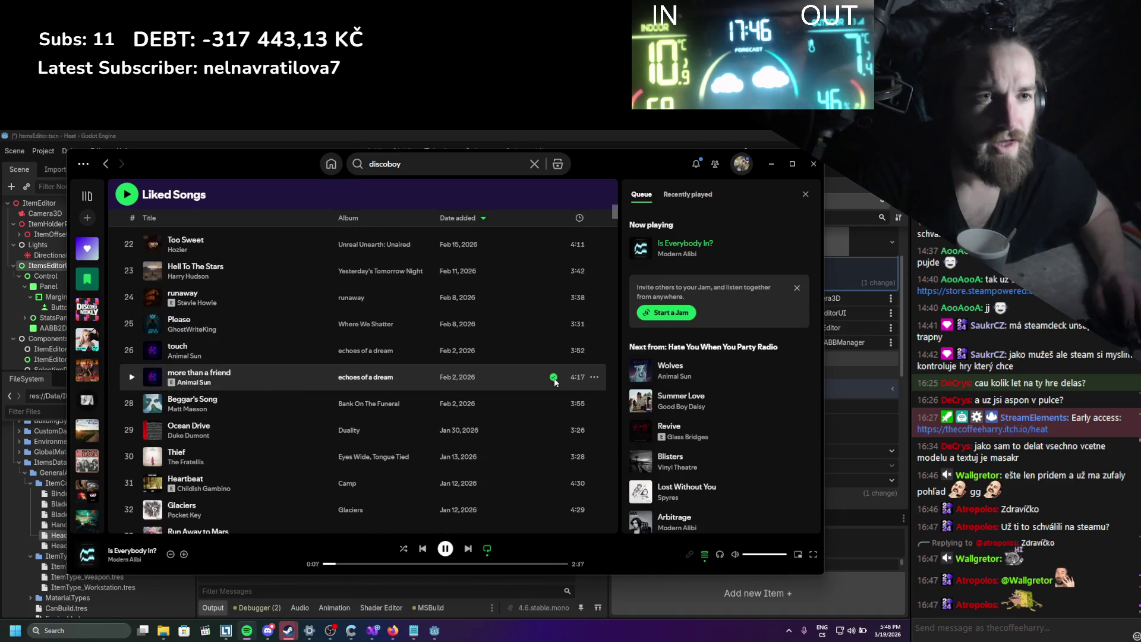
pyautogui.click(594, 376)
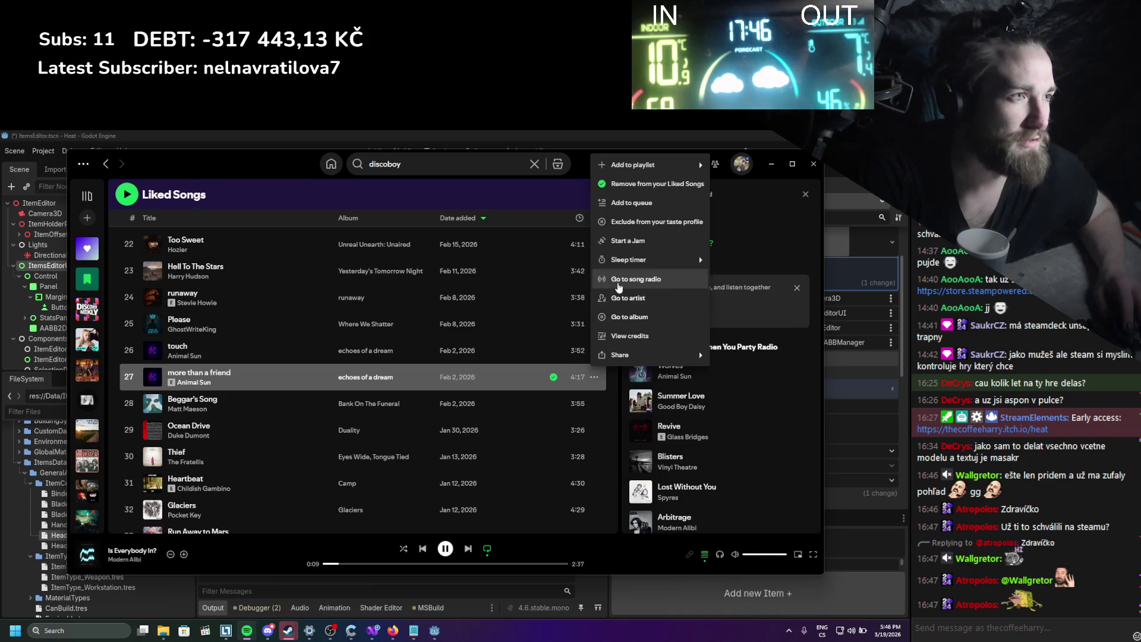
pyautogui.click(648, 297)
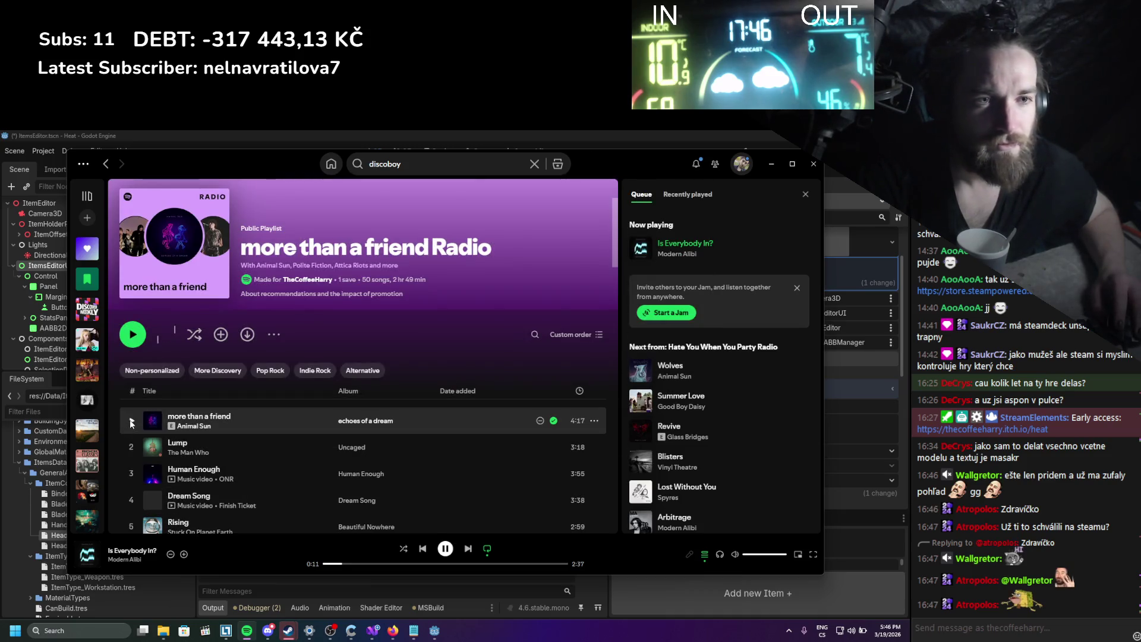
pyautogui.click(771, 164)
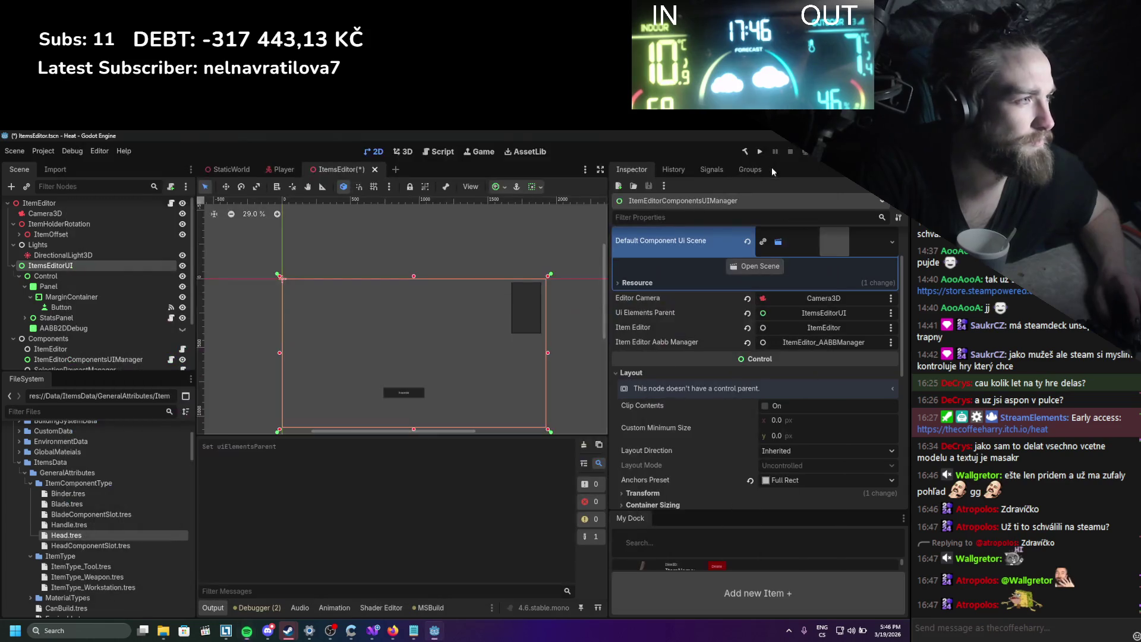
# Run the Heat project and open the player's inventory in-game with the I key.
pyautogui.scroll(2, 402, 364)
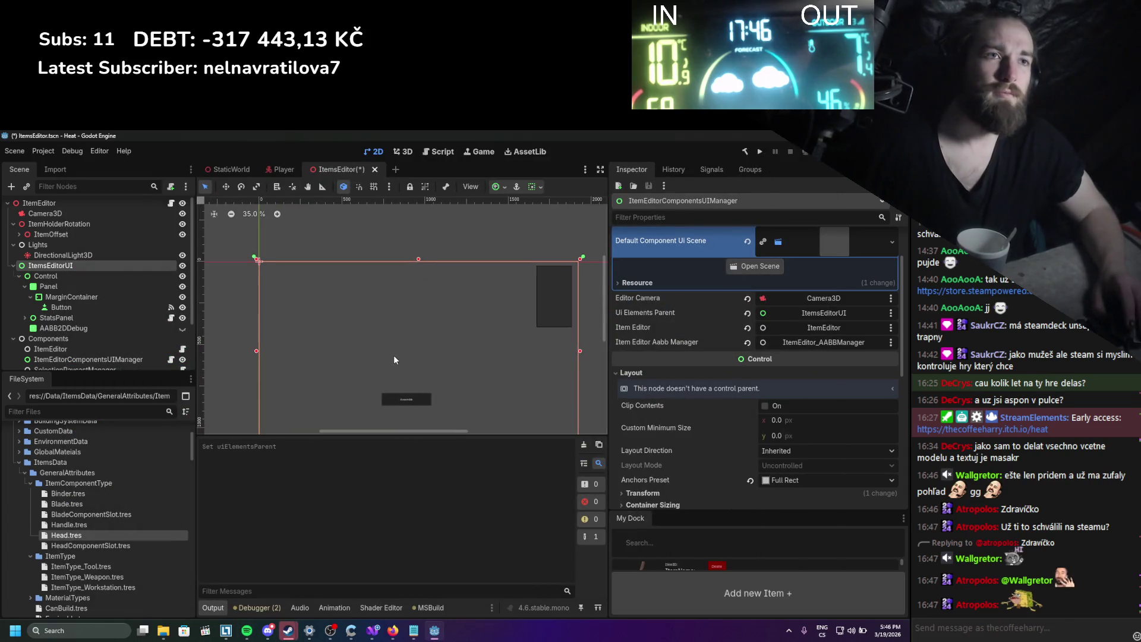
pyautogui.click(758, 151)
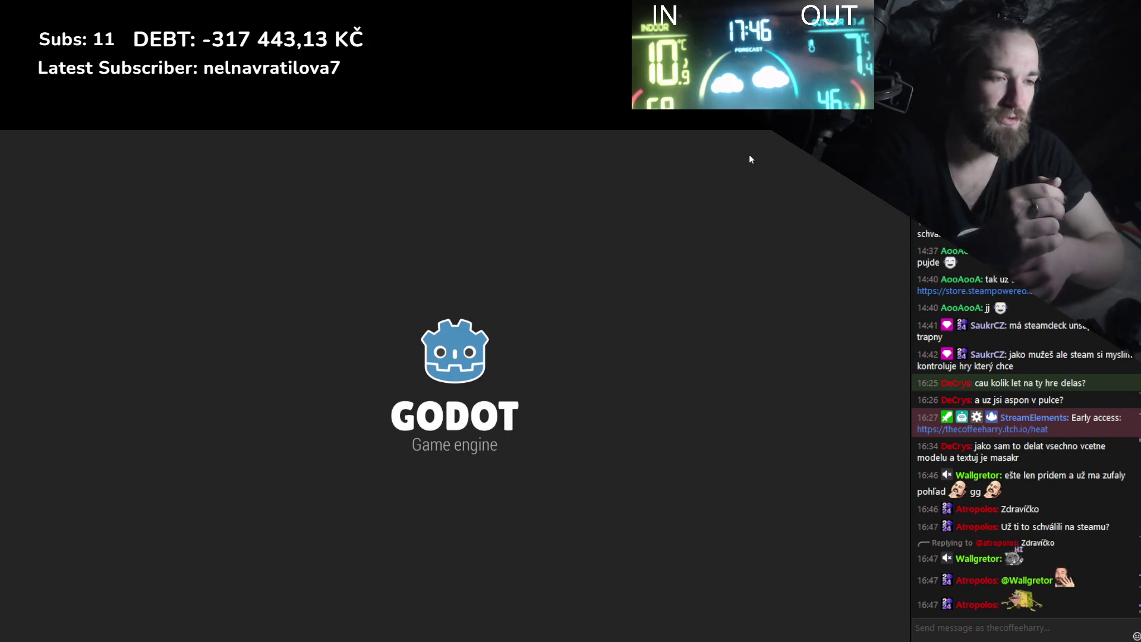
pyautogui.press('i')
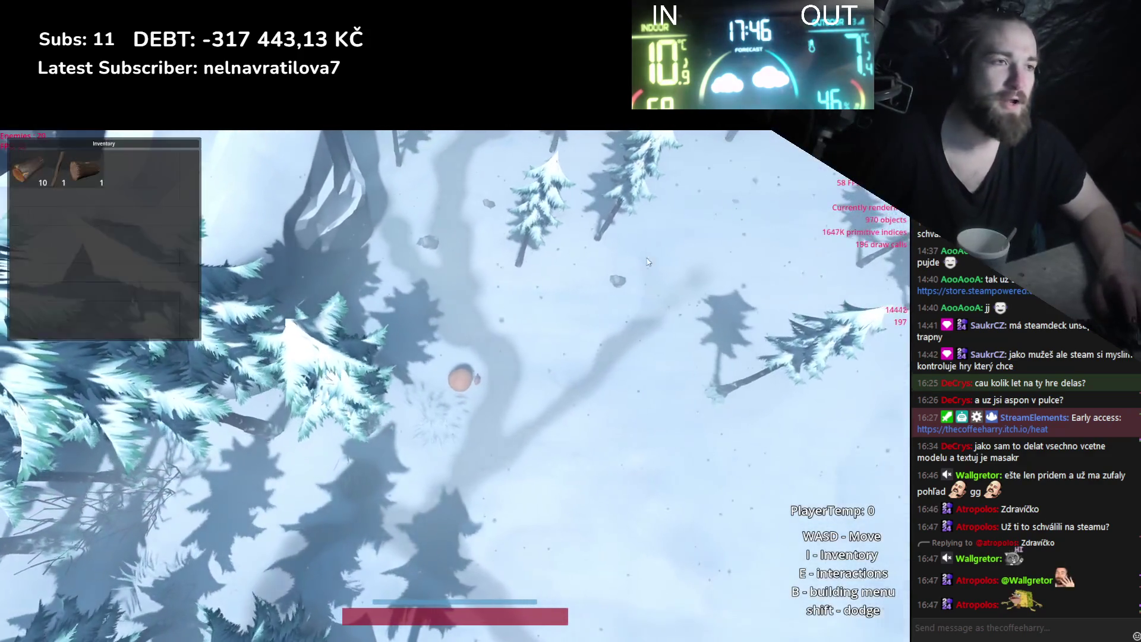
pyautogui.press('super')
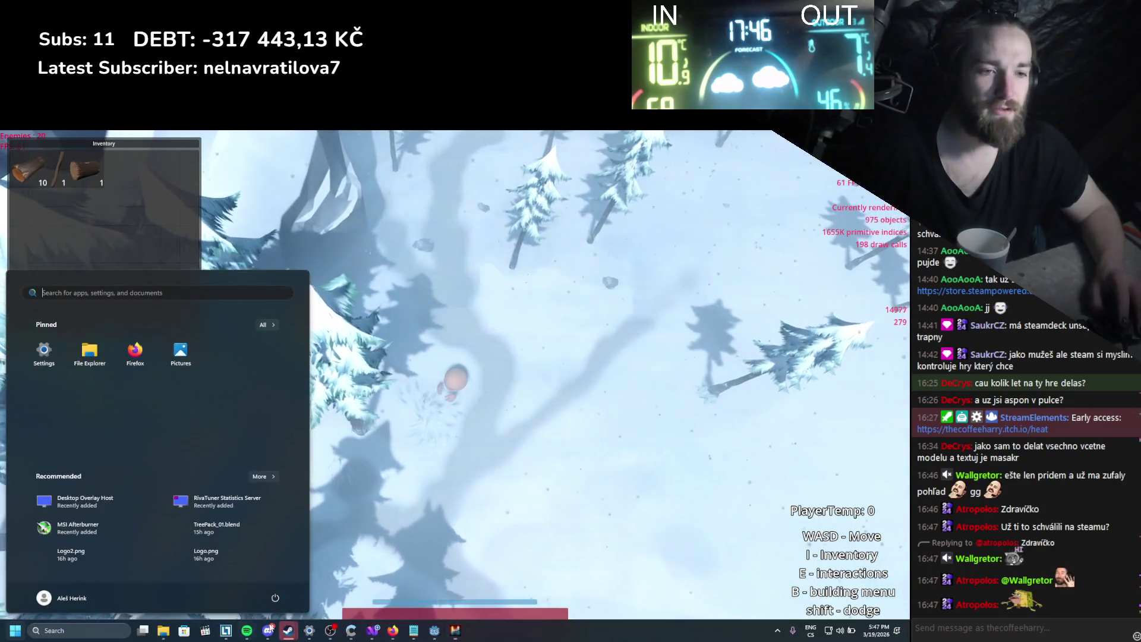
# Play 'more than a friend' in Spotify, open Edit Item from the game inventory, then stop the game.
pyautogui.click(247, 630)
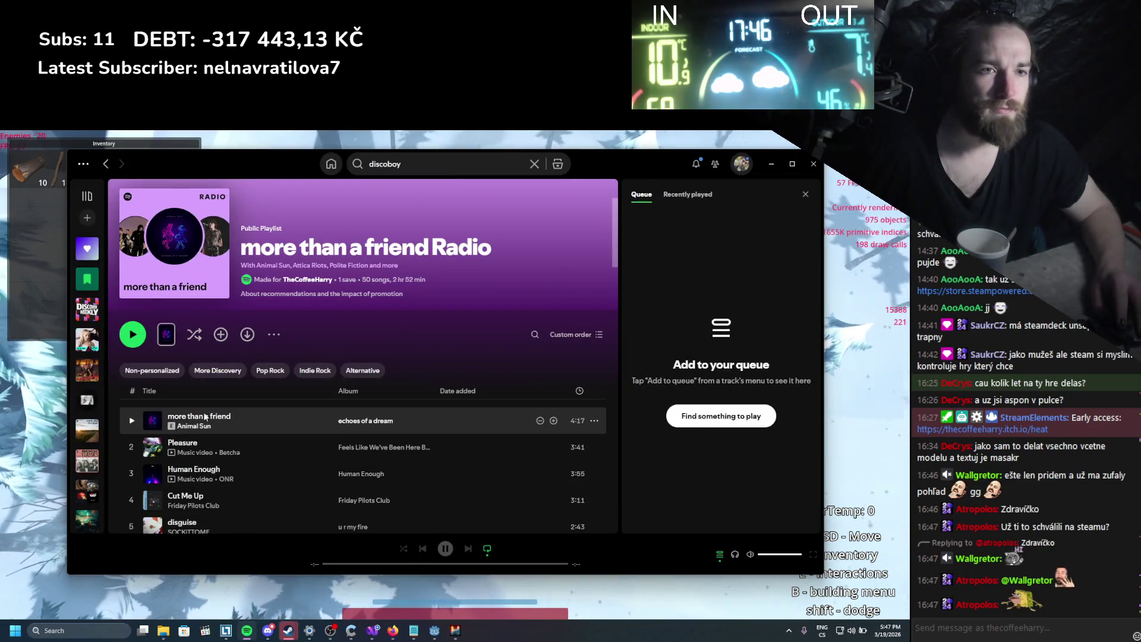
pyautogui.doubleClick(475, 420)
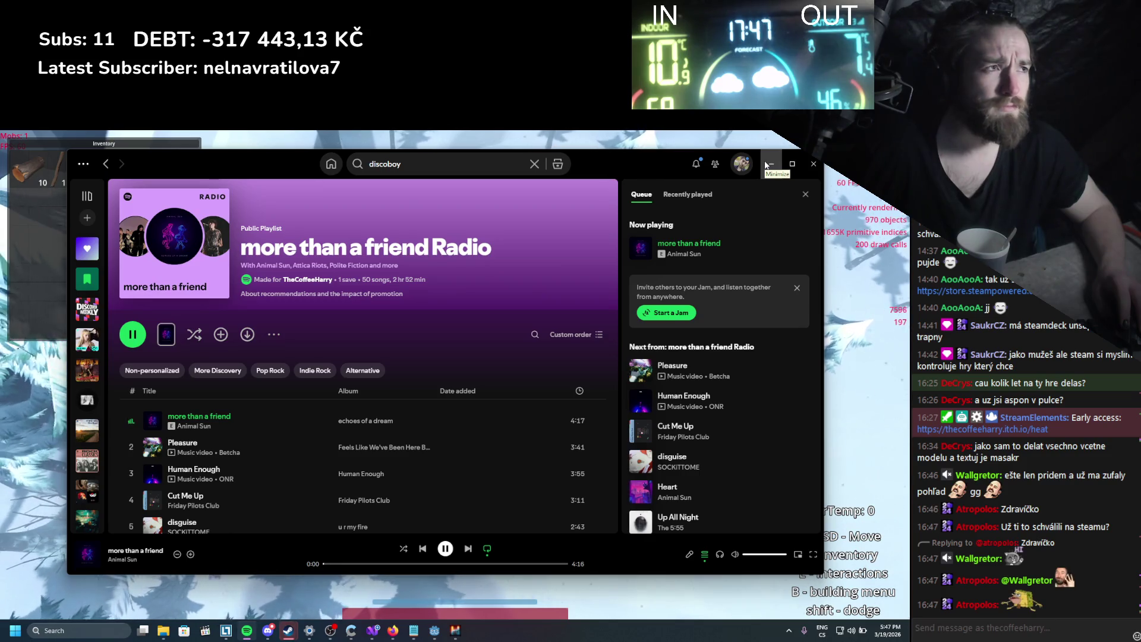
pyautogui.click(768, 165)
pyautogui.click(89, 172)
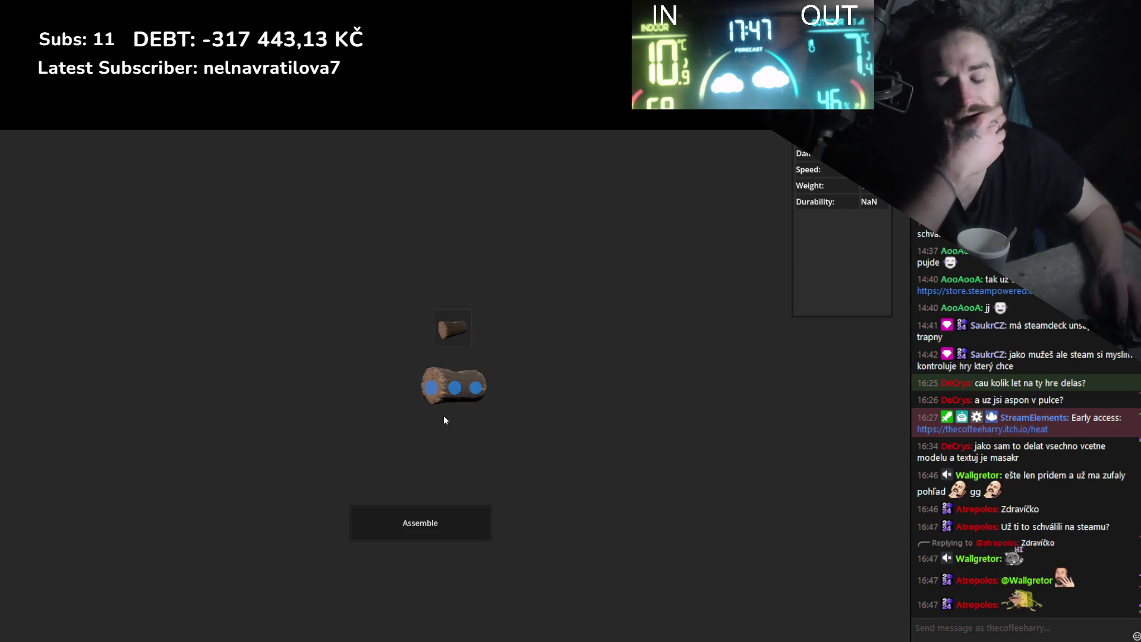
pyautogui.press('F8')
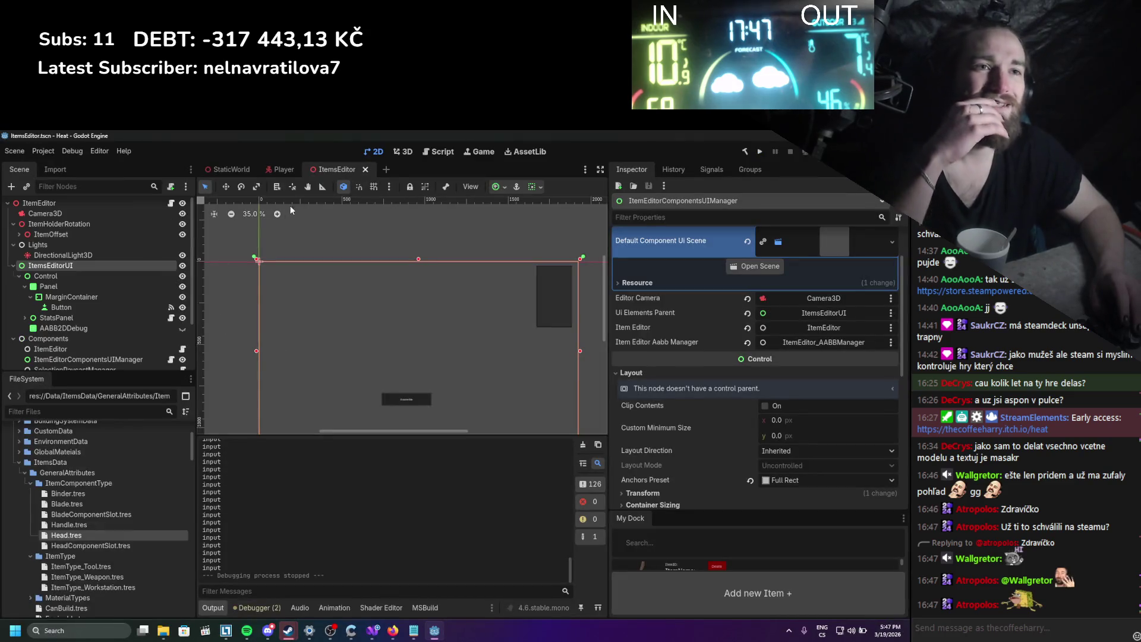
# Lower the StaticWorld scene's canvas layer from 6 to 5.
pyautogui.click(280, 170)
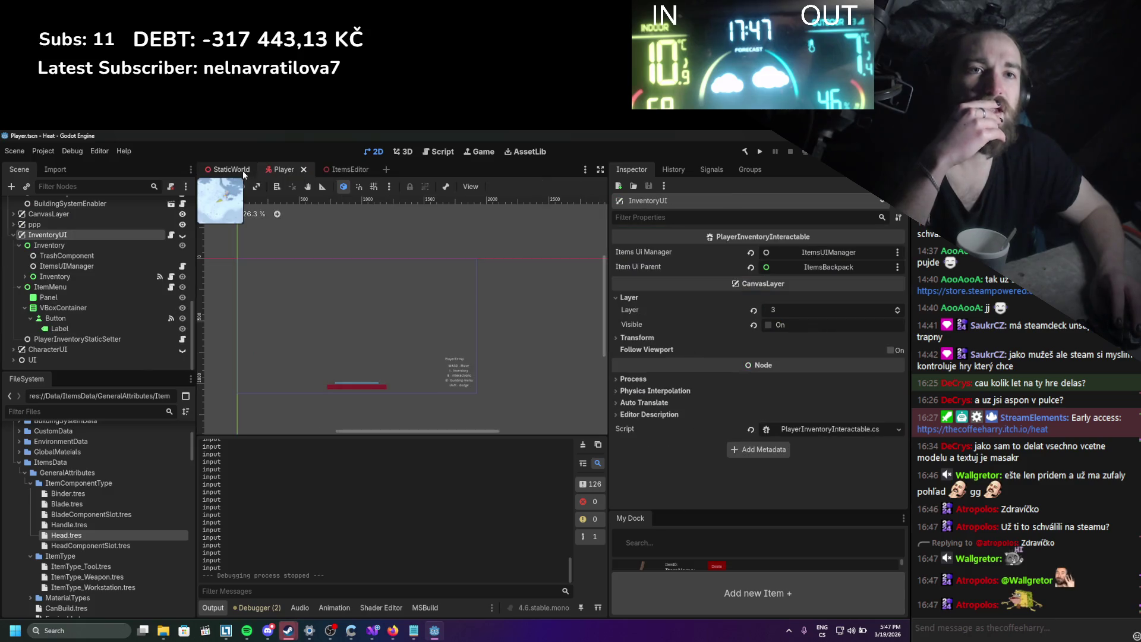
pyautogui.click(238, 173)
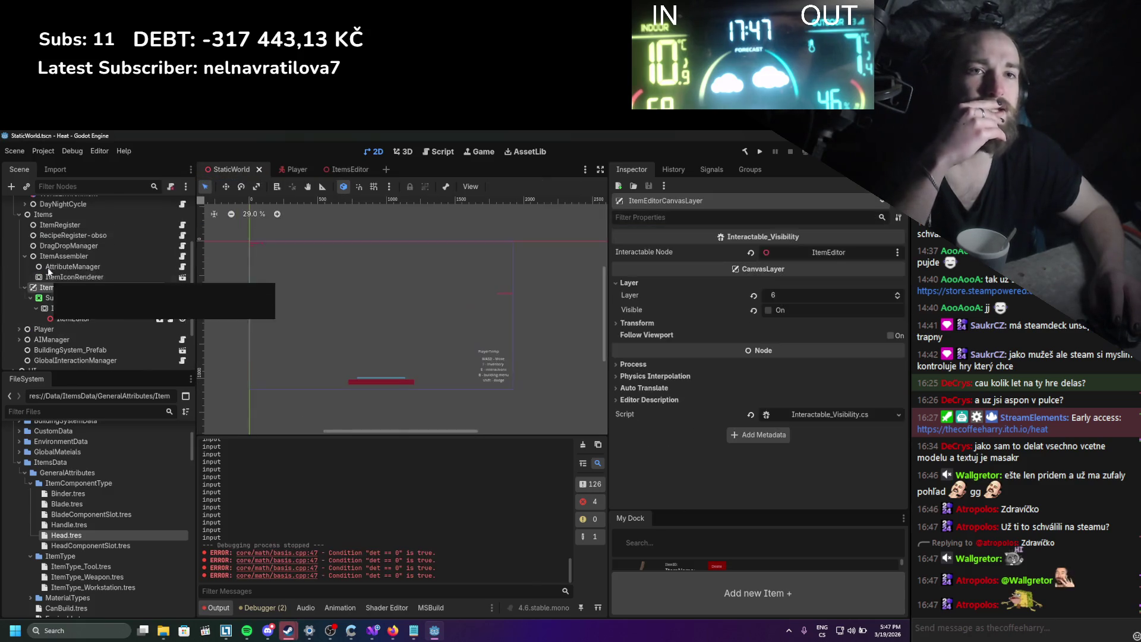
pyautogui.scroll(1, 54, 281)
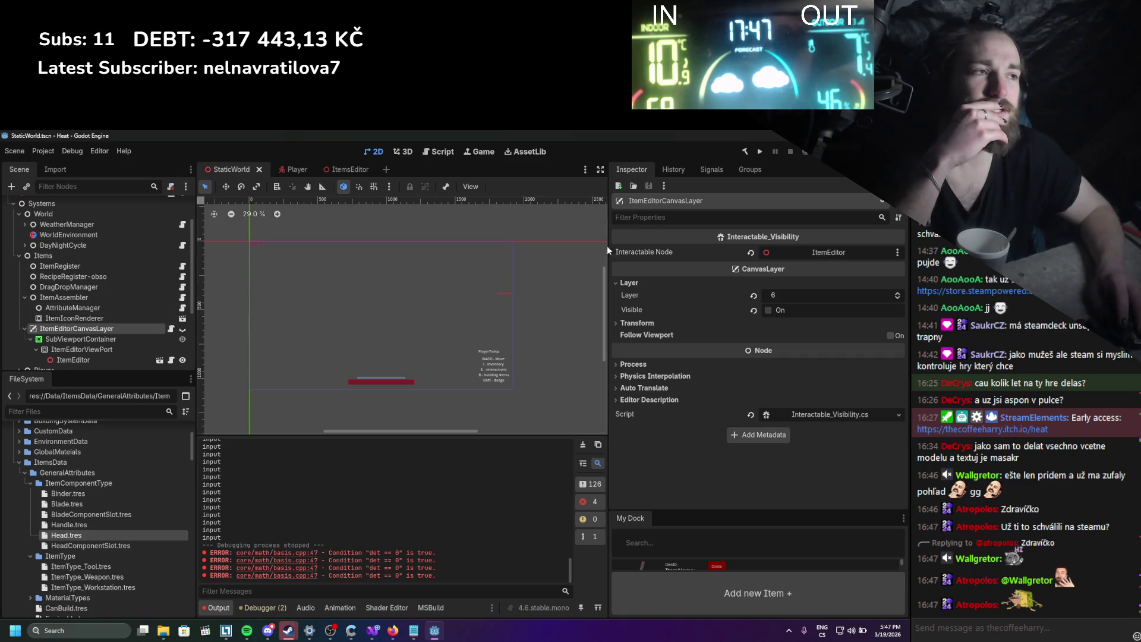
pyautogui.moveTo(785, 290); pyautogui.dragTo(783, 291)
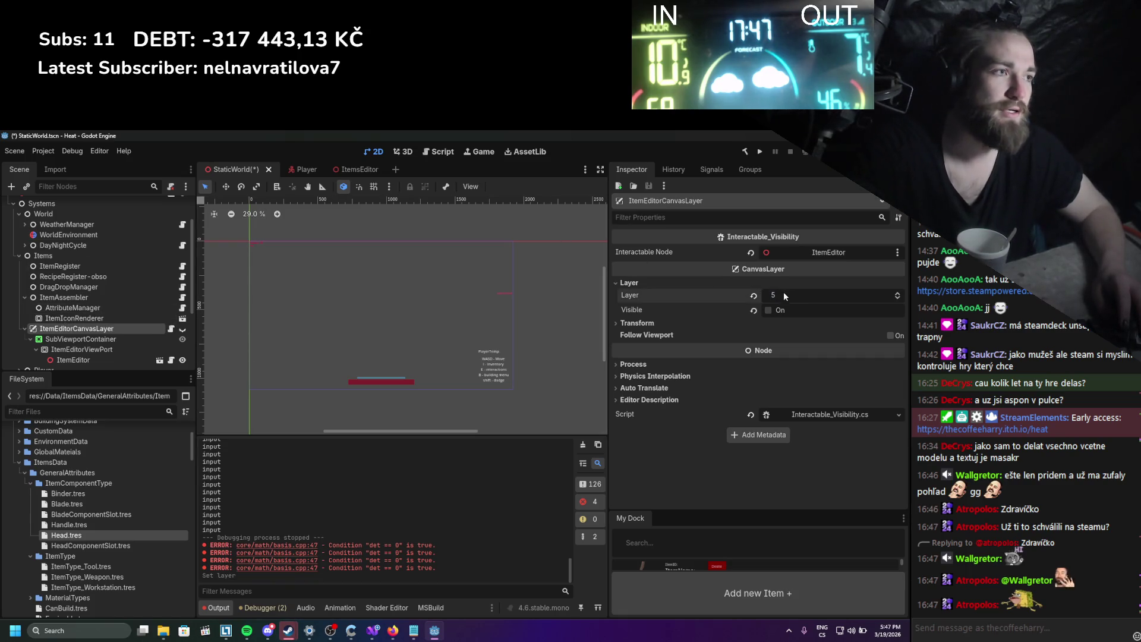
# Set the Player scene's InventoryUI canvas layer to 8, save, and launch the game.
pyautogui.click(305, 171)
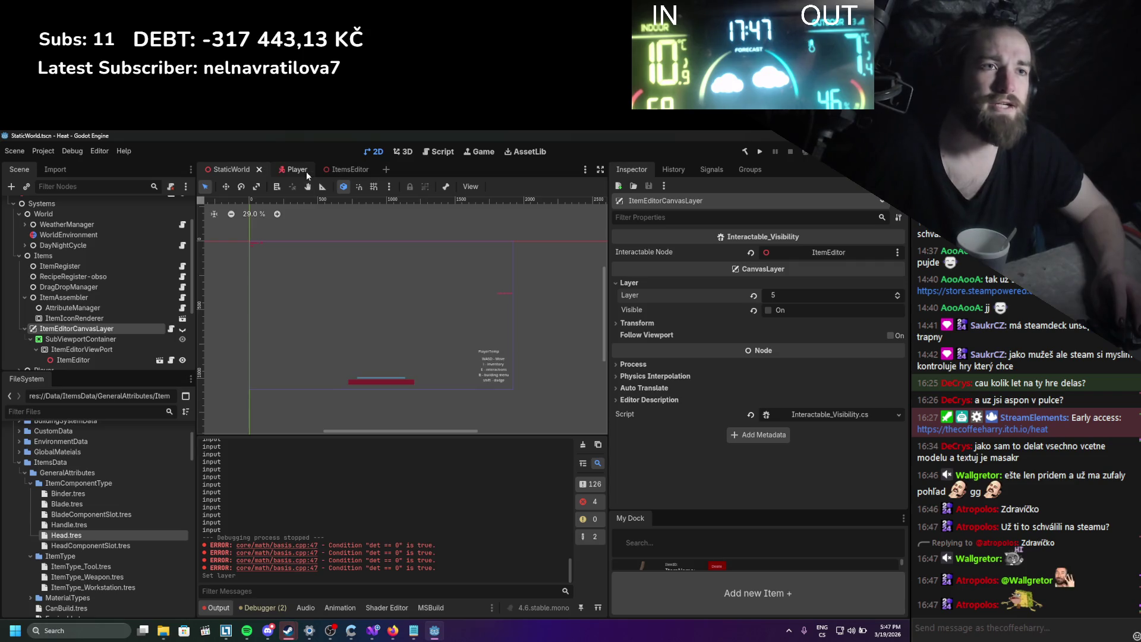
pyautogui.click(784, 310)
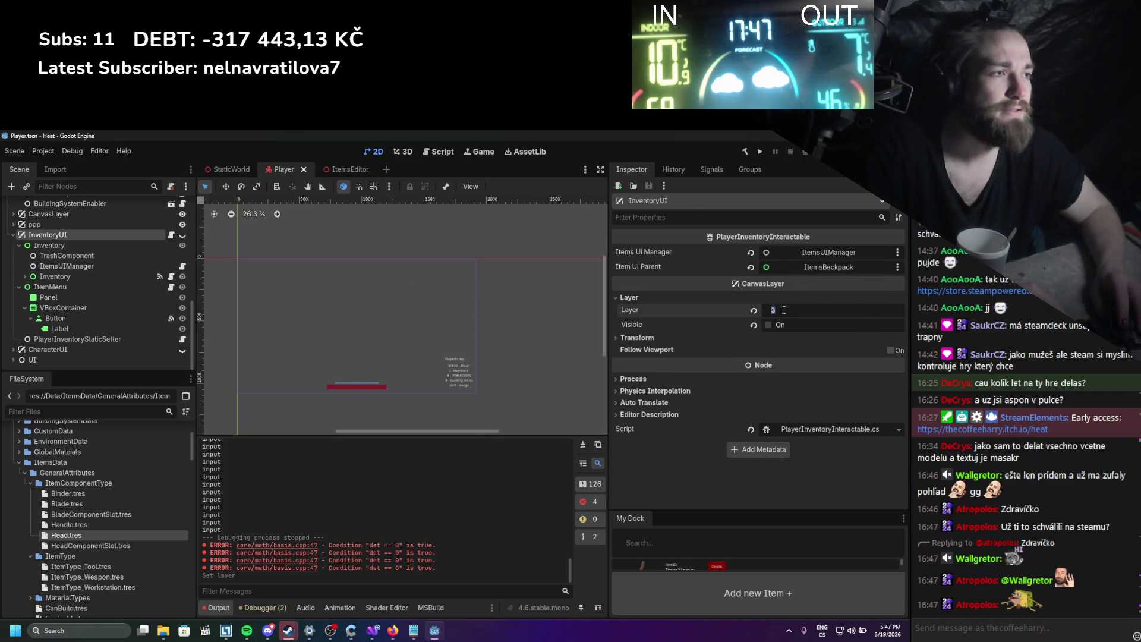
pyautogui.press('Return')
pyautogui.hotkey('ctrl', 's')
pyautogui.click(759, 151)
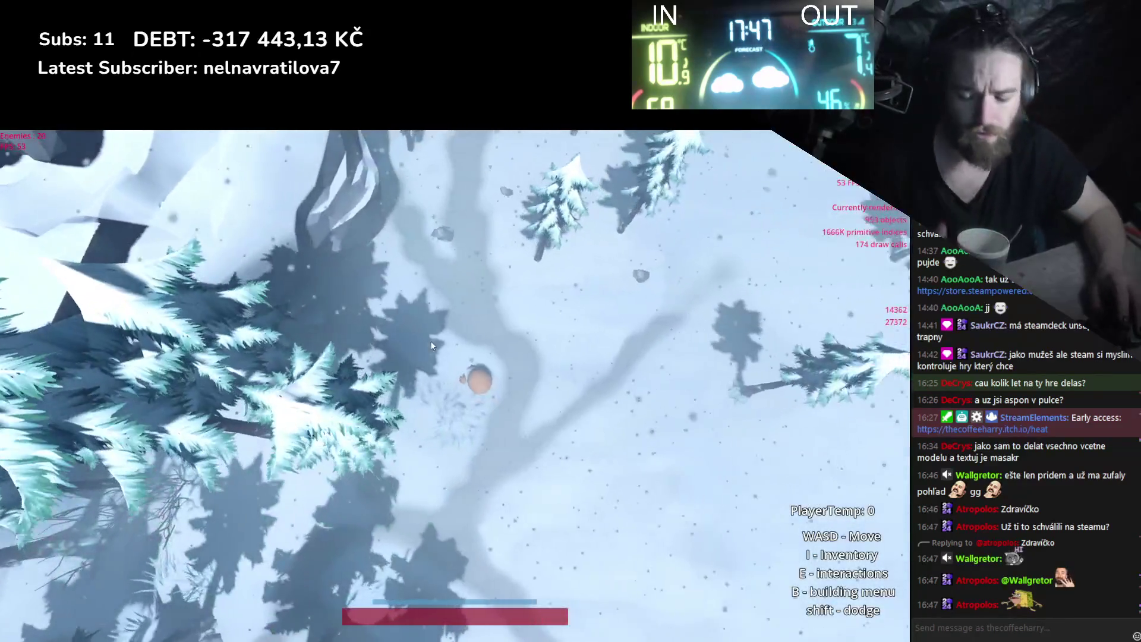
# Open a log in the assembly editor from the inventory and try attaching the stick as a handle.
pyautogui.press('i')
pyautogui.rightClick(81, 174)
pyautogui.click(102, 184)
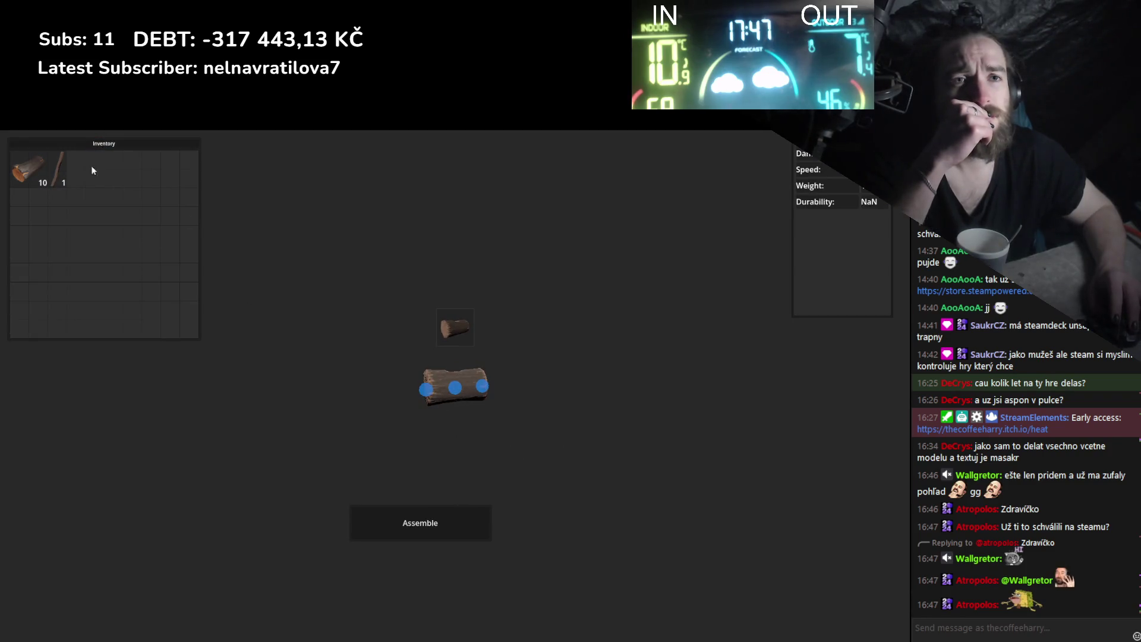
pyautogui.moveTo(59, 159); pyautogui.dragTo(436, 414)
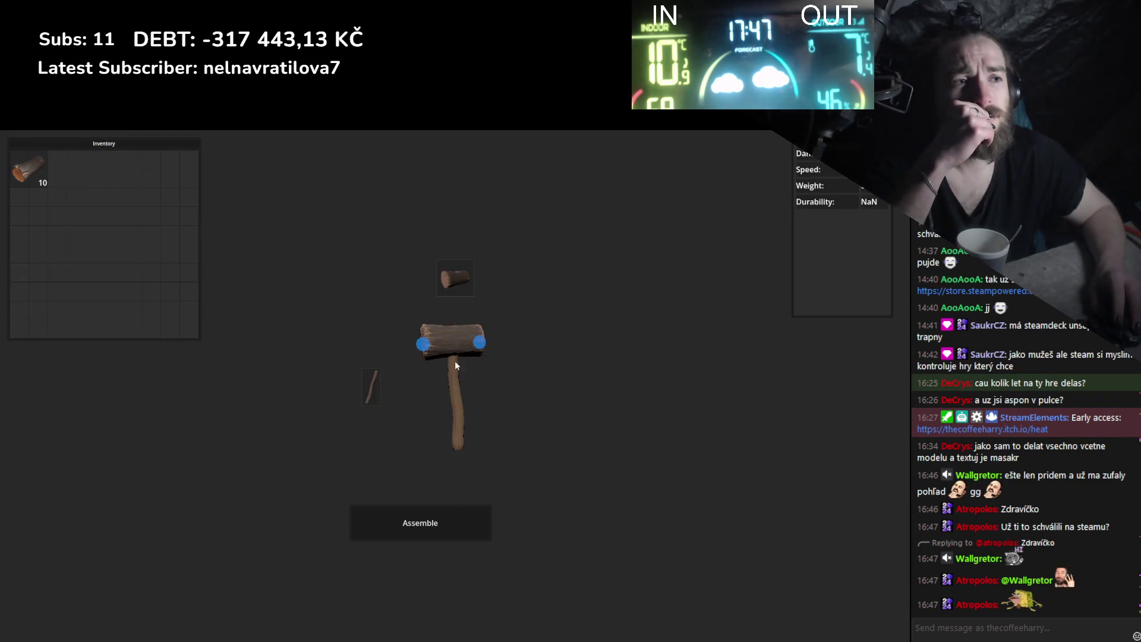
pyautogui.moveTo(451, 340)
pyautogui.mouseDown()
pyautogui.moveTo(319, 322)
pyautogui.moveTo(105, 229)
pyautogui.mouseUp()
pyautogui.moveTo(451, 404); pyautogui.dragTo(299, 359)
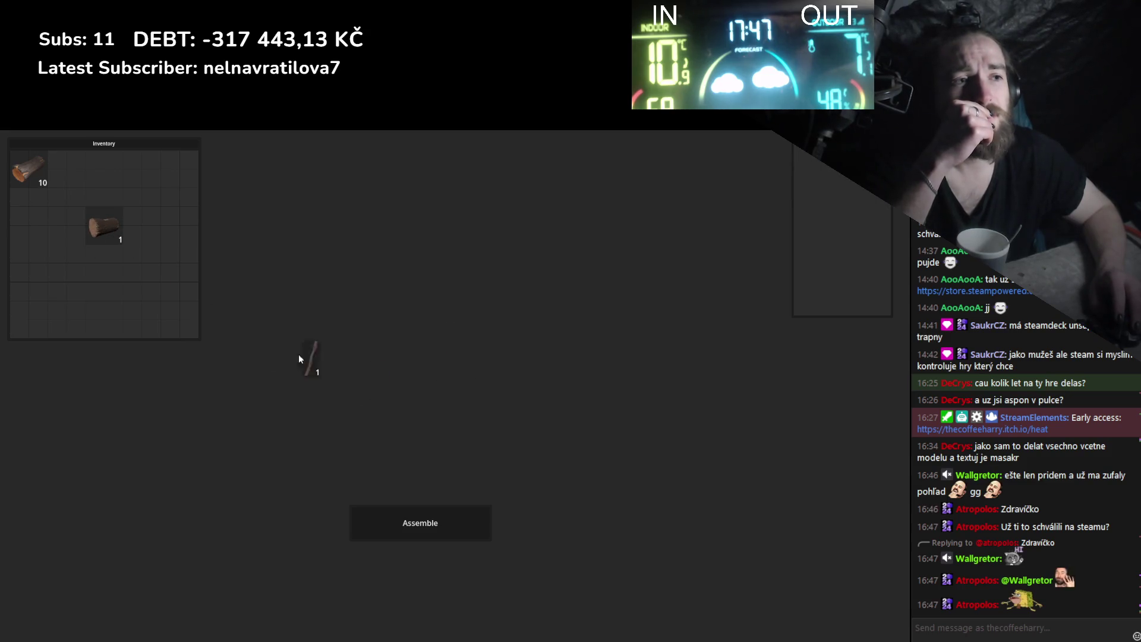
pyautogui.moveTo(111, 232); pyautogui.dragTo(465, 366)
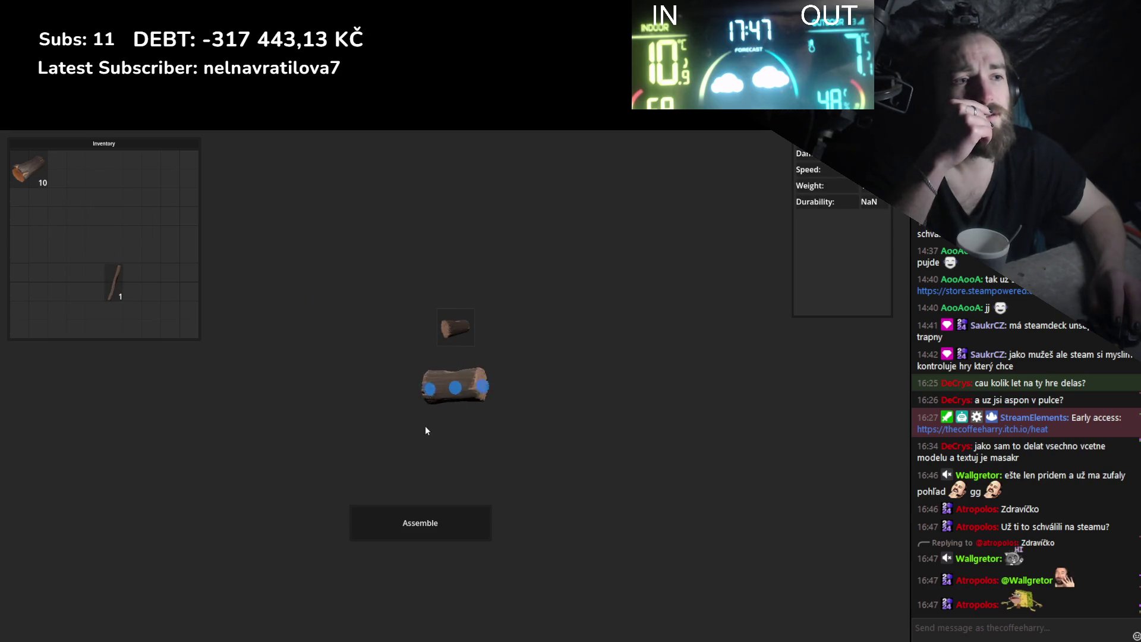
pyautogui.moveTo(119, 274); pyautogui.dragTo(455, 386)
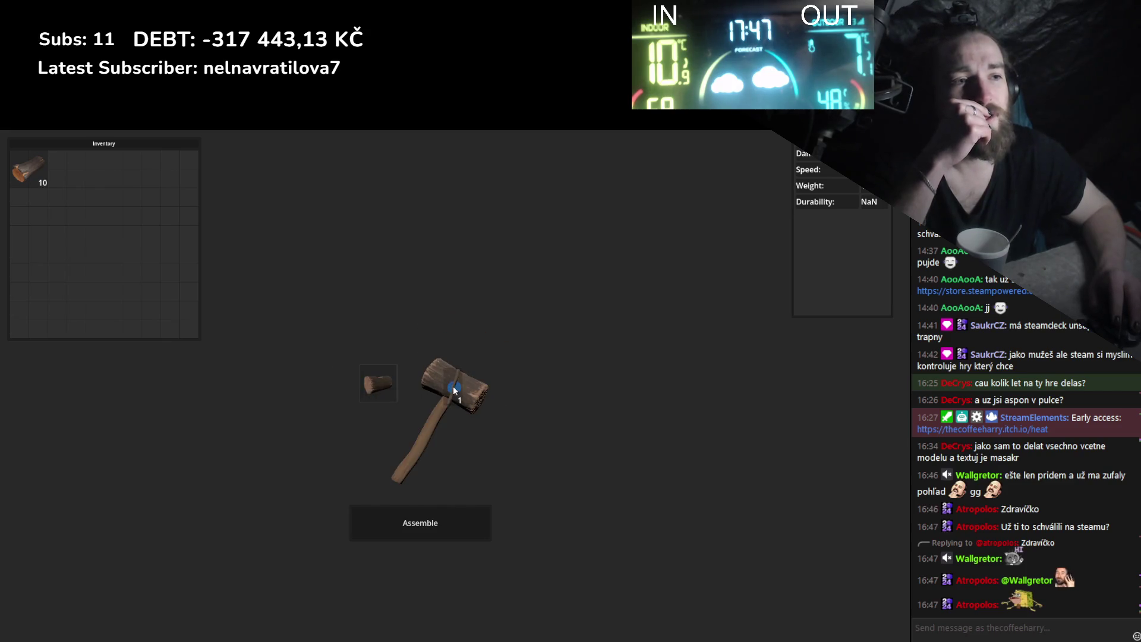
# Rearrange the log and stick, join the stick at the log's attach point, assemble, and stop the game.
pyautogui.moveTo(454, 384)
pyautogui.mouseDown()
pyautogui.moveTo(476, 353)
pyautogui.moveTo(74, 231)
pyautogui.mouseUp()
pyautogui.moveTo(456, 385); pyautogui.dragTo(216, 307)
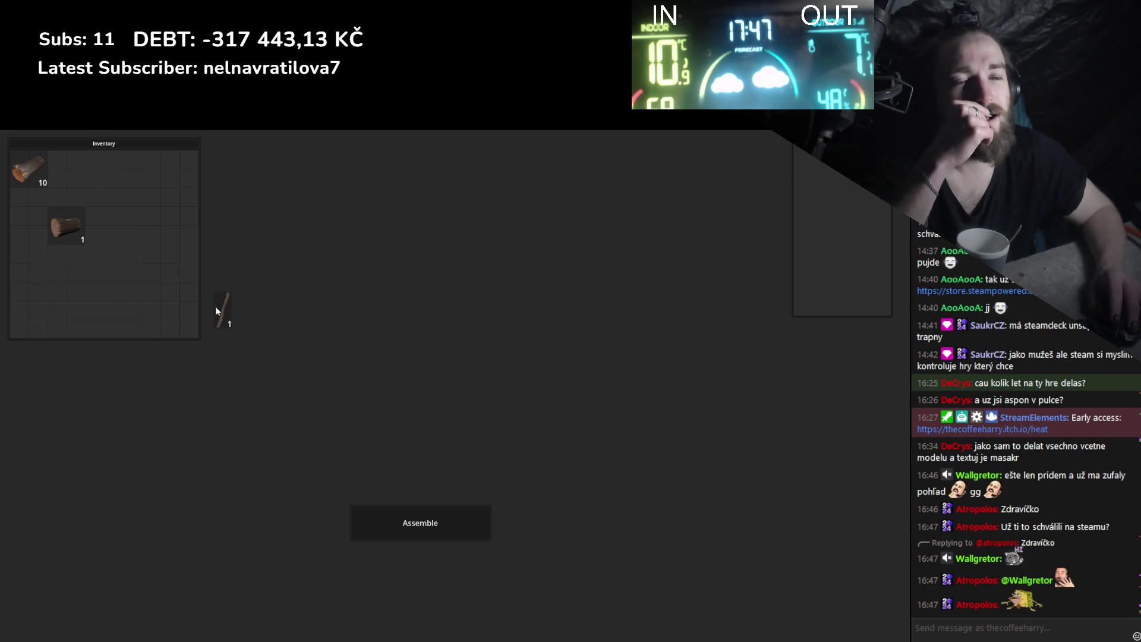
pyautogui.moveTo(126, 270); pyautogui.dragTo(127, 271)
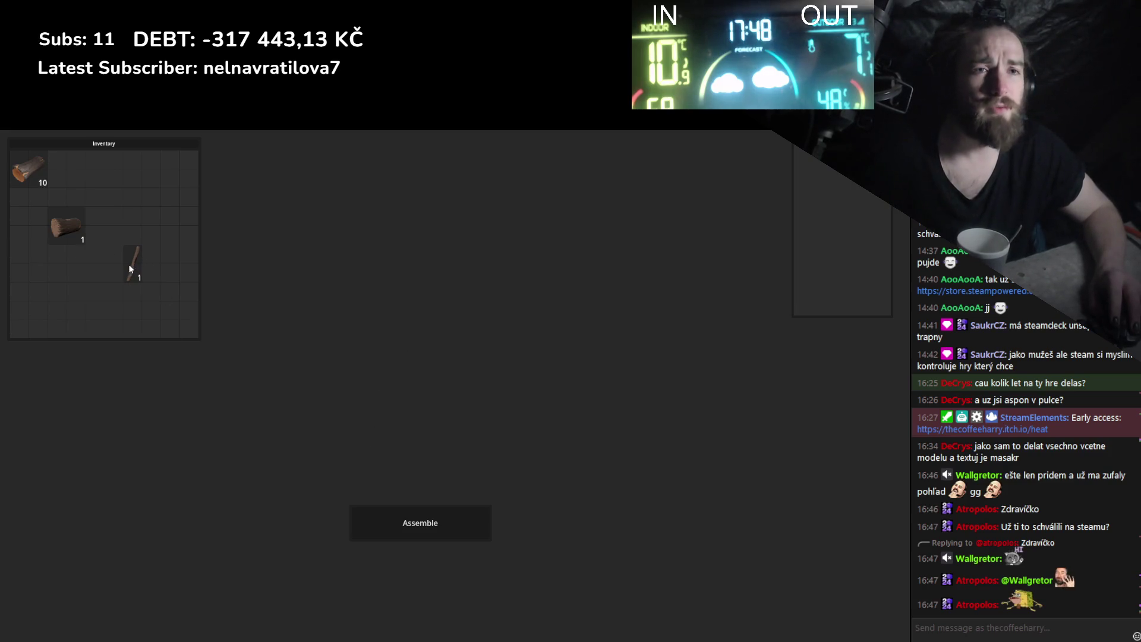
pyautogui.moveTo(129, 268); pyautogui.dragTo(309, 364)
pyautogui.moveTo(490, 344); pyautogui.dragTo(128, 280)
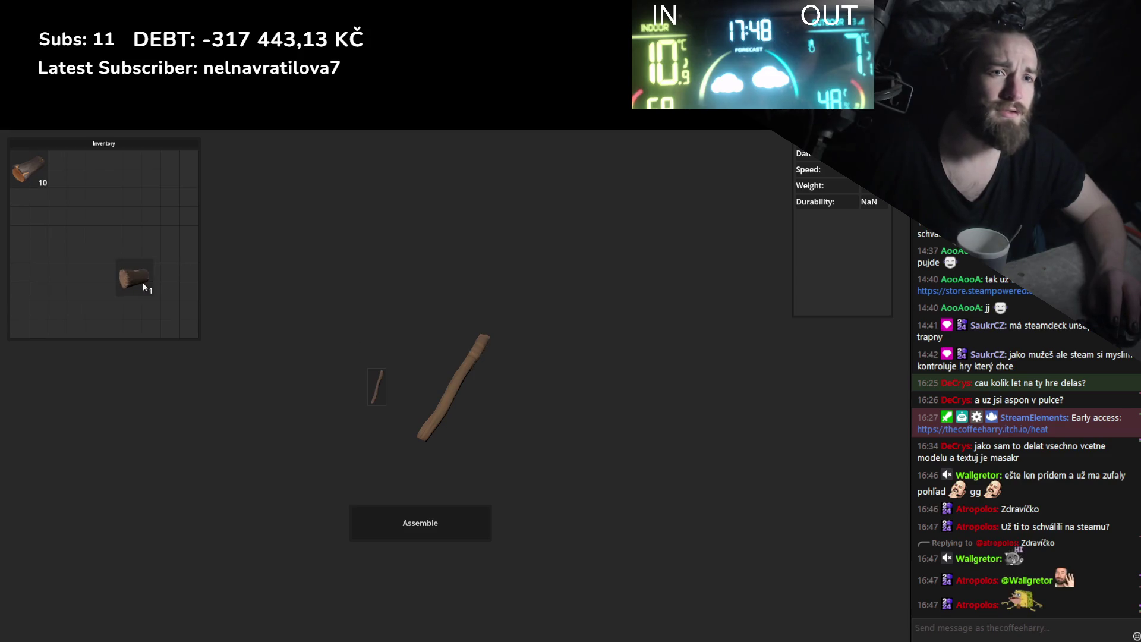
pyautogui.moveTo(455, 379)
pyautogui.mouseDown()
pyautogui.moveTo(160, 259)
pyautogui.moveTo(390, 337)
pyautogui.moveTo(395, 323)
pyautogui.mouseUp()
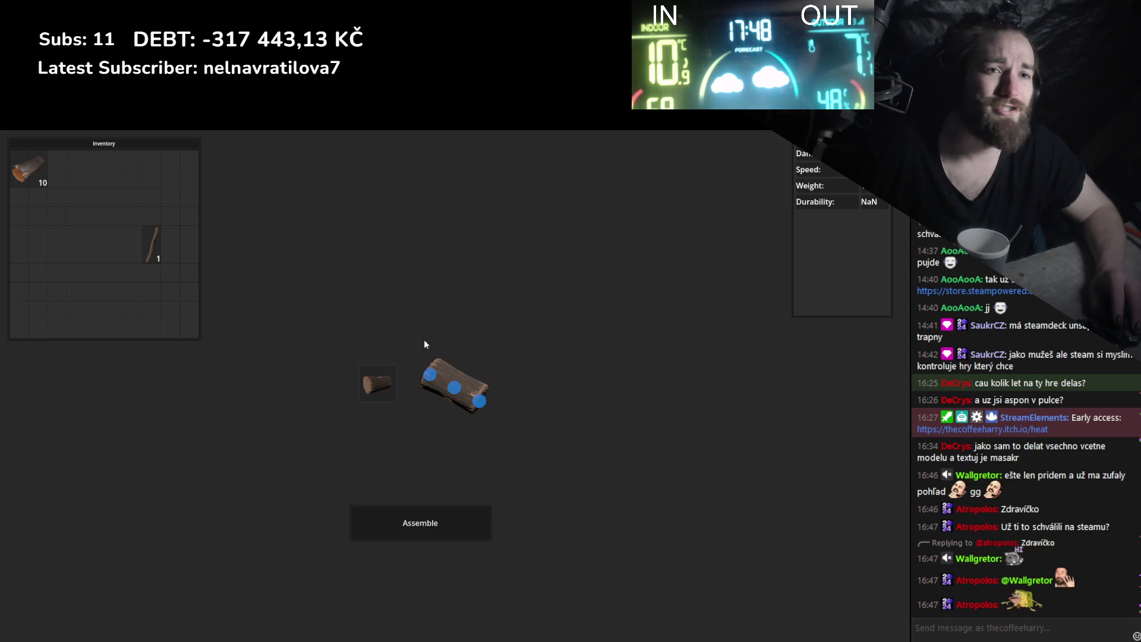
pyautogui.moveTo(161, 225); pyautogui.dragTo(466, 338)
pyautogui.moveTo(455, 378); pyautogui.dragTo(455, 381)
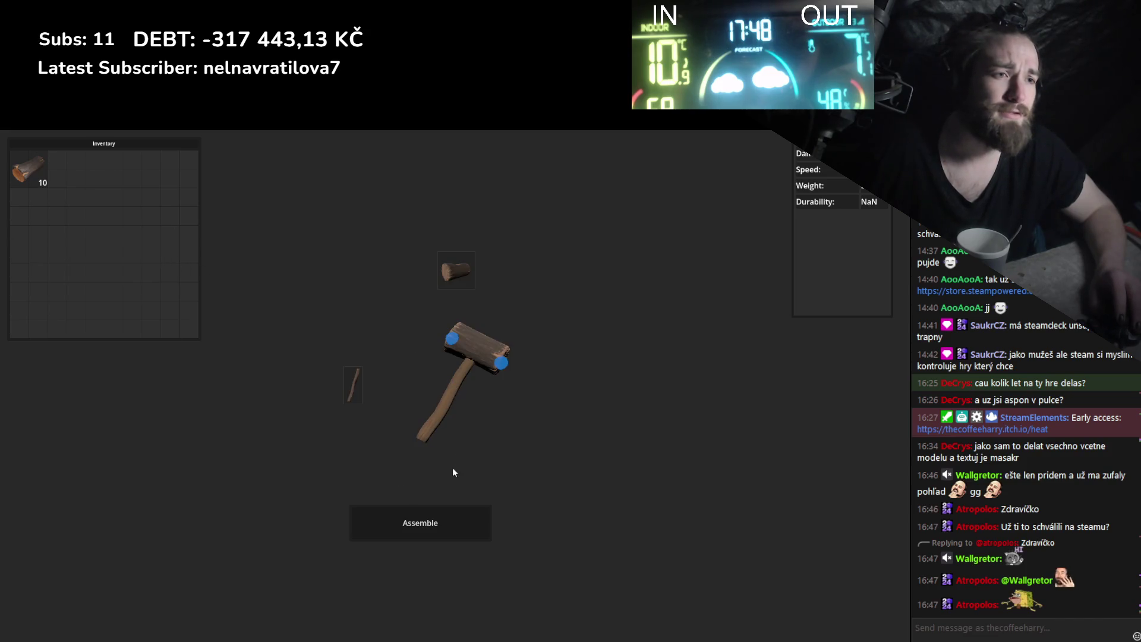
pyautogui.click(421, 533)
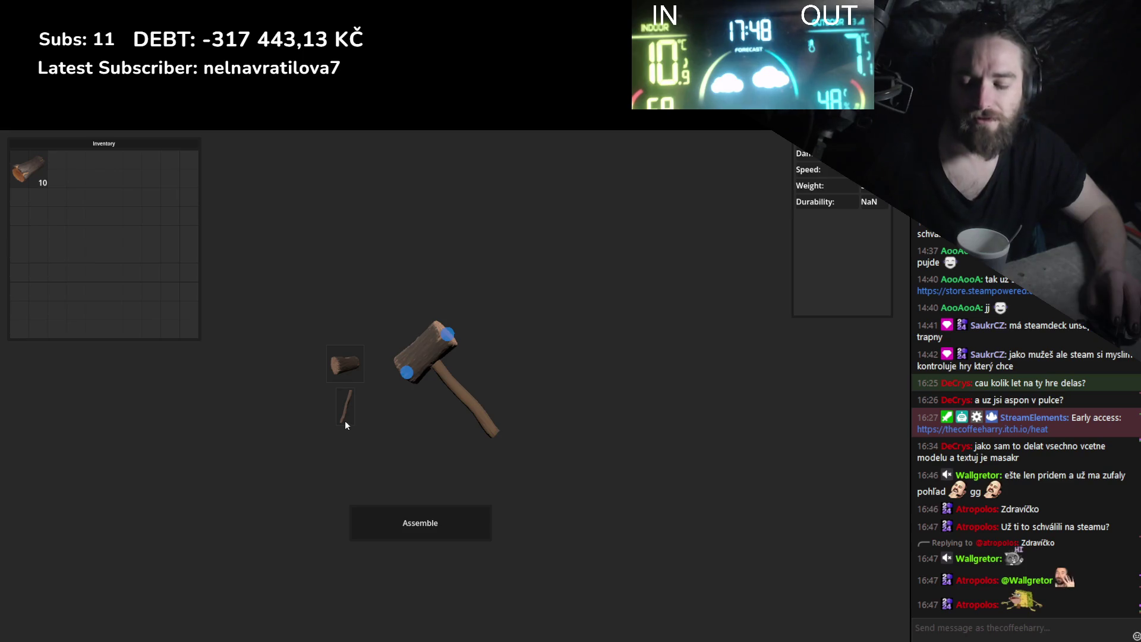
pyautogui.press('F8')
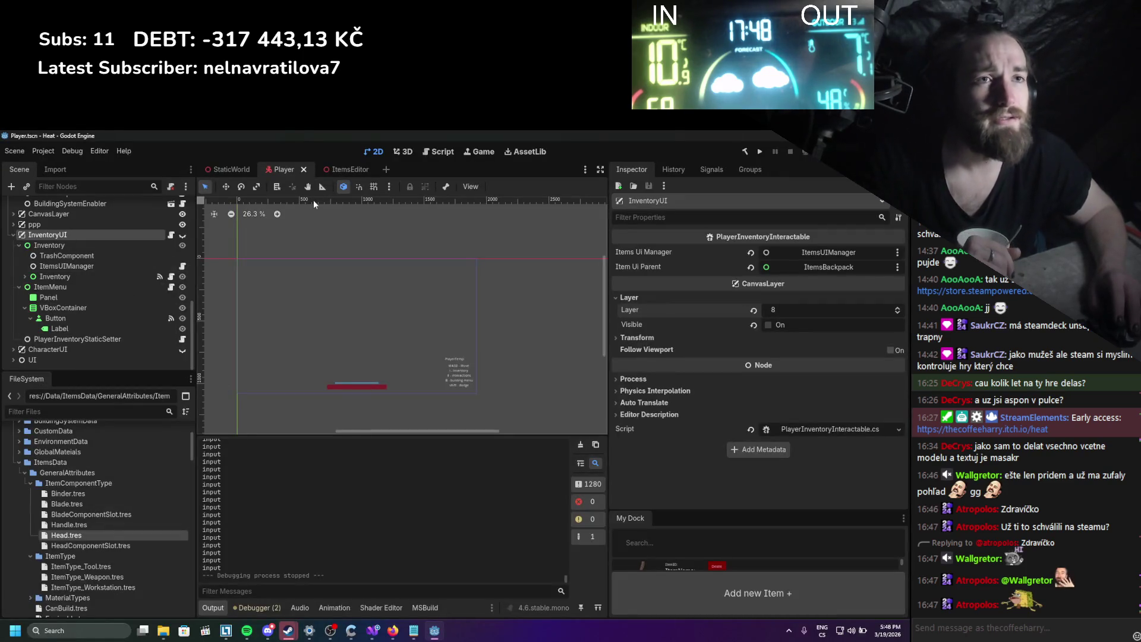
# Move MouseOverManager under ItemsEditorUI in the ItemsEditor scene and check its signal connections.
pyautogui.click(344, 169)
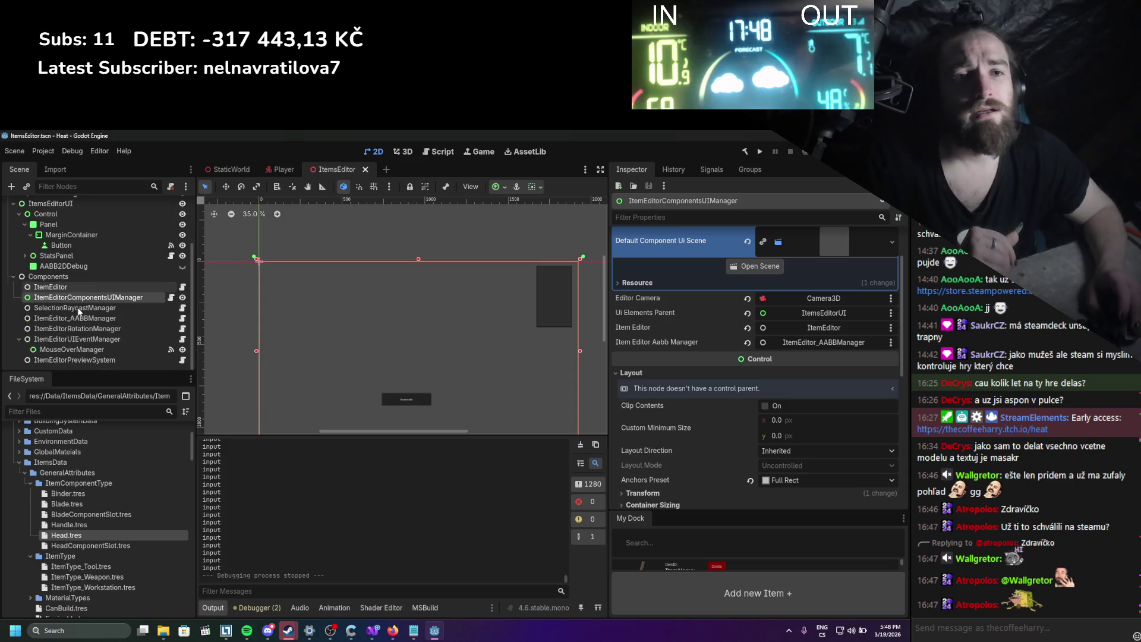
pyautogui.click(74, 349)
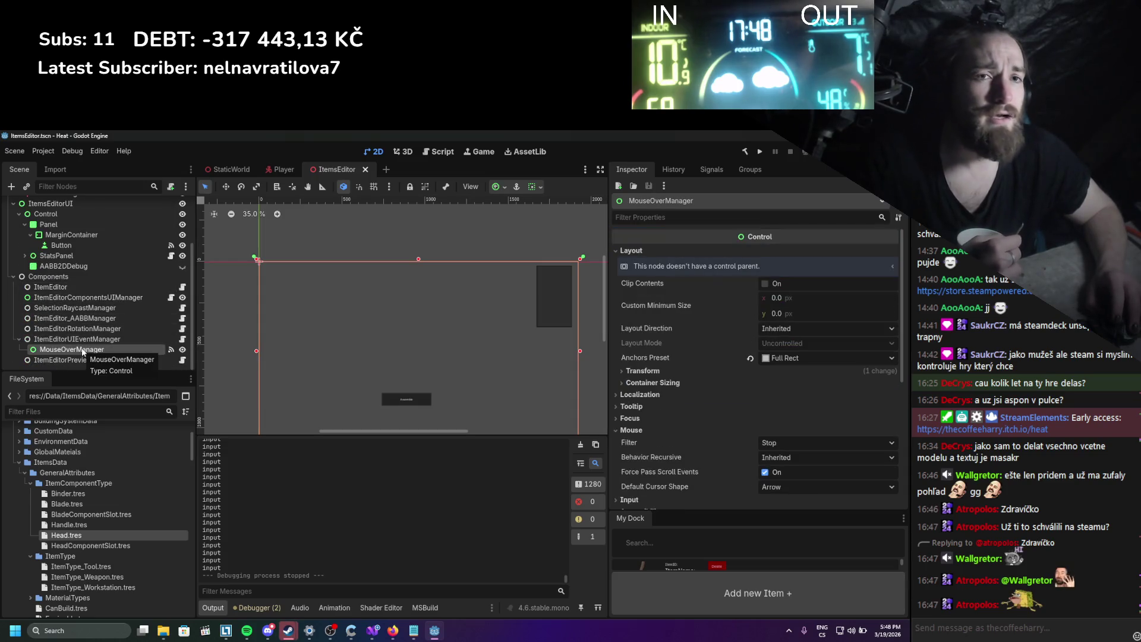
pyautogui.scroll(3, 82, 339)
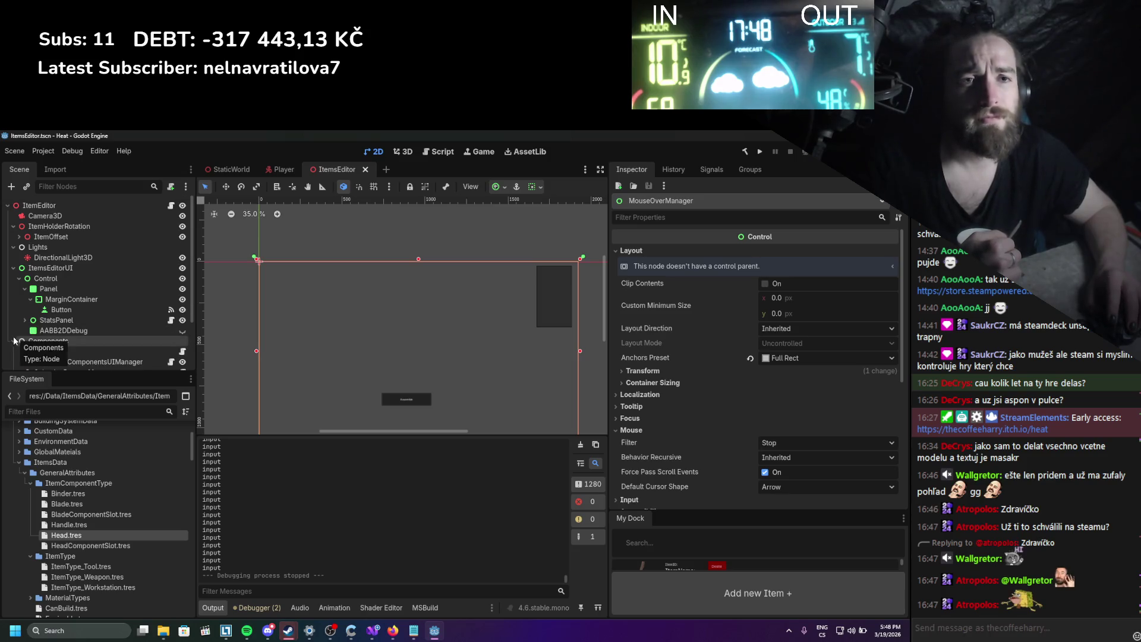
pyautogui.scroll(-1, 16, 315)
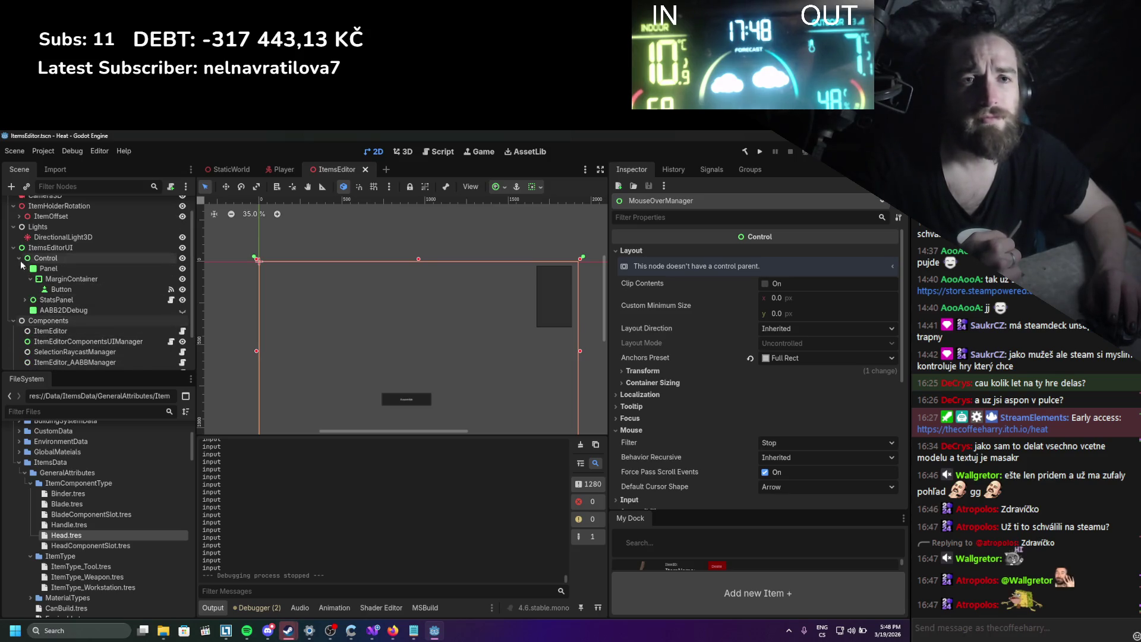
pyautogui.scroll(-2, 47, 320)
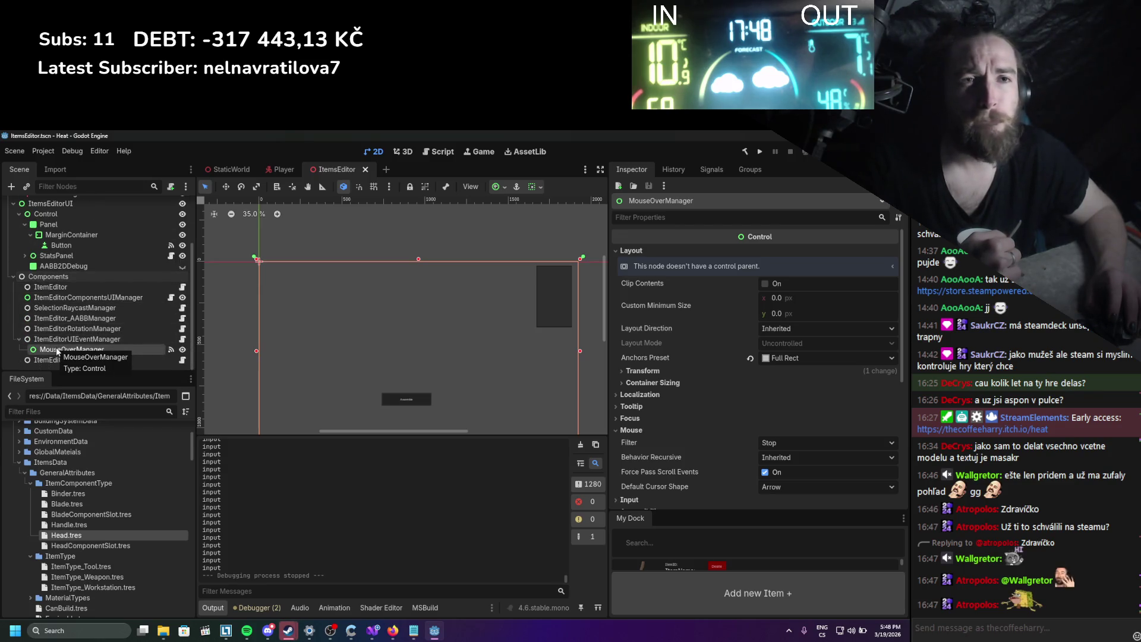
pyautogui.moveTo(55, 347)
pyautogui.mouseDown()
pyautogui.moveTo(42, 205)
pyautogui.moveTo(43, 275)
pyautogui.mouseUp()
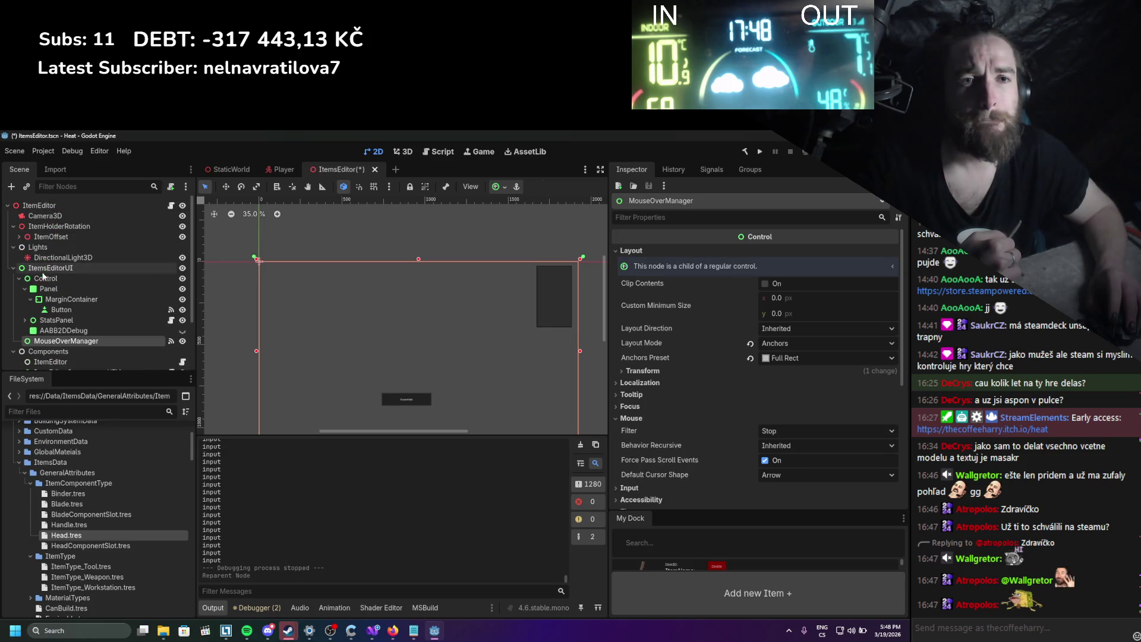
pyautogui.click(712, 170)
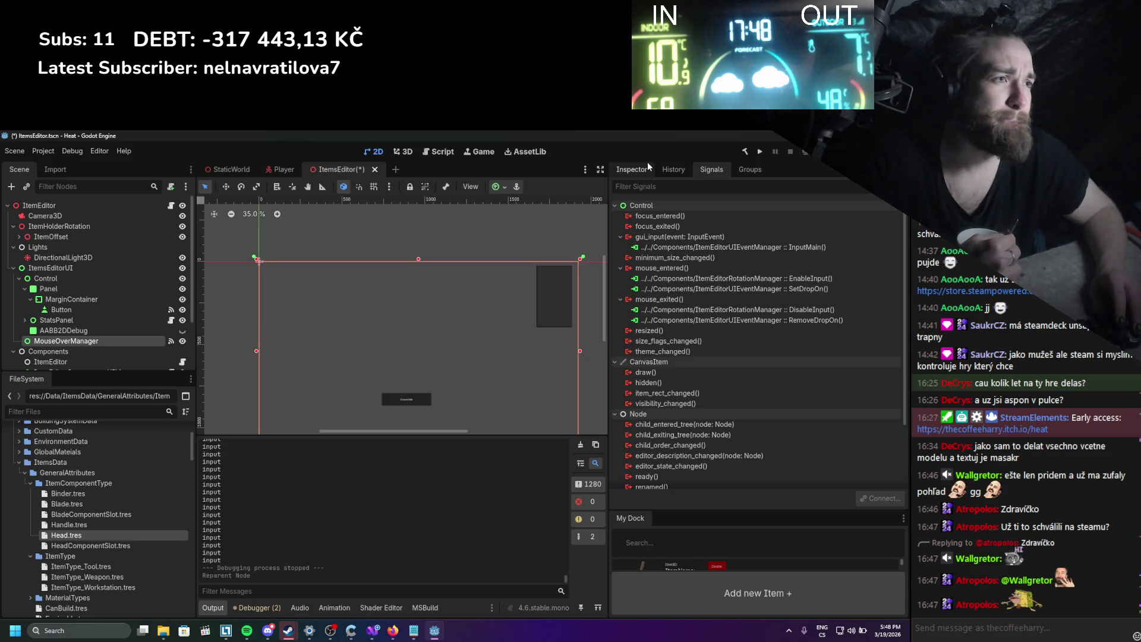
pyautogui.click(616, 170)
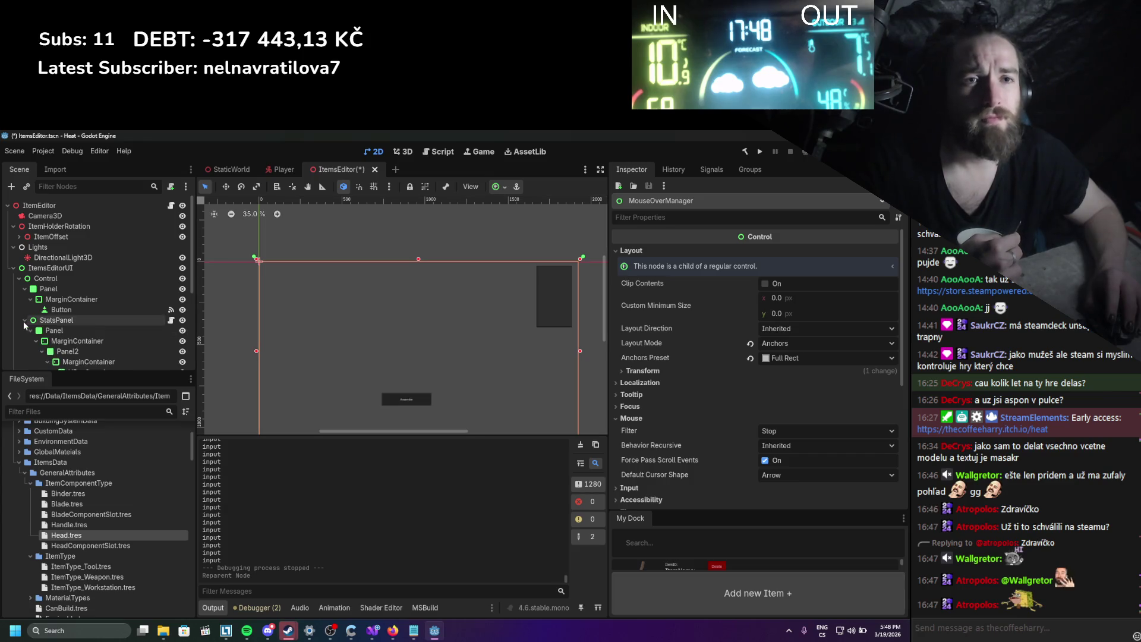
# Inspect the Panel and Control nodes, save the ItemsEditor scene, relaunch the game, and bring up Spotify.
pyautogui.click(24, 289)
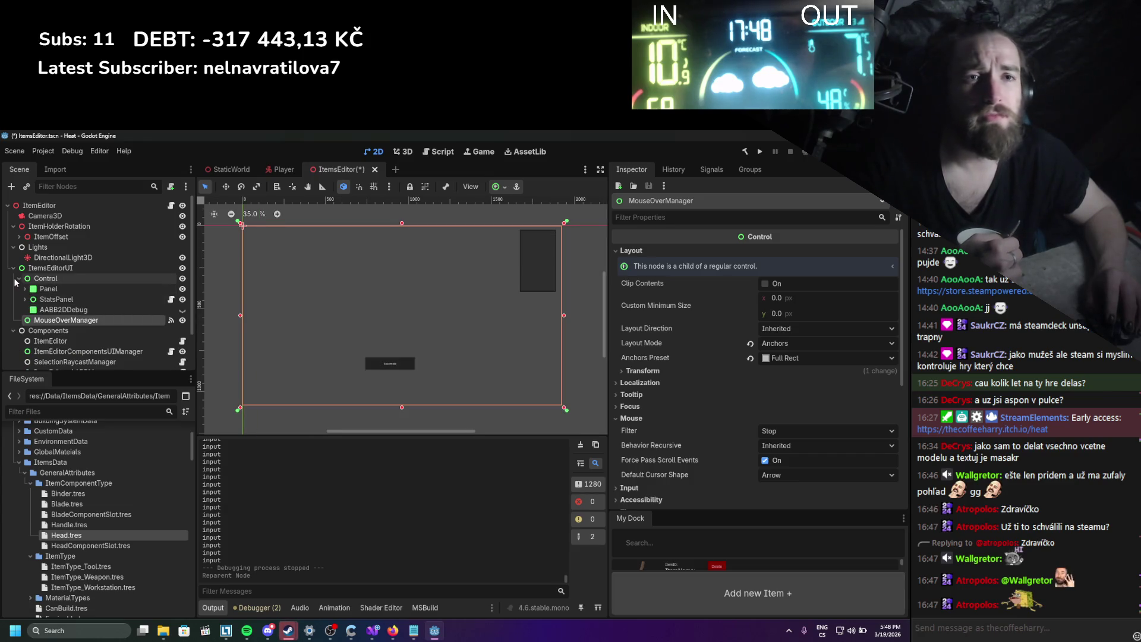
pyautogui.click(46, 288)
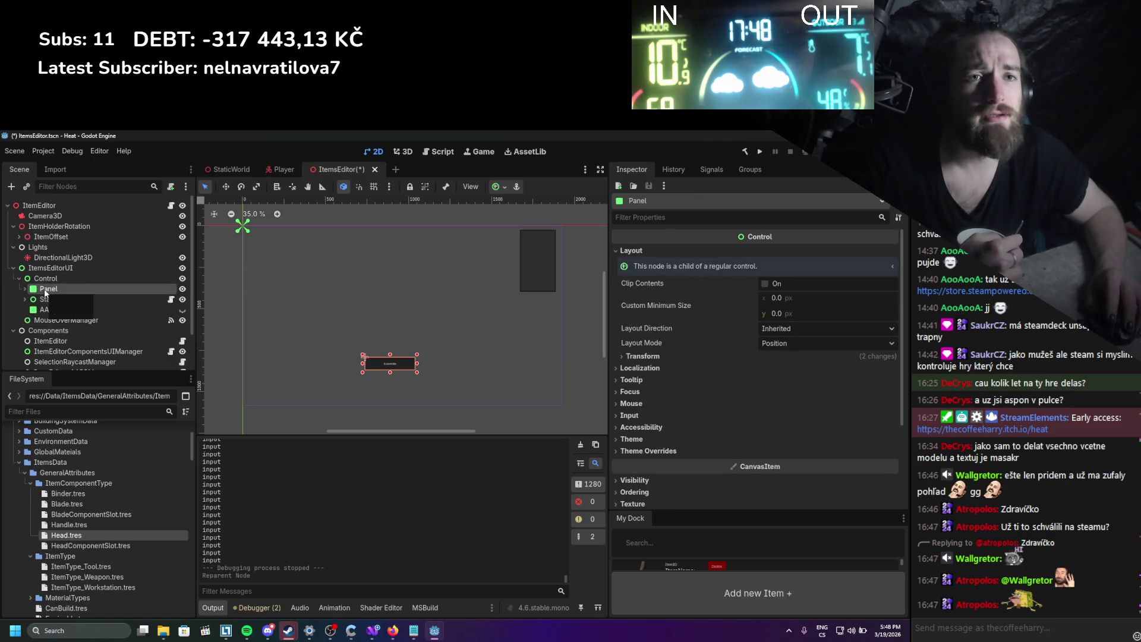
pyautogui.click(46, 278)
pyautogui.hotkey('ctrl', 's')
pyautogui.click(759, 151)
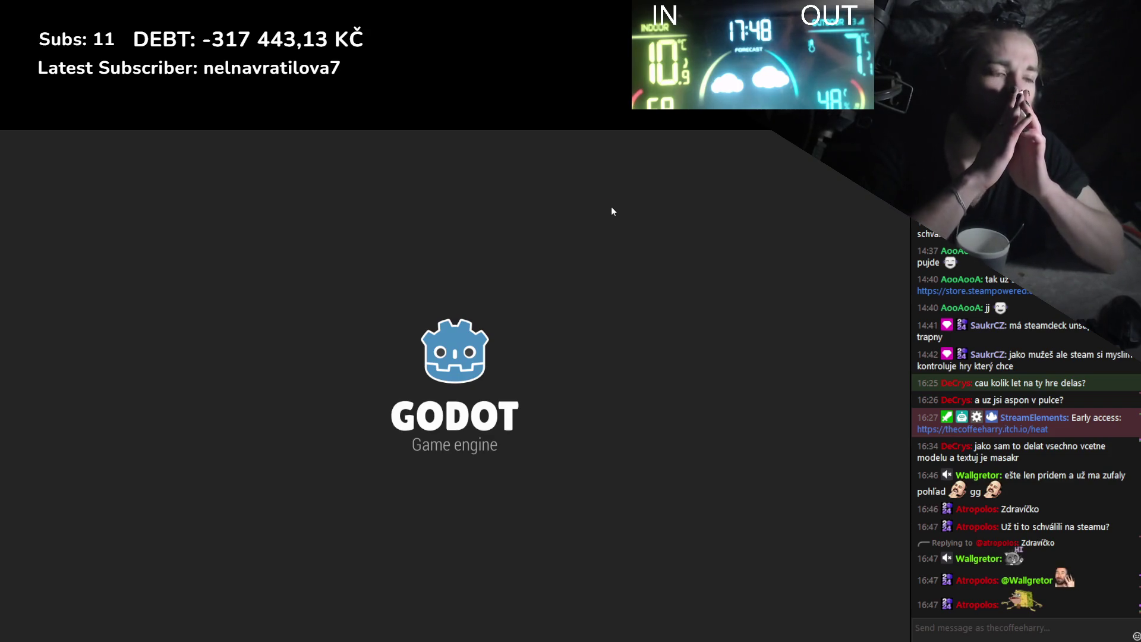
pyautogui.hotkey('alt', 'Tab')
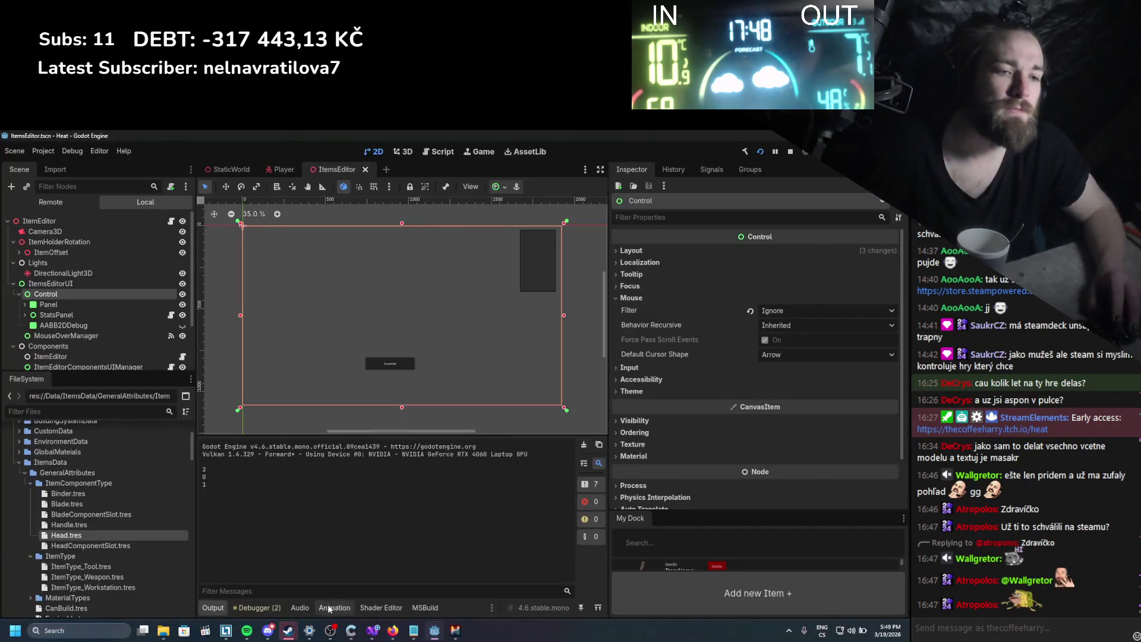
pyautogui.click(246, 630)
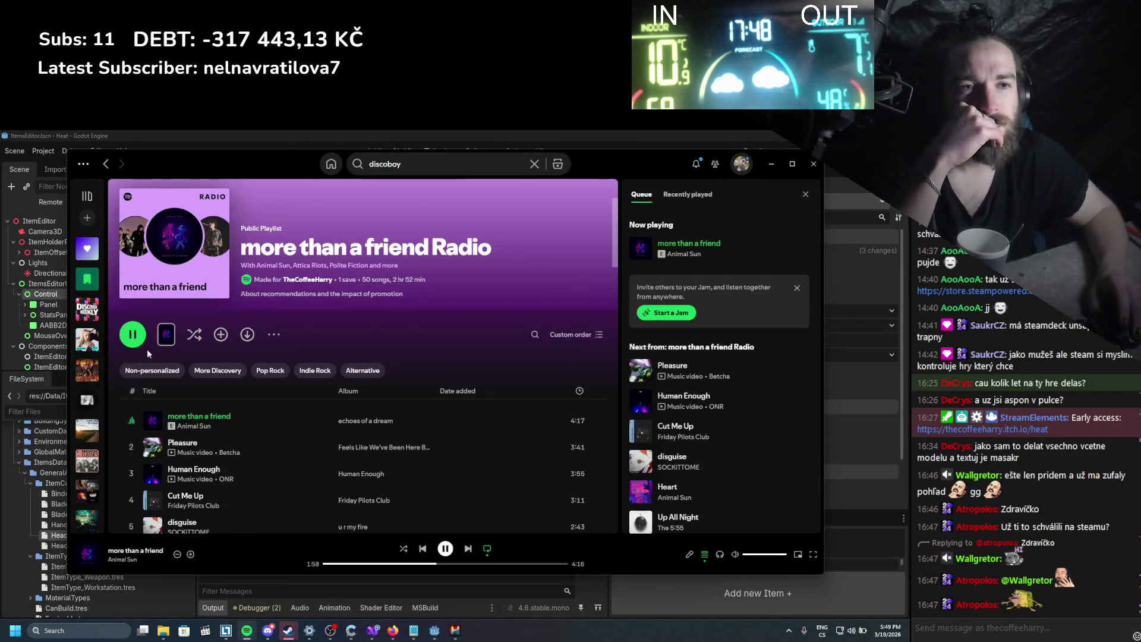
# Play 'touch' from the touch Radio playlist and minimize Spotify.
pyautogui.click(105, 165)
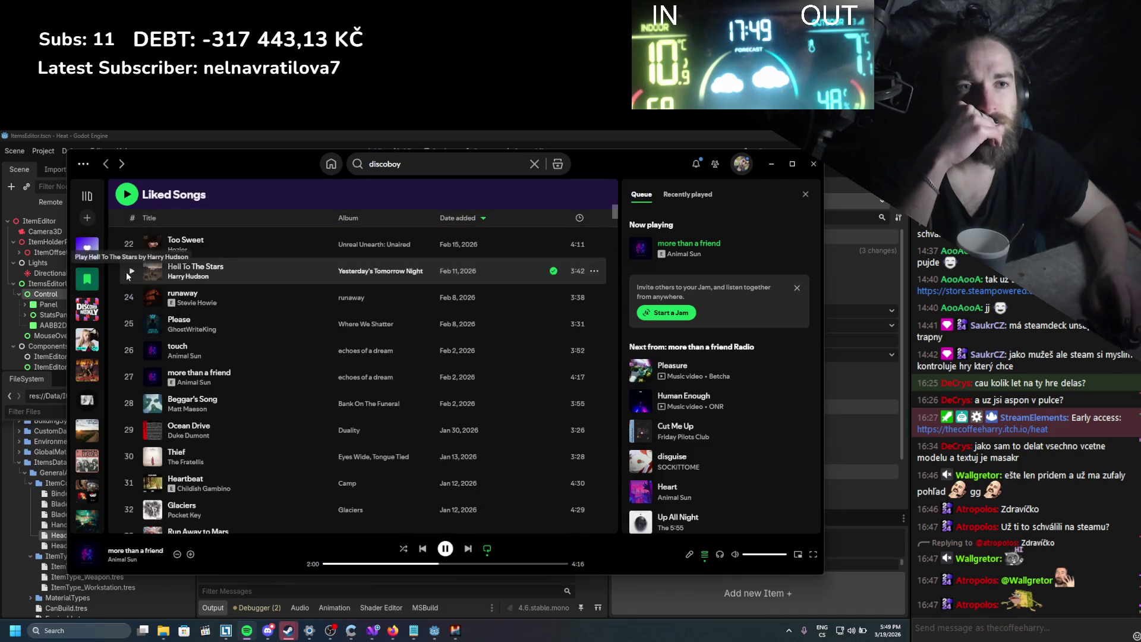
pyautogui.click(595, 351)
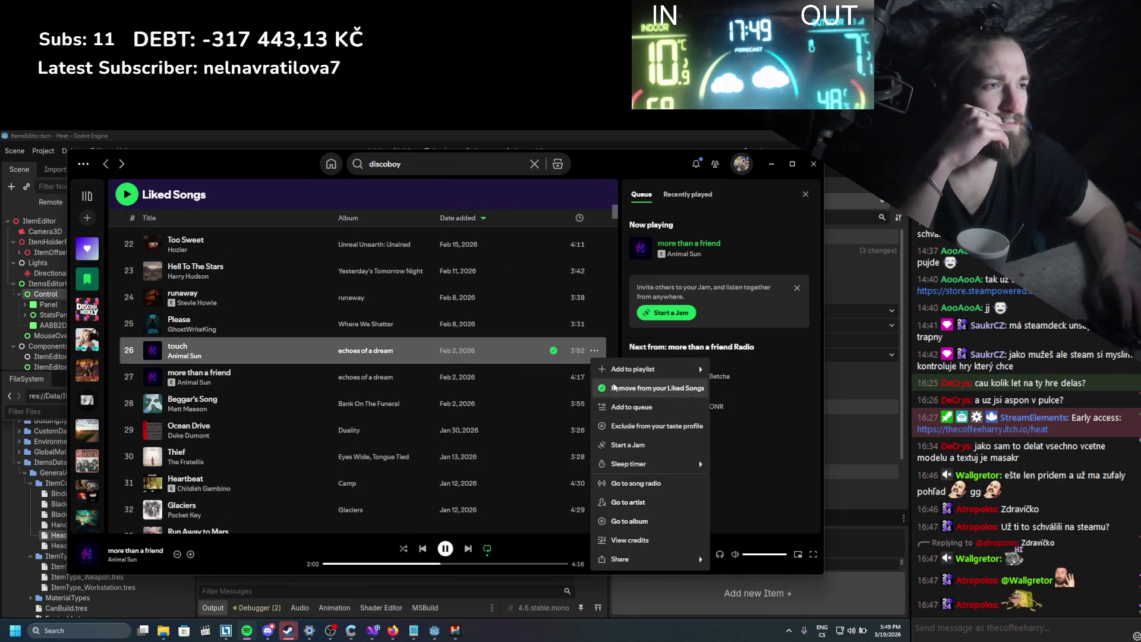
pyautogui.click(527, 492)
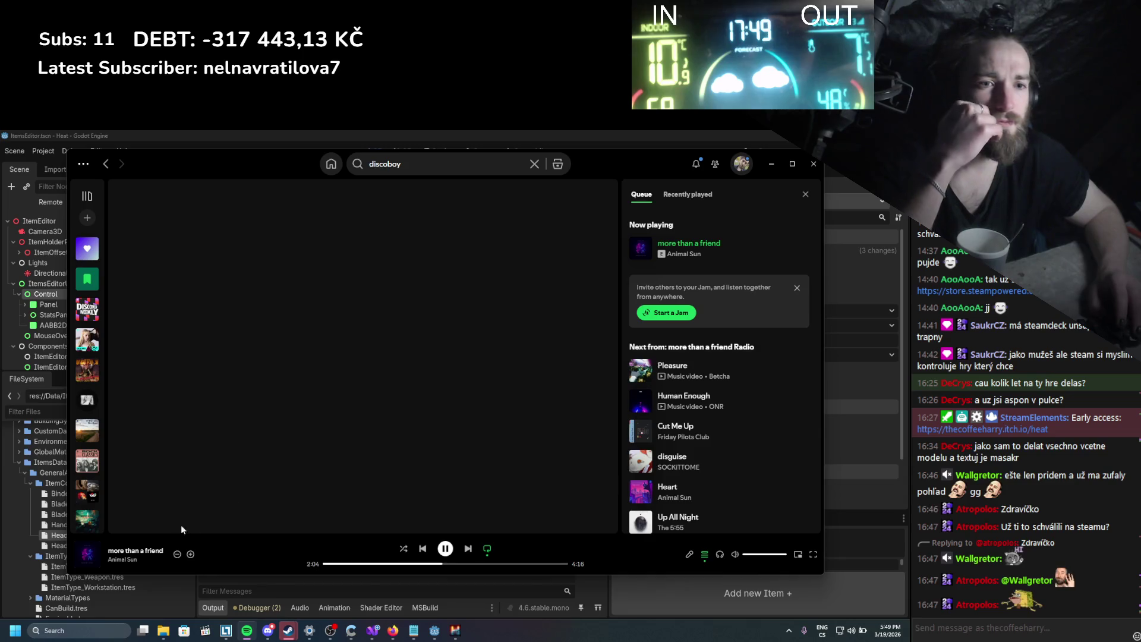
pyautogui.click(131, 423)
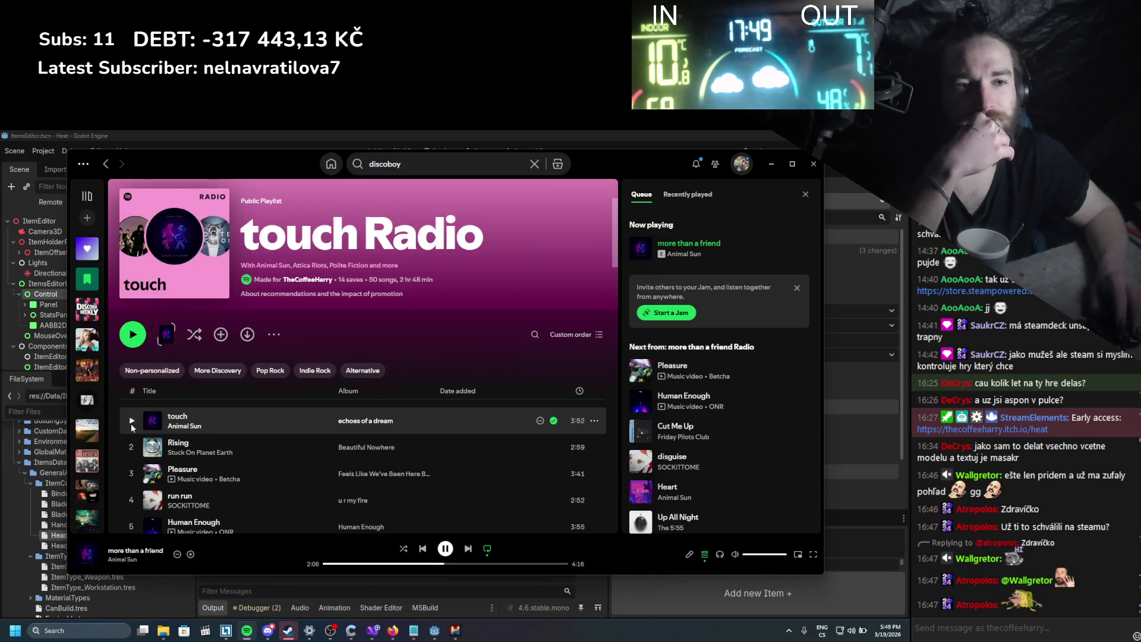
pyautogui.click(771, 167)
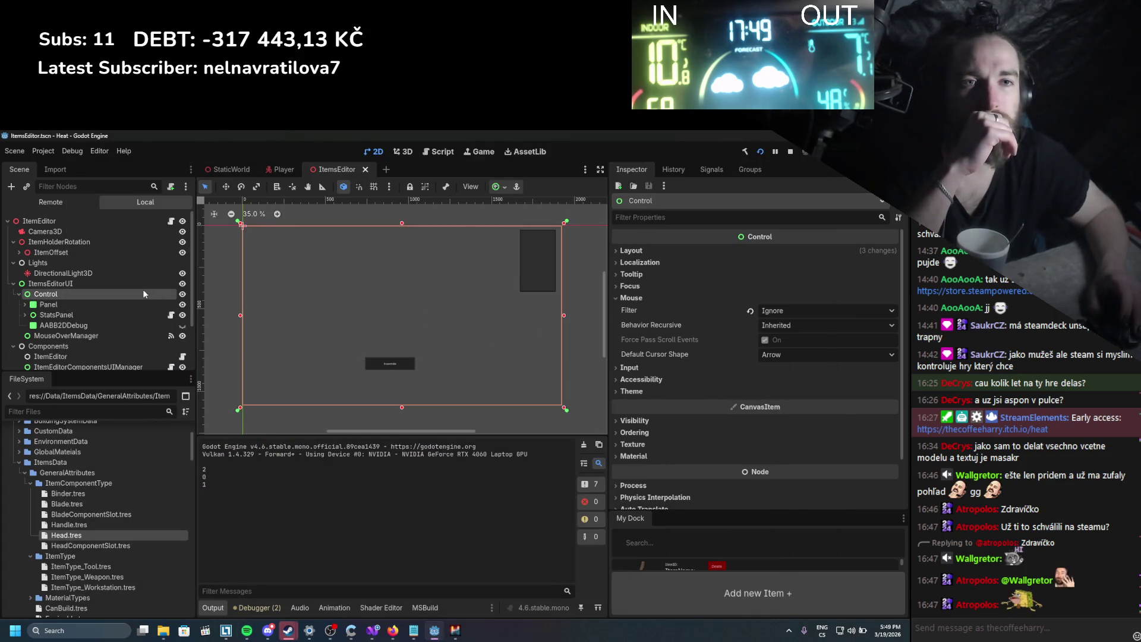
# In the running game, open the log in the assembly editor, lift and re-place it, then stop the game.
pyautogui.click(456, 631)
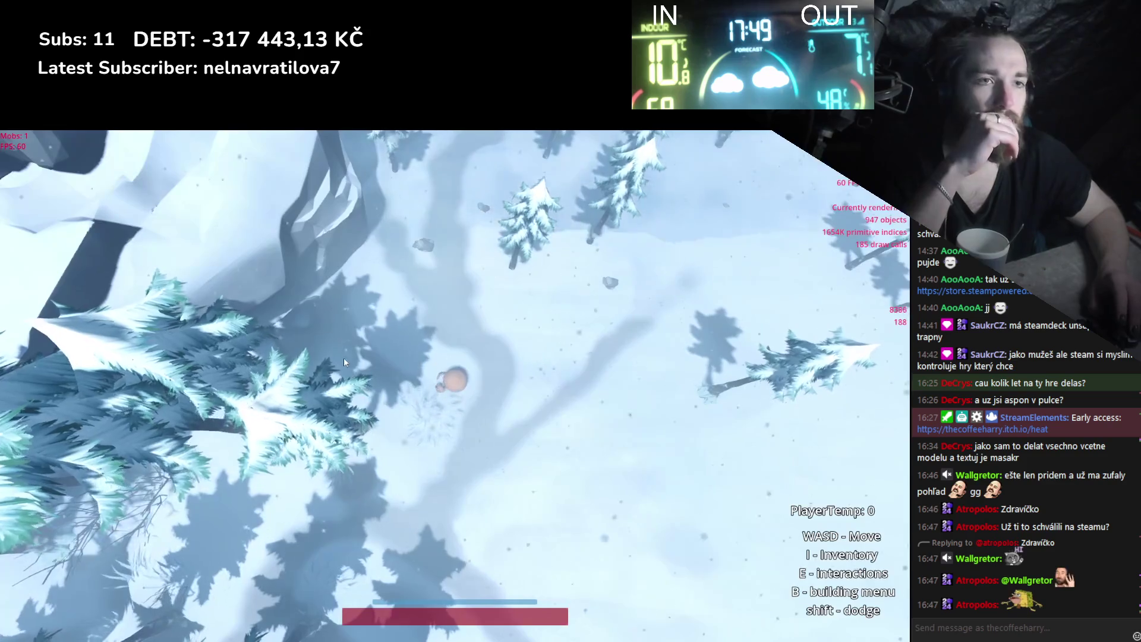
pyautogui.press('i')
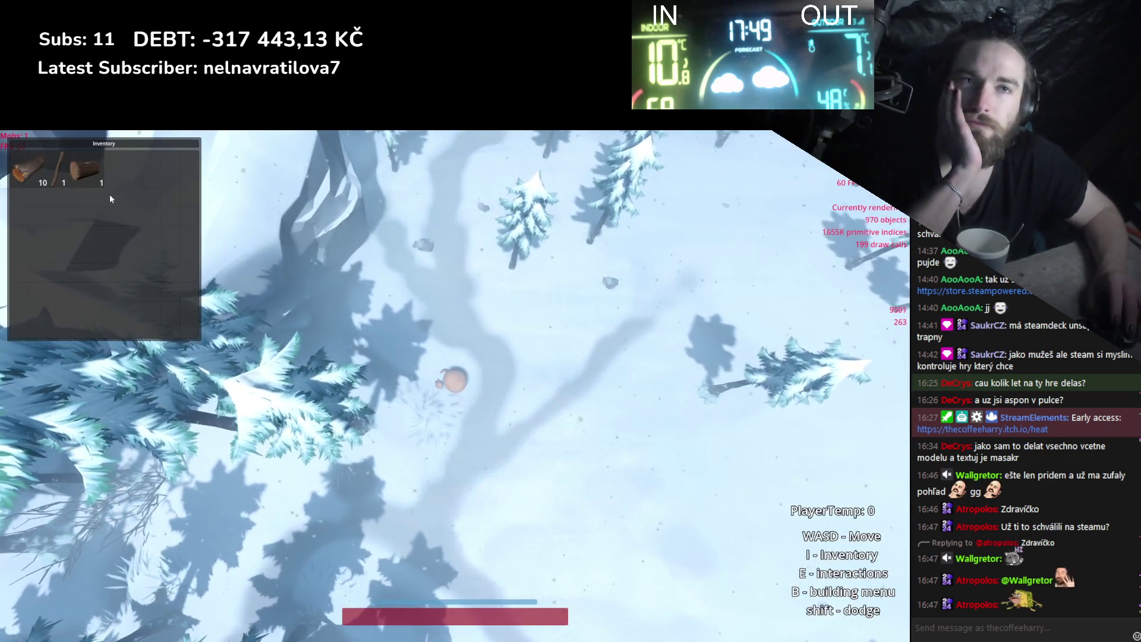
pyautogui.click(90, 173)
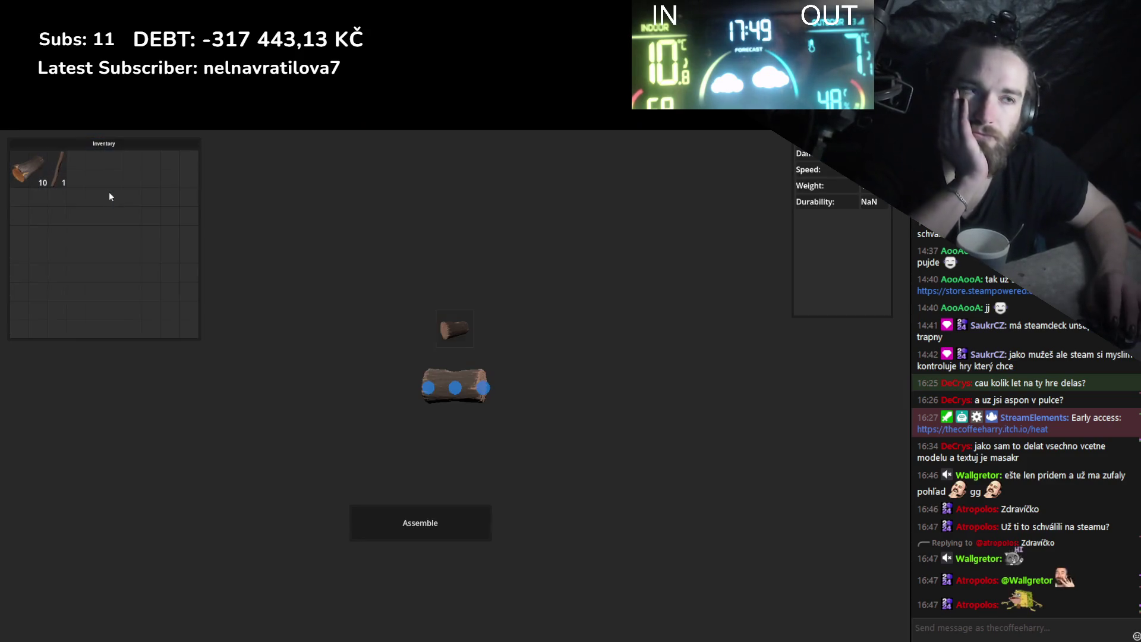
pyautogui.click(471, 395)
pyautogui.click(417, 390)
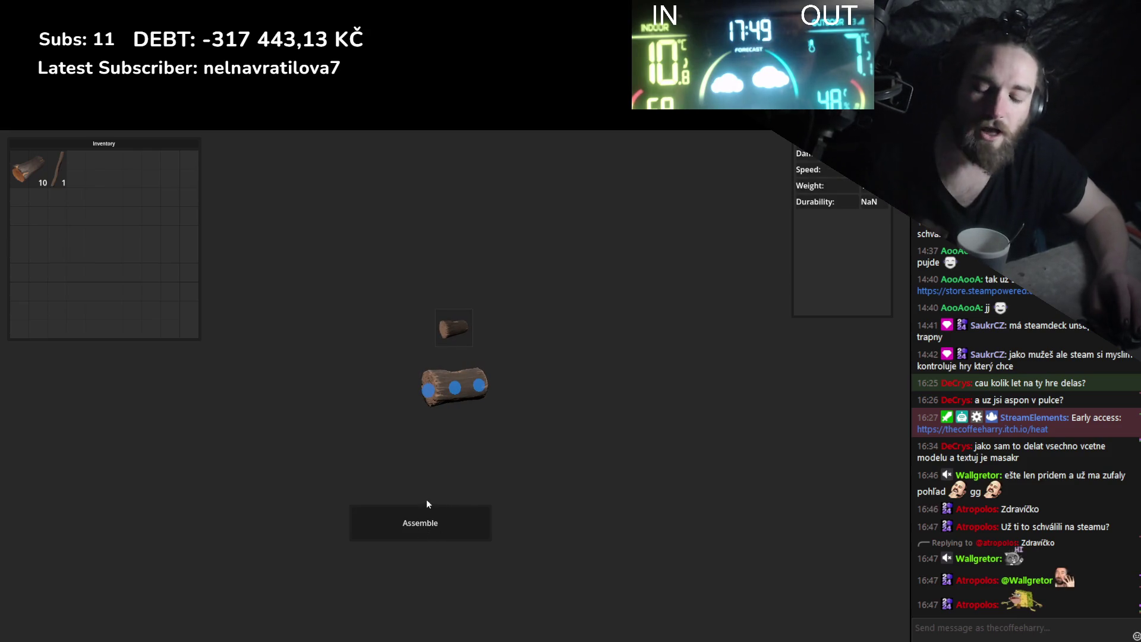
pyautogui.press('F8')
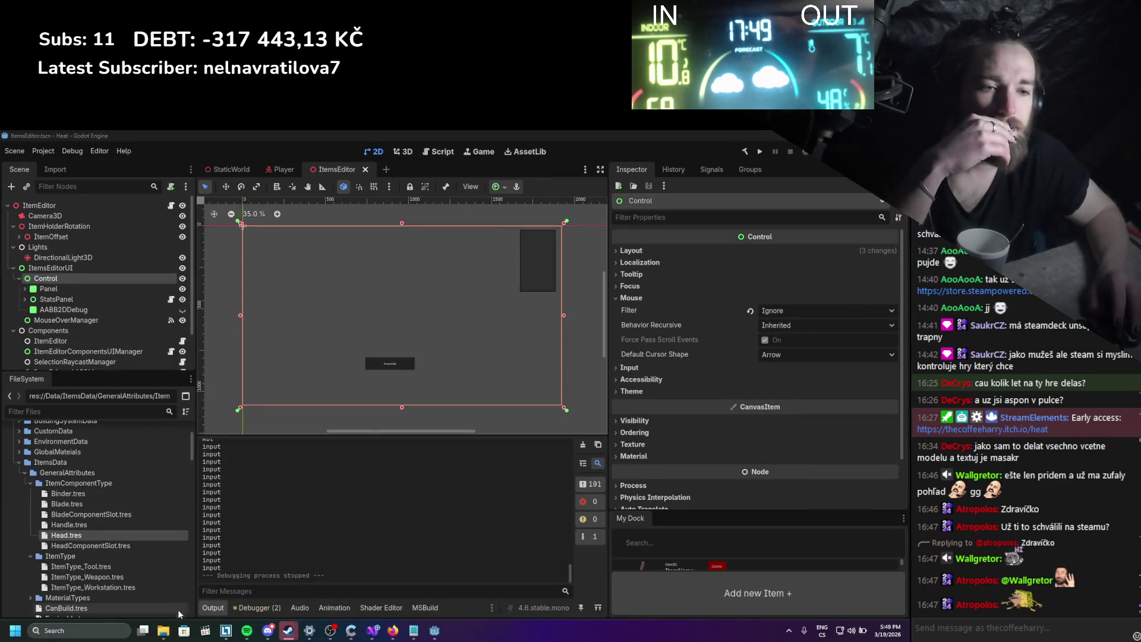
# Move Panel, StatsPanel and AABB2DDebug under the MouseOverManager node.
pyautogui.click(57, 322)
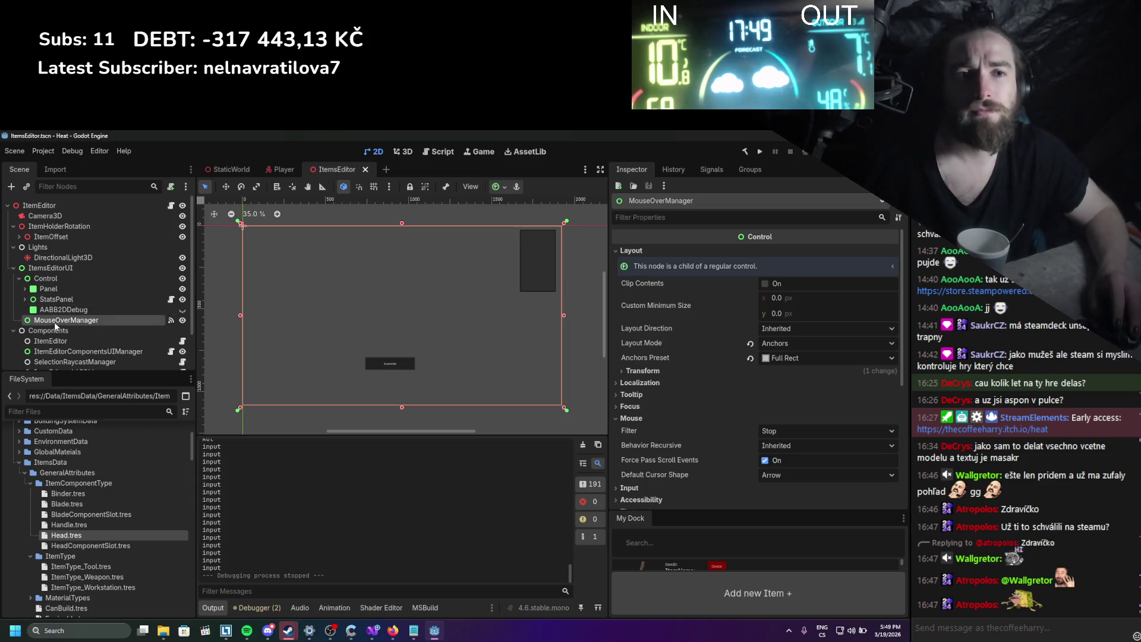
pyautogui.click(49, 289)
pyautogui.keyDown('shift'); pyautogui.click(60, 309); pyautogui.keyUp('shift')
pyautogui.moveTo(59, 309); pyautogui.dragTo(59, 322)
# Delete the now-empty Control node and run the game again.
pyautogui.click(55, 279)
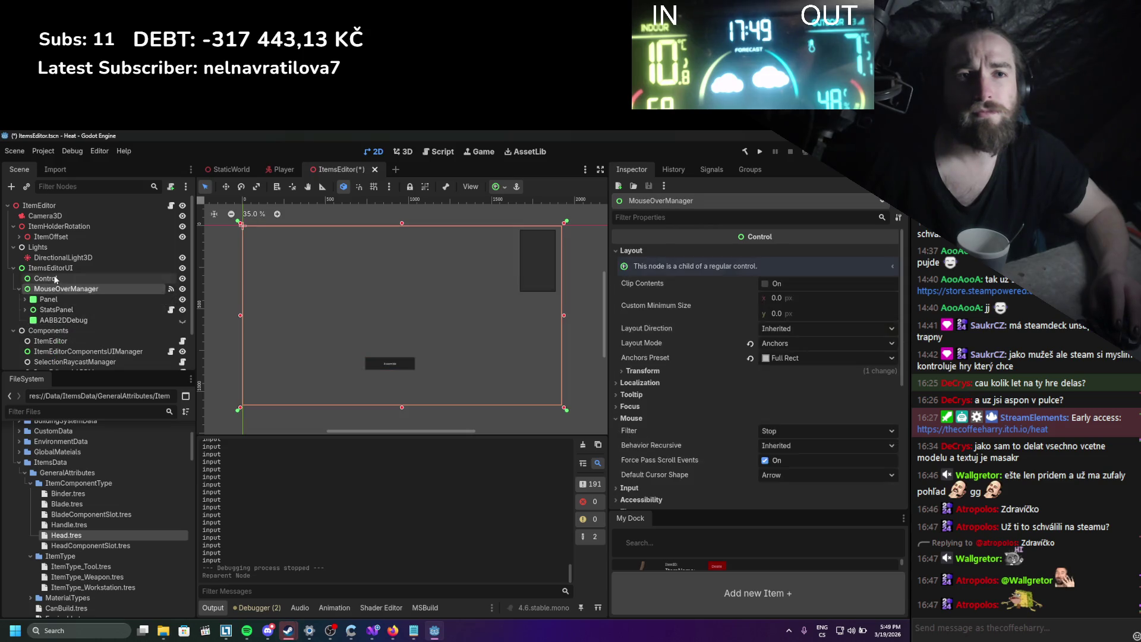
pyautogui.rightClick(54, 279)
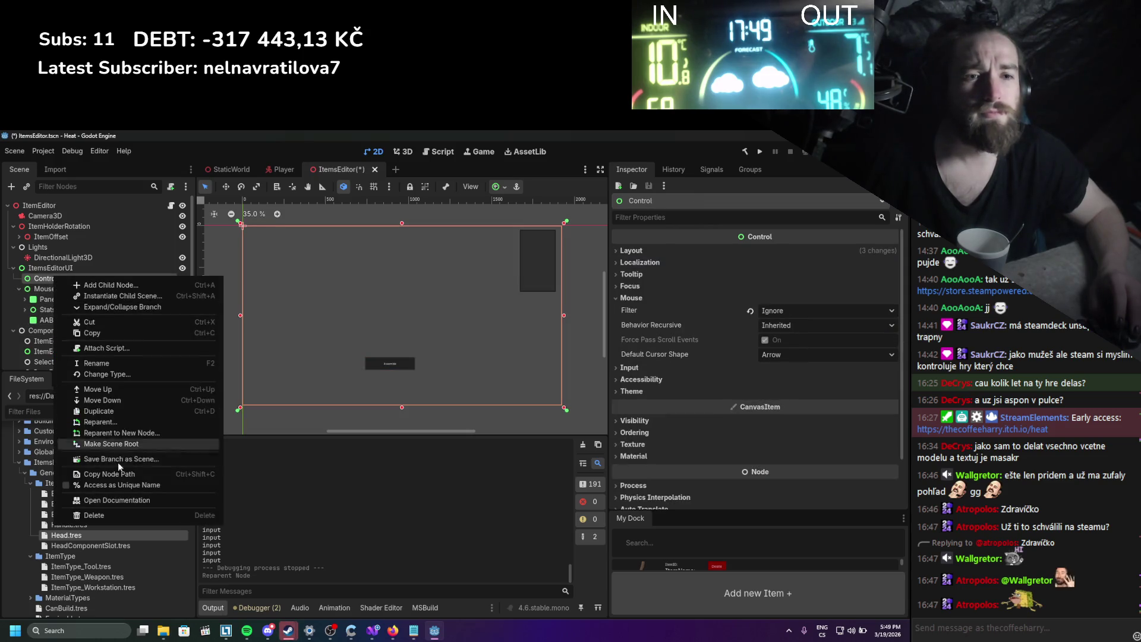
pyautogui.click(105, 515)
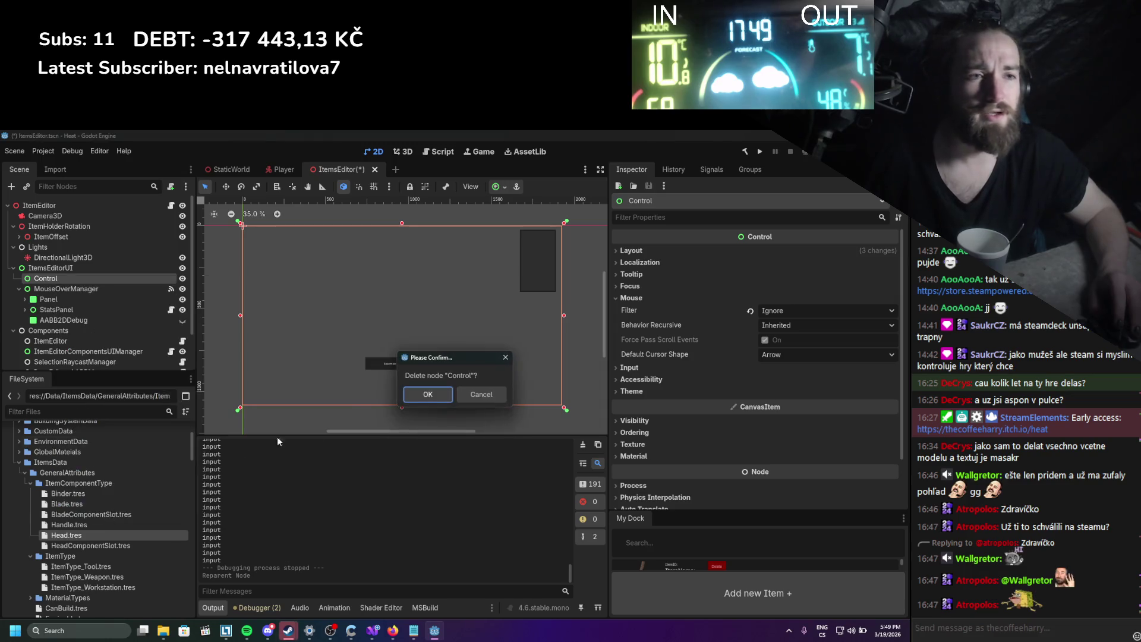
pyautogui.click(427, 393)
pyautogui.click(760, 151)
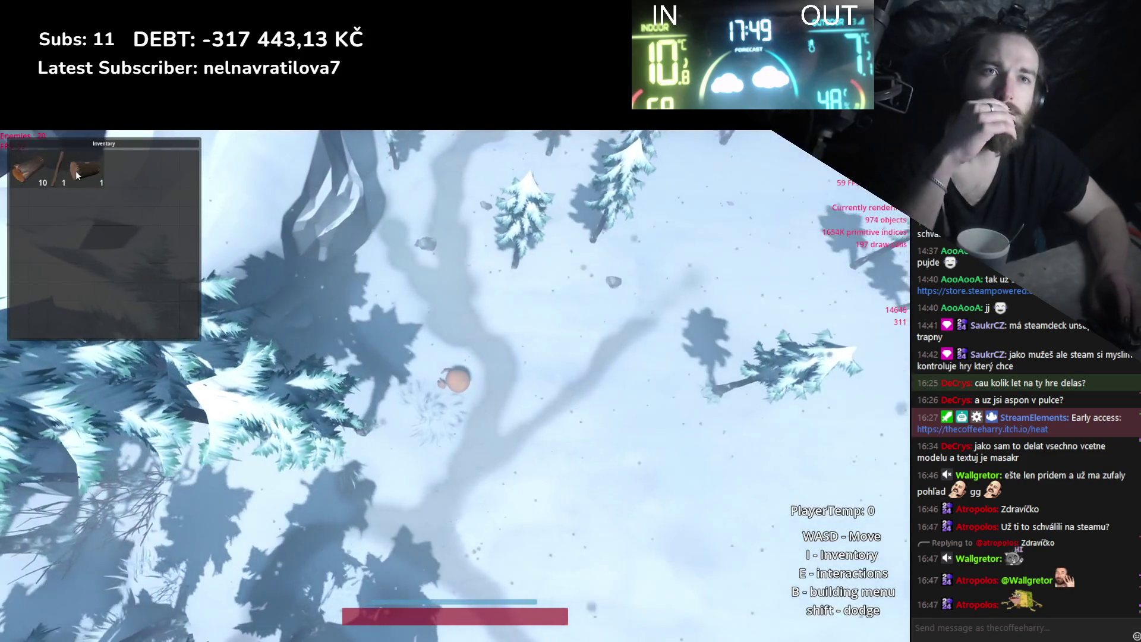
# Open the log in the item editor, try the stick on it, and attempt assembly.
pyautogui.click(85, 170)
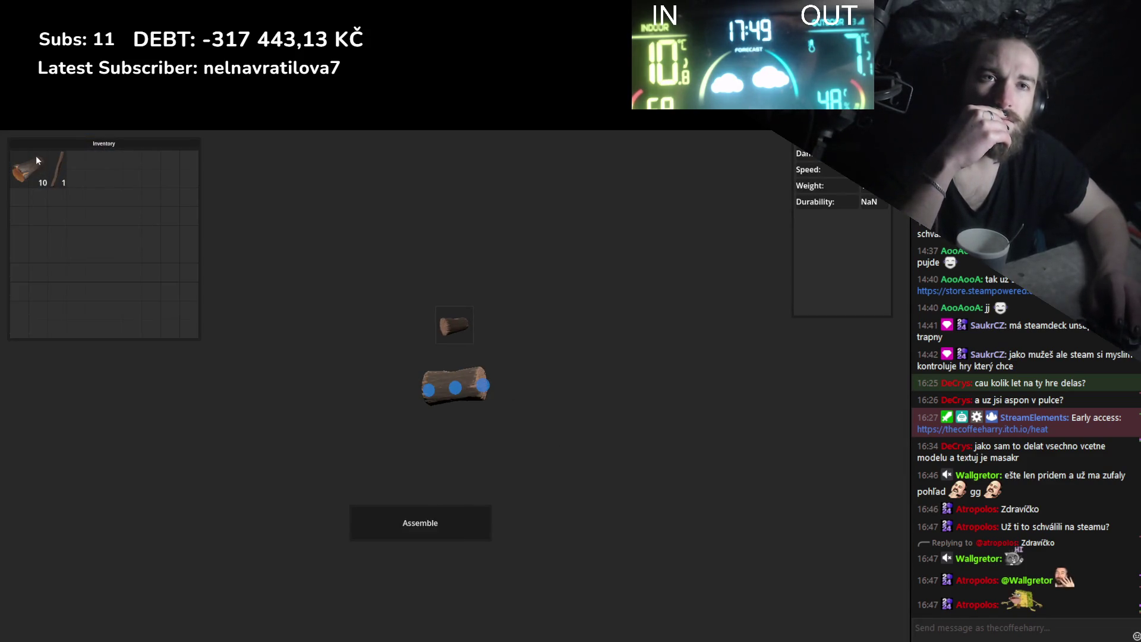
pyautogui.moveTo(418, 408)
pyautogui.mouseDown()
pyautogui.moveTo(457, 386)
pyautogui.moveTo(120, 261)
pyautogui.mouseUp()
pyautogui.click(427, 524)
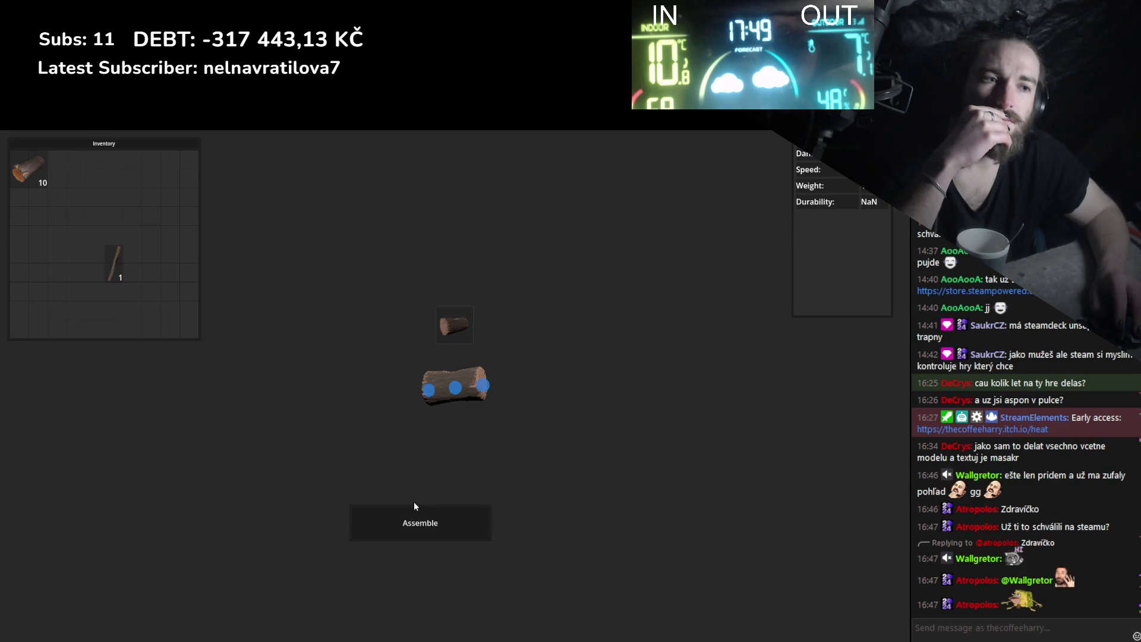
# Return the log to the inventory, put the stick in the assembly area, and stop the game.
pyautogui.moveTo(457, 380); pyautogui.dragTo(102, 269)
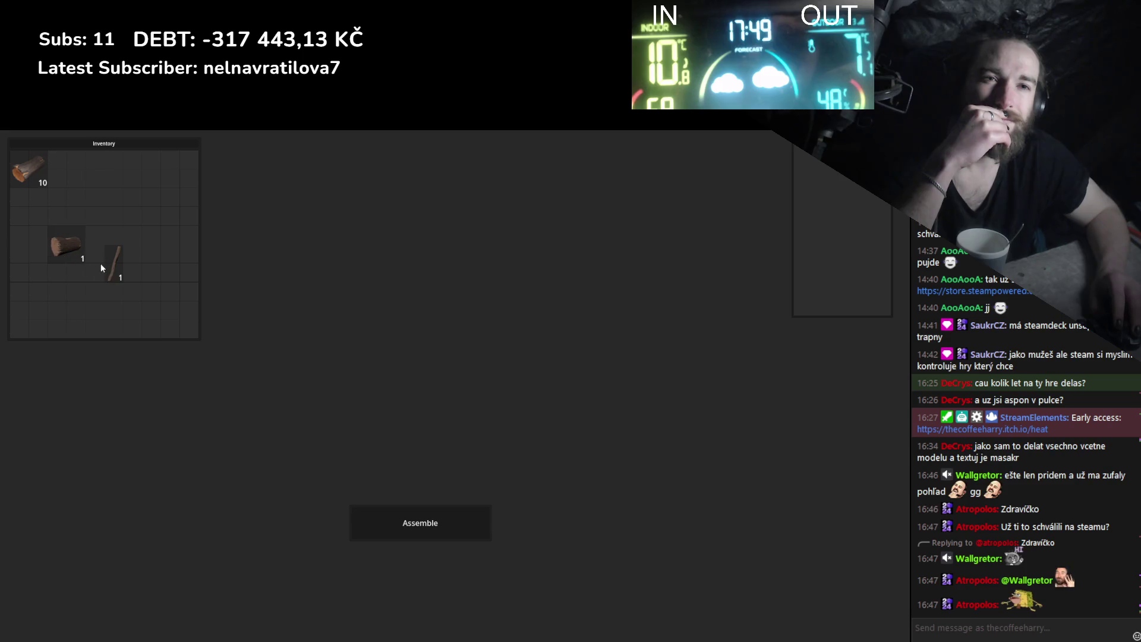
pyautogui.moveTo(376, 349)
pyautogui.mouseDown()
pyautogui.moveTo(400, 372)
pyautogui.moveTo(147, 280)
pyautogui.mouseUp()
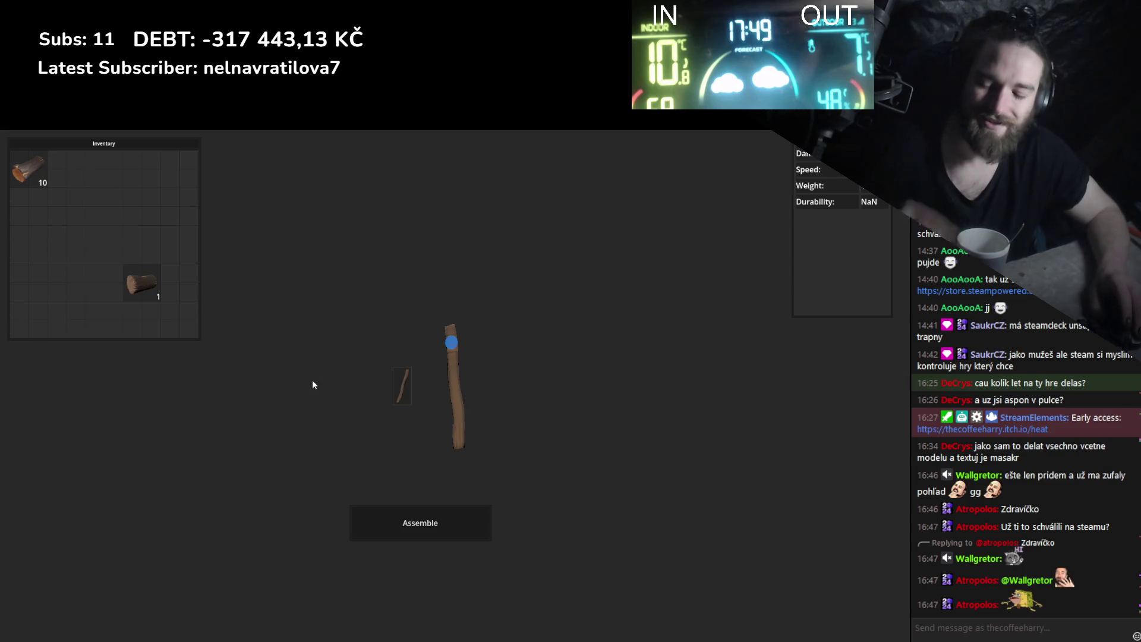
pyautogui.press('F8')
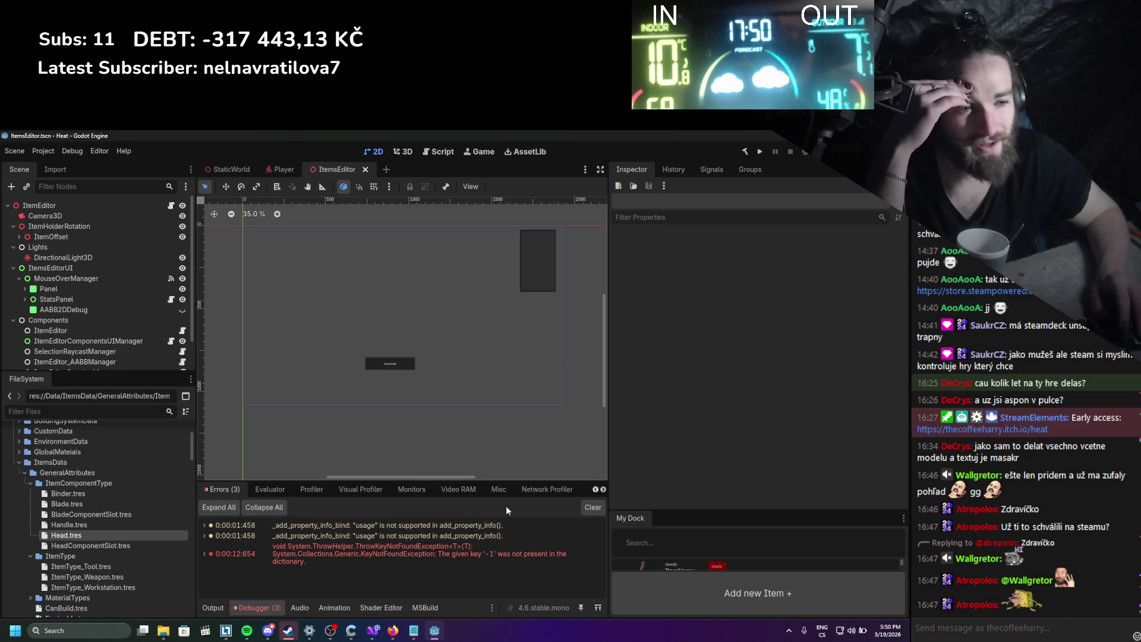
# Clear the three debugger errors and bring up the UpdateComponentsUI code in Visual Studio.
pyautogui.click(591, 508)
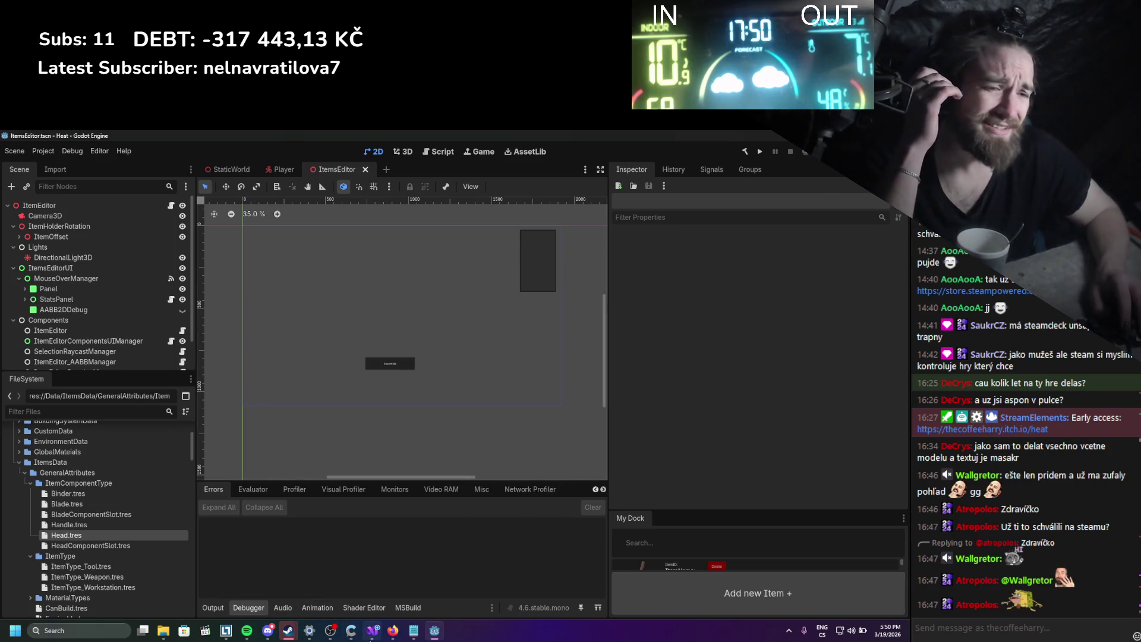
pyautogui.click(372, 631)
pyautogui.scroll(6, 255, 327)
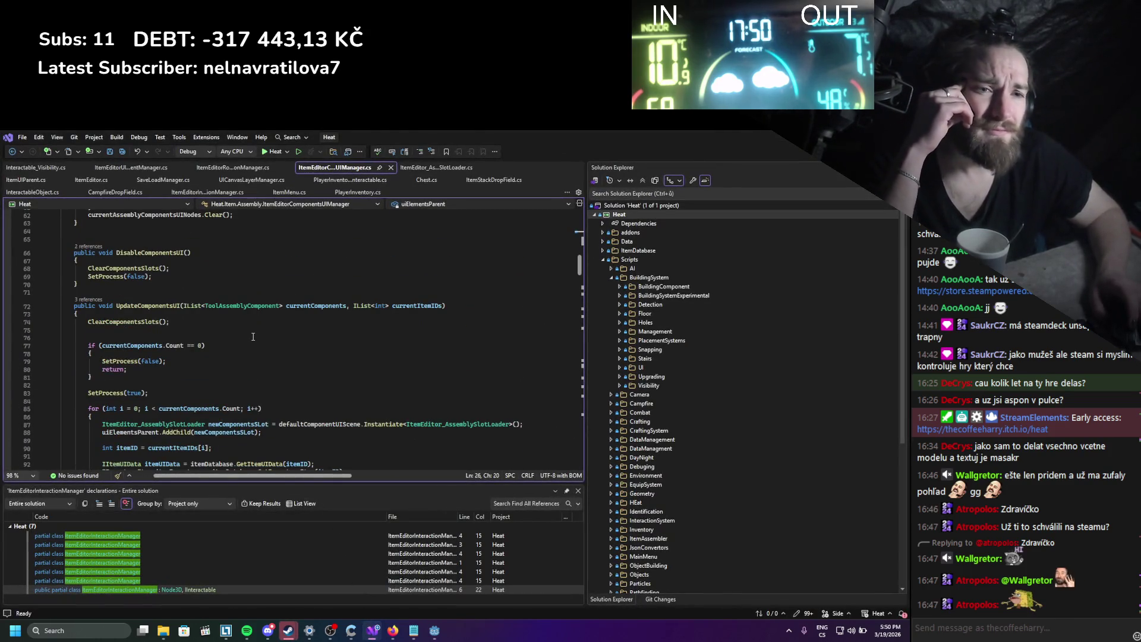
# Read through ItemEditorComponentsUIManager.cs with itemDatabase references highlighted, then return to Godot.
pyautogui.scroll(15, 252, 336)
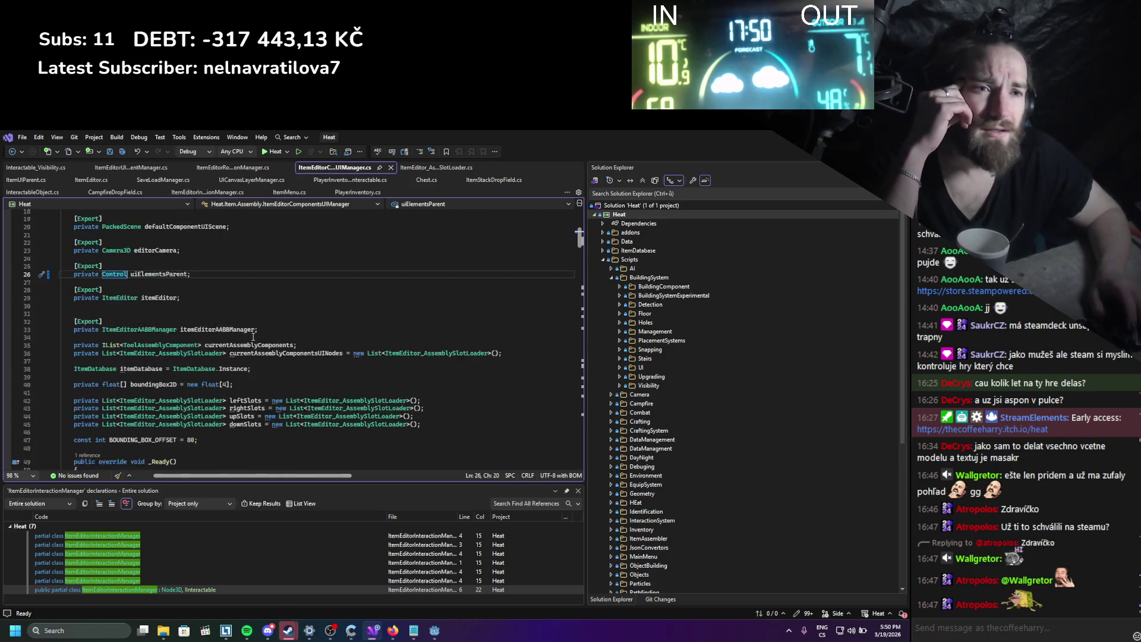
pyautogui.scroll(1, 253, 336)
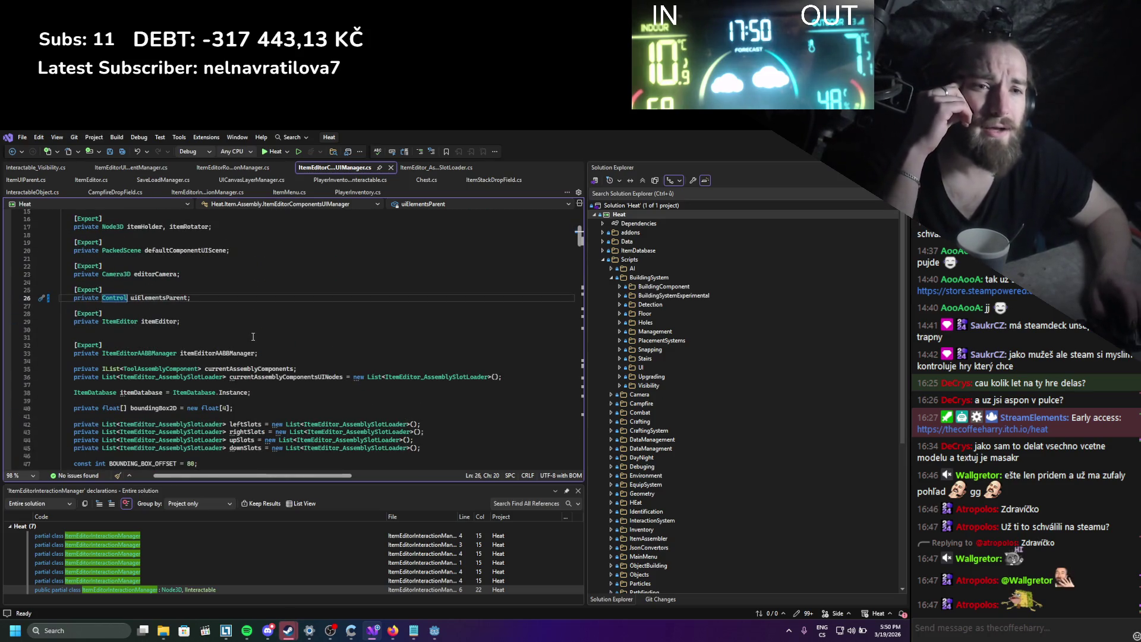
pyautogui.click(139, 392)
pyautogui.scroll(-17, 297, 410)
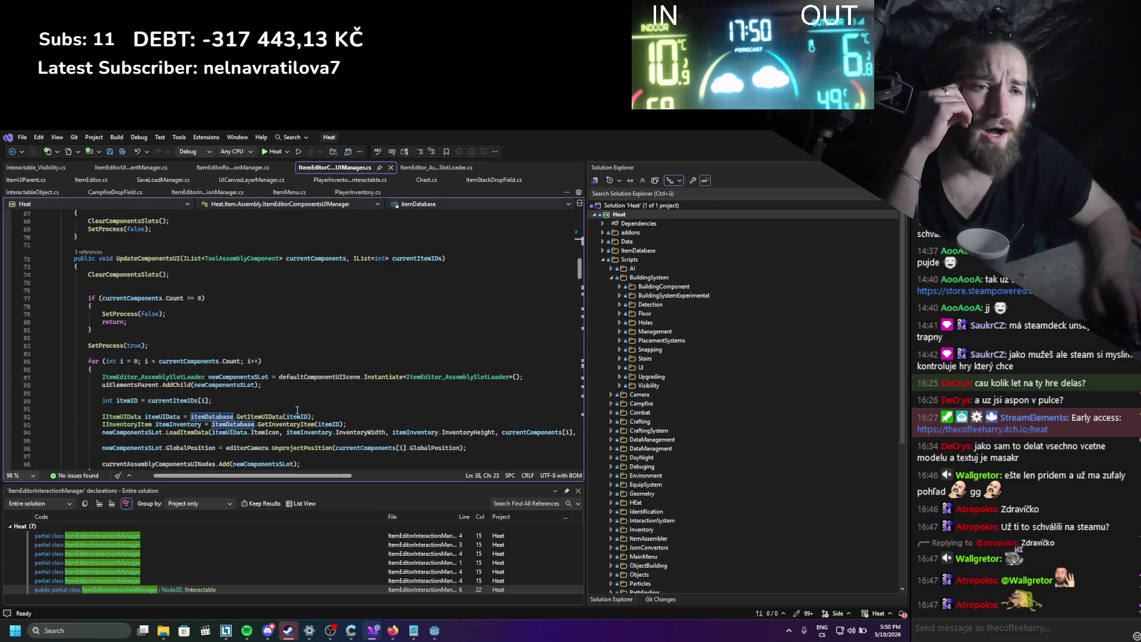
pyautogui.scroll(-3, 297, 409)
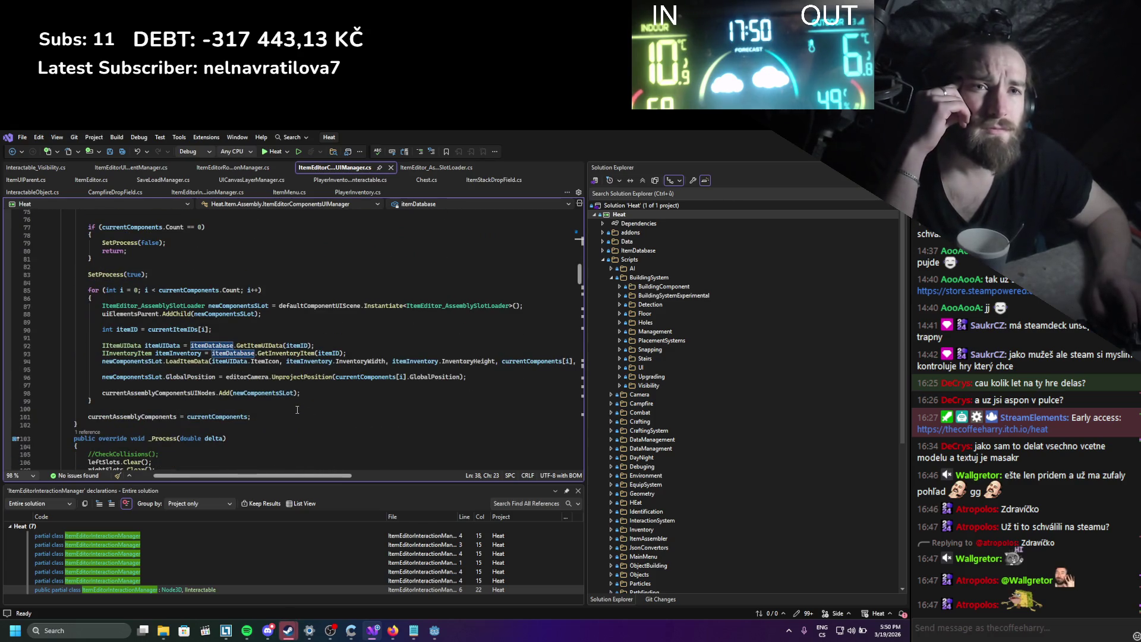
pyautogui.scroll(-4, 297, 410)
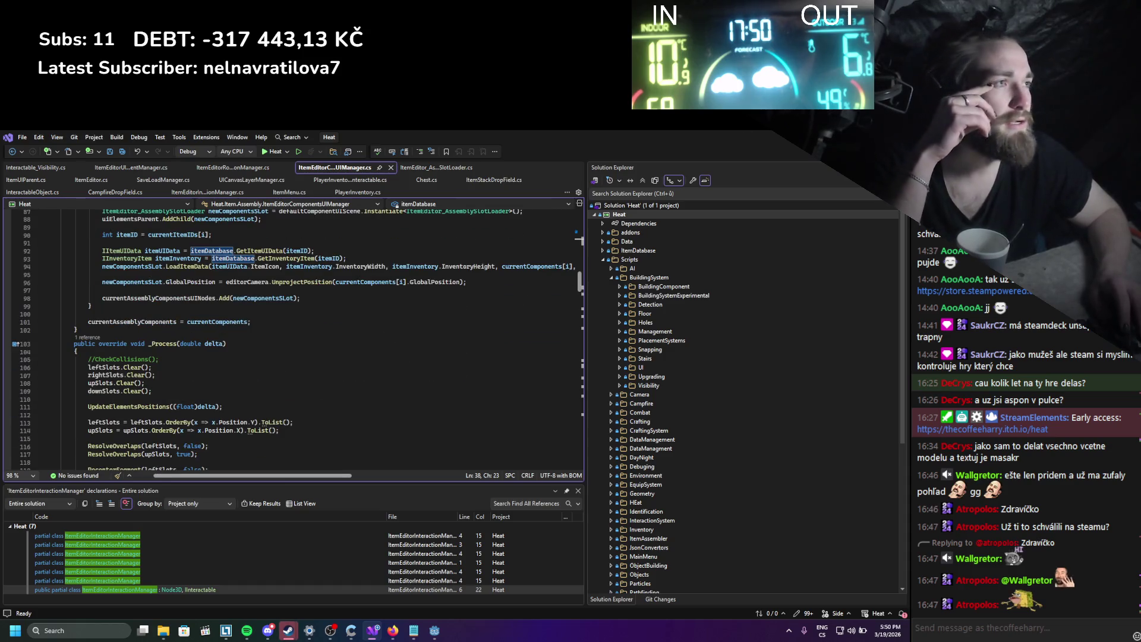
pyautogui.hotkey('alt', 'Tab')
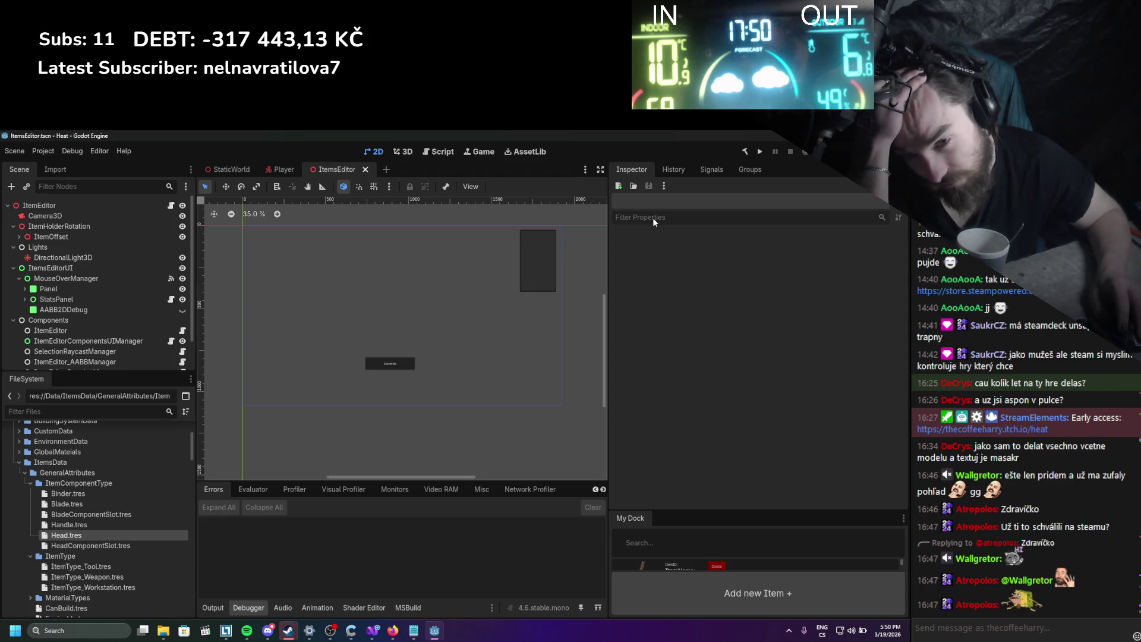
# Relaunch the game, open the stick in the item editor, swap in the log, and assemble a hammer.
pyautogui.click(759, 152)
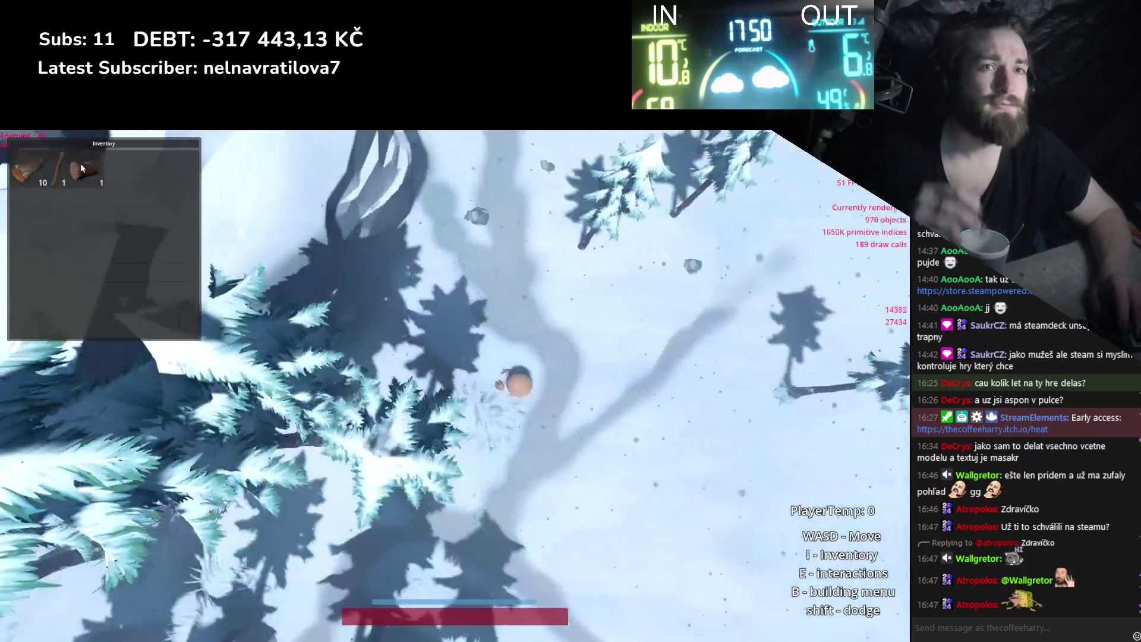
pyautogui.rightClick(64, 169)
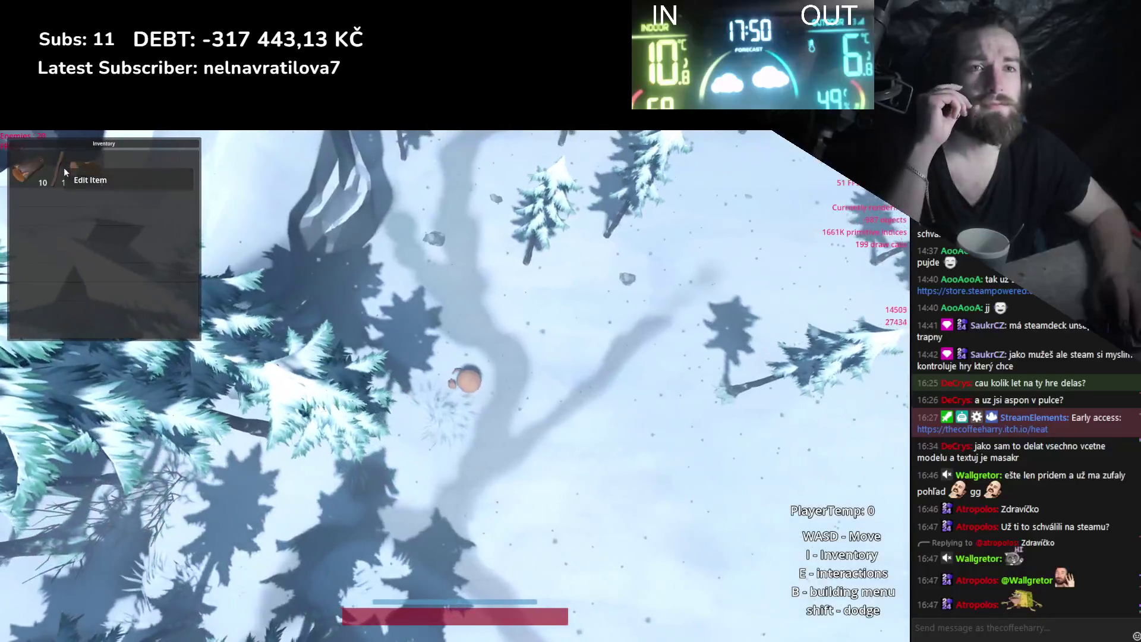
pyautogui.click(90, 180)
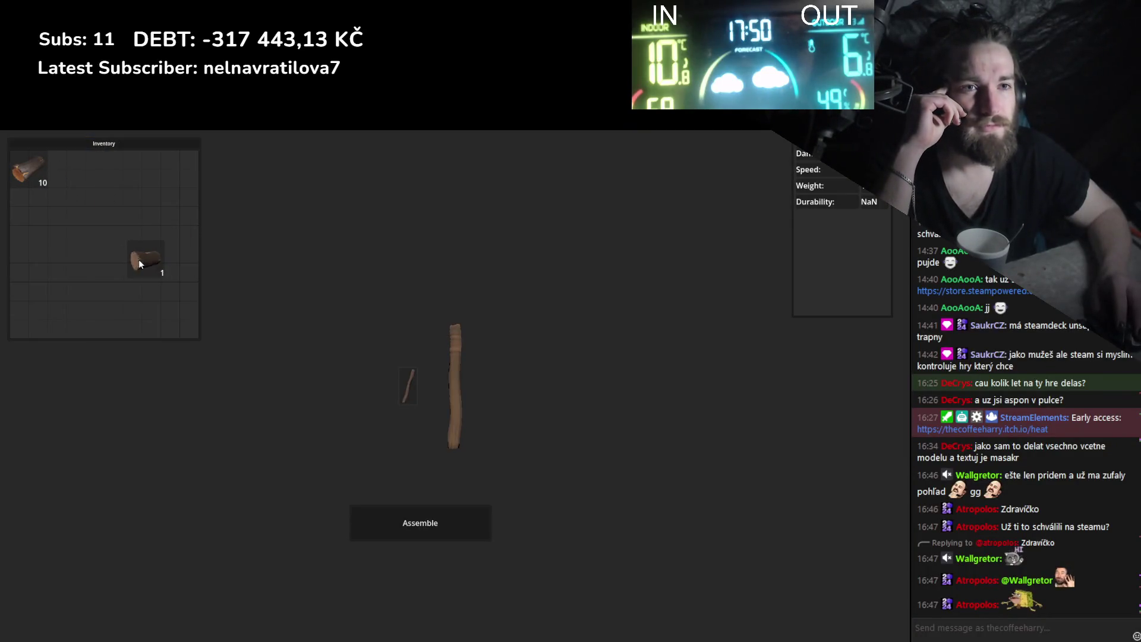
pyautogui.moveTo(450, 394)
pyautogui.mouseDown()
pyautogui.moveTo(327, 322)
pyautogui.moveTo(65, 233)
pyautogui.mouseUp()
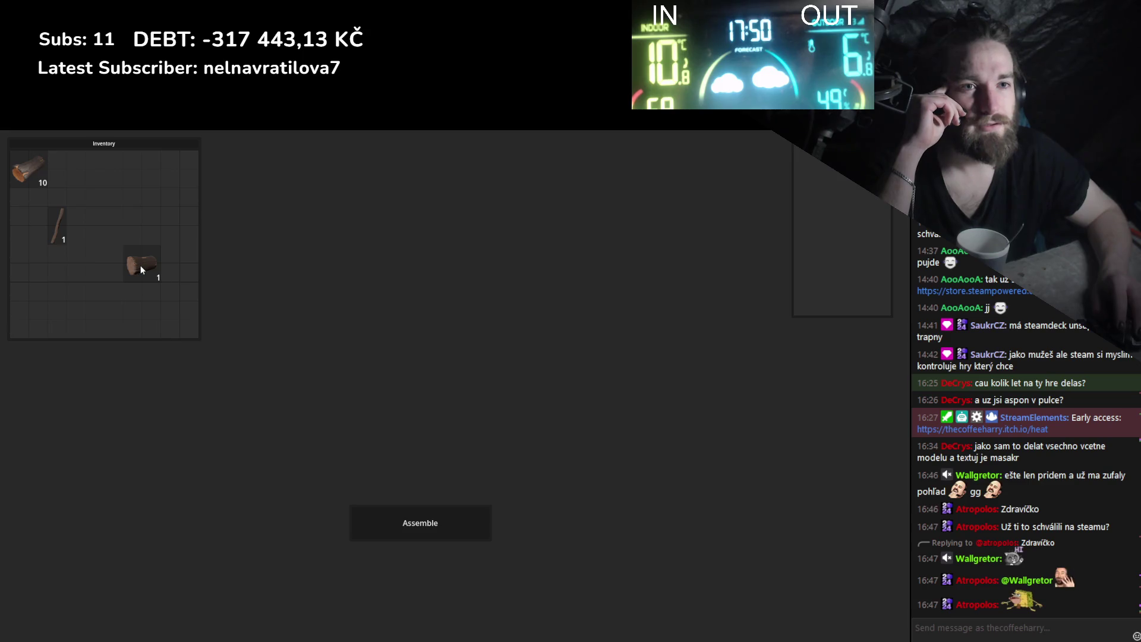
pyautogui.moveTo(140, 265); pyautogui.dragTo(395, 339)
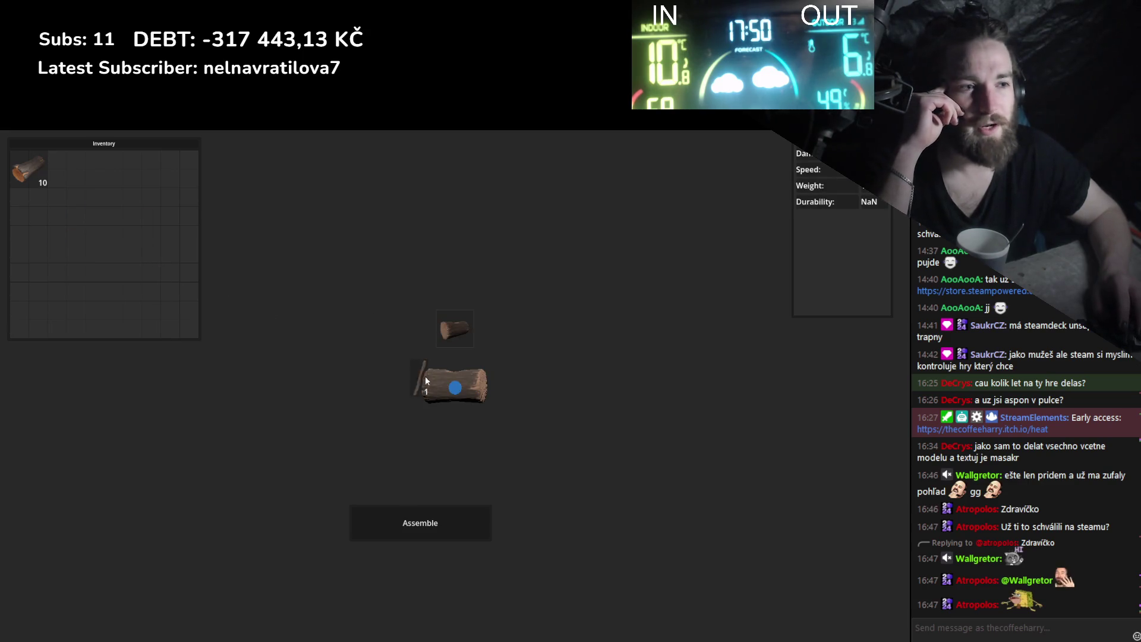
pyautogui.click(420, 523)
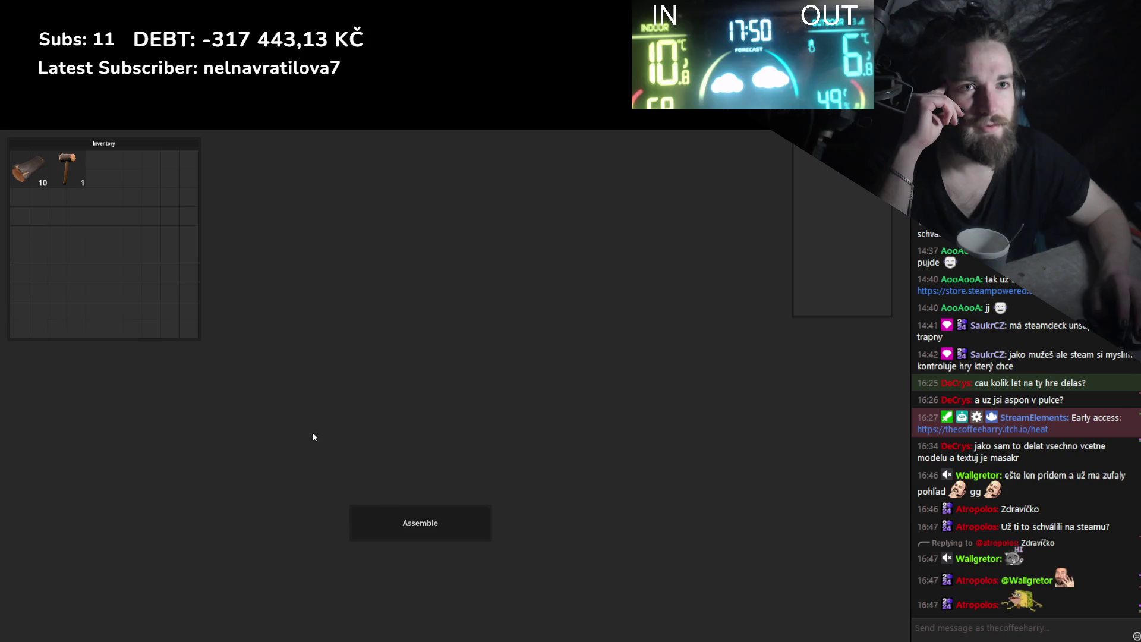
# Back in the world, drag the hammer from the inventory onto the Player Equip character, then quit.
pyautogui.press('Tab')
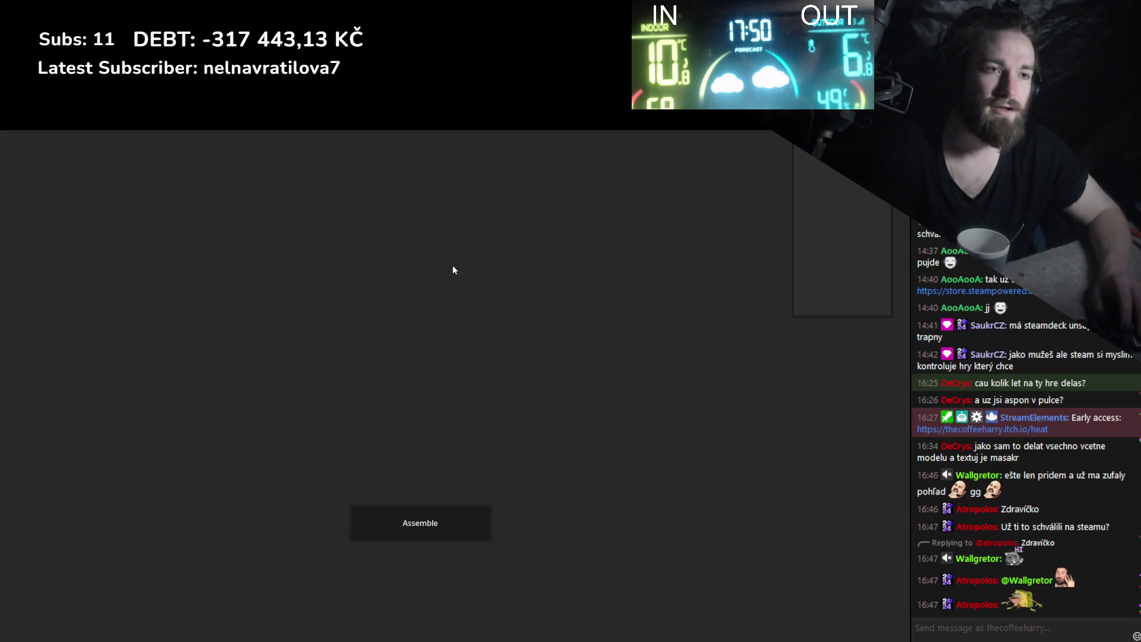
pyautogui.press('Tab')
pyautogui.press('Tab')
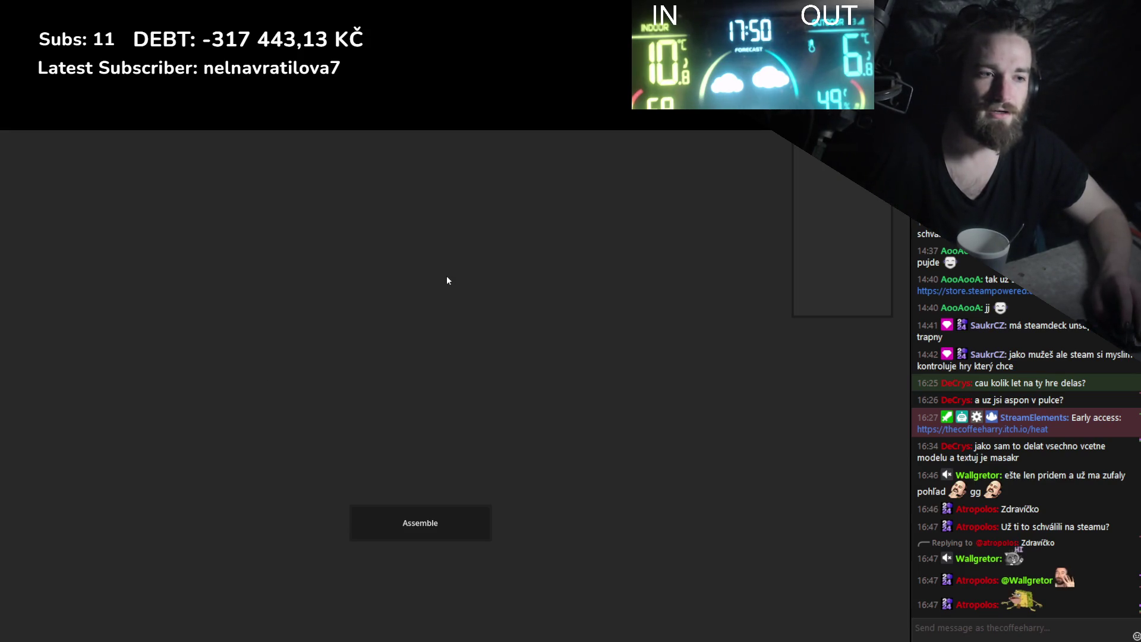
pyautogui.press('Escape')
pyautogui.press('i')
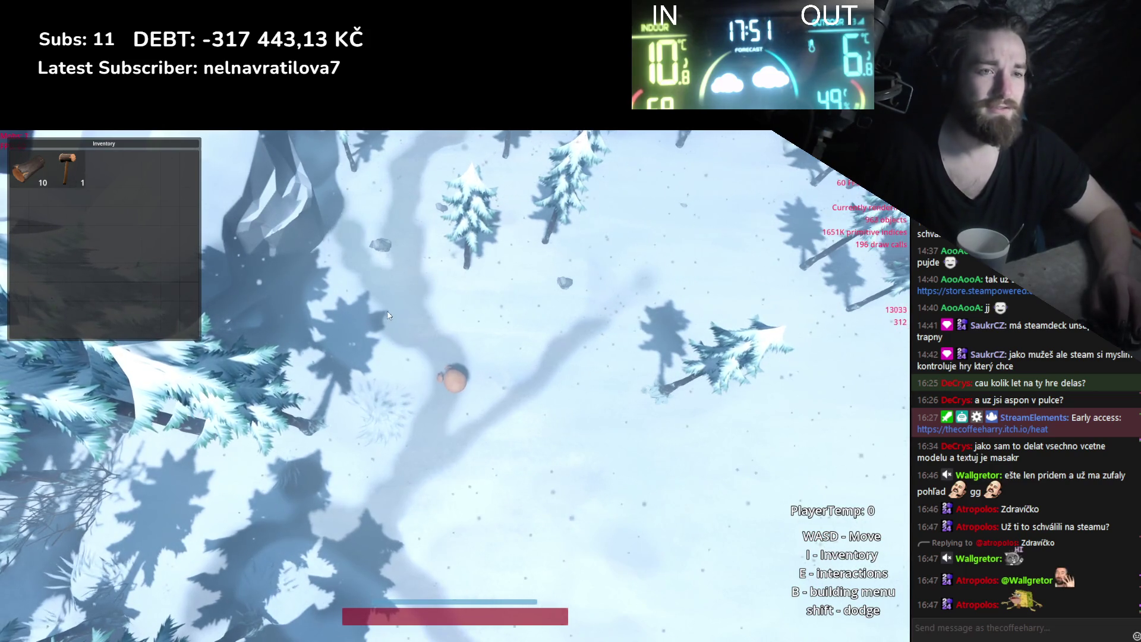
pyautogui.press('p')
pyautogui.moveTo(68, 170)
pyautogui.mouseDown()
pyautogui.moveTo(384, 298)
pyautogui.moveTo(277, 276)
pyautogui.moveTo(377, 229)
pyautogui.moveTo(267, 254)
pyautogui.moveTo(236, 247)
pyautogui.moveTo(305, 259)
pyautogui.moveTo(268, 261)
pyautogui.moveTo(90, 208)
pyautogui.moveTo(303, 255)
pyautogui.moveTo(137, 244)
pyautogui.mouseUp()
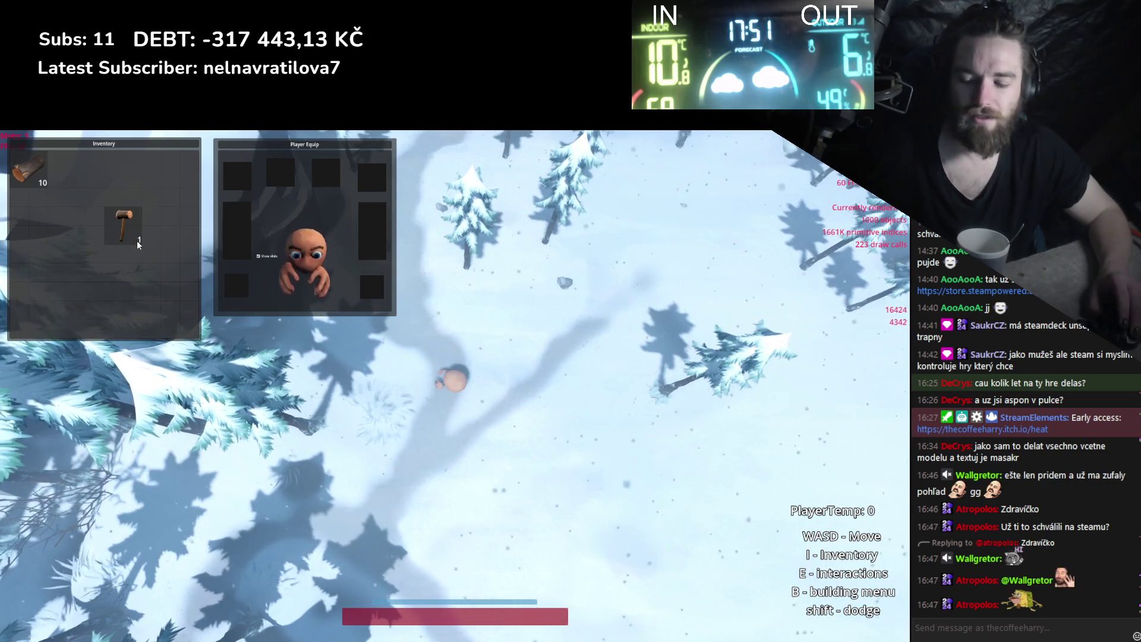
pyautogui.press('F8')
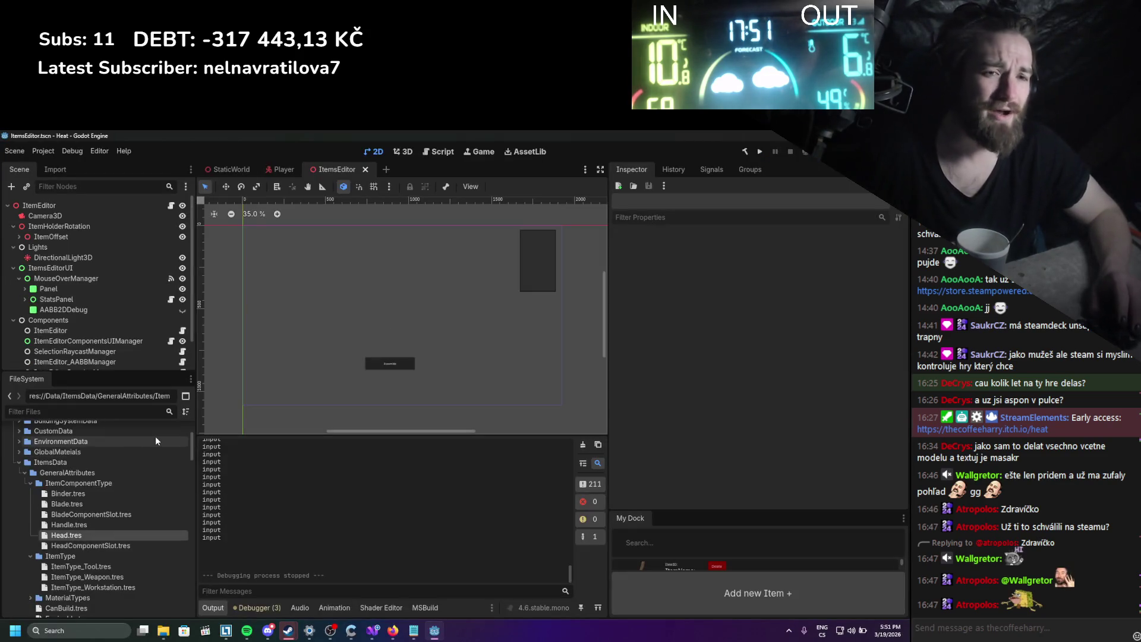
# Add an AttrItemIsEquipable BOOL attribute to the Handle item, update it, and run the project.
pyautogui.click(364, 608)
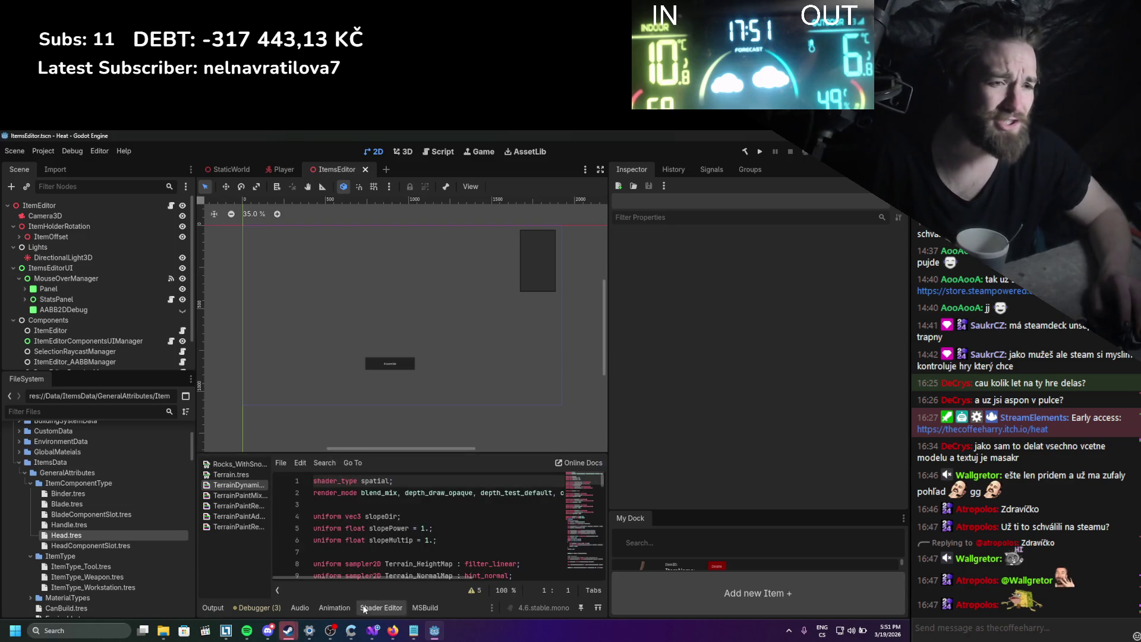
pyautogui.click(265, 609)
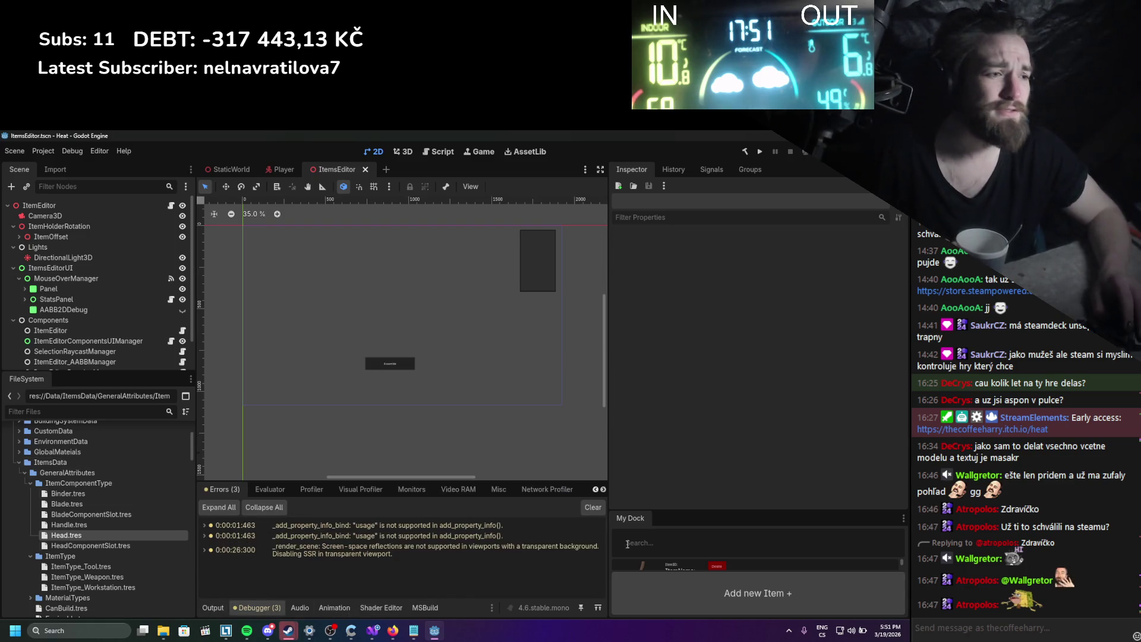
pyautogui.moveTo(731, 510); pyautogui.dragTo(733, 278)
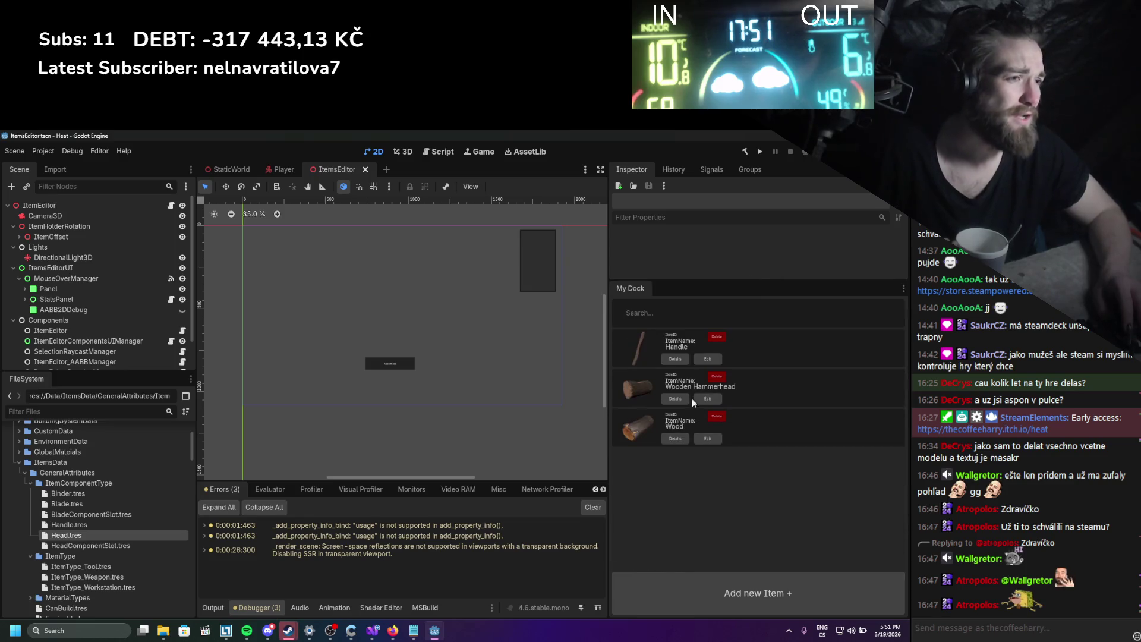
pyautogui.click(714, 360)
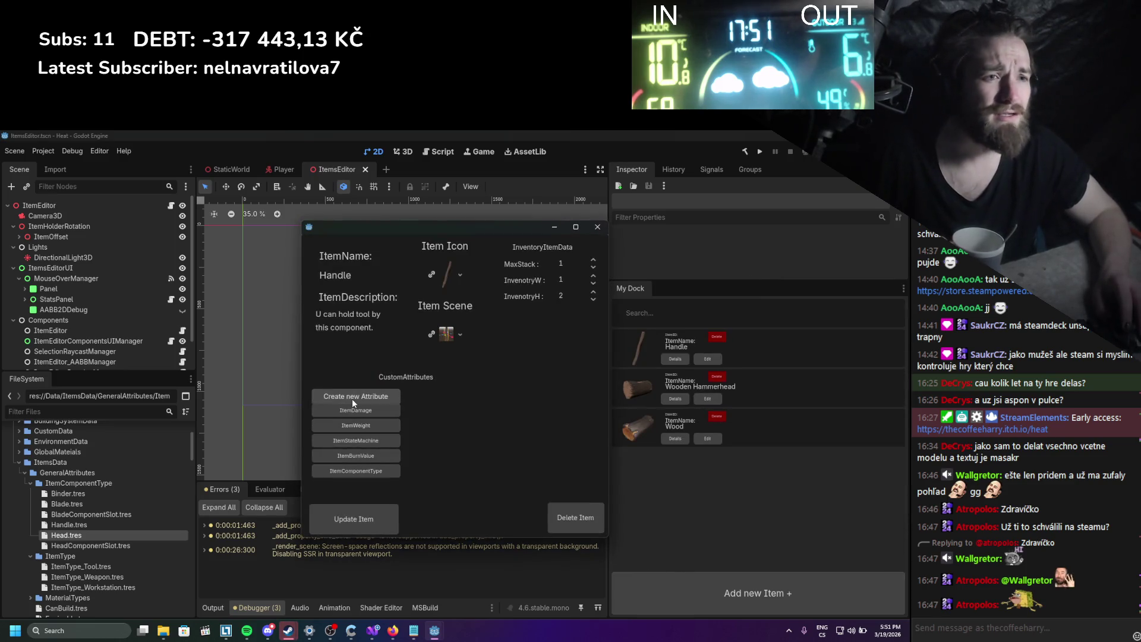
pyautogui.click(354, 487)
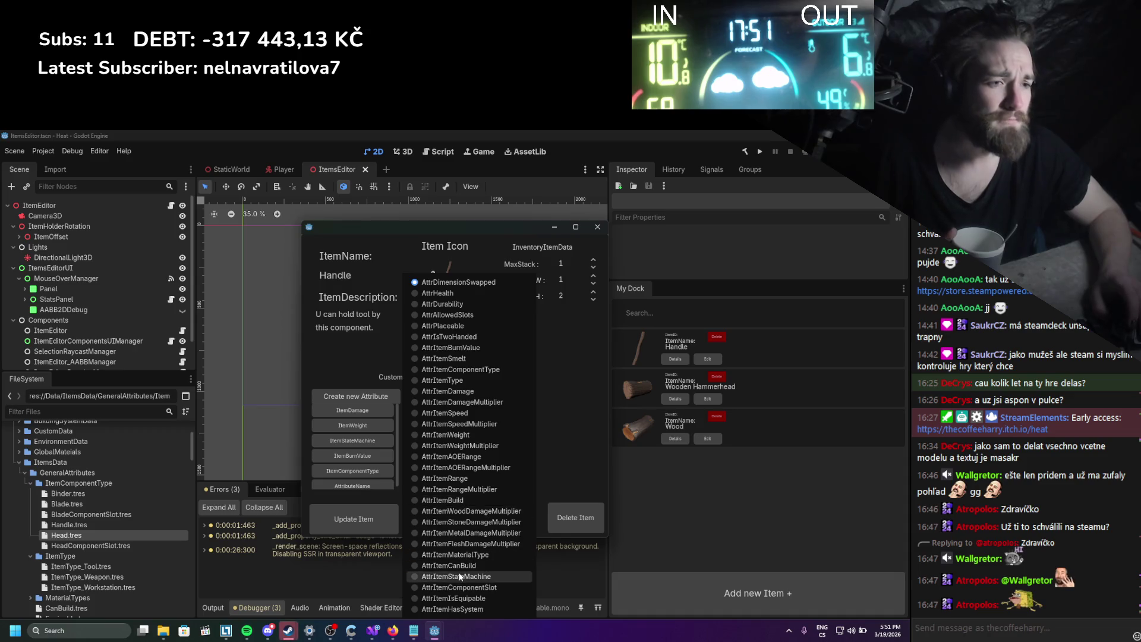
pyautogui.click(464, 598)
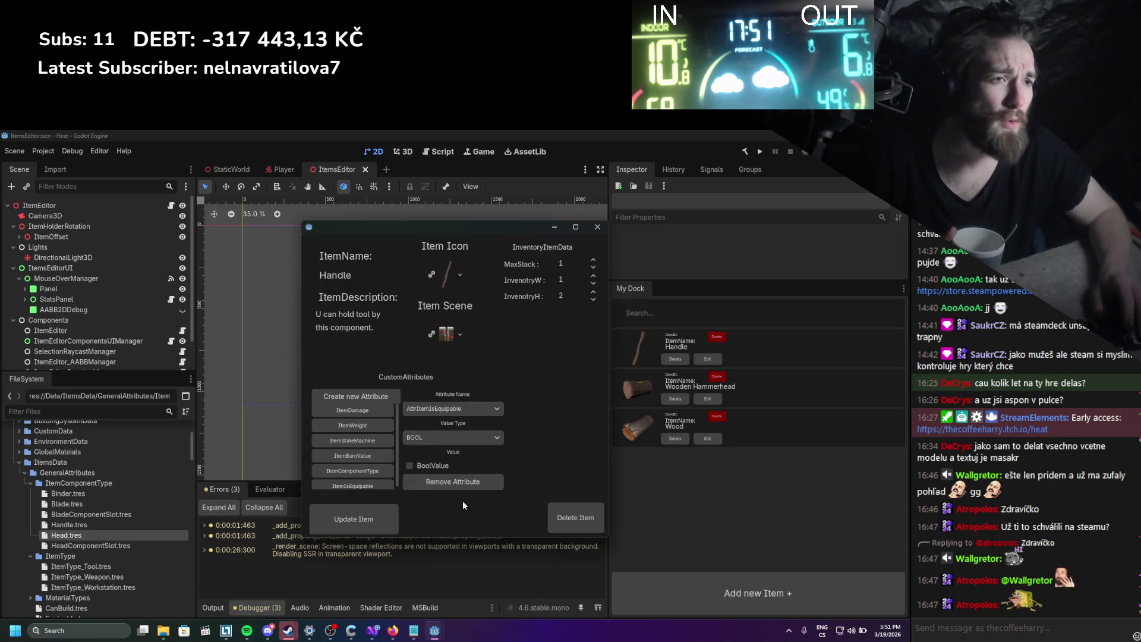
pyautogui.click(360, 519)
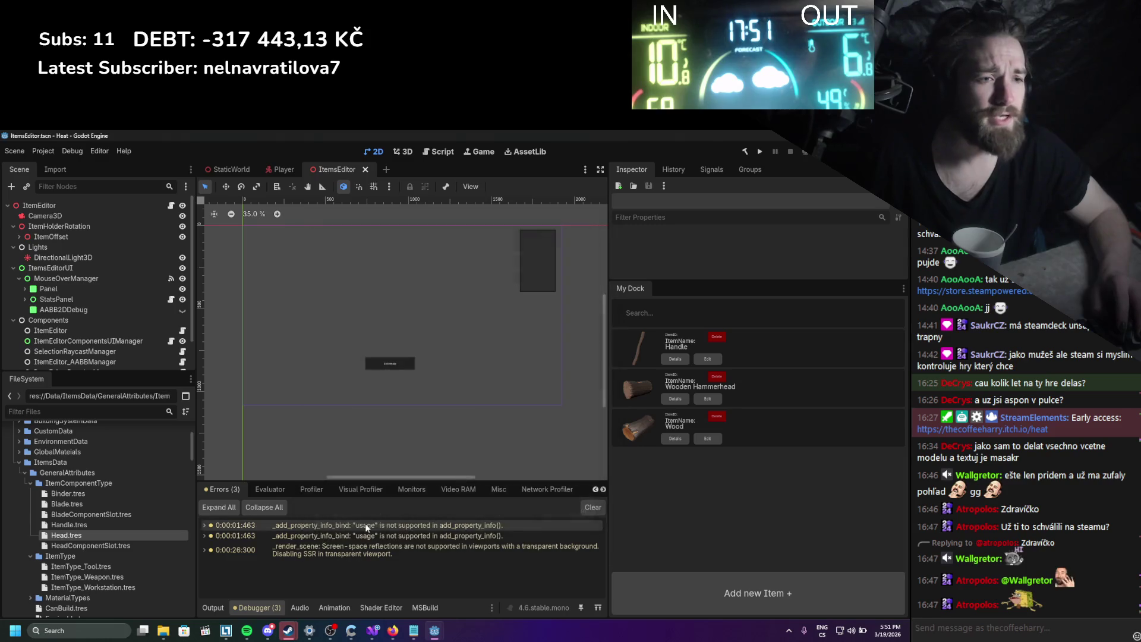
pyautogui.press('F5')
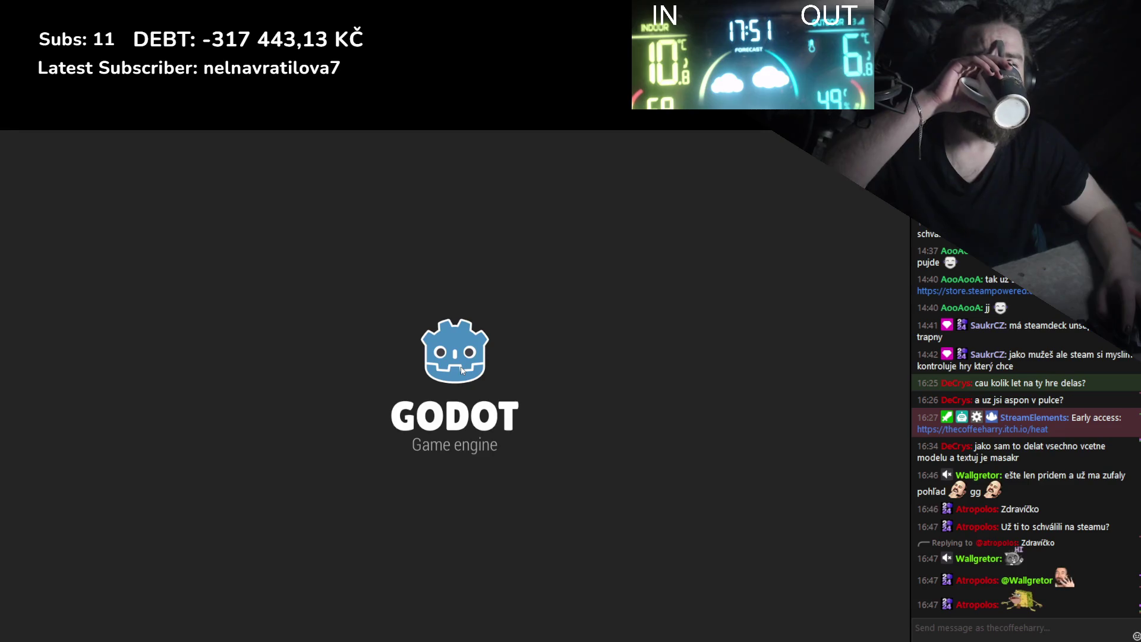
# Open the log in the item editor, assemble a hammer, and drag it onto the Player Equip character.
pyautogui.press('i')
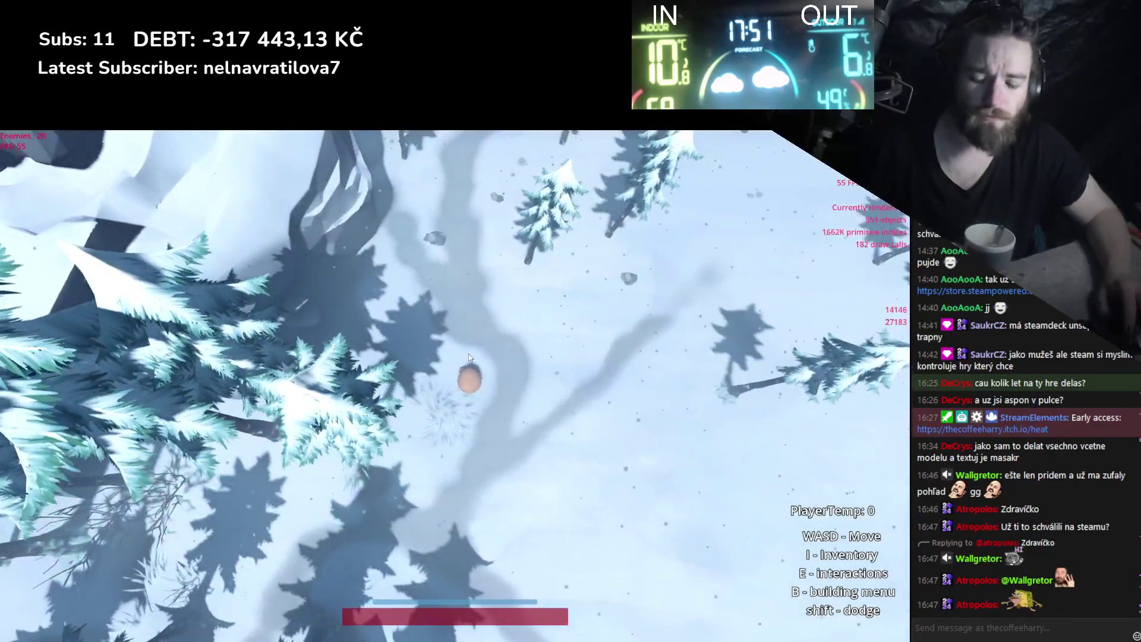
pyautogui.rightClick(94, 191)
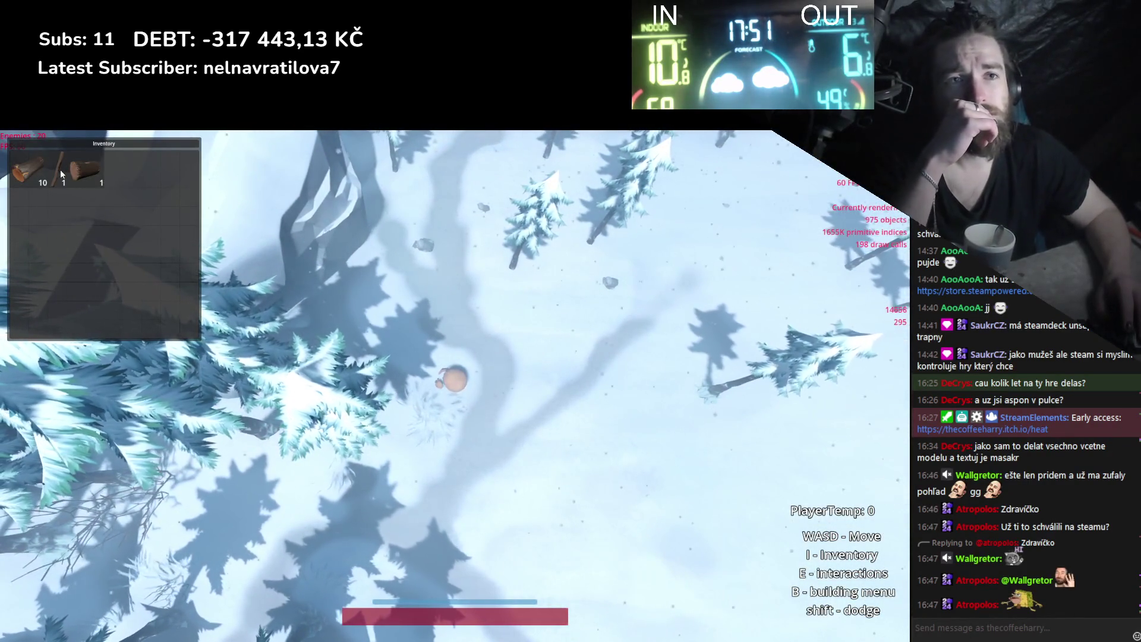
pyautogui.click(95, 190)
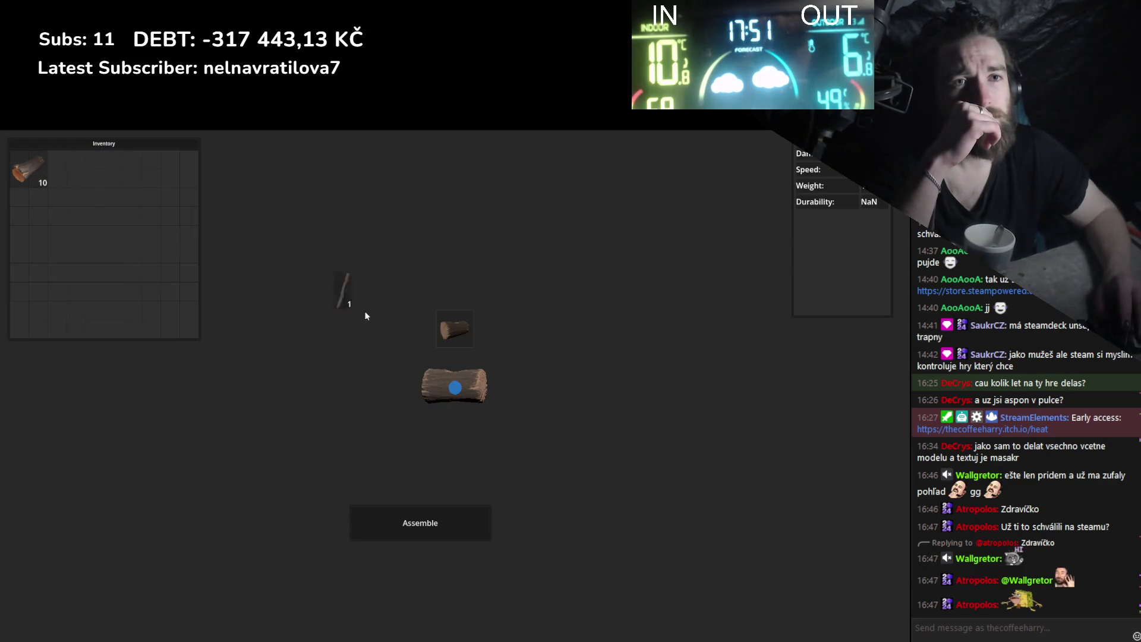
pyautogui.click(404, 523)
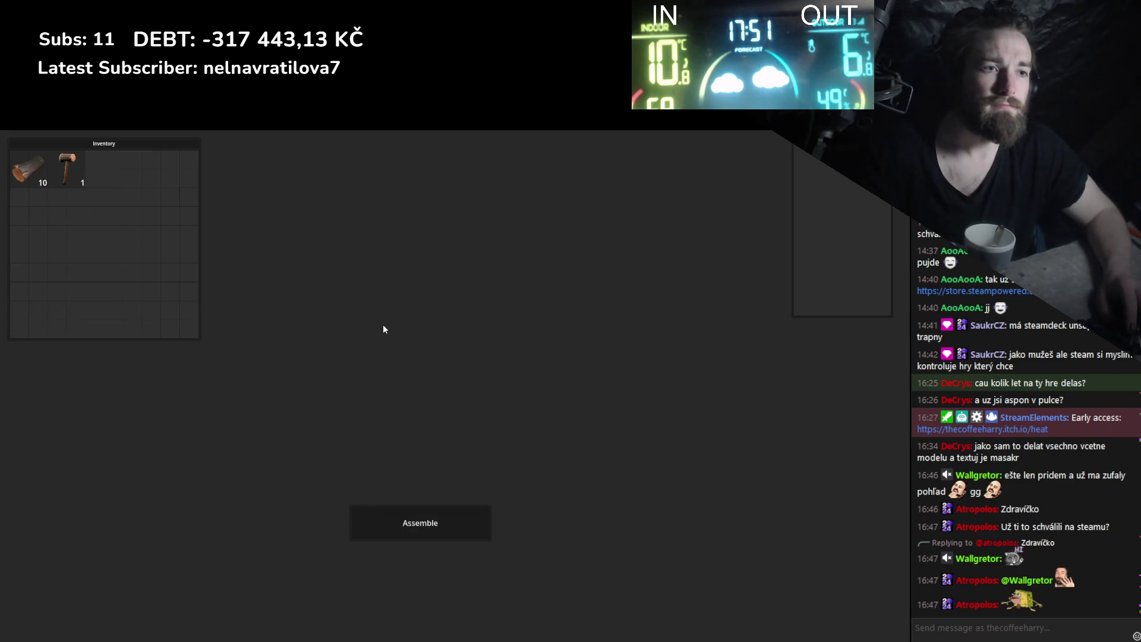
pyautogui.press('Escape')
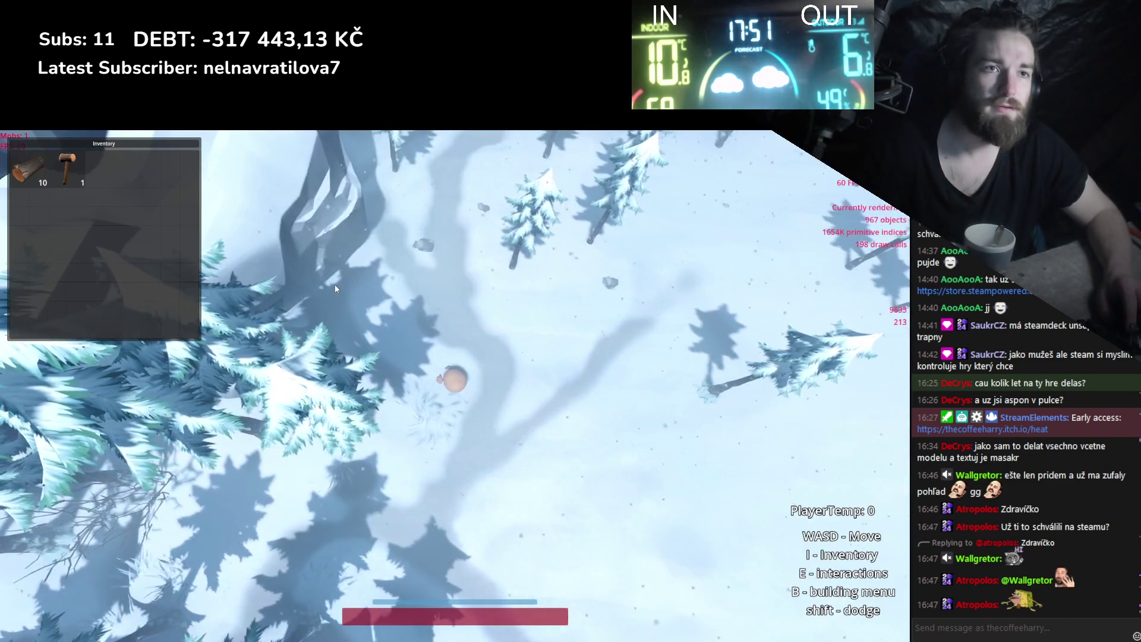
pyautogui.moveTo(67, 170)
pyautogui.mouseDown()
pyautogui.moveTo(312, 263)
pyautogui.moveTo(284, 279)
pyautogui.moveTo(370, 245)
pyautogui.moveTo(361, 248)
pyautogui.moveTo(395, 262)
pyautogui.moveTo(250, 269)
pyautogui.moveTo(402, 253)
pyautogui.mouseUp()
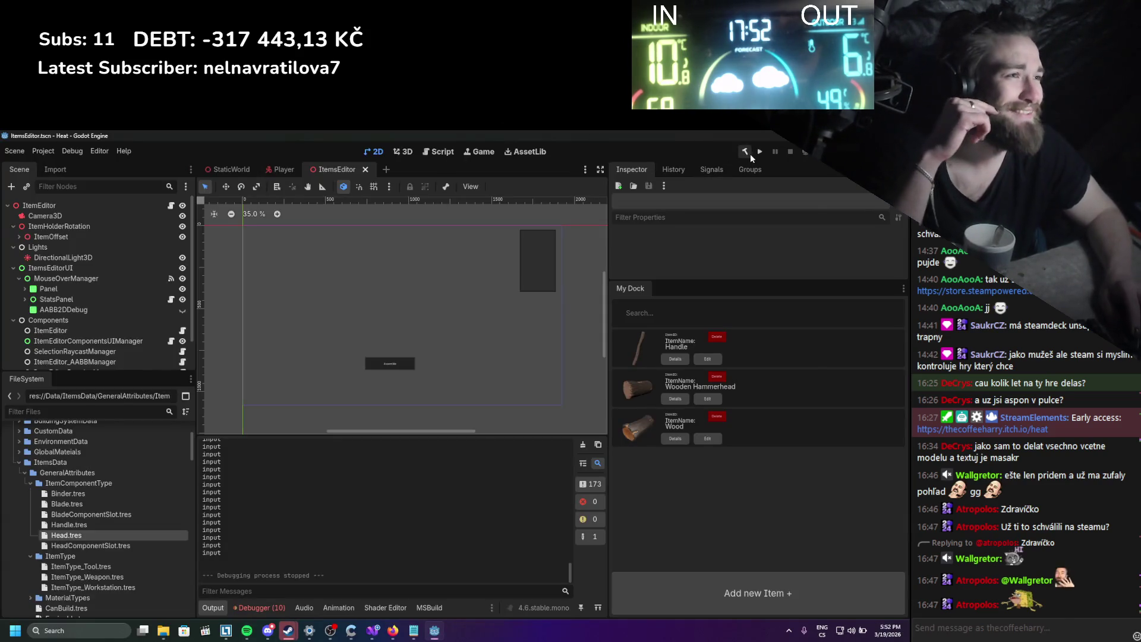
# Relaunch the game, move the handle from the inventory onto the Player Equip character, and quit.
pyautogui.click(757, 154)
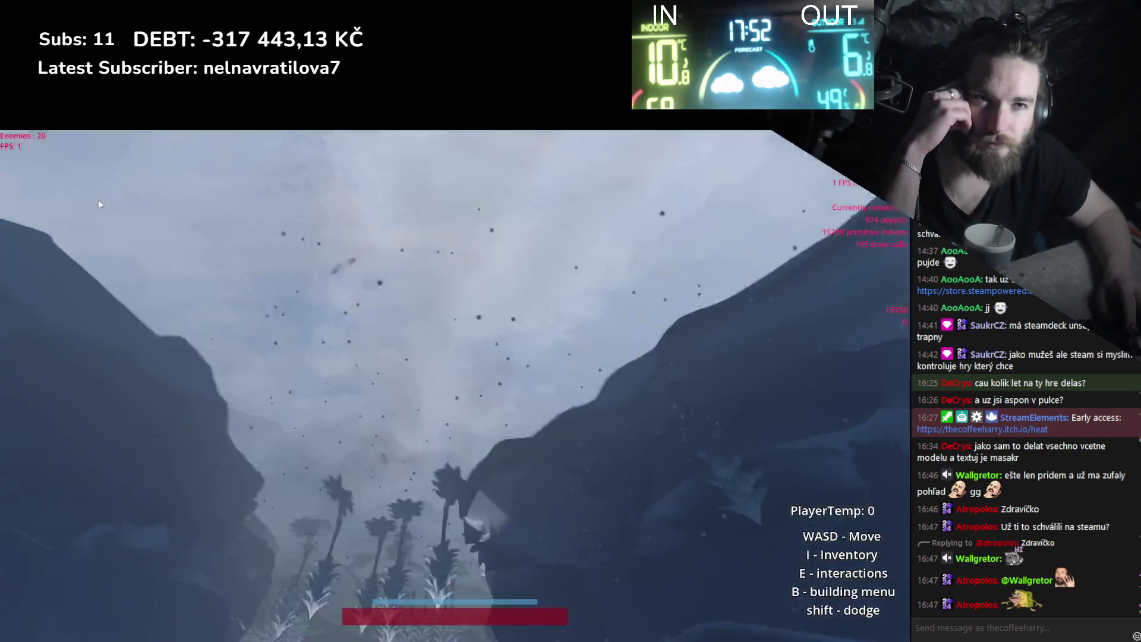
pyautogui.press('i')
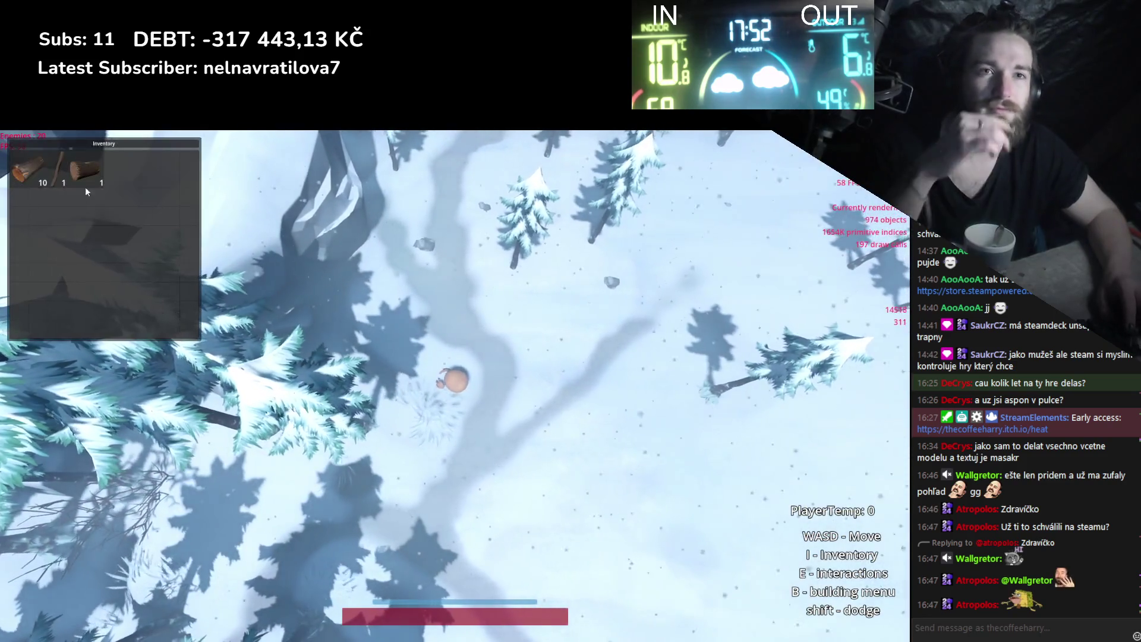
pyautogui.moveTo(51, 174)
pyautogui.mouseDown()
pyautogui.moveTo(406, 374)
pyautogui.moveTo(368, 380)
pyautogui.moveTo(275, 323)
pyautogui.moveTo(374, 309)
pyautogui.moveTo(285, 281)
pyautogui.moveTo(244, 230)
pyautogui.moveTo(98, 218)
pyautogui.mouseUp()
pyautogui.press('c')
pyautogui.press('F8')
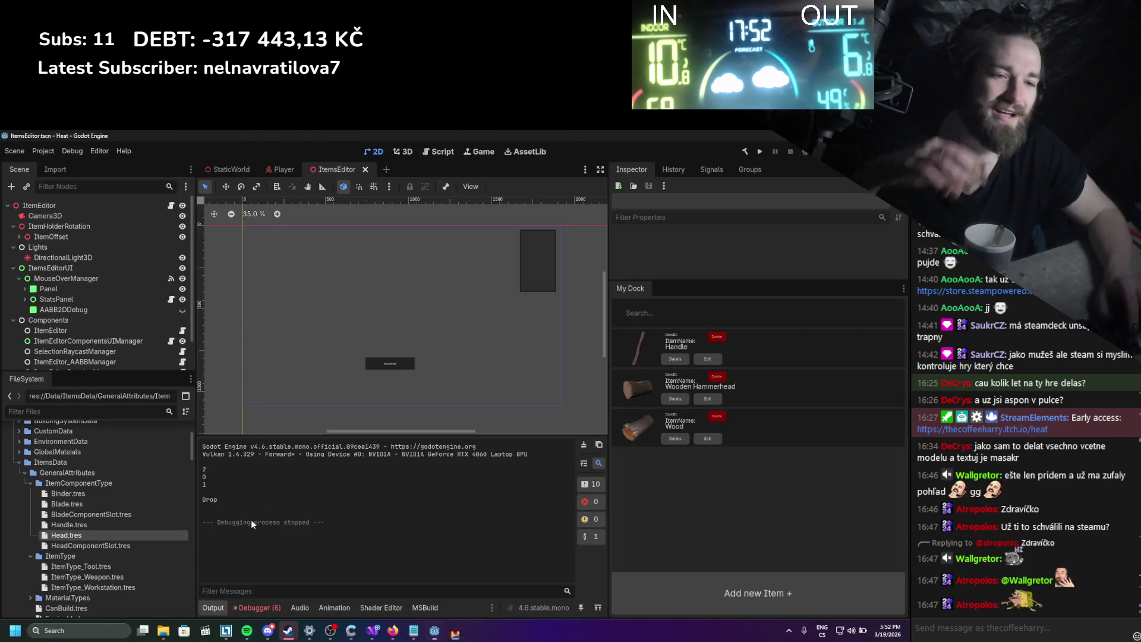
# Expand the 'Sequence contains no matching element' error trace and filter the files by 'handequ'.
pyautogui.click(258, 604)
pyautogui.scroll(-2, 365, 550)
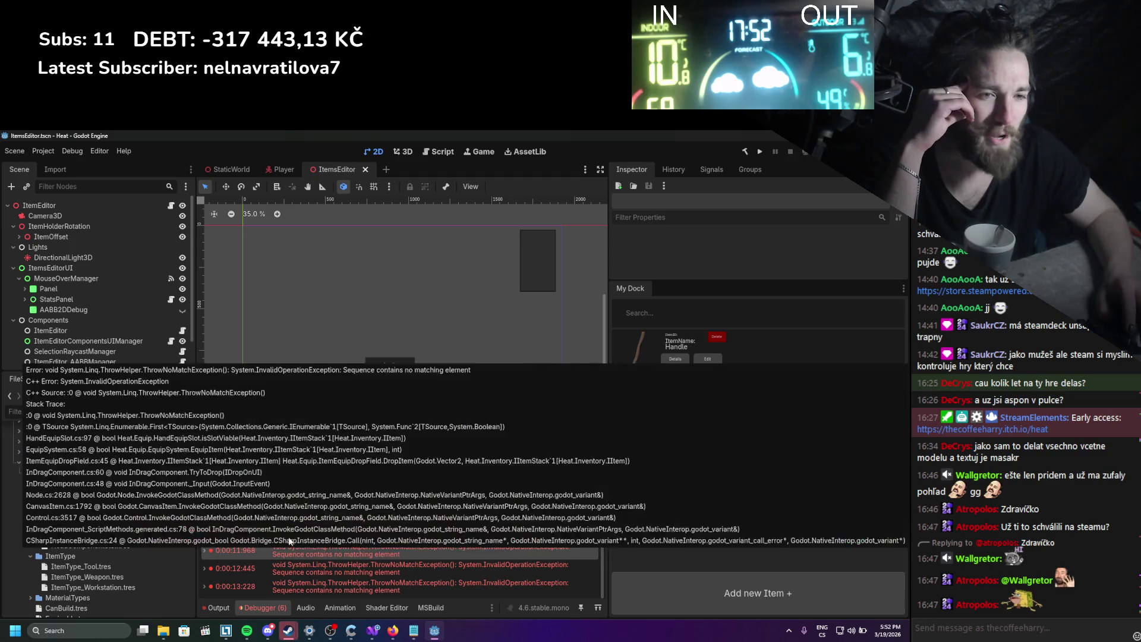
pyautogui.doubleClick(358, 542)
pyautogui.scroll(-2, 361, 541)
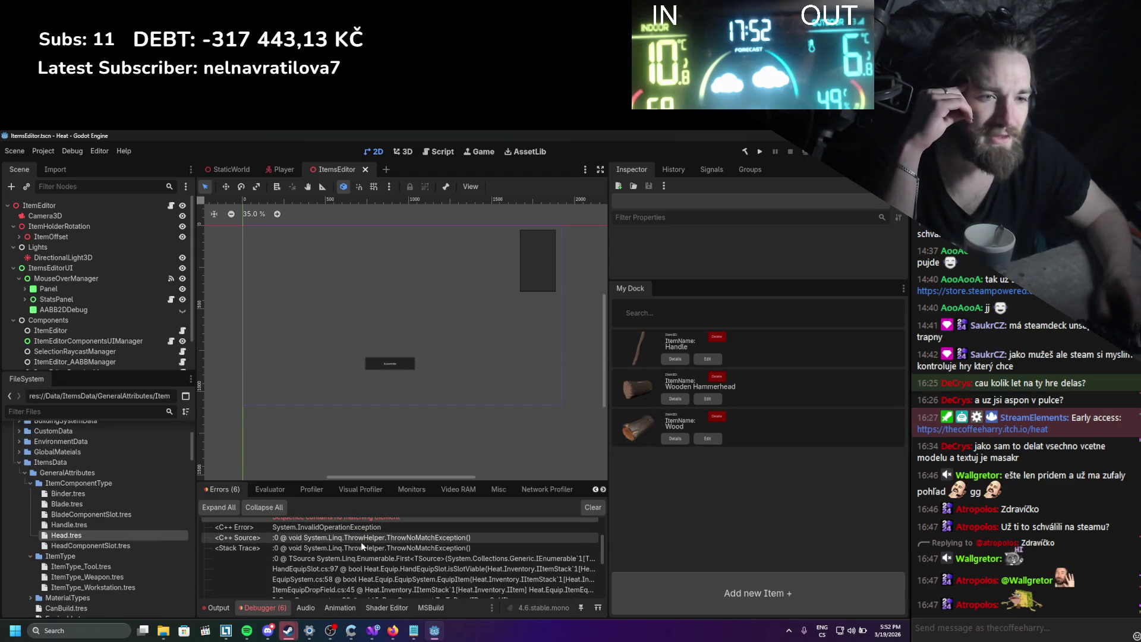
pyautogui.click(319, 573)
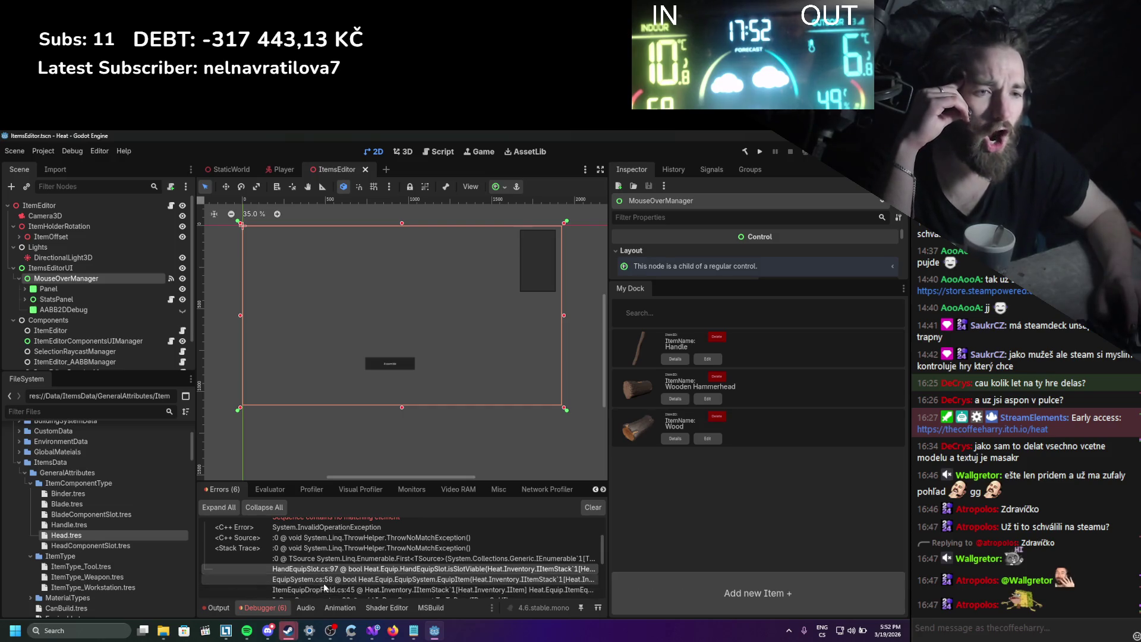
pyautogui.write('handequ')
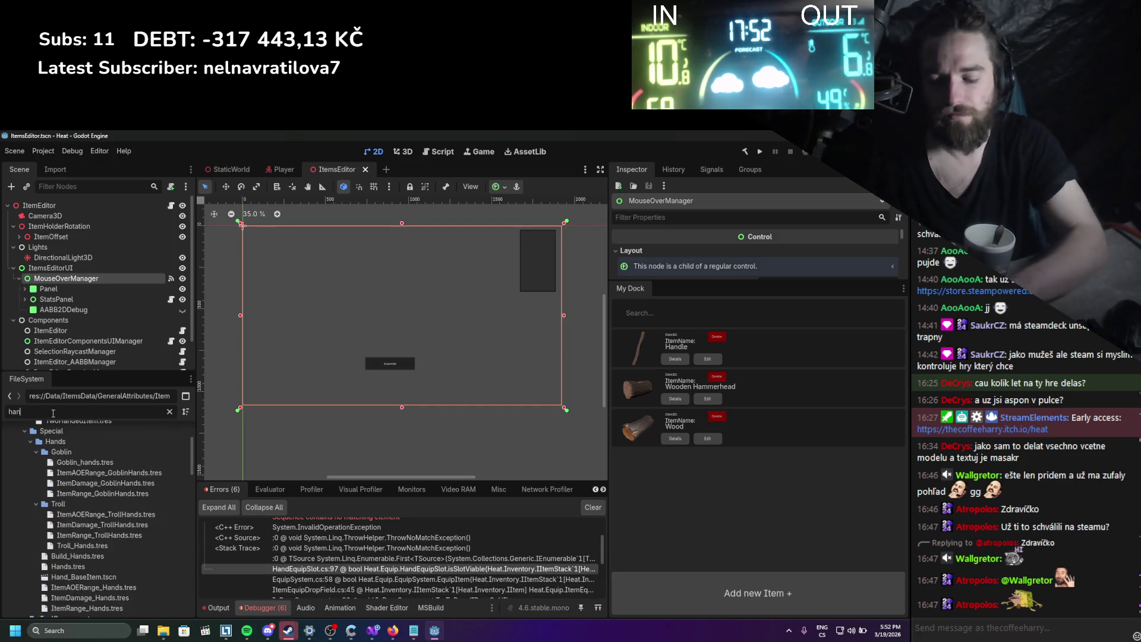
# Open HandEquipSlot.cs in Visual Studio to review IsSlotViable, then return to Godot's filter field.
pyautogui.click(79, 472)
pyautogui.doubleClick(80, 472)
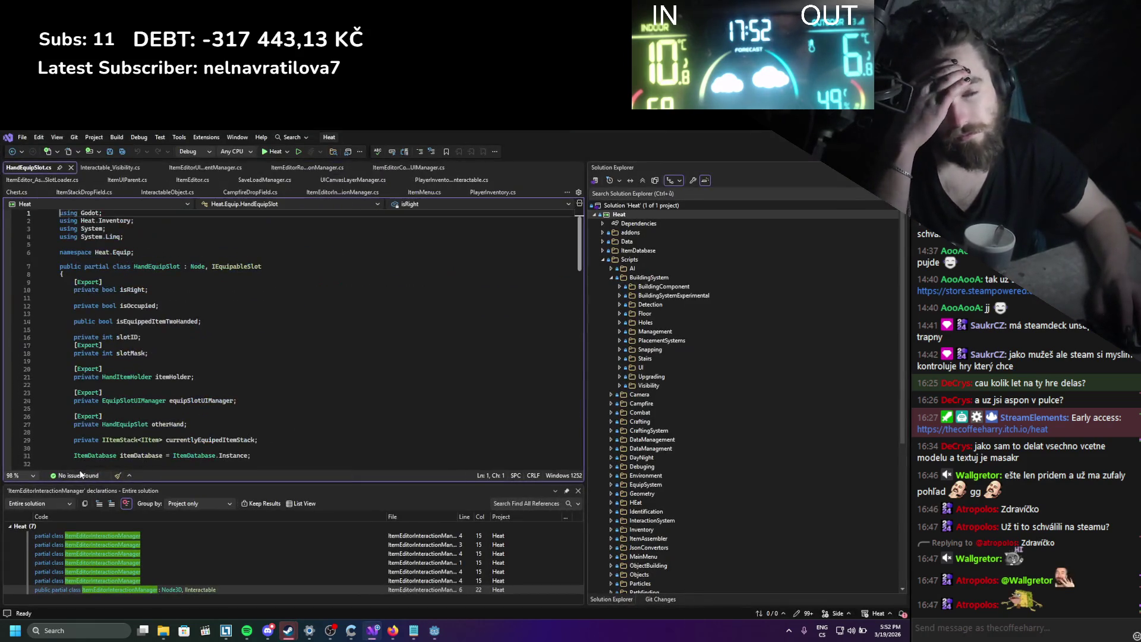
pyautogui.scroll(-20, 269, 390)
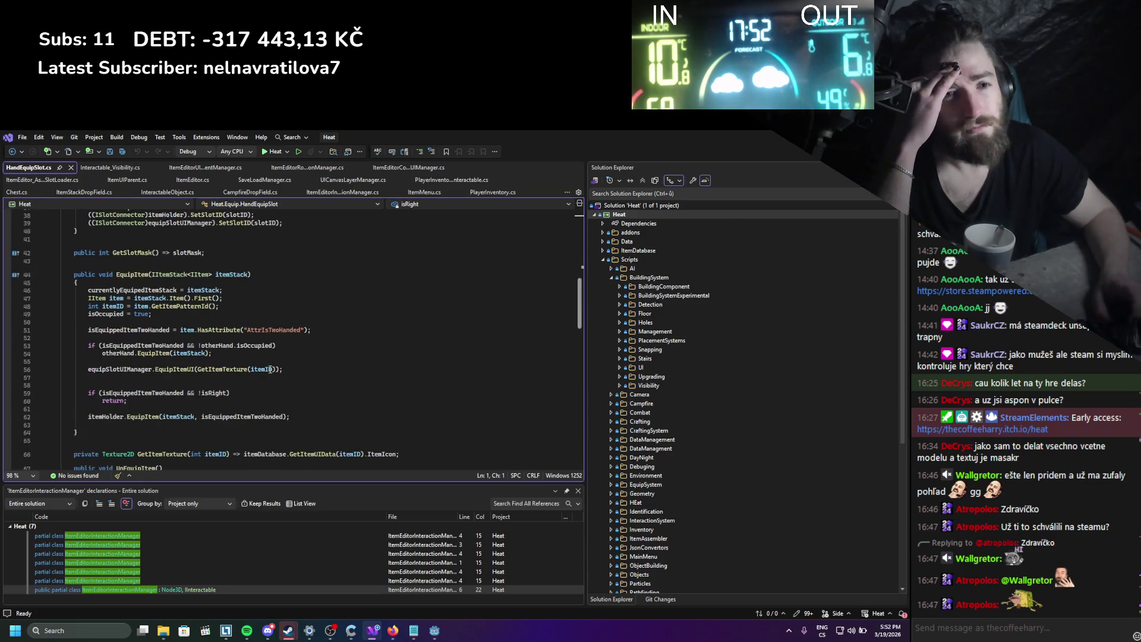
pyautogui.scroll(-3, 270, 369)
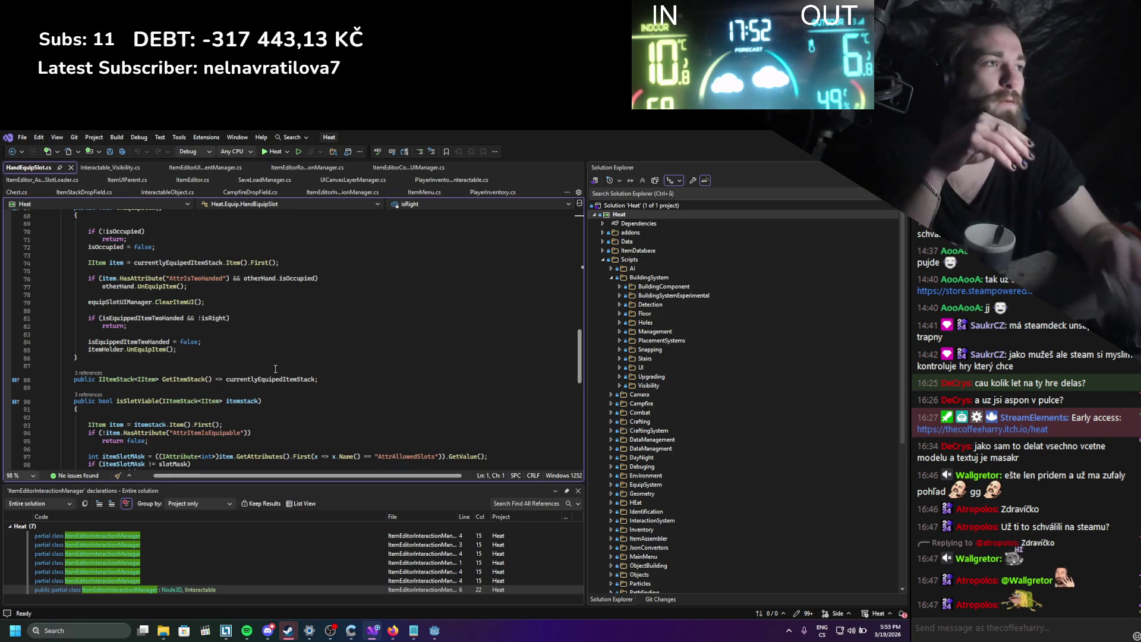
pyautogui.hotkey('alt', 'Tab')
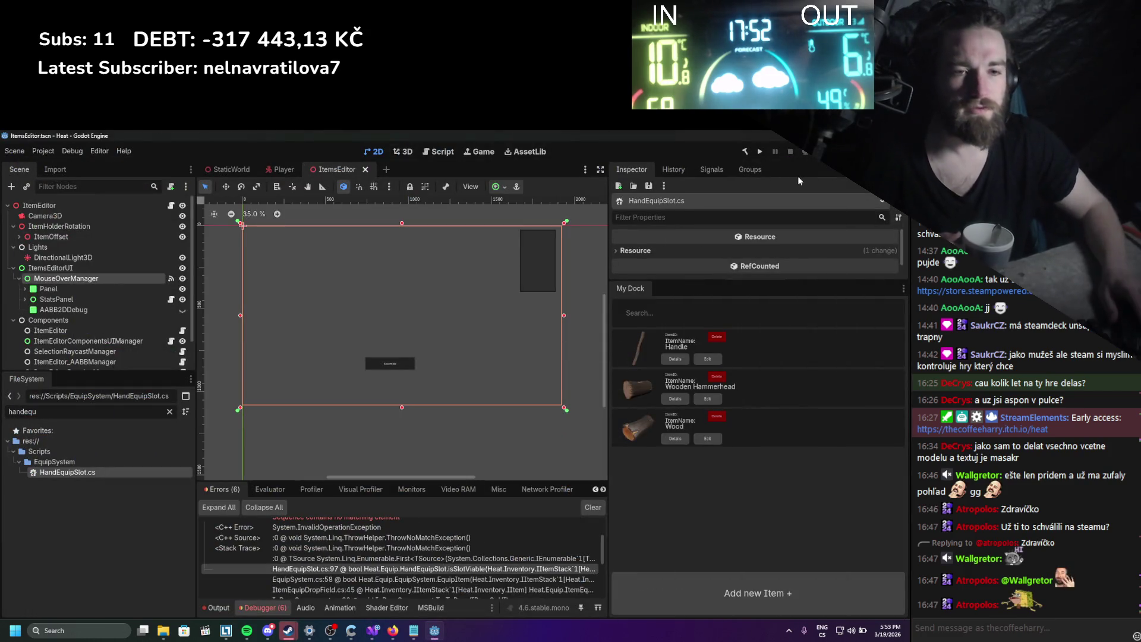
pyautogui.doubleClick(23, 412)
# Filter by 'handle', select Handle_Wood.tres, and inspect its attributes, including HandSlotEligibility.
pyautogui.write('handle')
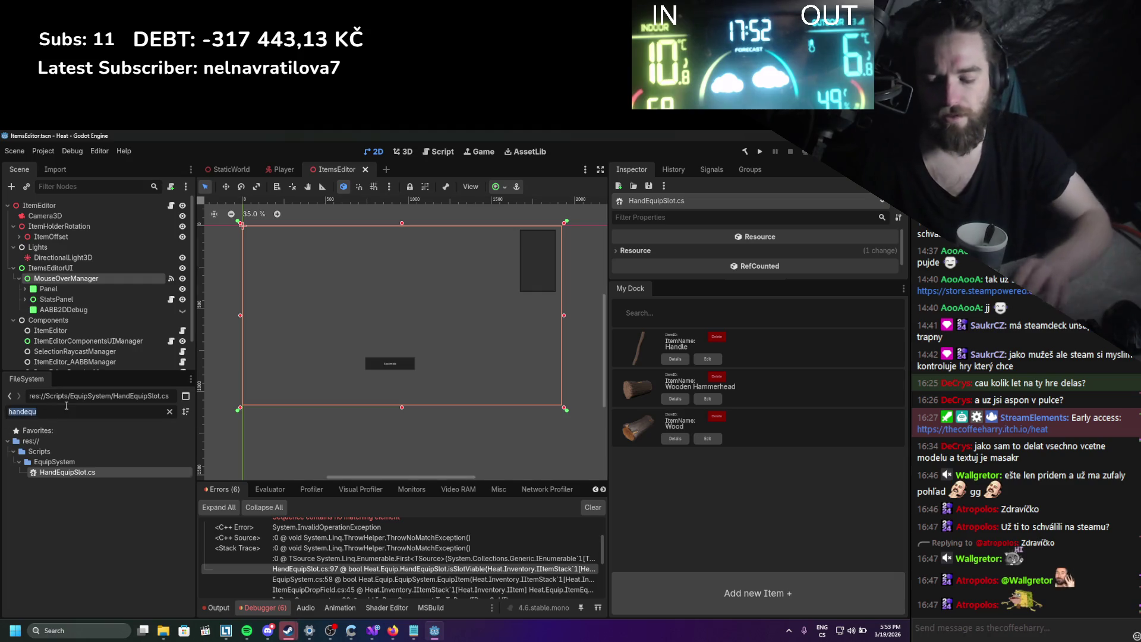
pyautogui.scroll(-3, 117, 493)
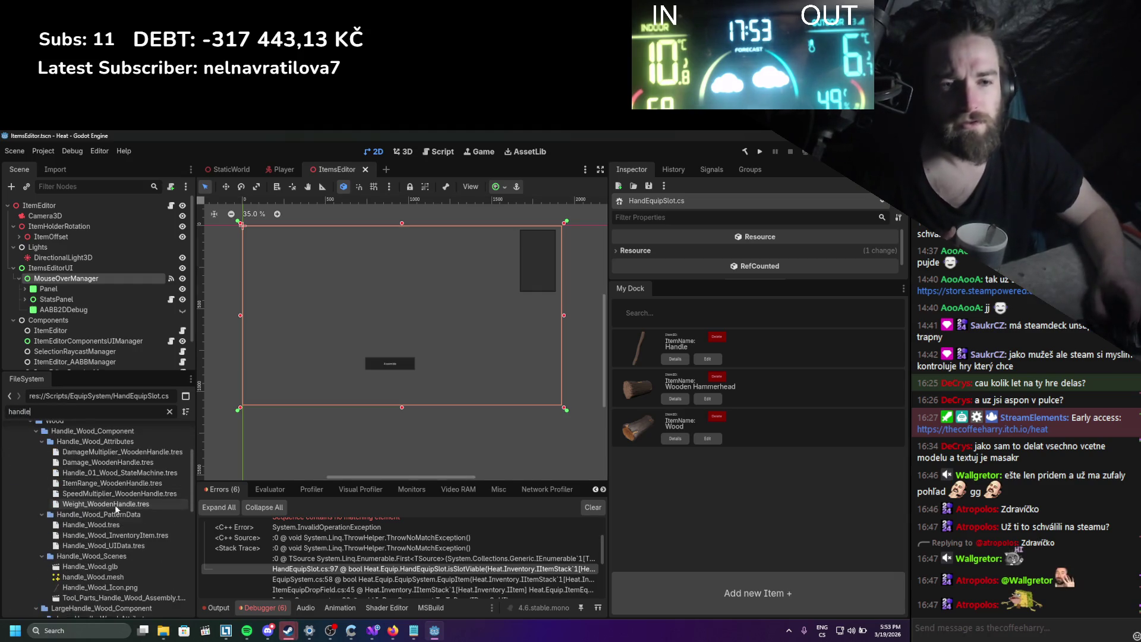
pyautogui.click(107, 525)
pyautogui.moveTo(787, 283); pyautogui.dragTo(799, 555)
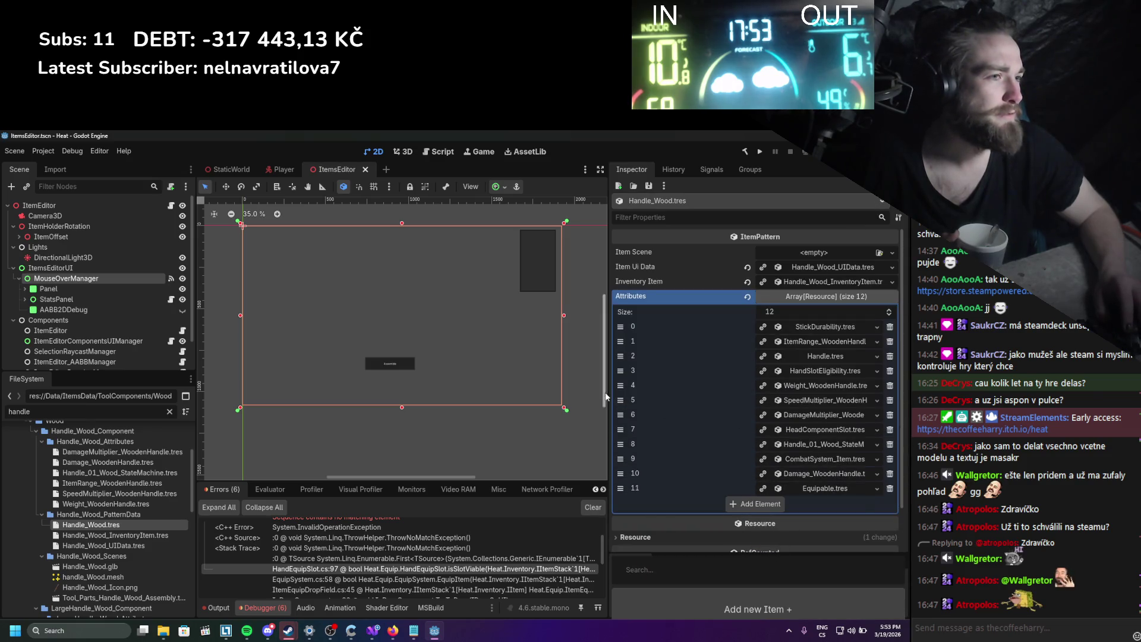
pyautogui.moveTo(609, 393); pyautogui.dragTo(438, 392)
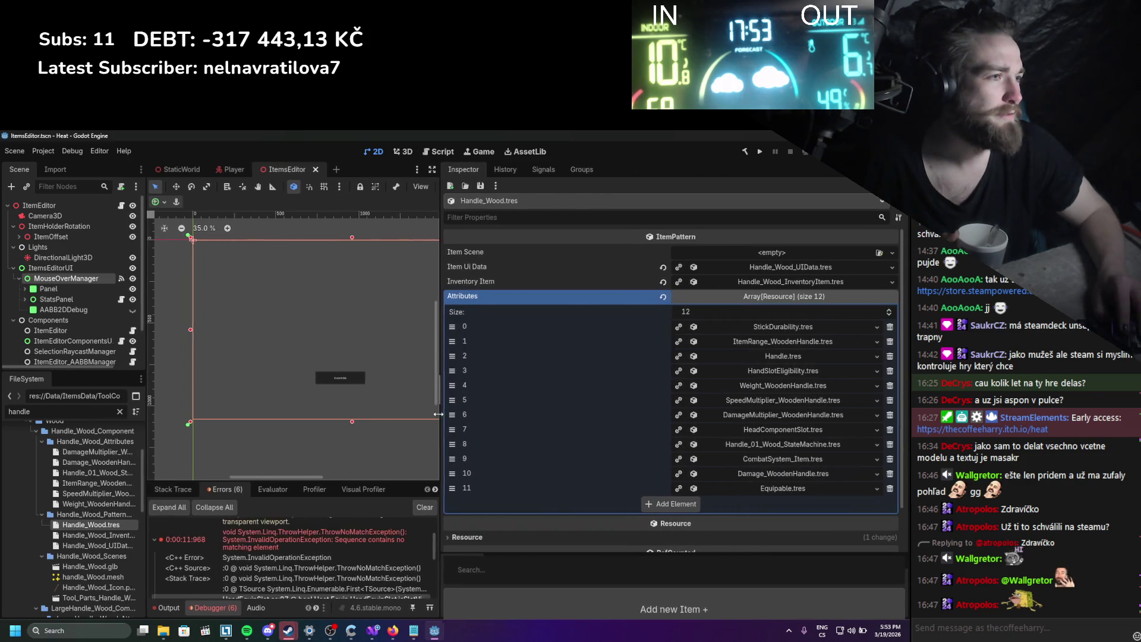
pyautogui.click(802, 324)
pyautogui.click(804, 327)
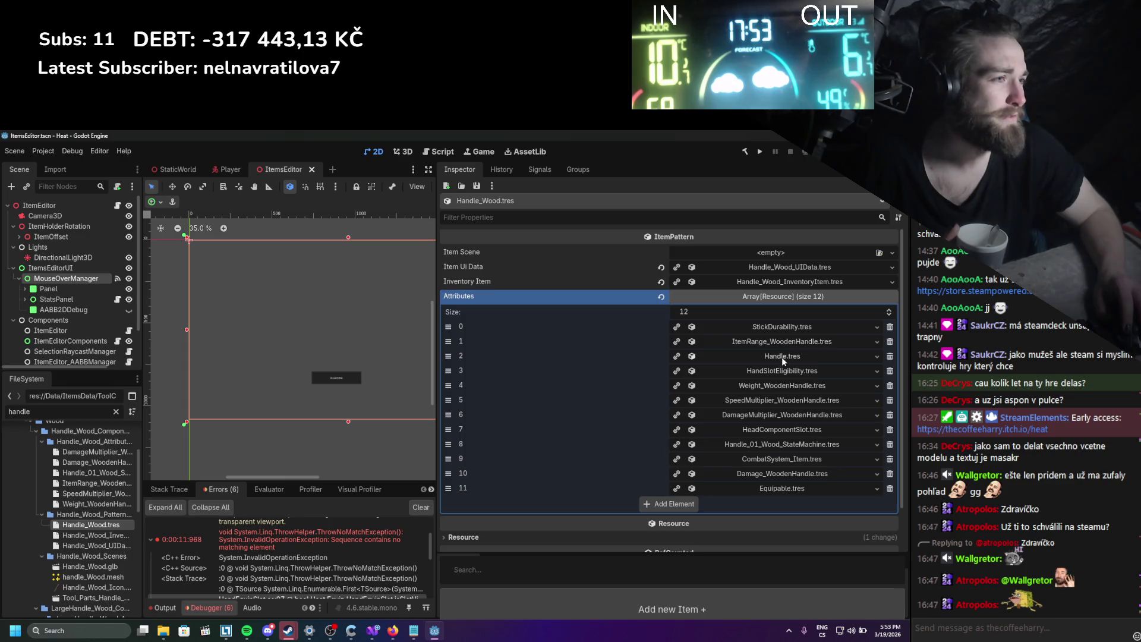
pyautogui.click(780, 375)
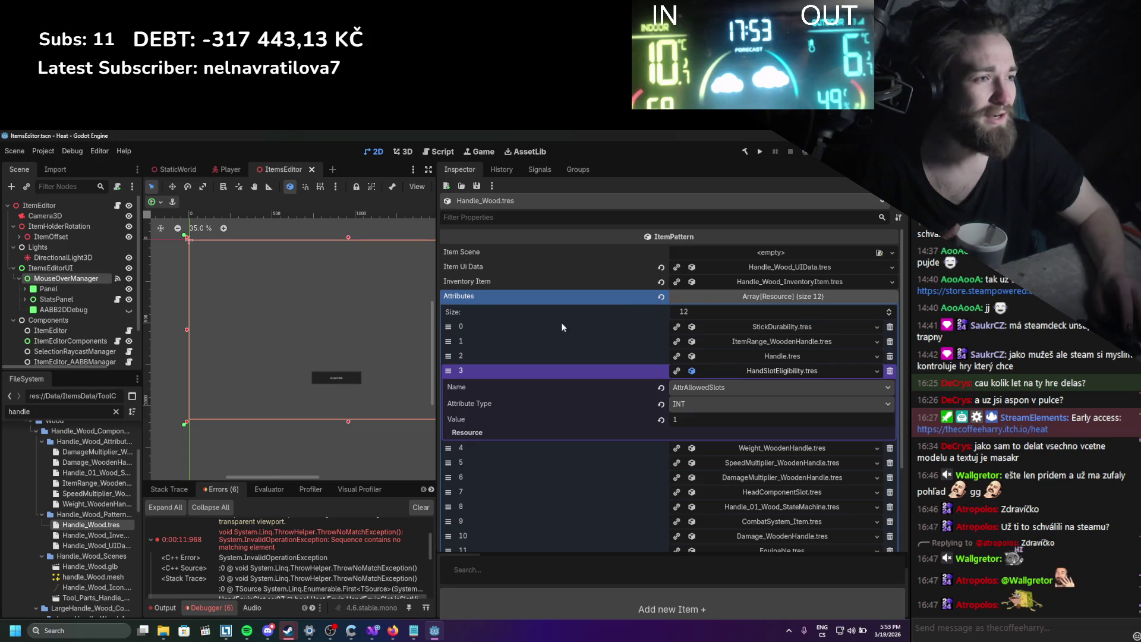
# Restore the viewport width, enlarge My Dock's item list, and edit the Handle item.
pyautogui.moveTo(436, 359); pyautogui.dragTo(743, 402)
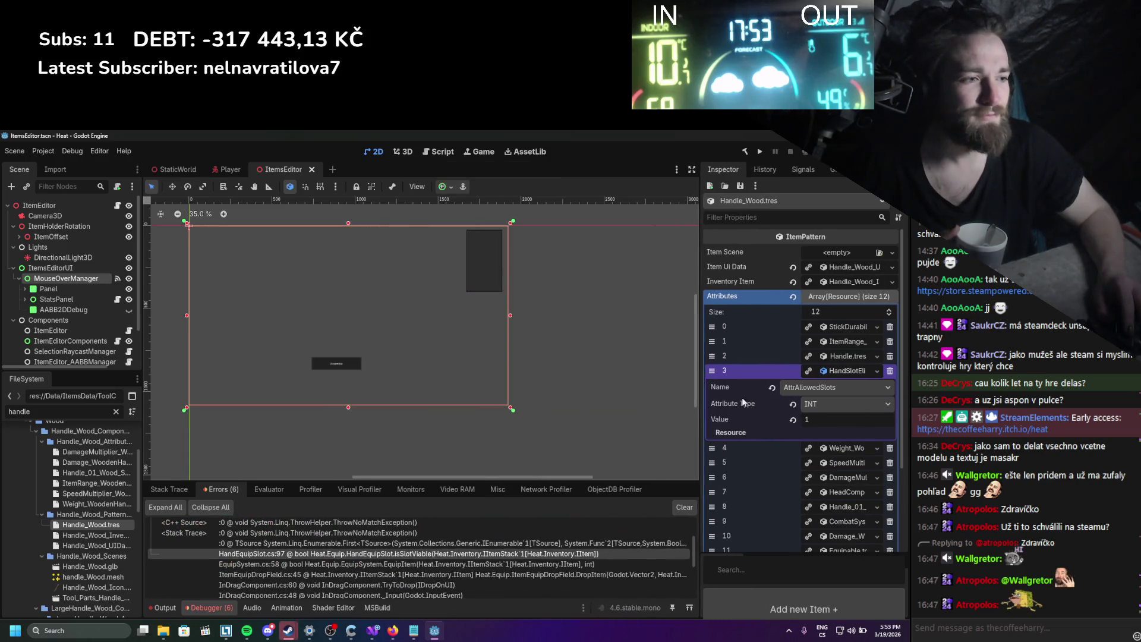
pyautogui.moveTo(786, 554); pyautogui.dragTo(787, 324)
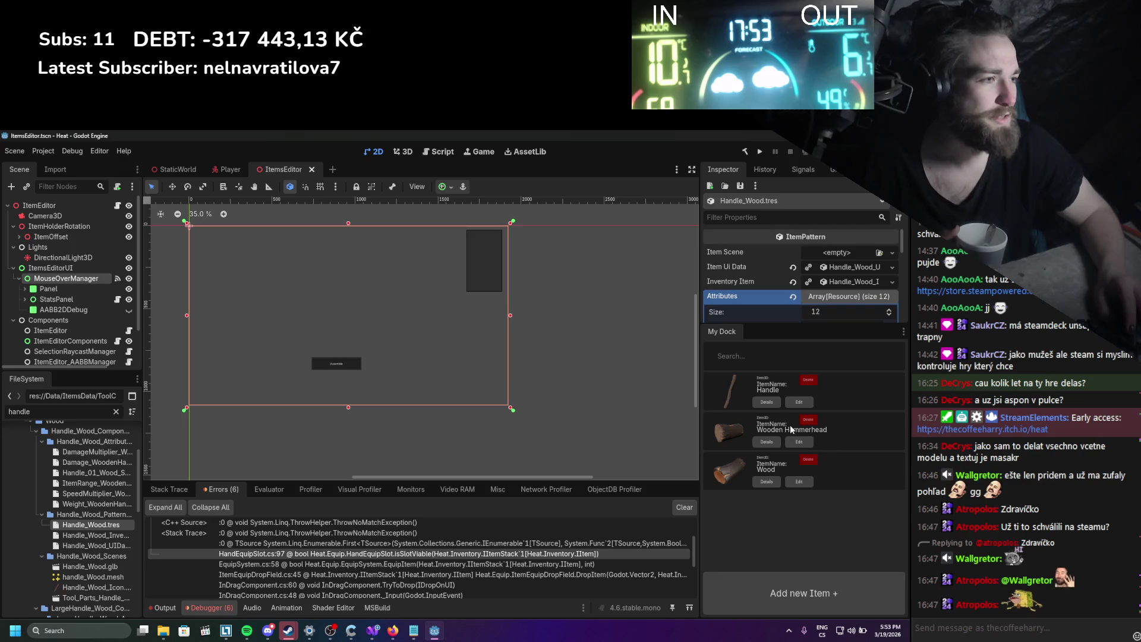
pyautogui.click(800, 402)
# Give Handle an AttrAllowedSlots attribute of type INT, value 1, update it, and clear debugger errors.
pyautogui.scroll(-1, 400, 418)
pyautogui.click(347, 483)
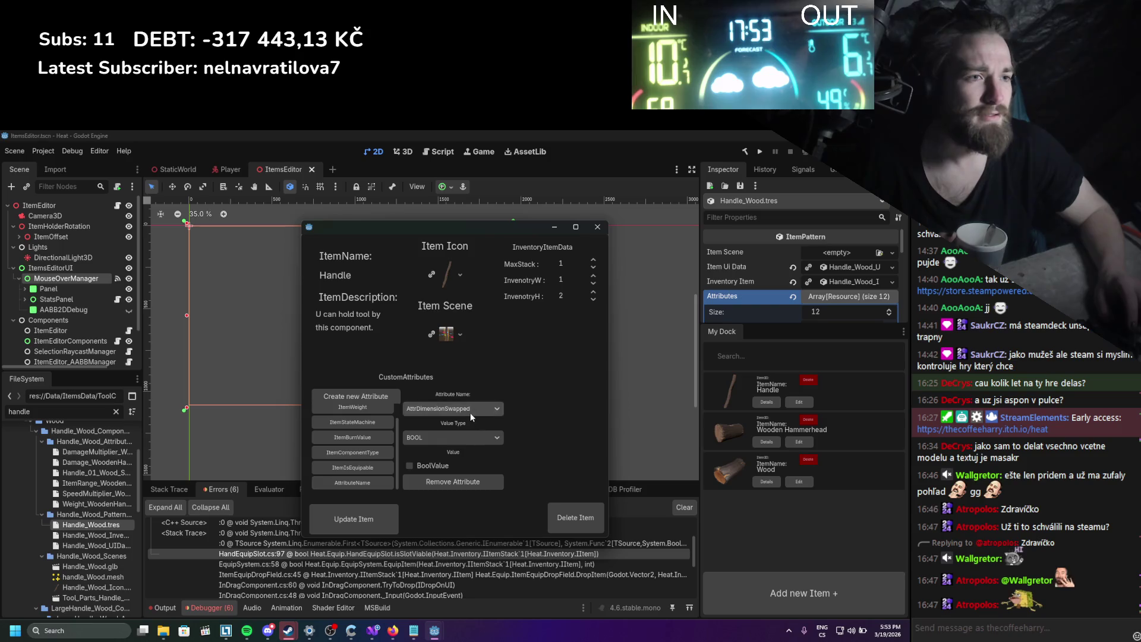
pyautogui.click(469, 413)
pyautogui.click(464, 314)
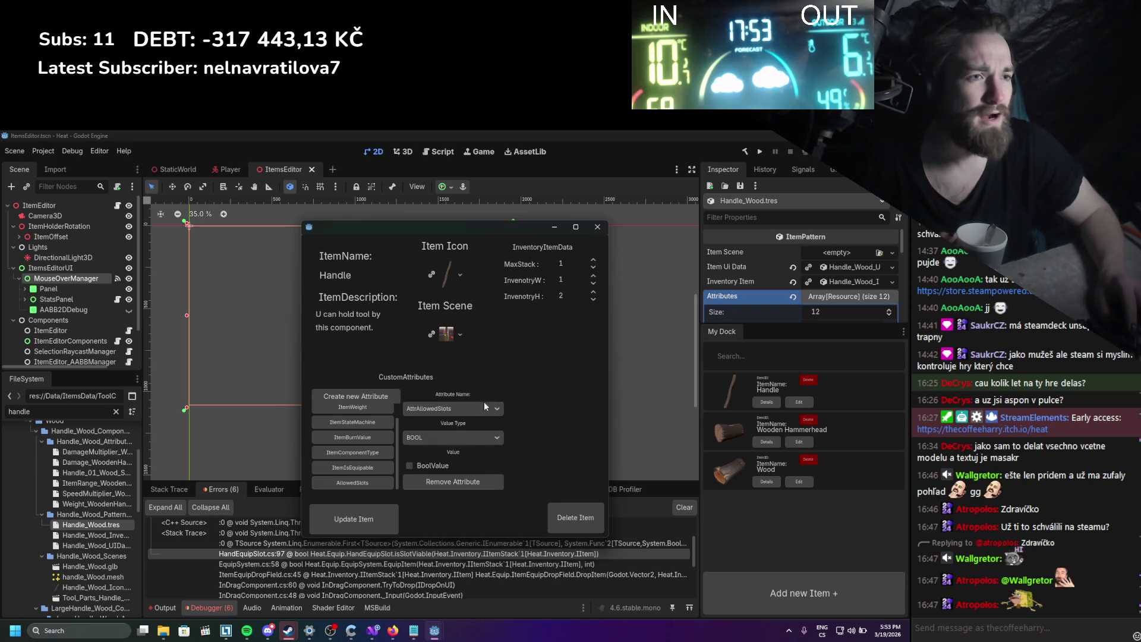
pyautogui.click(454, 438)
pyautogui.click(447, 461)
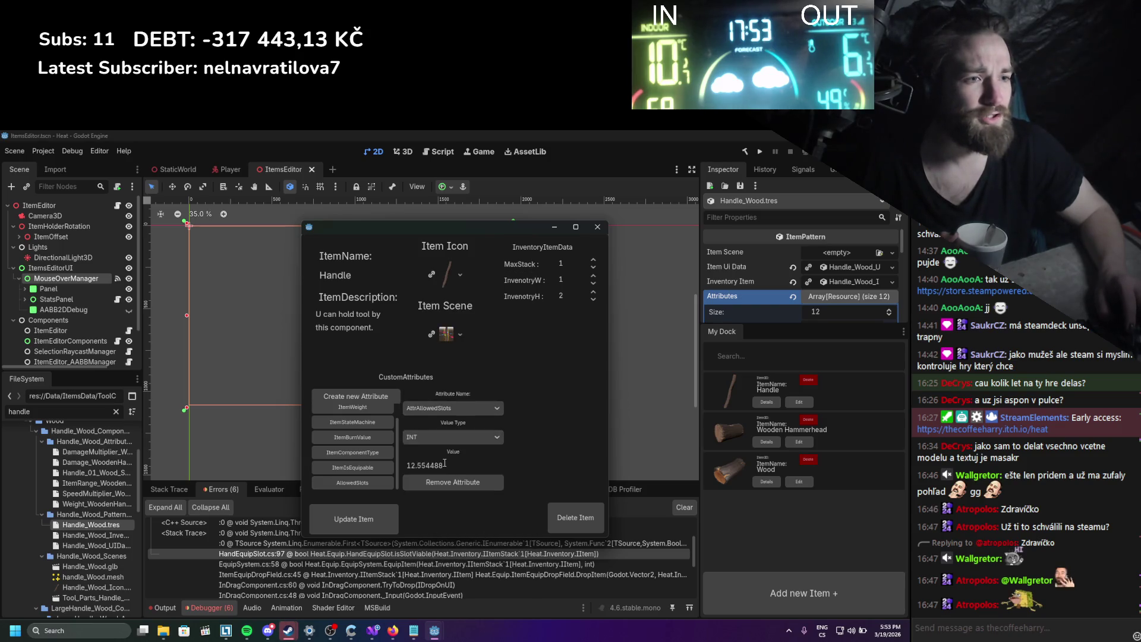
pyautogui.write('1')
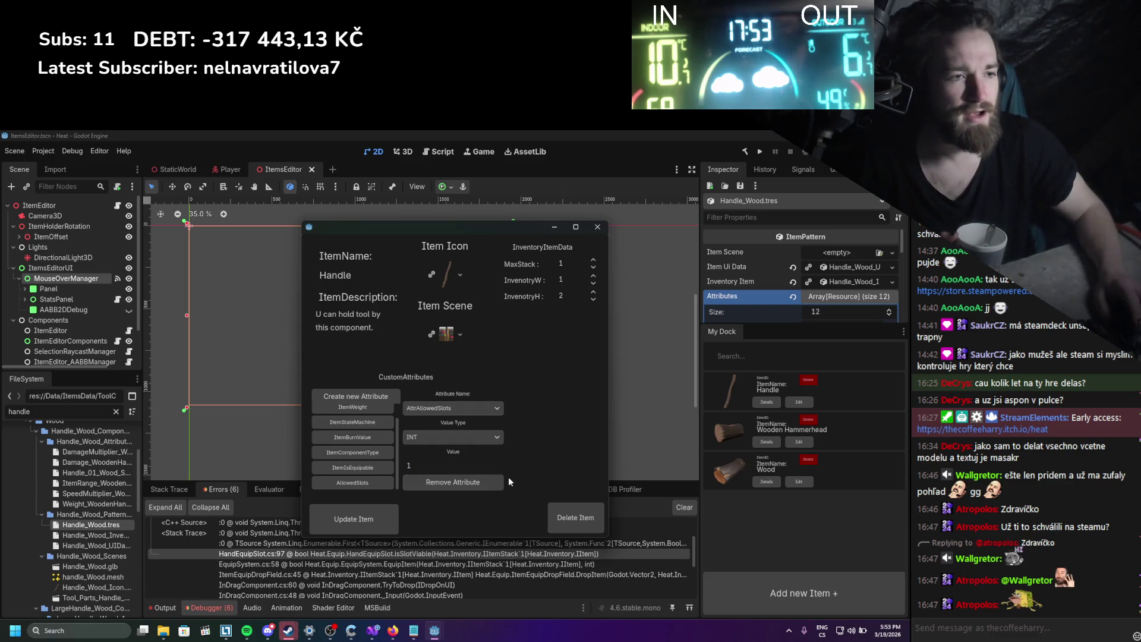
pyautogui.click(378, 533)
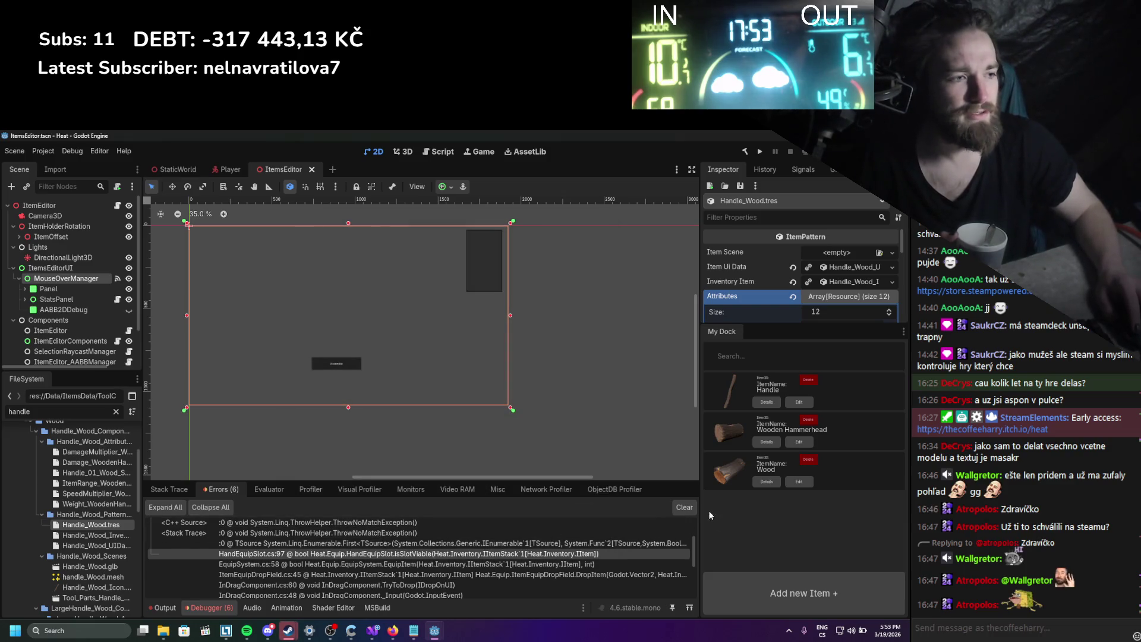
pyautogui.click(686, 508)
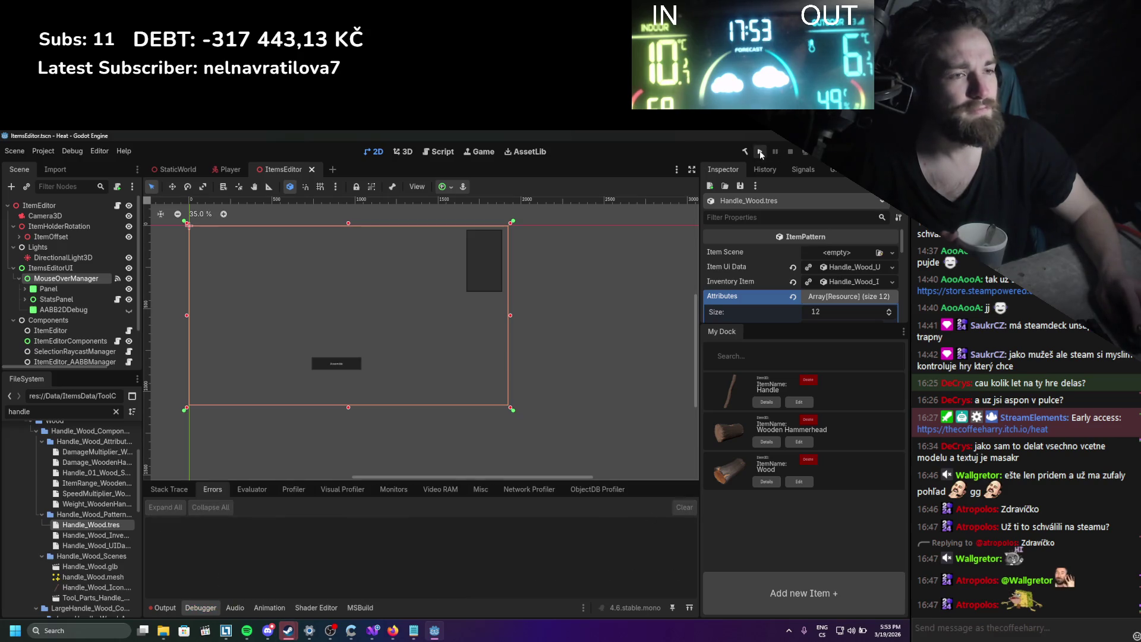
# Reopen Handle, re-enter 1 as the AllowedSlots attribute value, and update the item again.
pyautogui.click(796, 403)
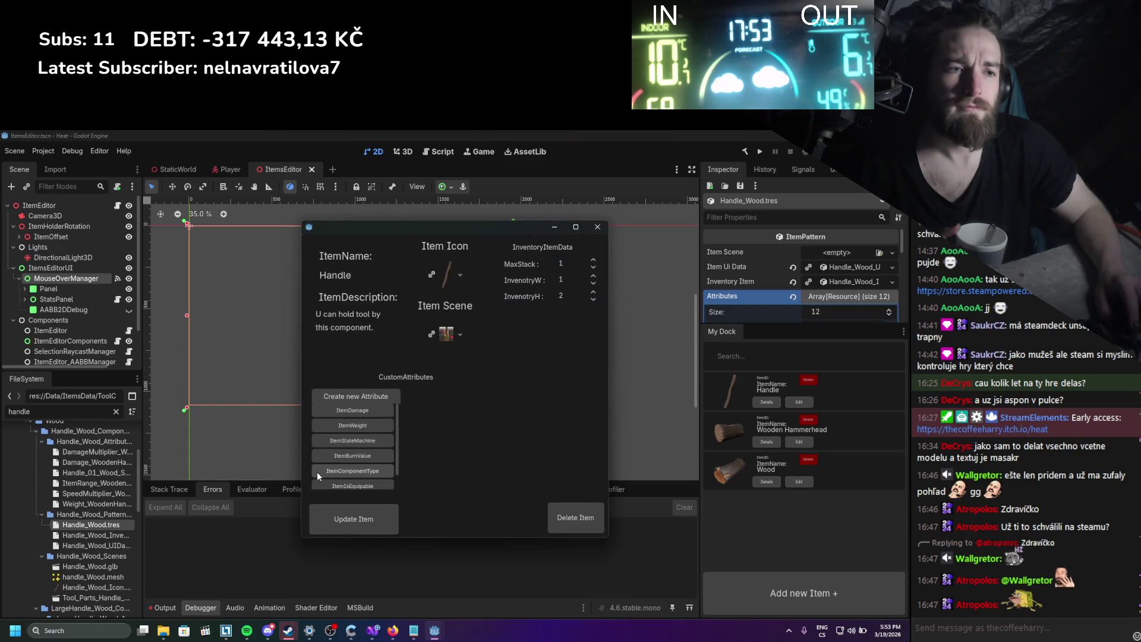
pyautogui.scroll(-1, 339, 484)
pyautogui.click(387, 482)
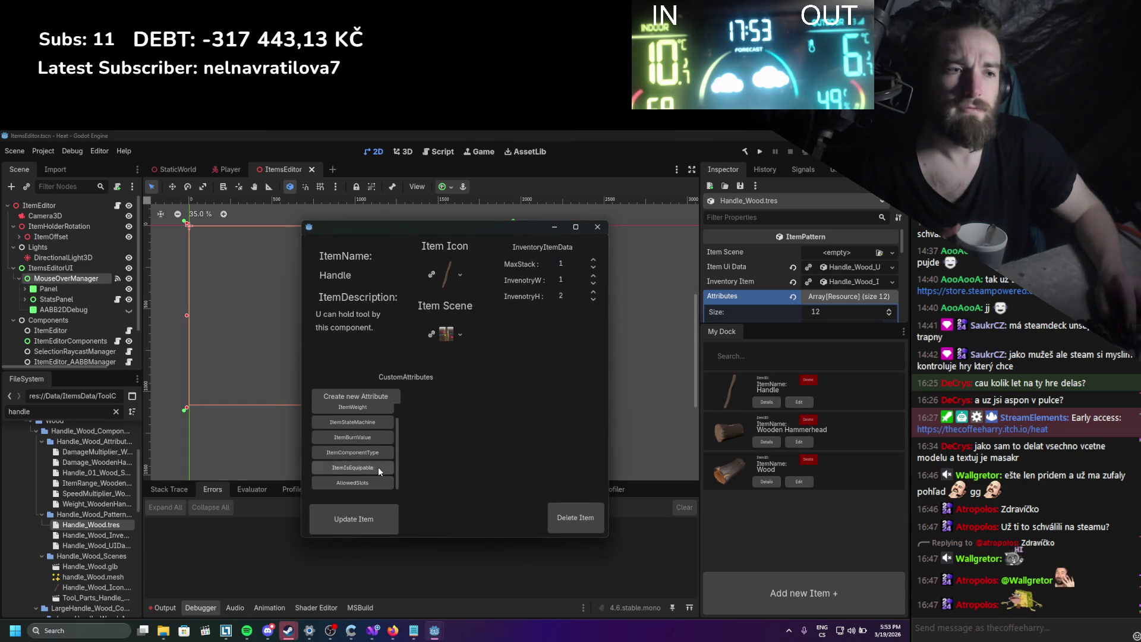
pyautogui.doubleClick(407, 465)
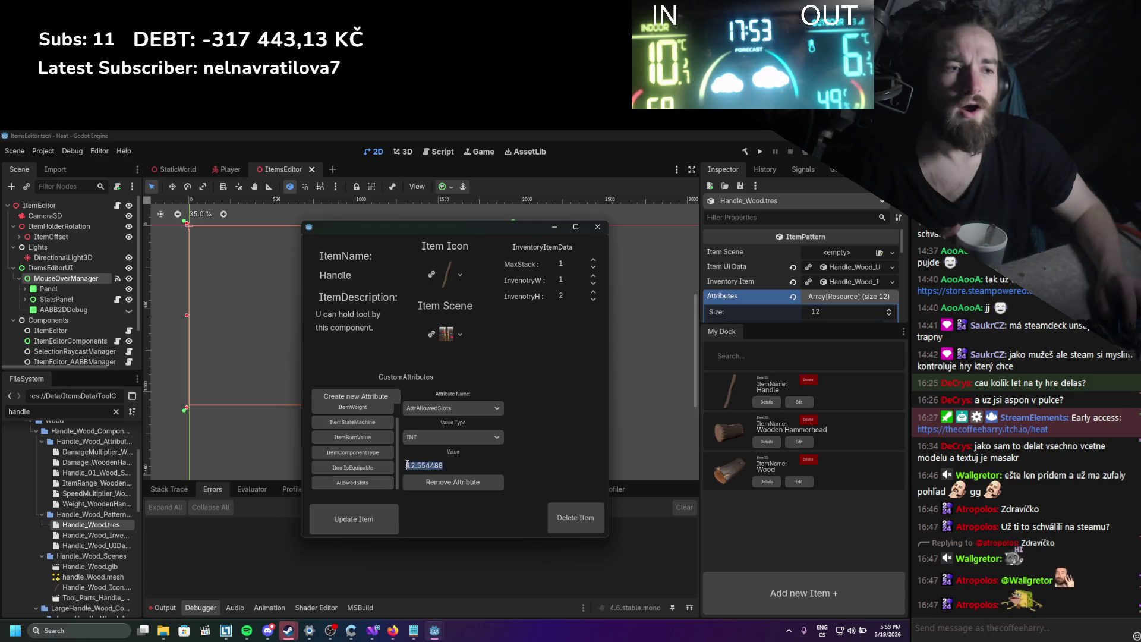
pyautogui.write('1')
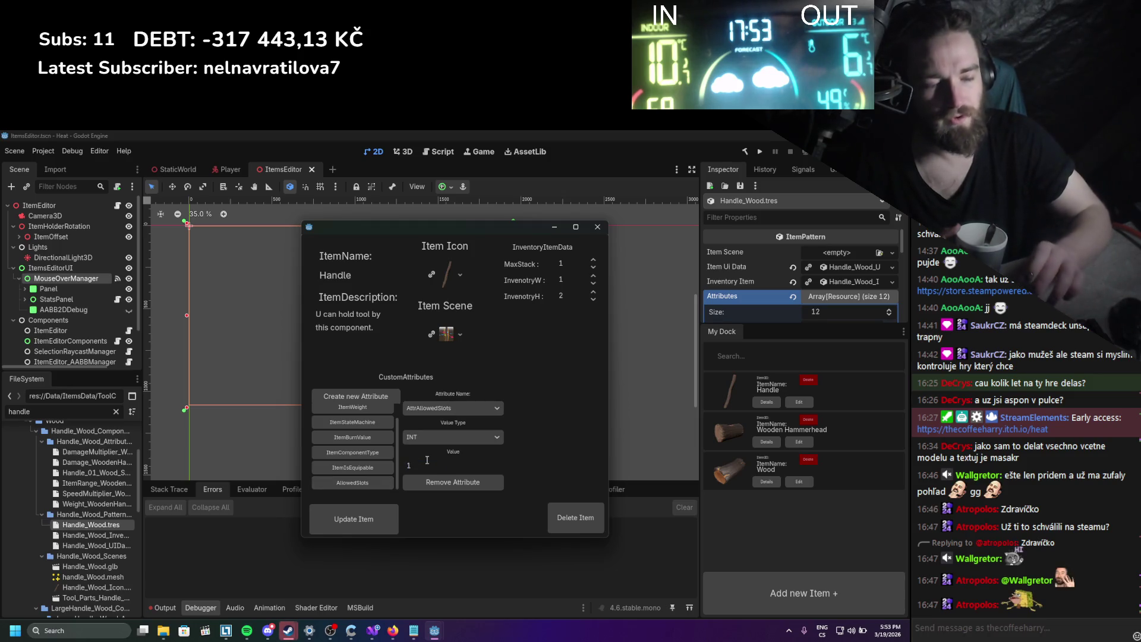
pyautogui.click(330, 529)
# Check Handle's saved AllowedSlots values, close the item editor, and clear the output log.
pyautogui.click(798, 401)
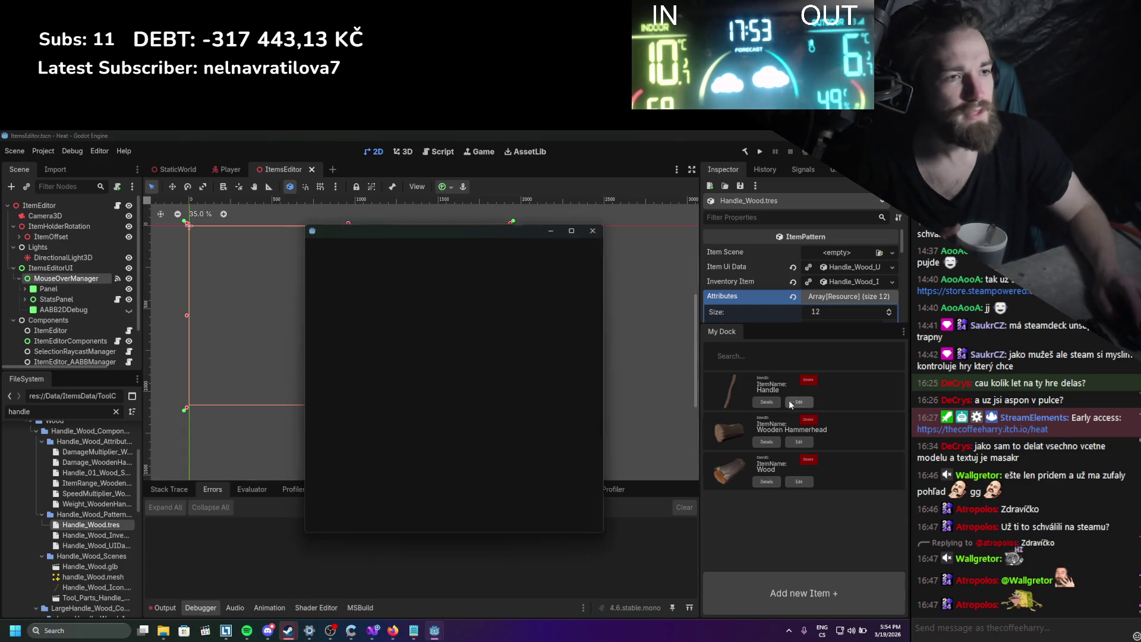
pyautogui.click(342, 481)
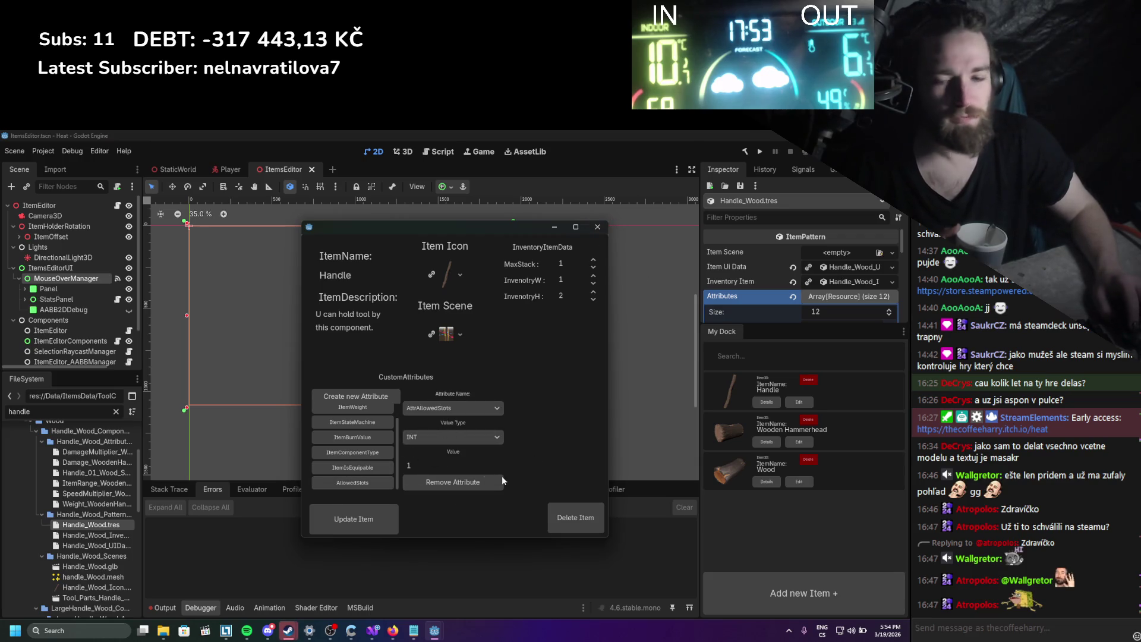
pyautogui.click(598, 226)
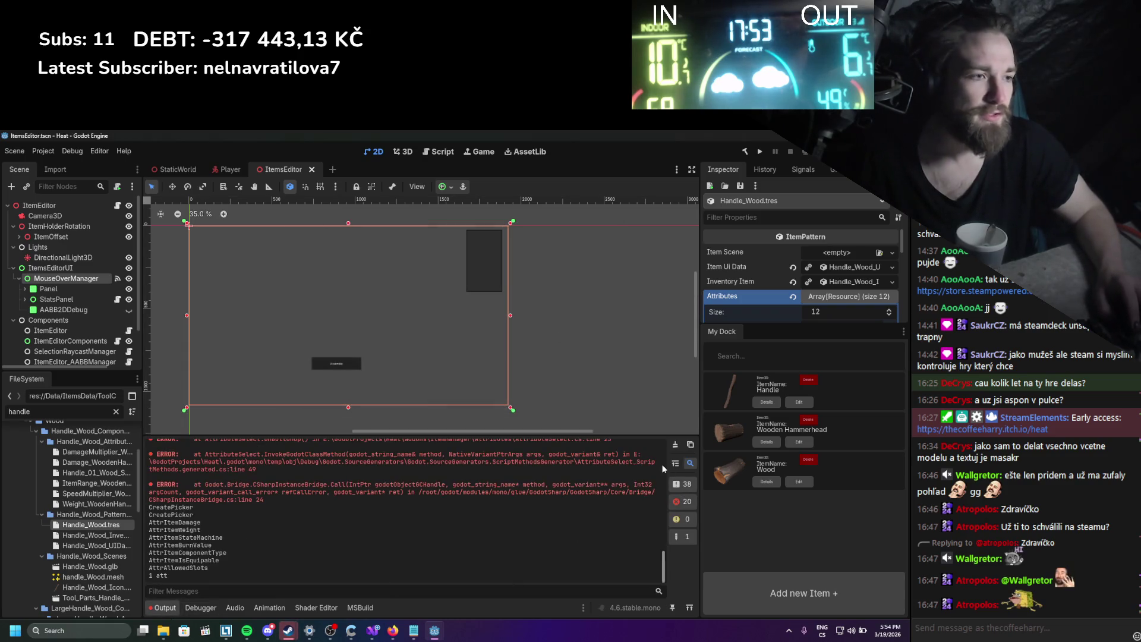
pyautogui.click(676, 445)
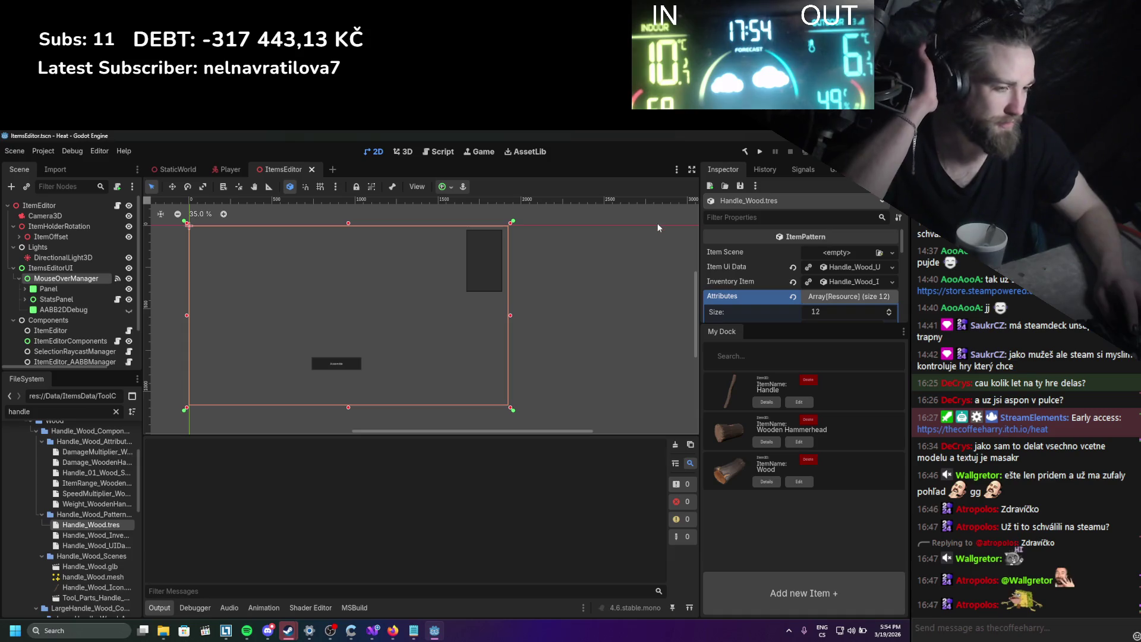
# Run the game and assemble the wooden handle and head into a hammer from the inventory.
pyautogui.click(759, 151)
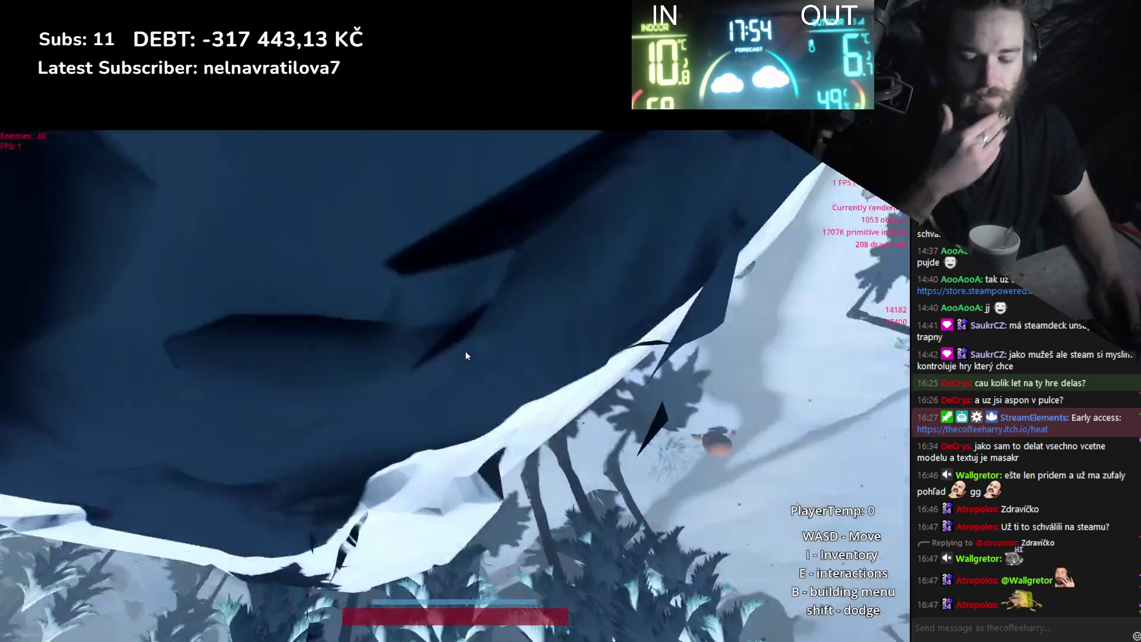
pyautogui.press('i')
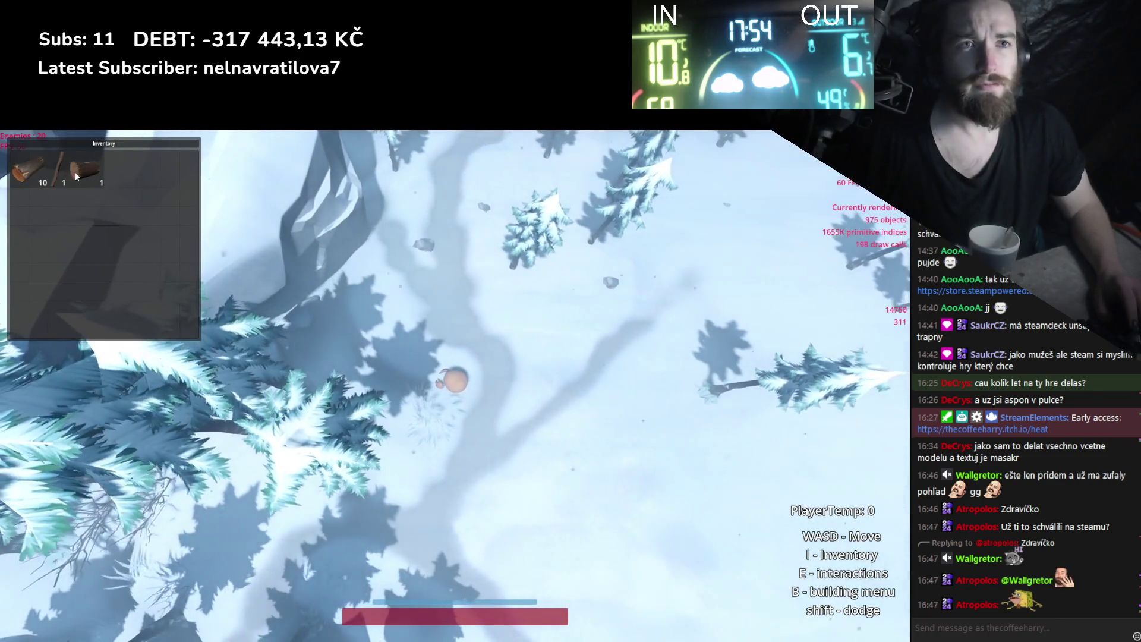
pyautogui.click(84, 178)
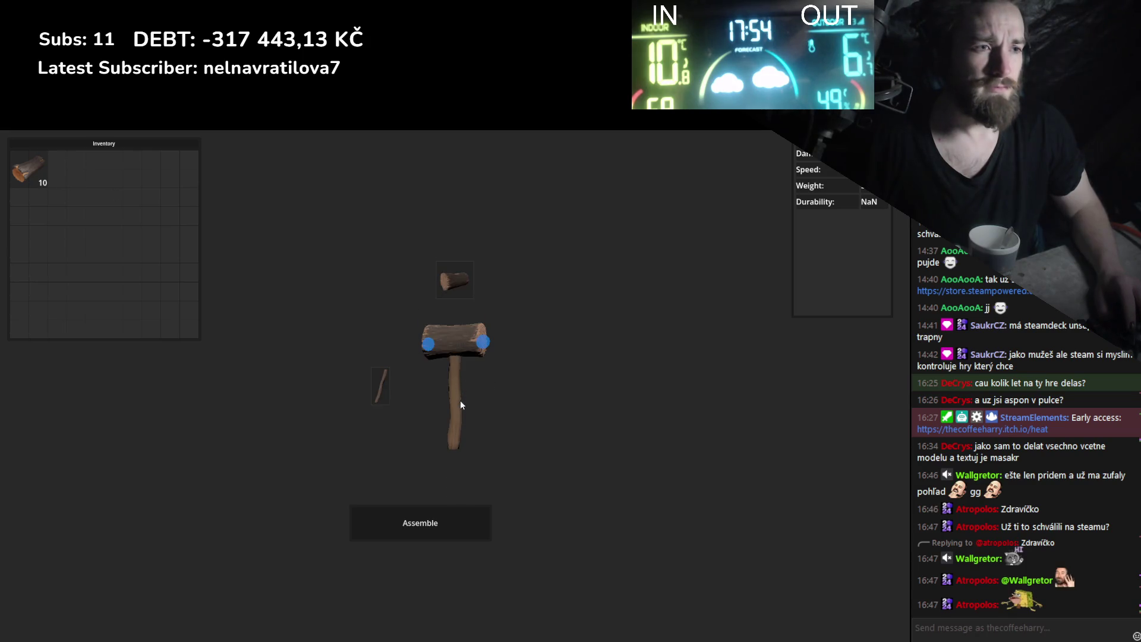
pyautogui.click(433, 521)
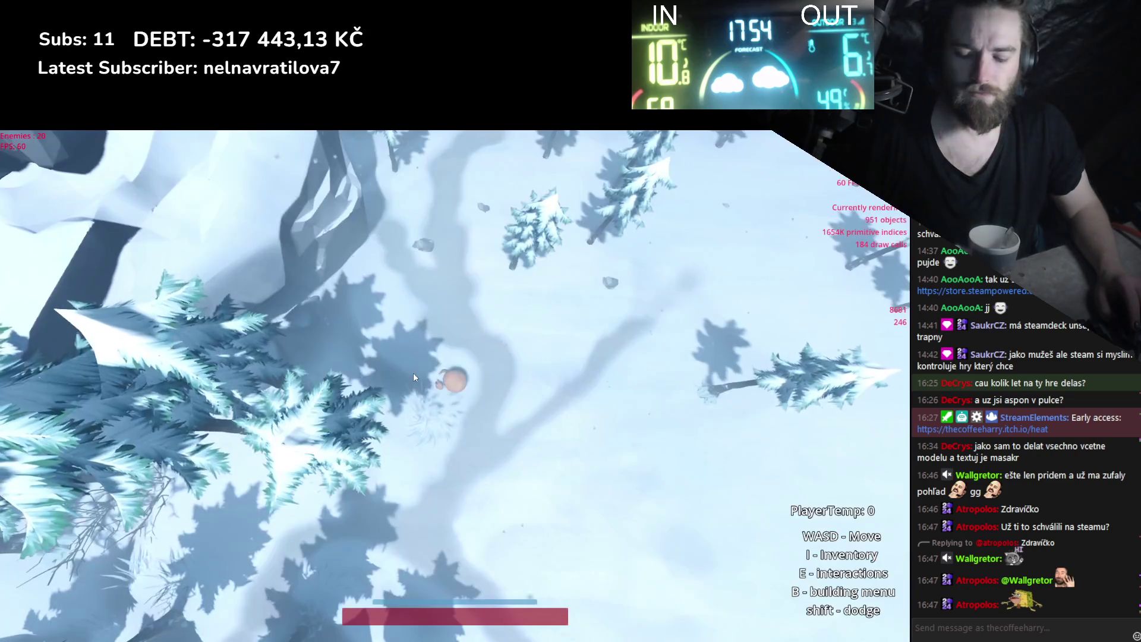
# Equip the hammer in the Player Equip hand slot, walk across the snow, then quit the game.
pyautogui.press('Escape')
pyautogui.moveTo(67, 169); pyautogui.dragTo(236, 229)
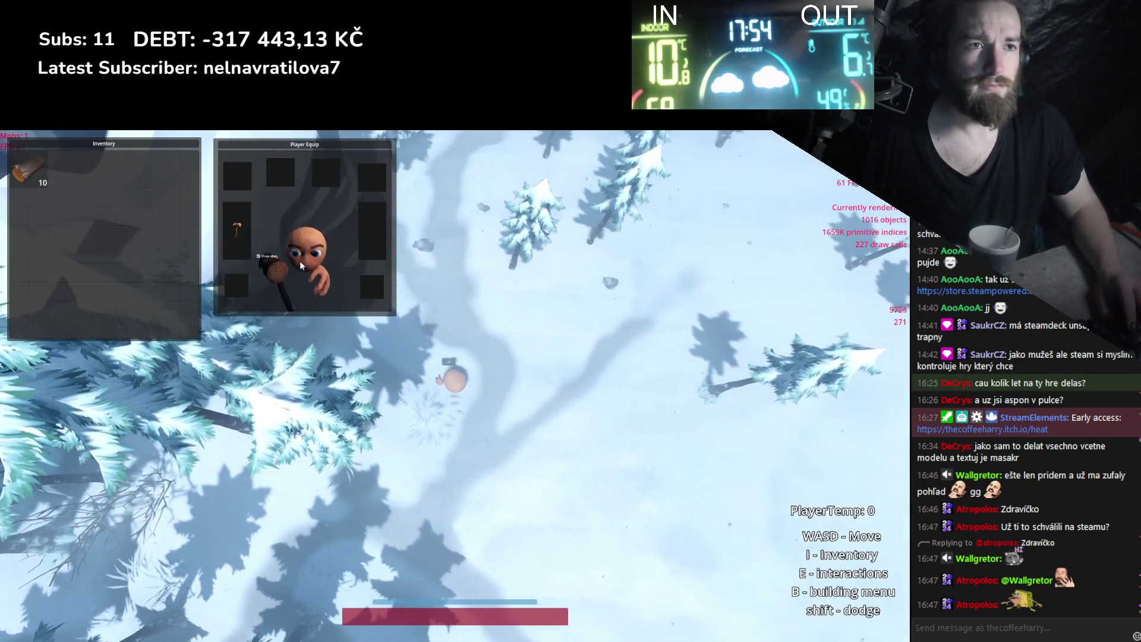
pyautogui.press('d')
pyautogui.scroll(5, 460, 341)
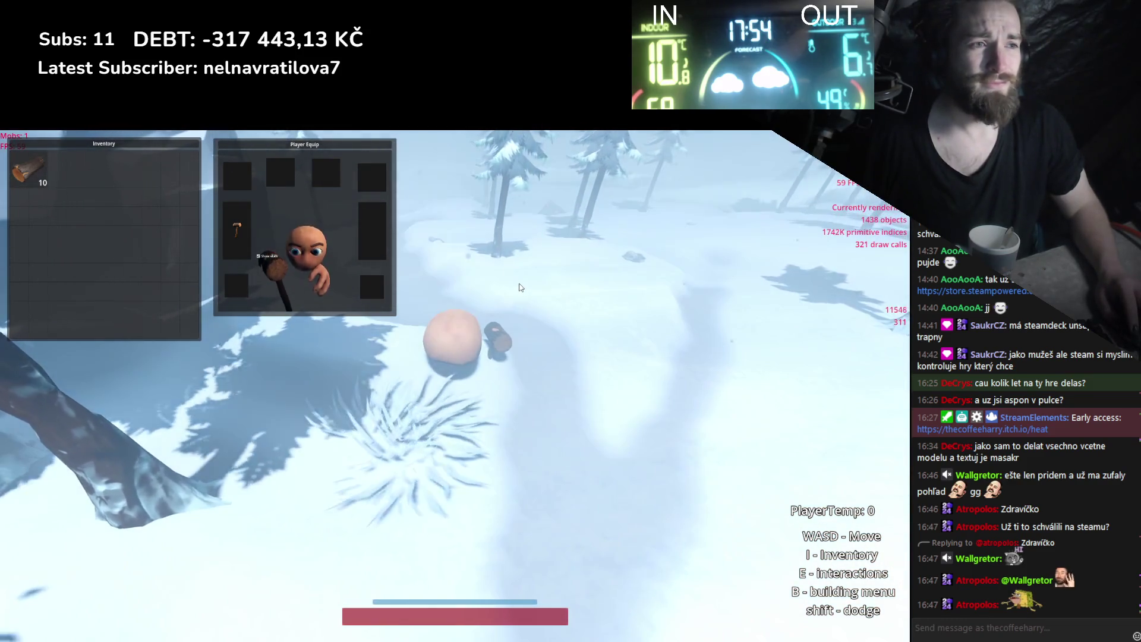
pyautogui.press('d')
pyautogui.press('d')
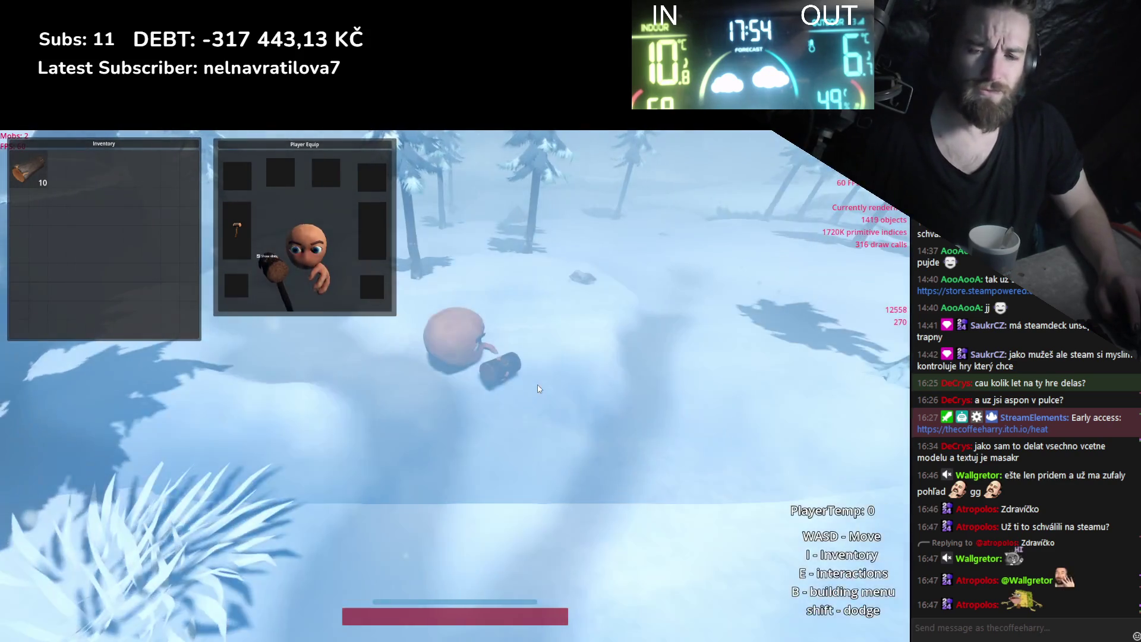
pyautogui.press('Escape')
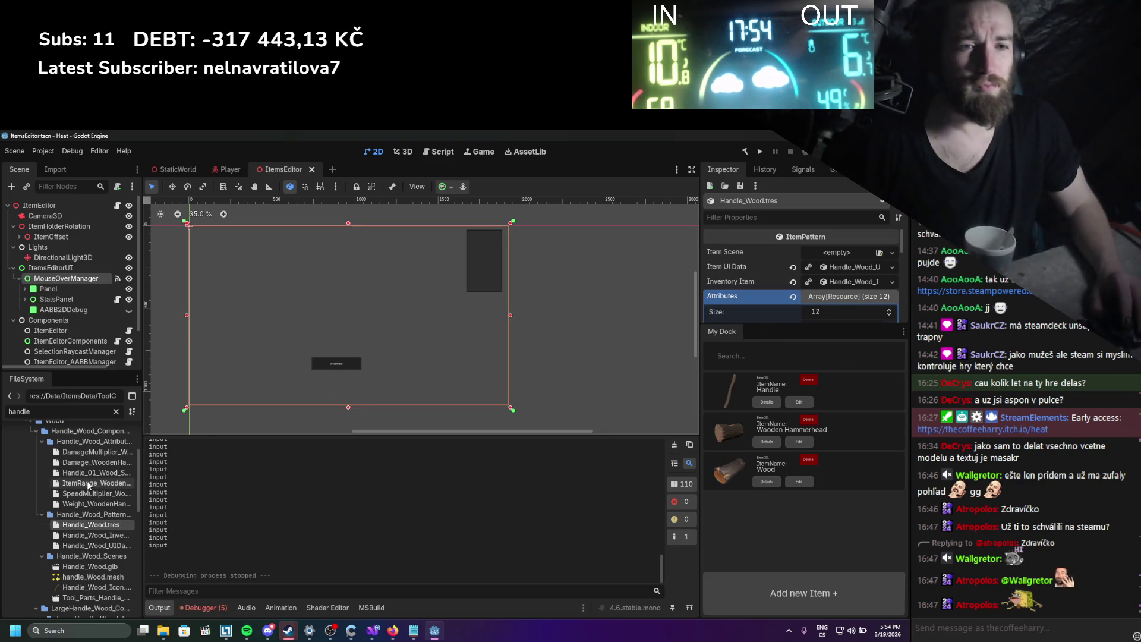
# Widen the Inspector and expand Handle_Wood's Equipable.tres to confirm AttrItemIsEquipable is true.
pyautogui.moveTo(826, 327); pyautogui.dragTo(797, 514)
pyautogui.moveTo(700, 414); pyautogui.dragTo(505, 415)
pyautogui.click(784, 366)
pyautogui.click(787, 356)
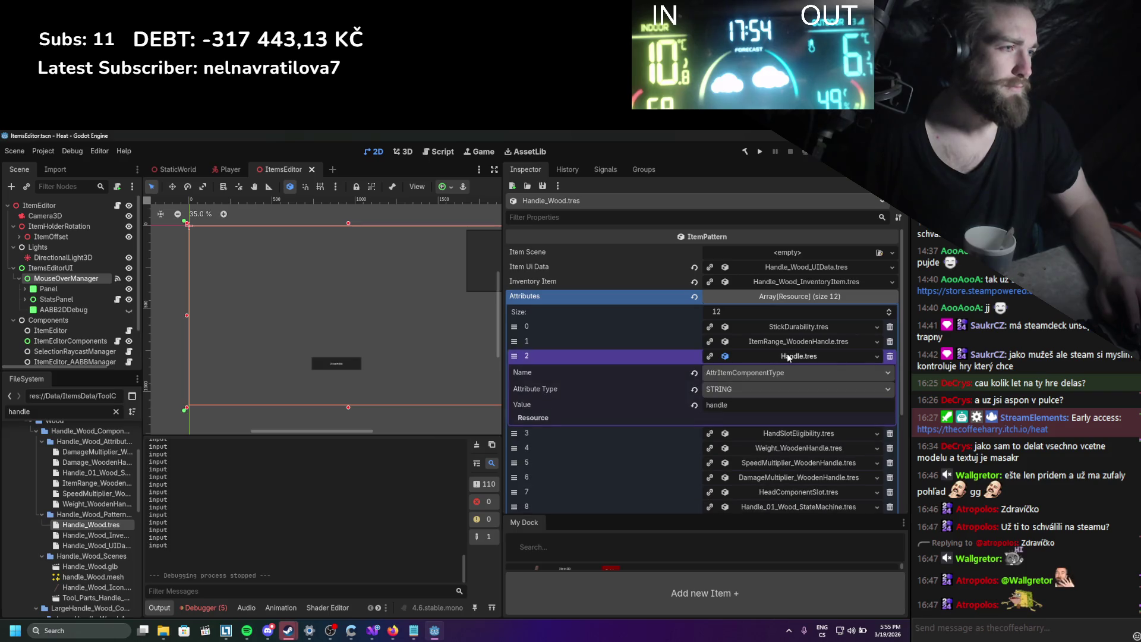
pyautogui.click(787, 355)
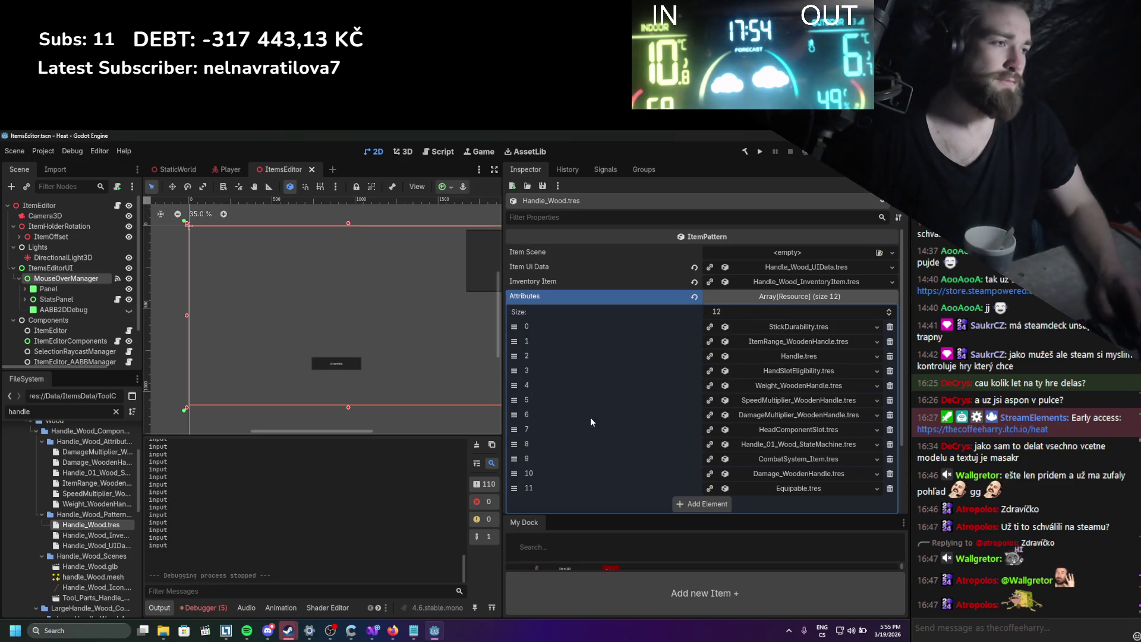
pyautogui.click(783, 487)
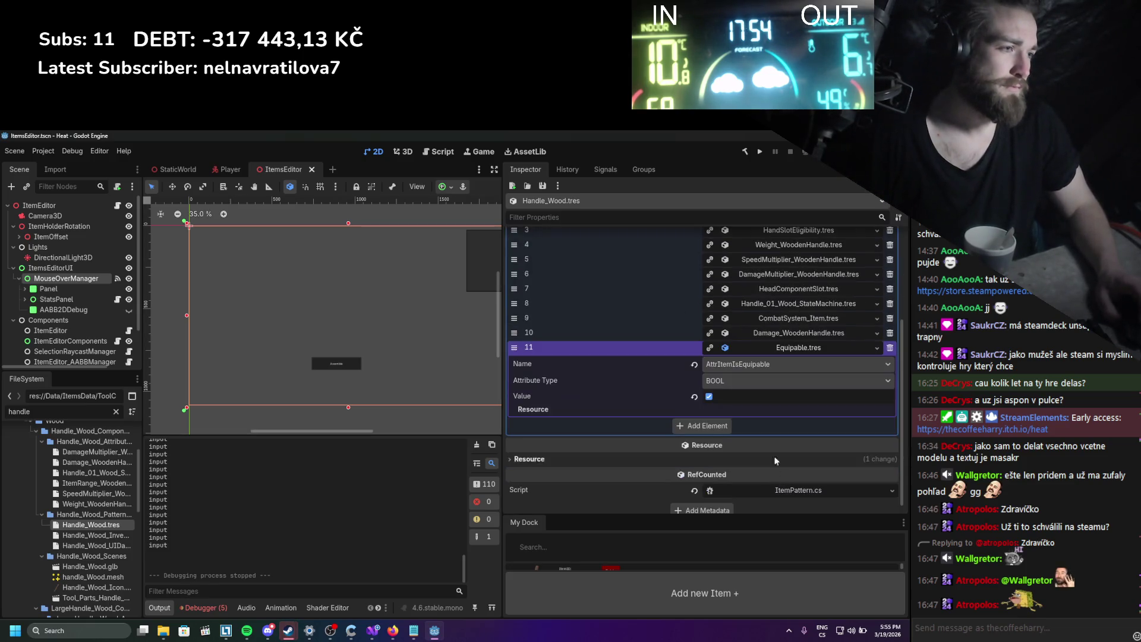
pyautogui.click(779, 351)
pyautogui.scroll(1, 742, 422)
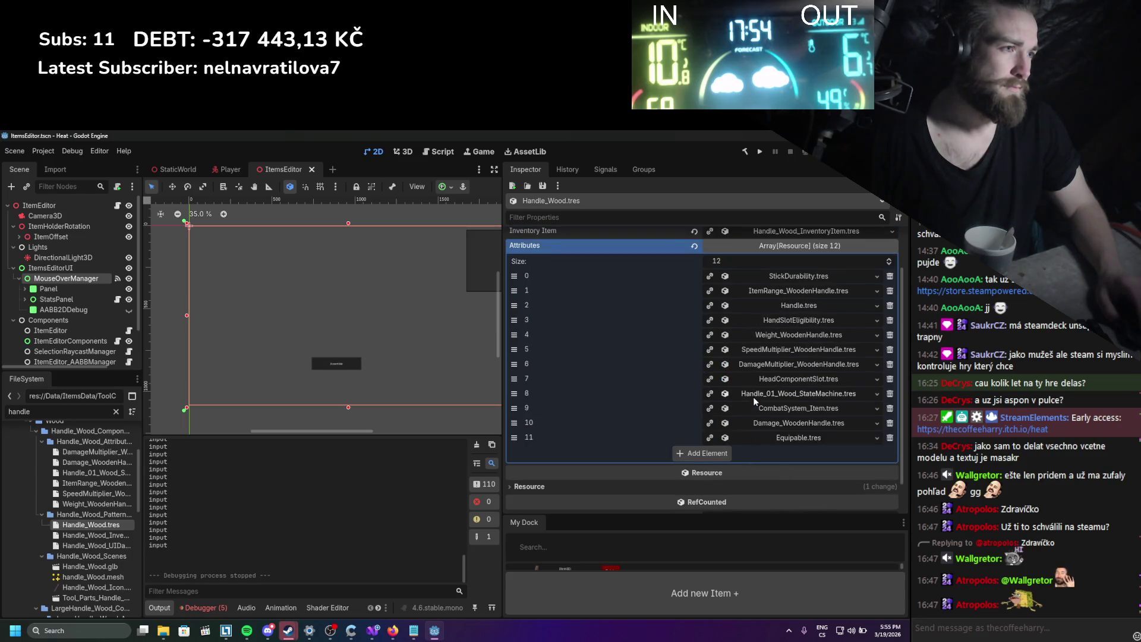
pyautogui.scroll(1, 787, 330)
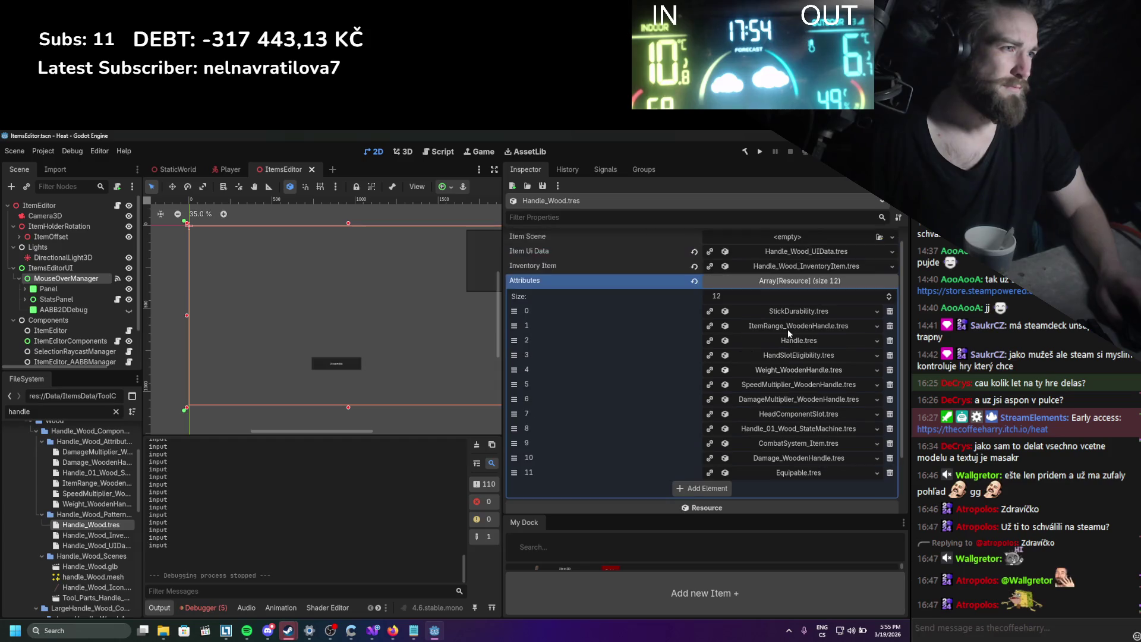
pyautogui.click(216, 169)
pyautogui.scroll(-3, 66, 307)
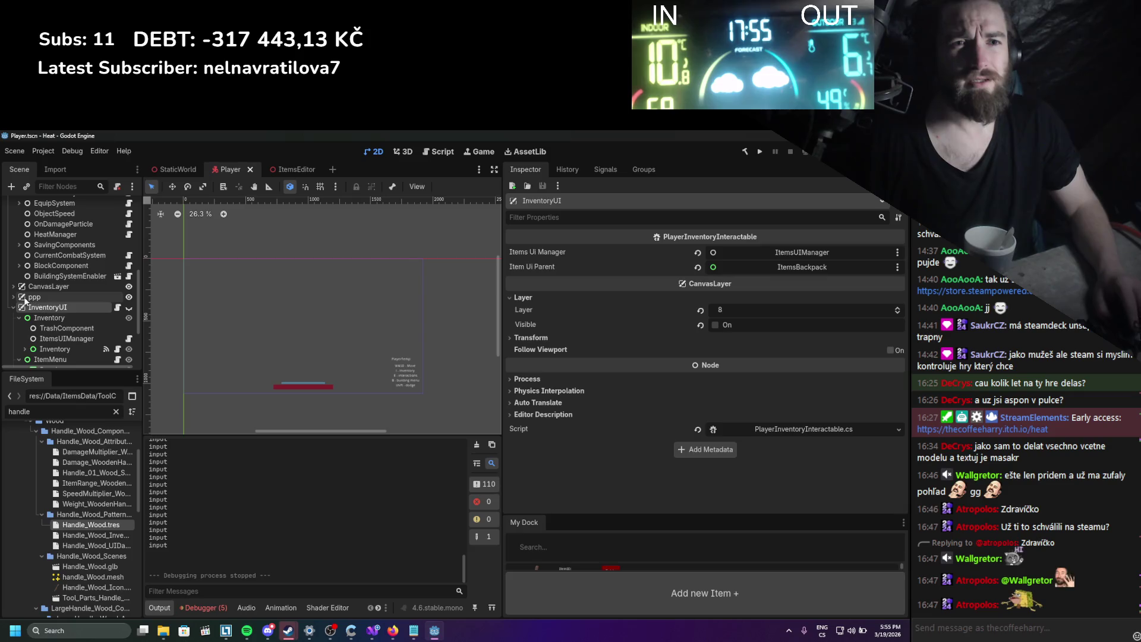
# Expand the EquipSystem node and inspect its left hand equipment slot settings.
pyautogui.scroll(6, 25, 311)
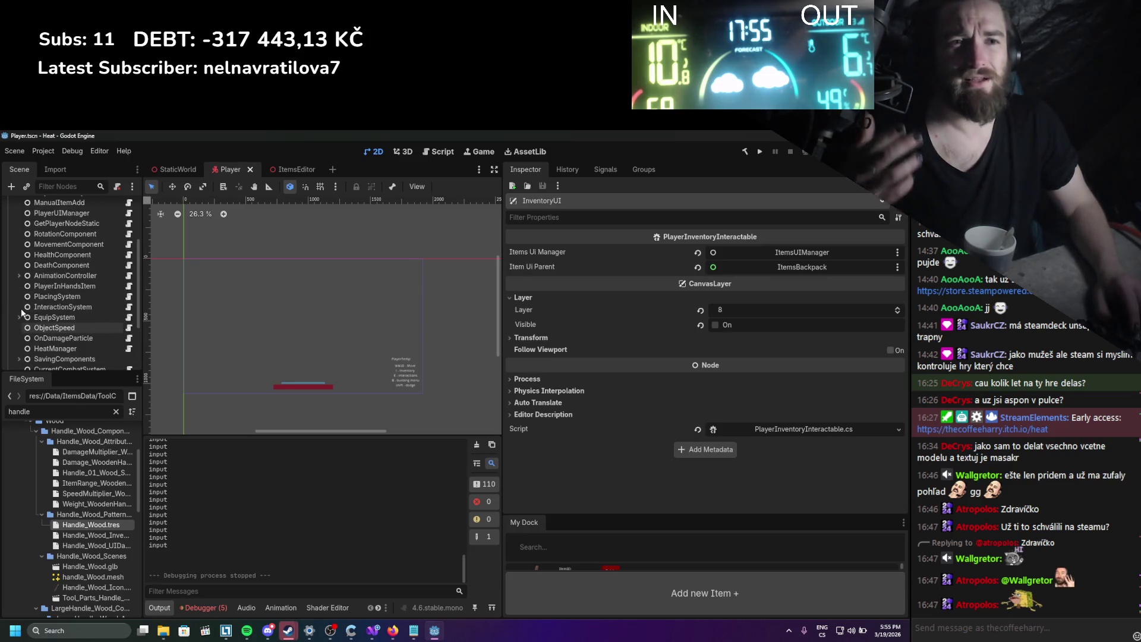
pyautogui.scroll(-3, 45, 323)
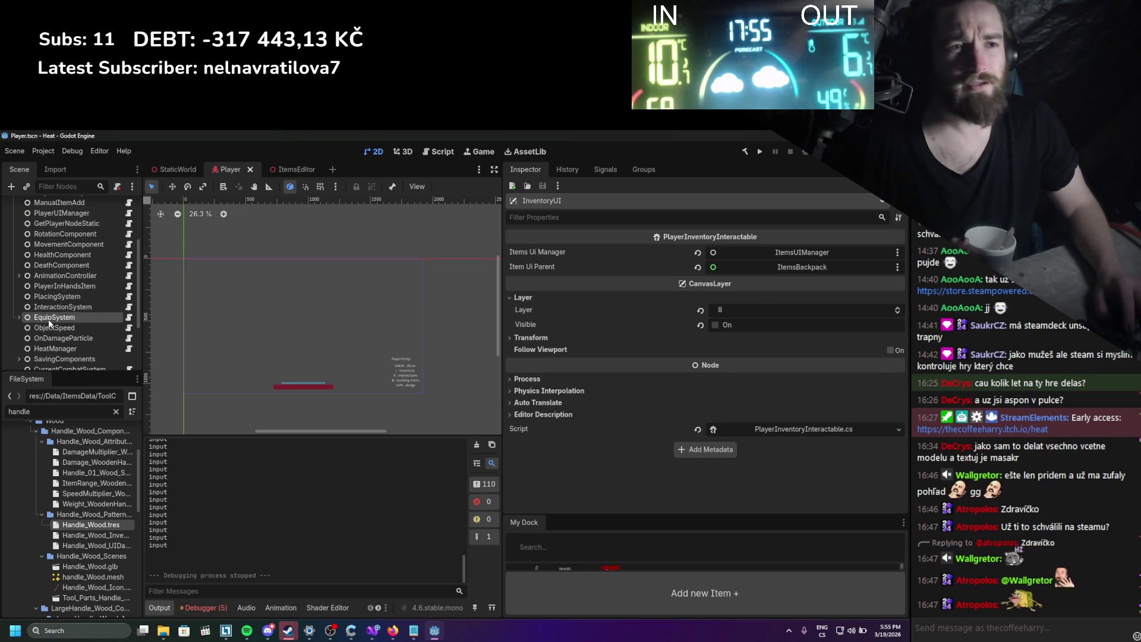
pyautogui.click(48, 318)
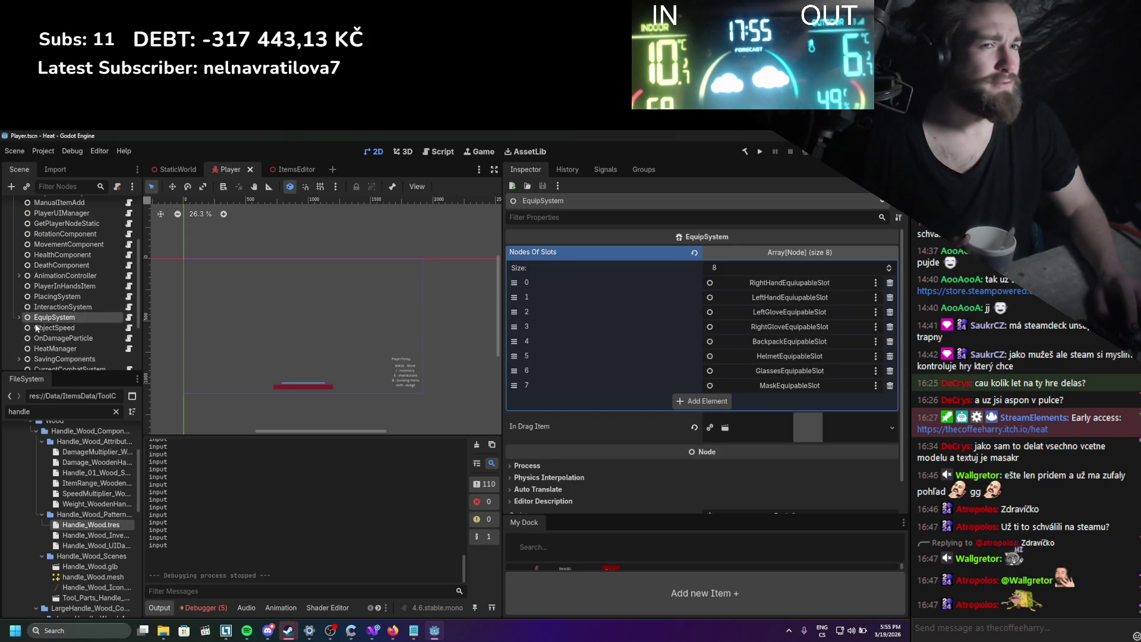
pyautogui.click(19, 317)
pyautogui.scroll(-1, 52, 333)
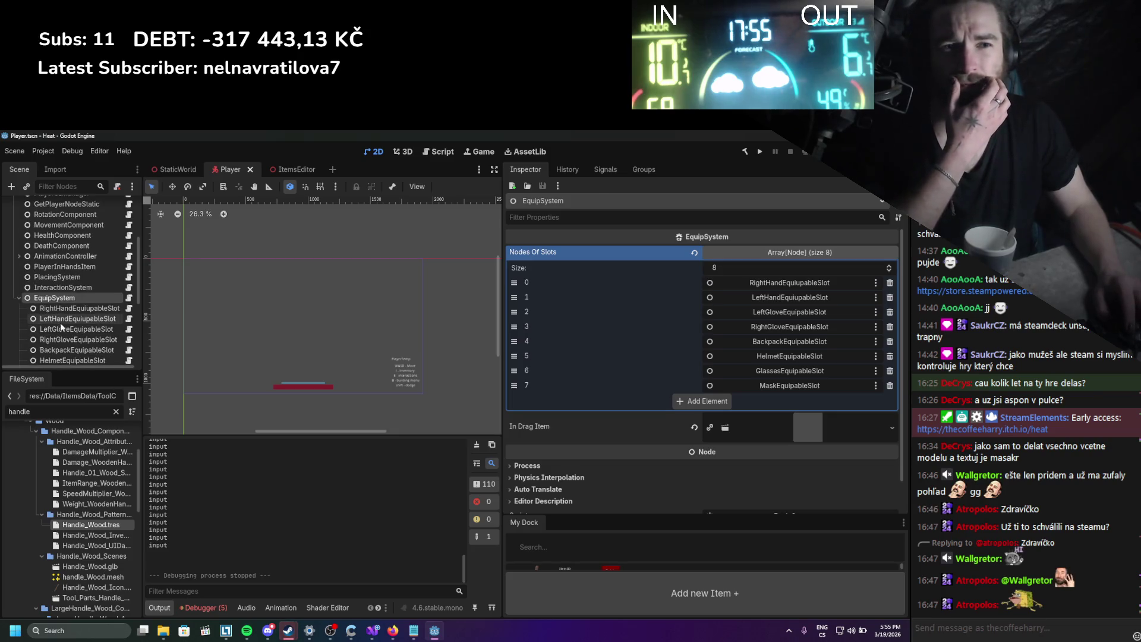
pyautogui.click(59, 322)
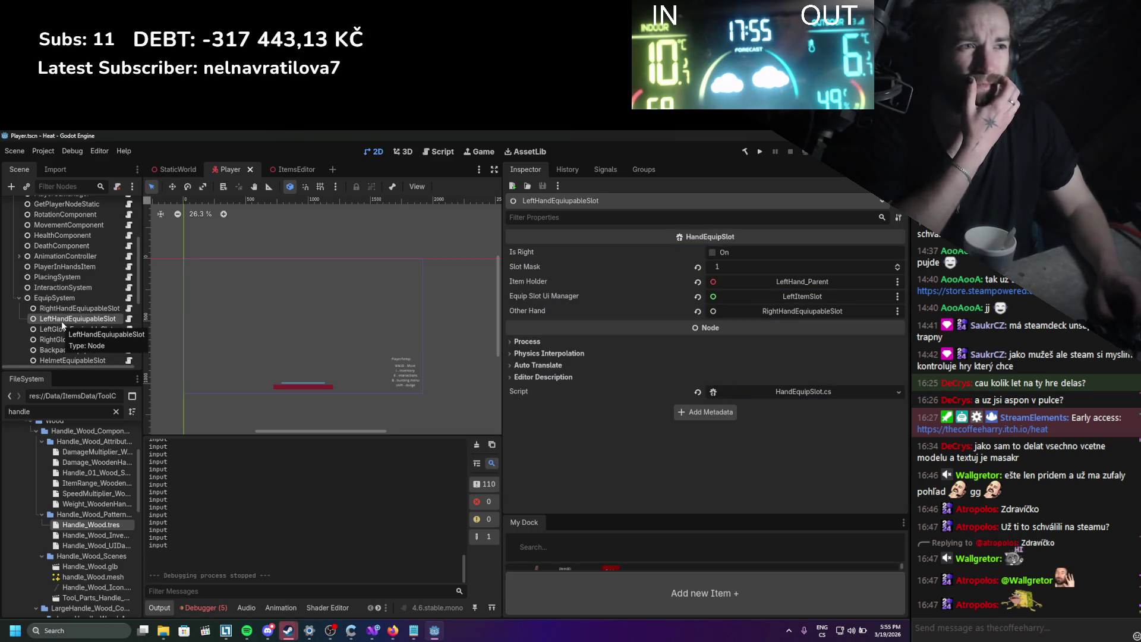
pyautogui.scroll(5, 61, 321)
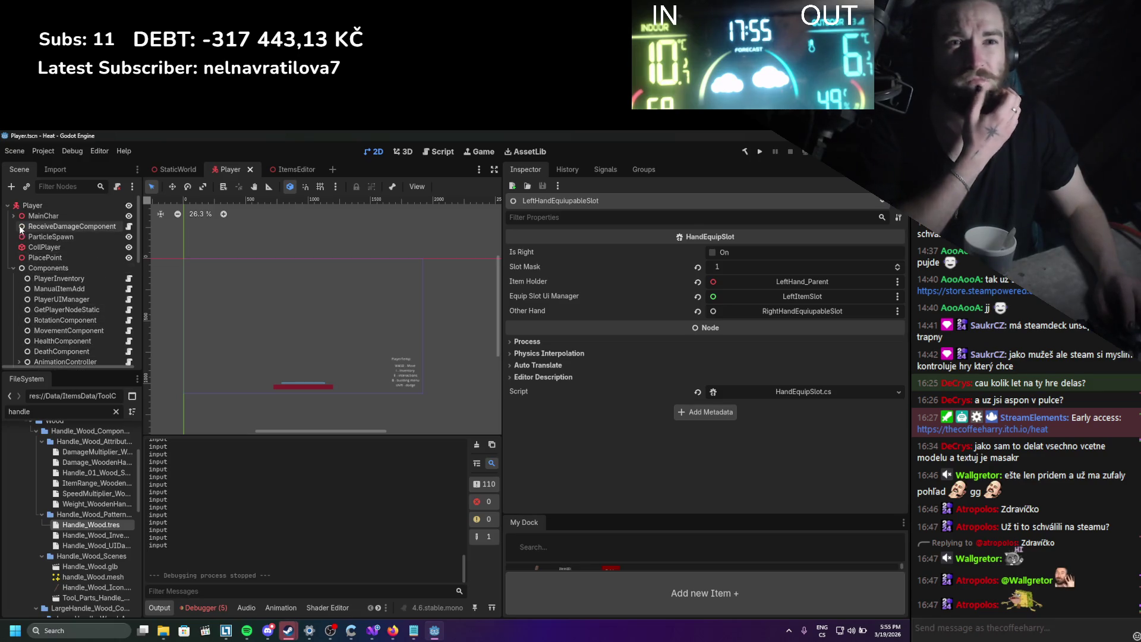
# Expand MainChar, widen the Scene dock, and select RightHand_Parent to show its HandItemHolder settings.
pyautogui.click(13, 215)
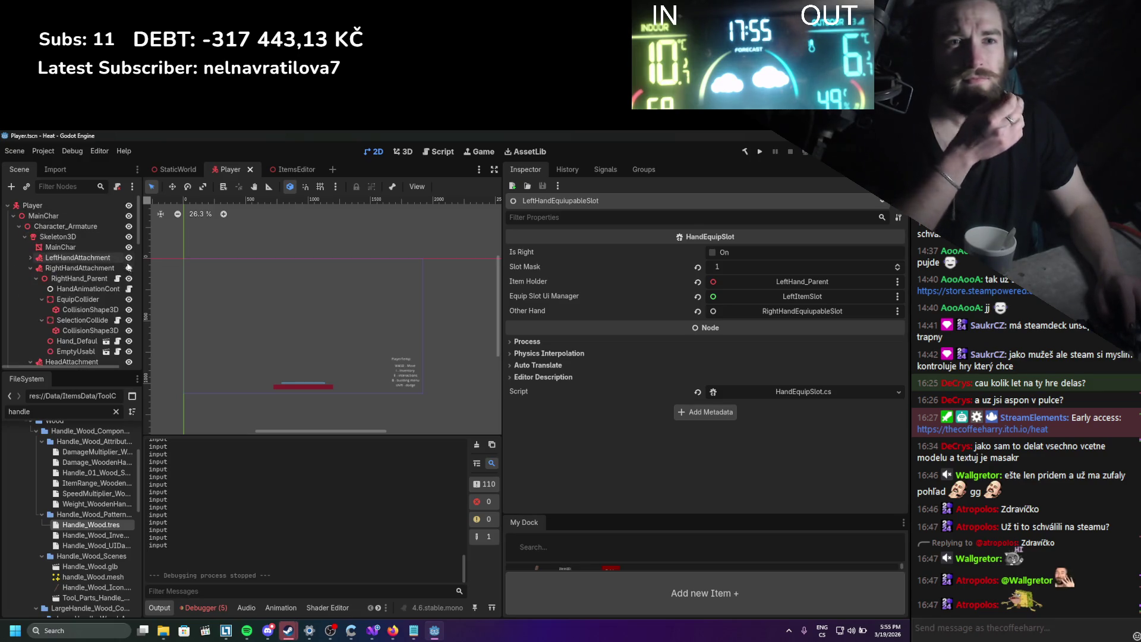
pyautogui.moveTo(144, 261); pyautogui.dragTo(231, 257)
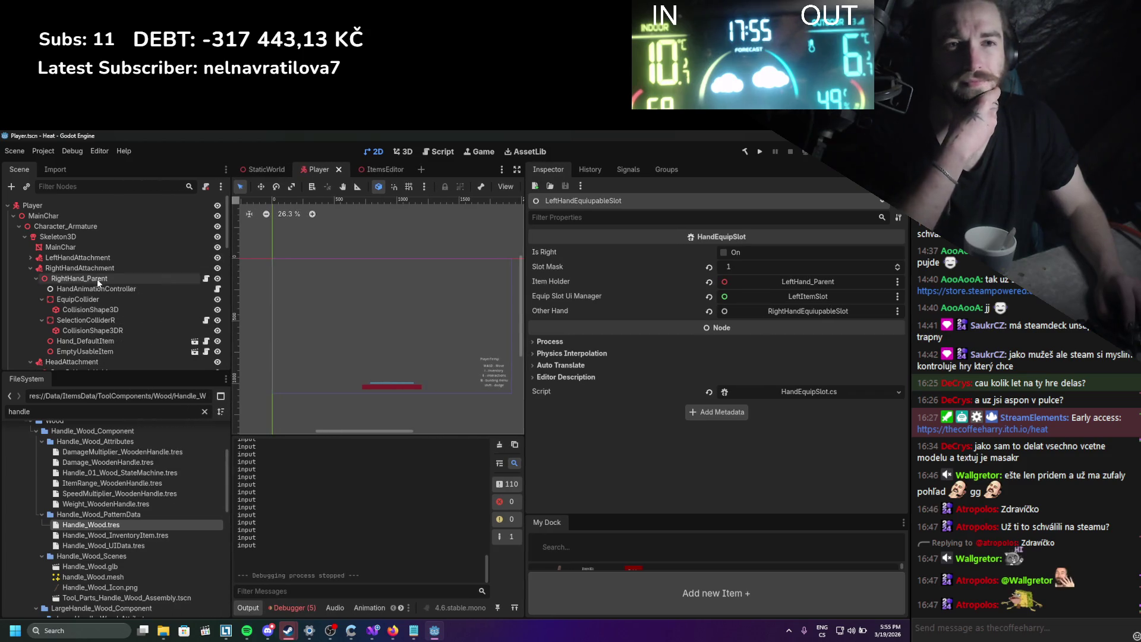
pyautogui.click(98, 279)
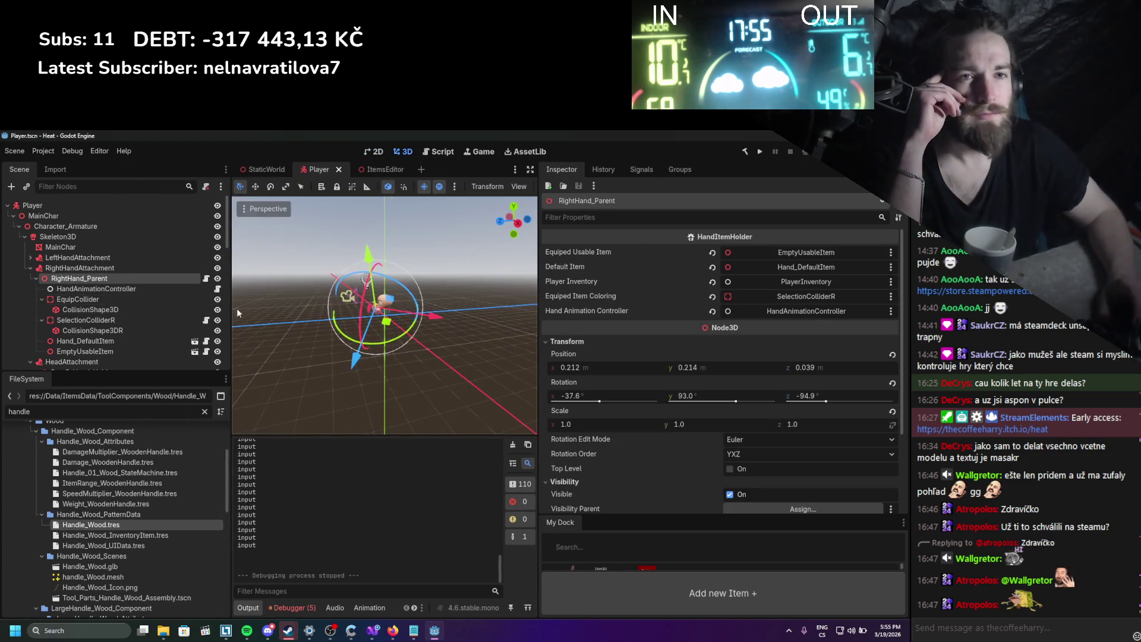
pyautogui.scroll(3, 365, 321)
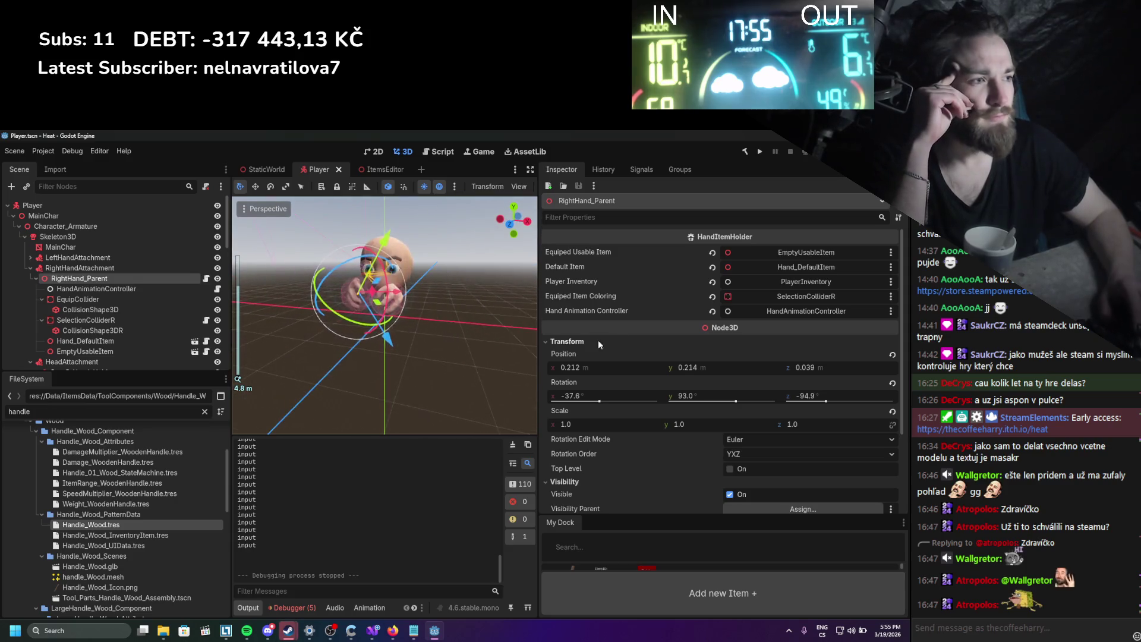
pyautogui.scroll(-5, 651, 316)
pyautogui.scroll(5, 652, 316)
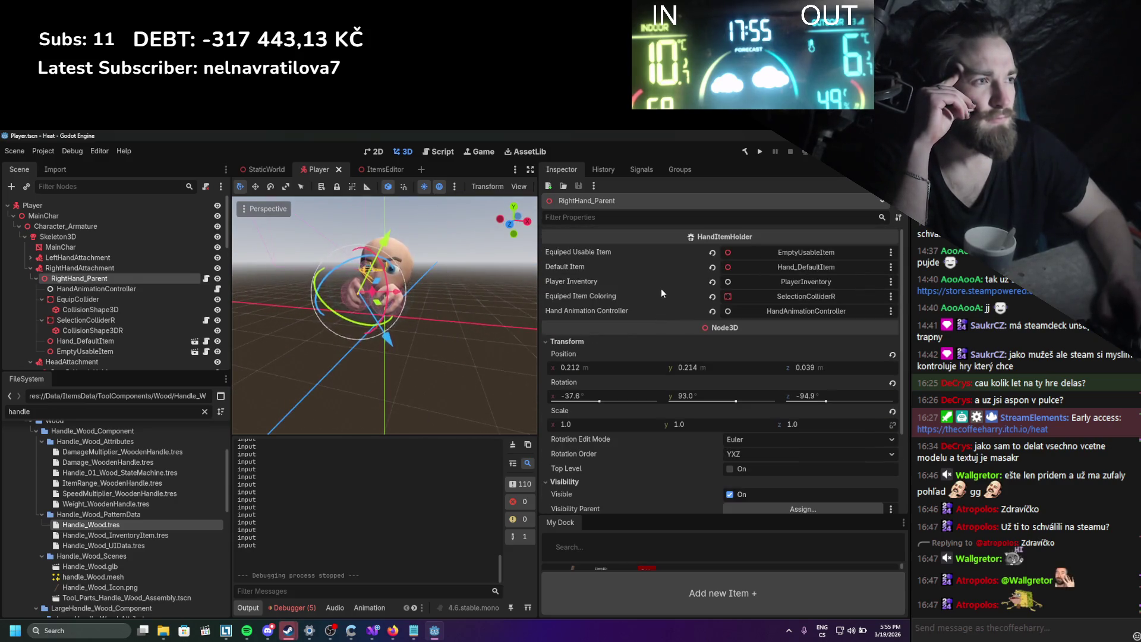
pyautogui.scroll(-3, 665, 279)
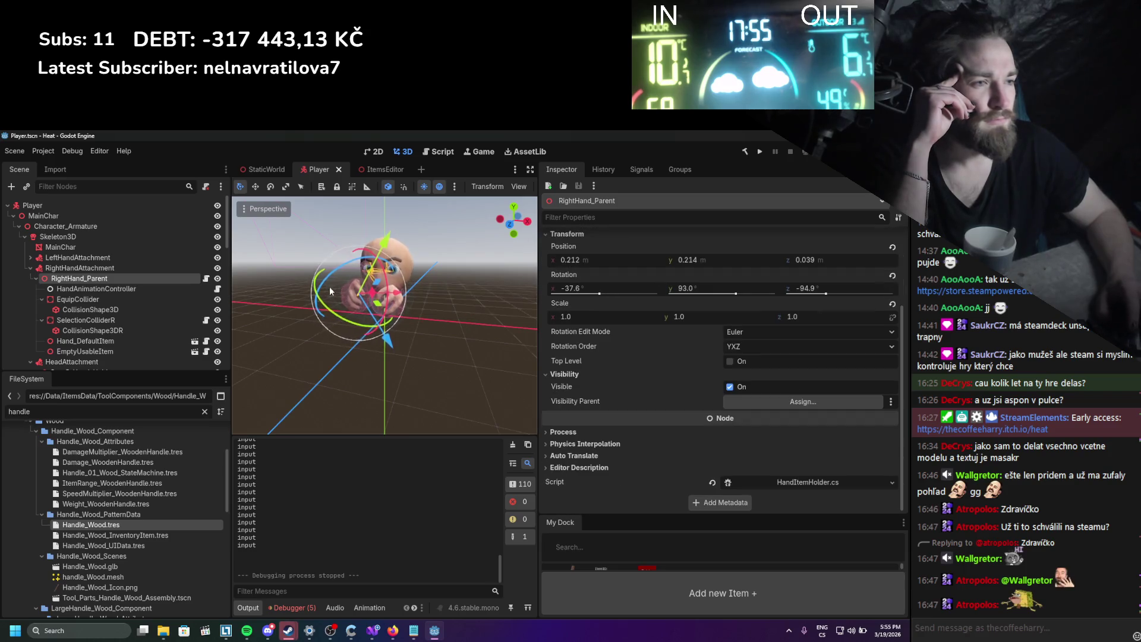
pyautogui.click(115, 289)
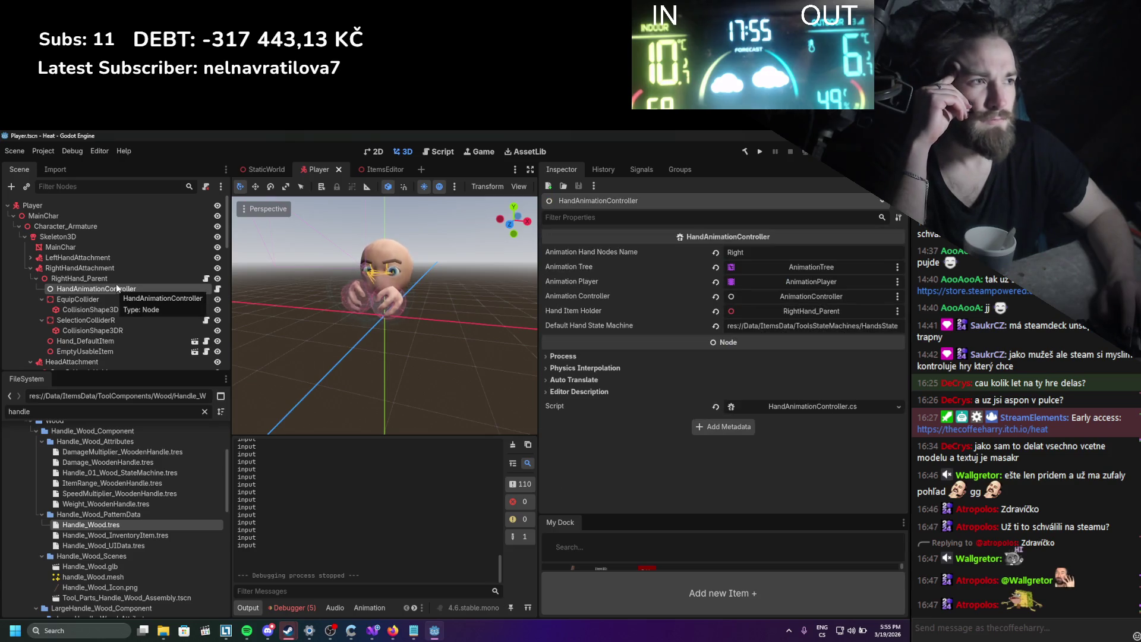
pyautogui.click(114, 276)
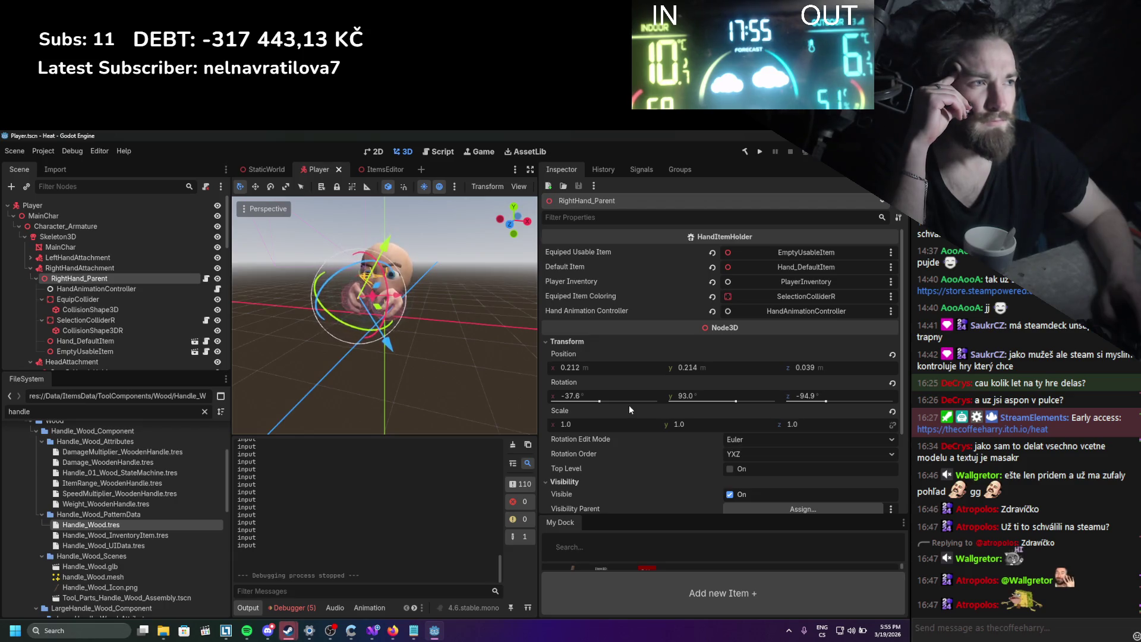
# Open RightHand_Parent's HandItemHolder.cs in Visual Studio, read through EquipItem, then return to Godot.
pyautogui.click(205, 278)
pyautogui.scroll(-19, 255, 316)
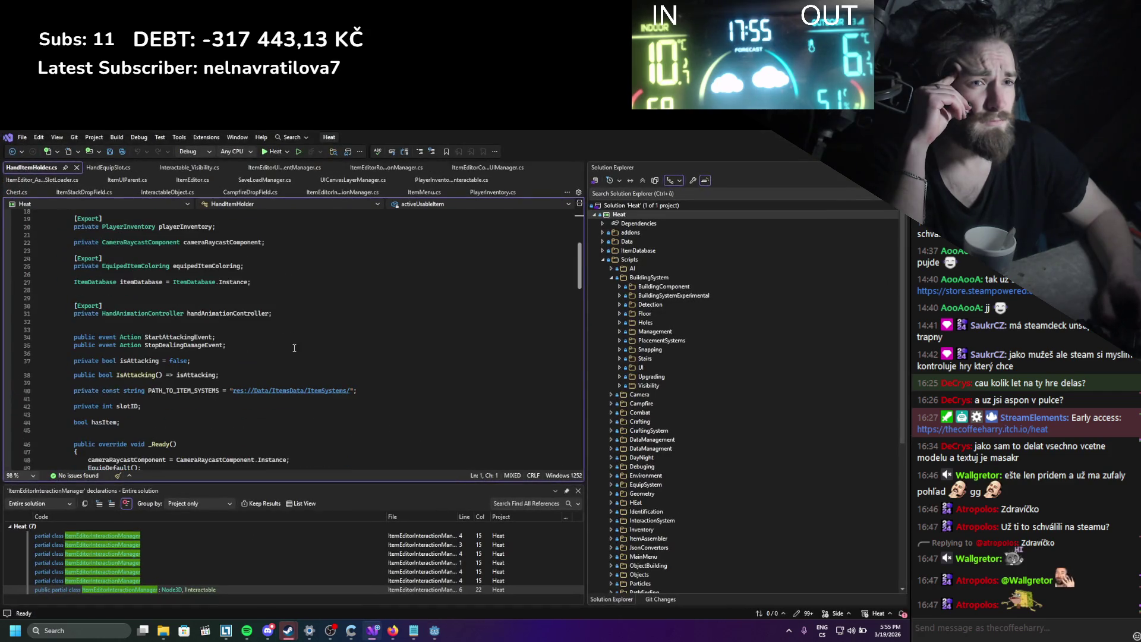
pyautogui.scroll(-6, 294, 336)
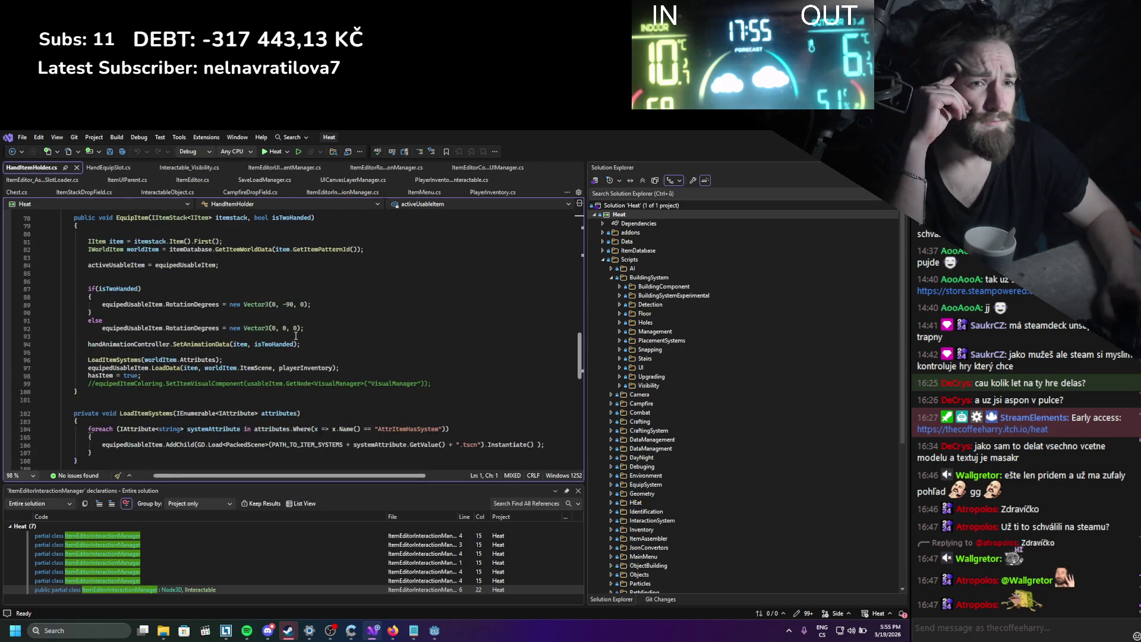
pyautogui.scroll(-2, 296, 337)
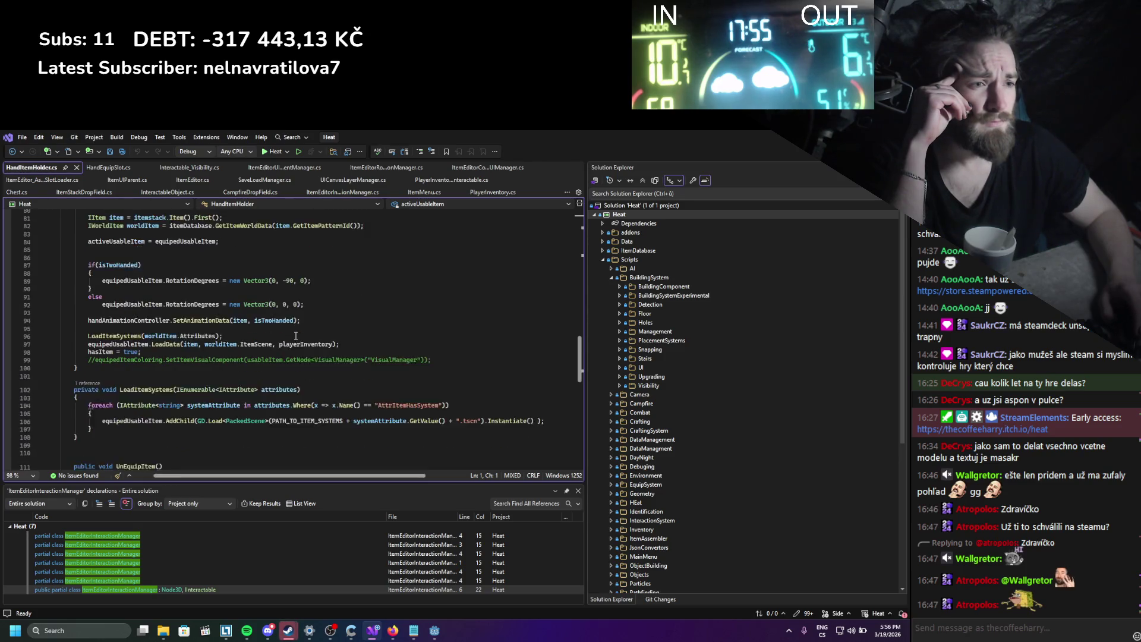
pyautogui.scroll(-9, 295, 336)
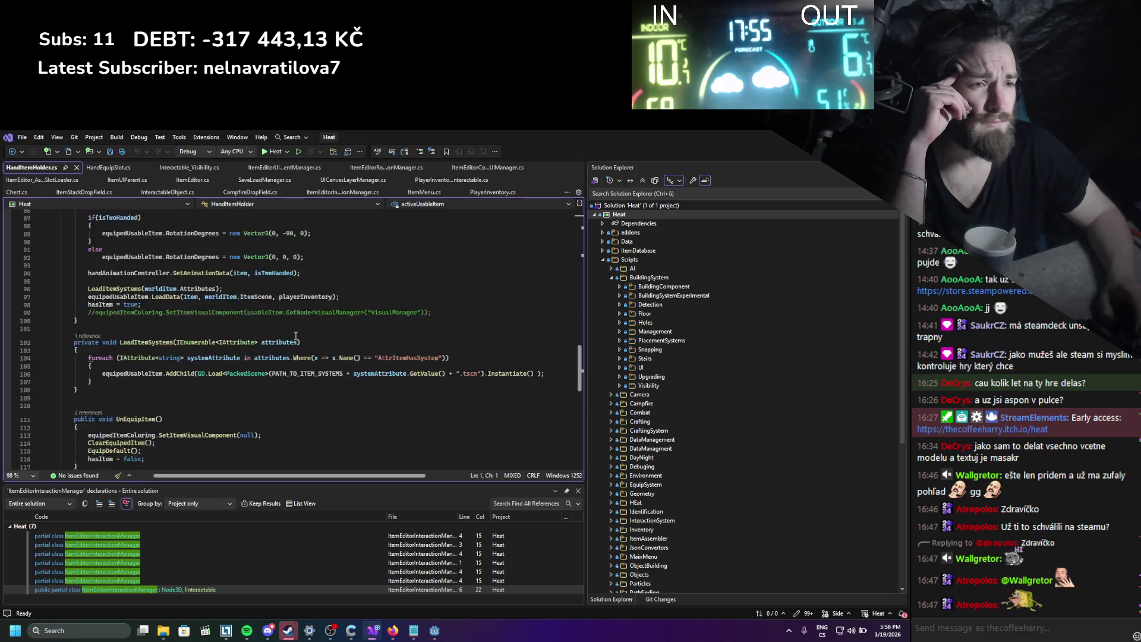
pyautogui.scroll(20, 295, 327)
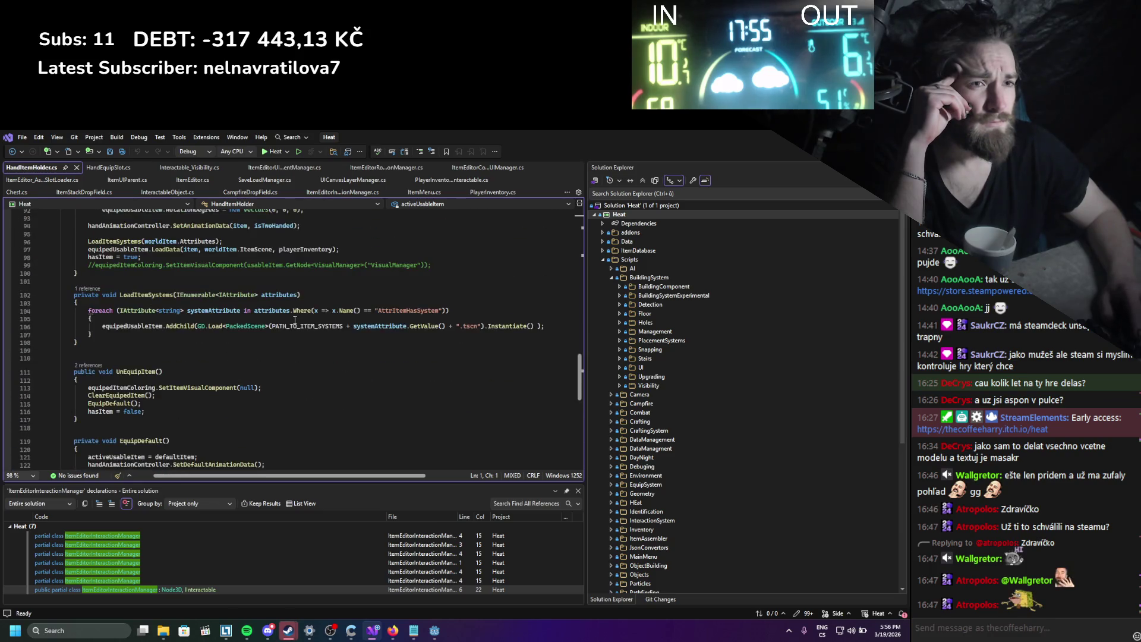
pyautogui.scroll(14, 294, 320)
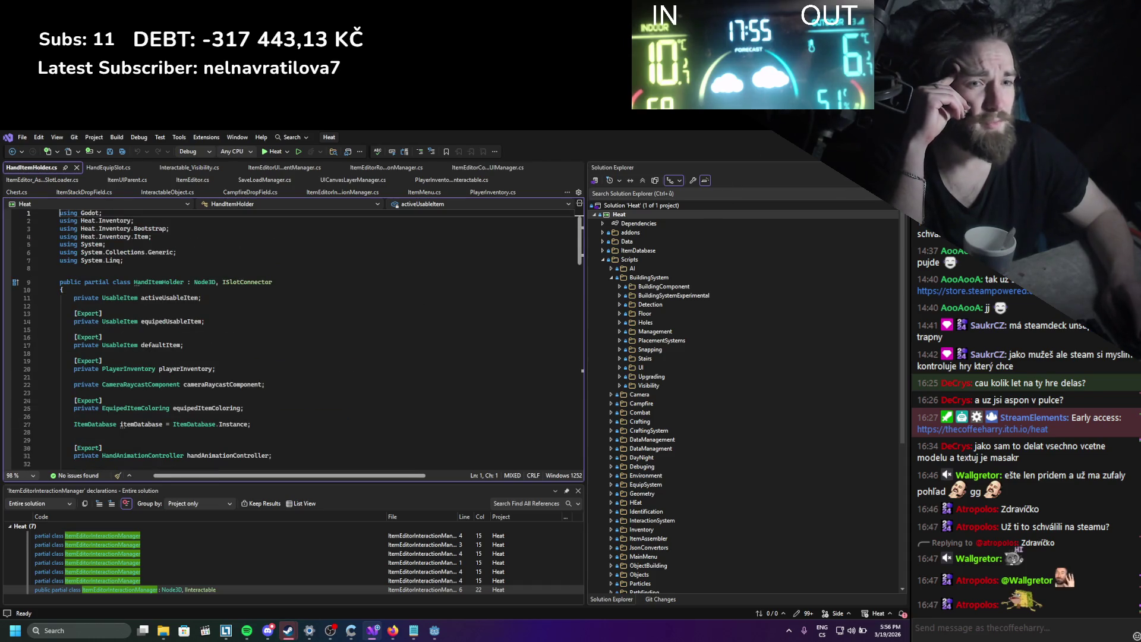
pyautogui.hotkey('alt', 'Tab')
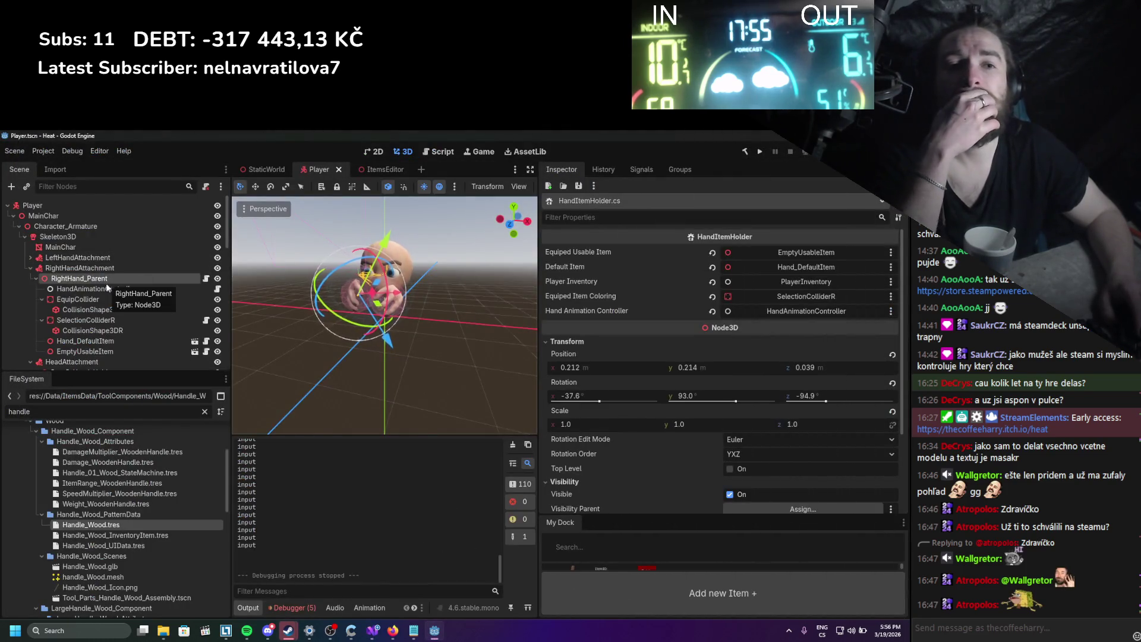
pyautogui.scroll(-2, 113, 309)
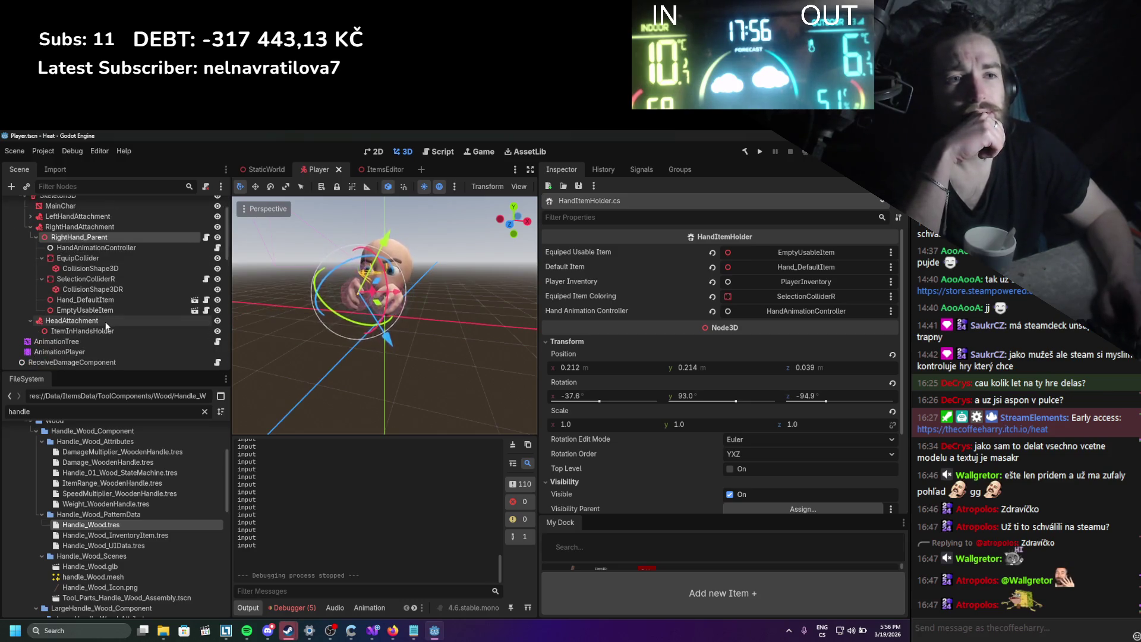
pyautogui.scroll(-5, 106, 312)
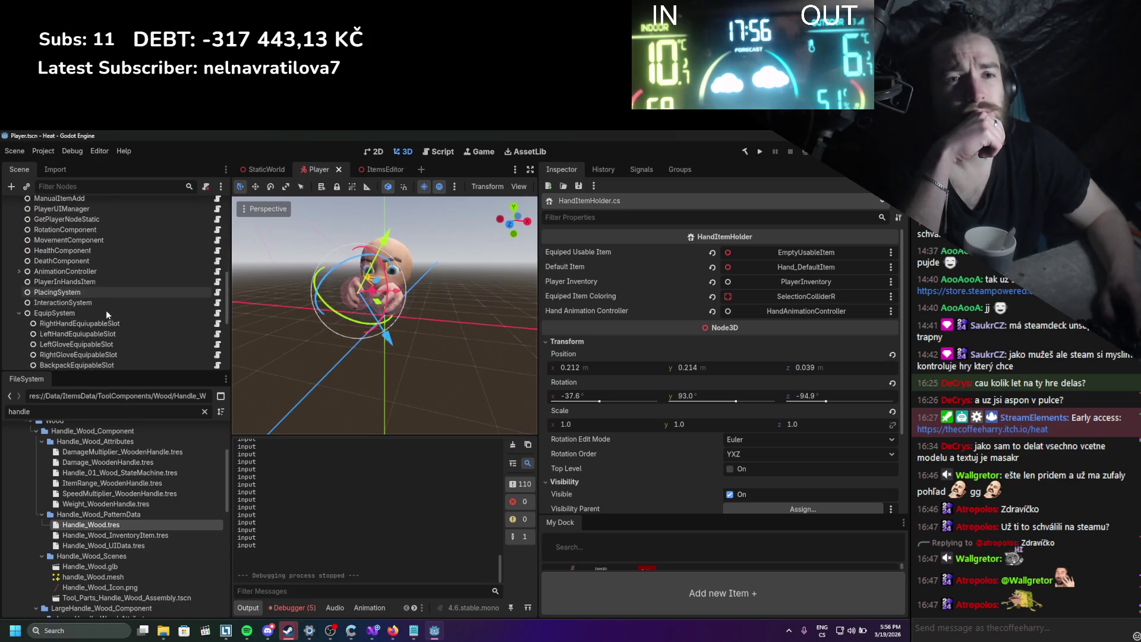
pyautogui.scroll(8, 106, 310)
pyautogui.click(206, 278)
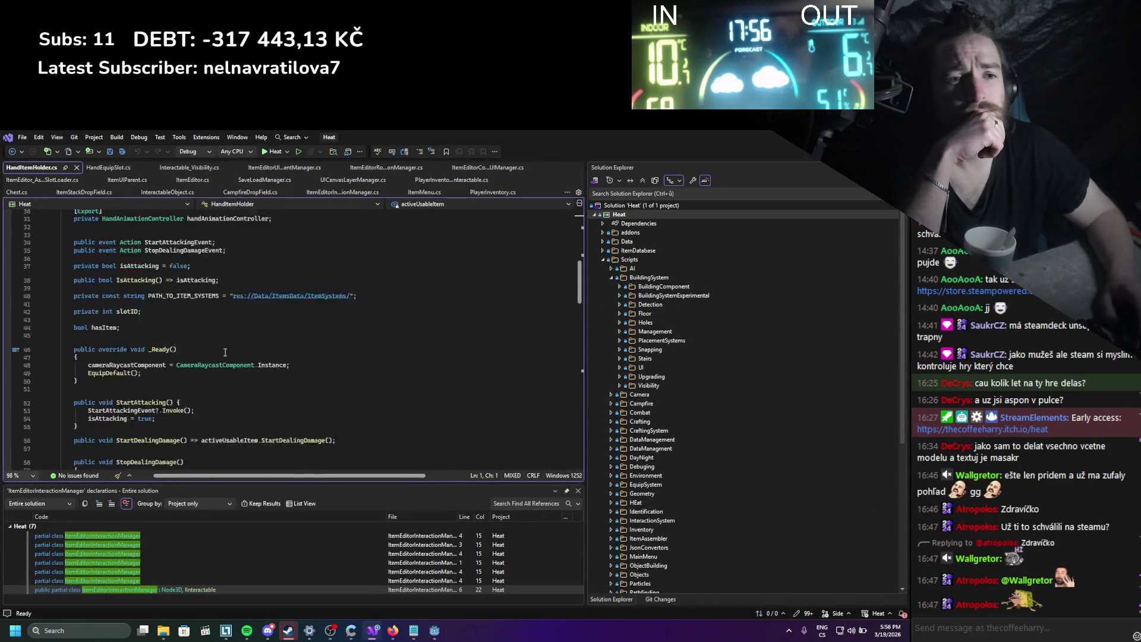
# Review the worldItem lookup inside EquipItem.
pyautogui.scroll(-2, 225, 353)
pyautogui.scroll(-11, 225, 352)
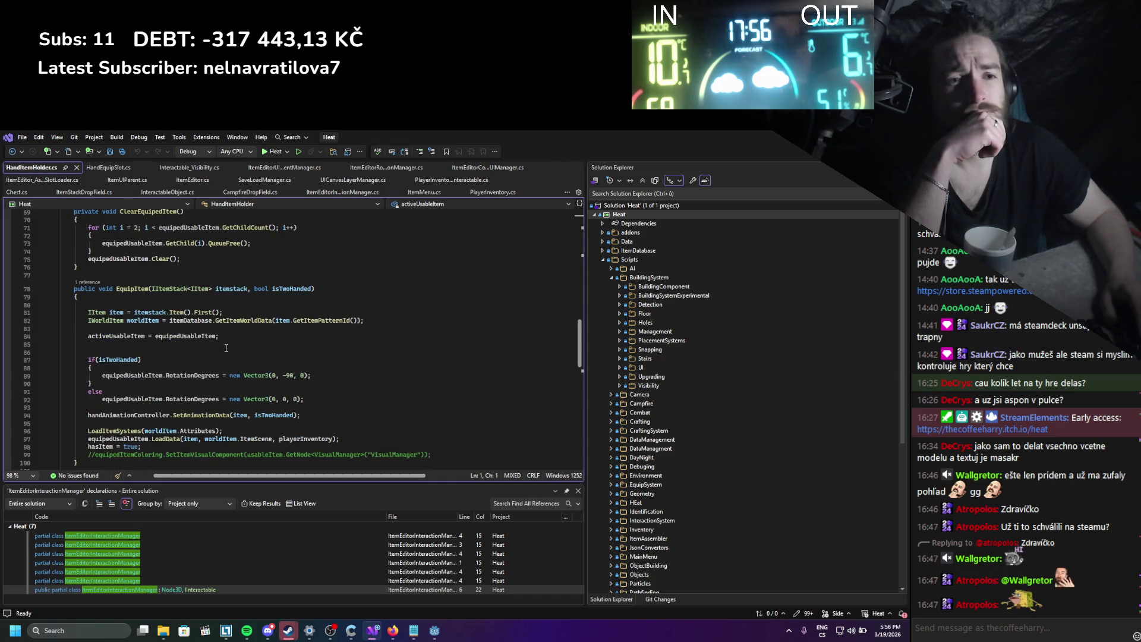
pyautogui.scroll(-2, 226, 348)
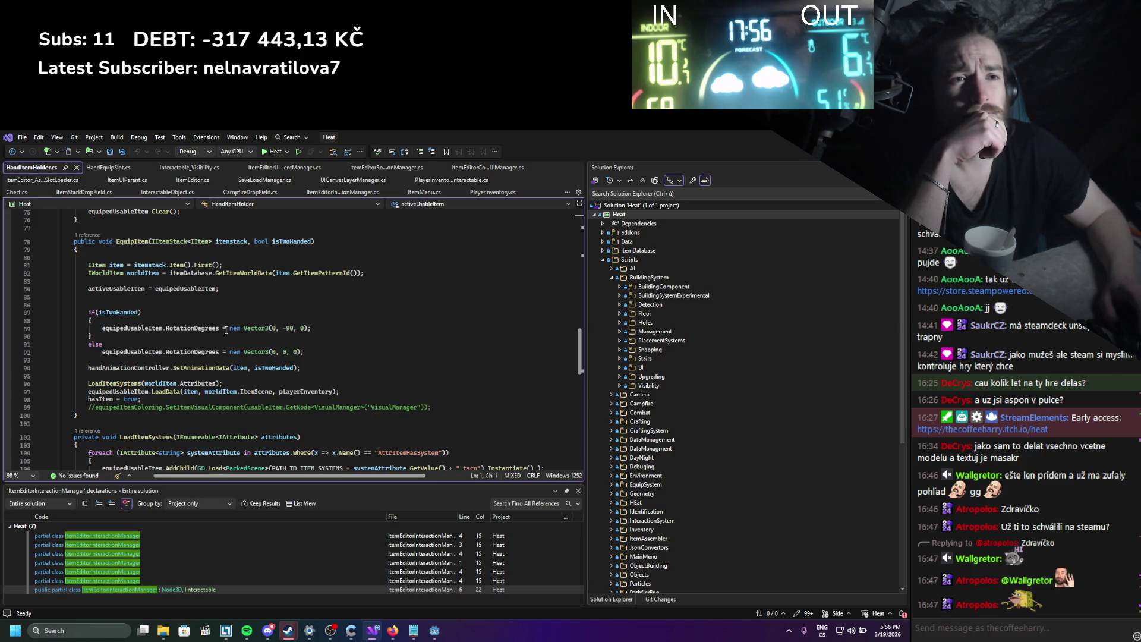
pyautogui.click(153, 274)
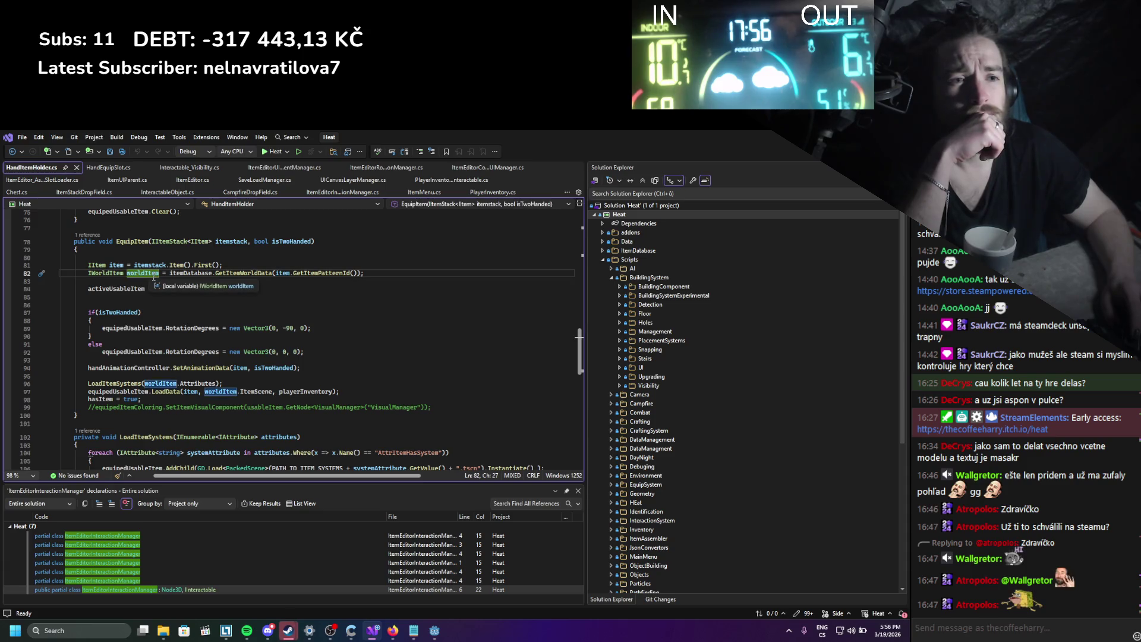
# Jump to the LoadData definition and read through it.
pyautogui.keyDown('ctrl'); pyautogui.click(166, 391); pyautogui.keyUp('ctrl')
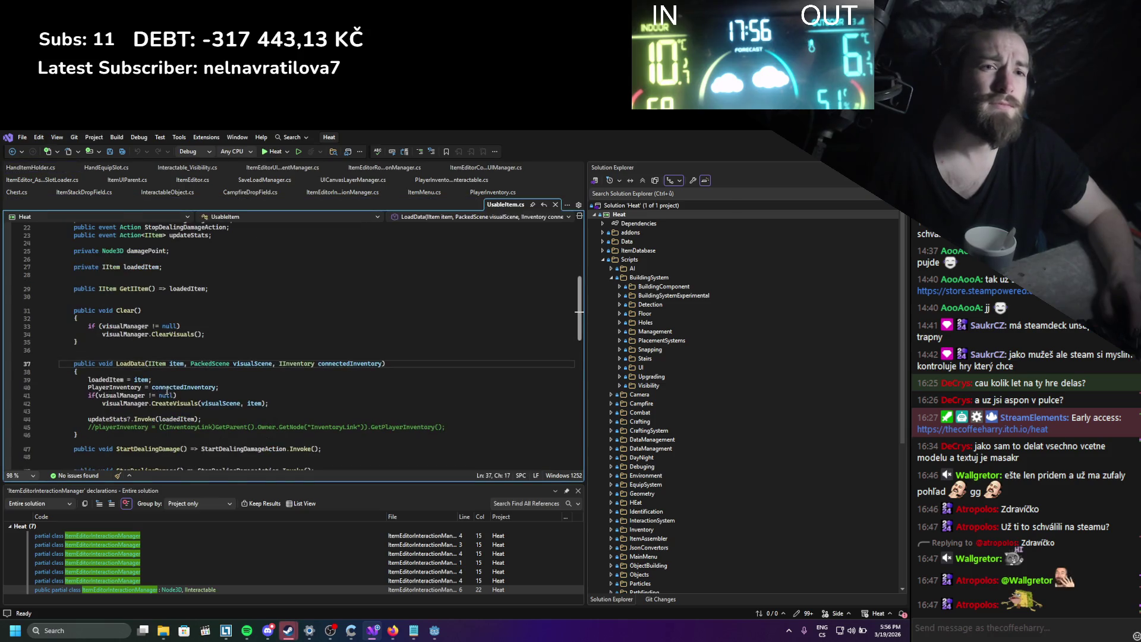
pyautogui.scroll(-1, 255, 327)
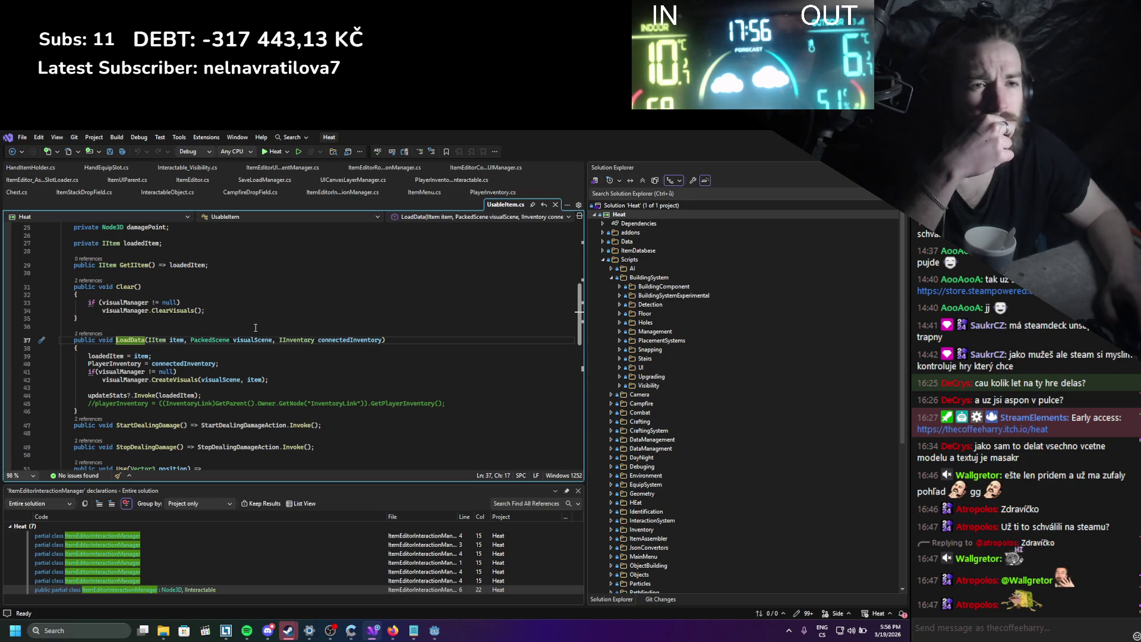
pyautogui.scroll(-5, 256, 327)
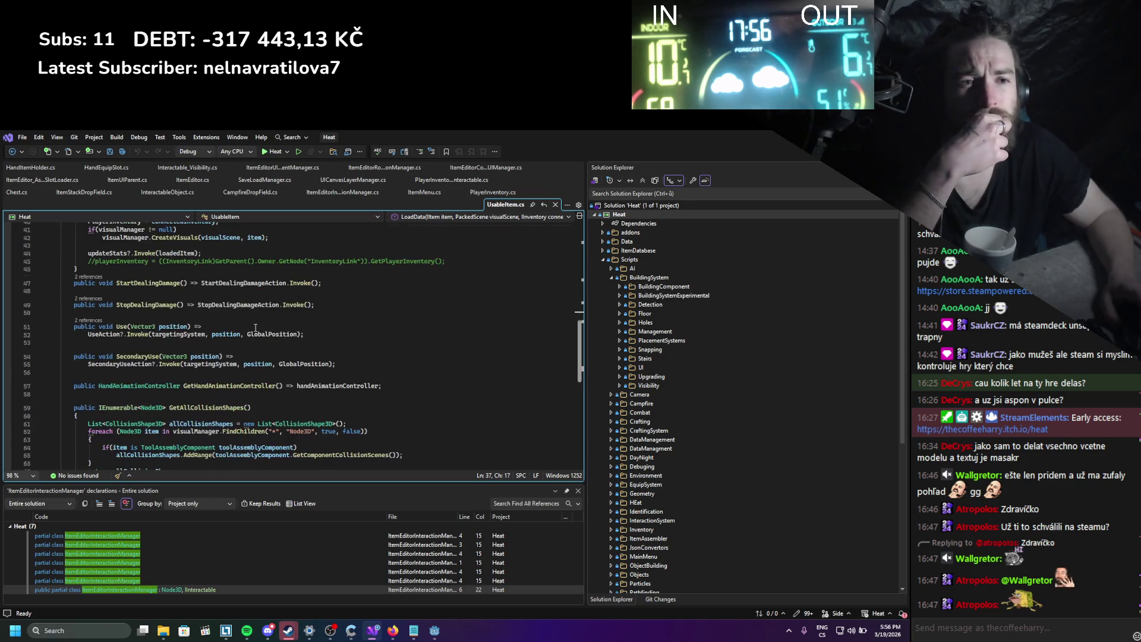
pyautogui.scroll(-3, 255, 327)
pyautogui.scroll(15, 255, 327)
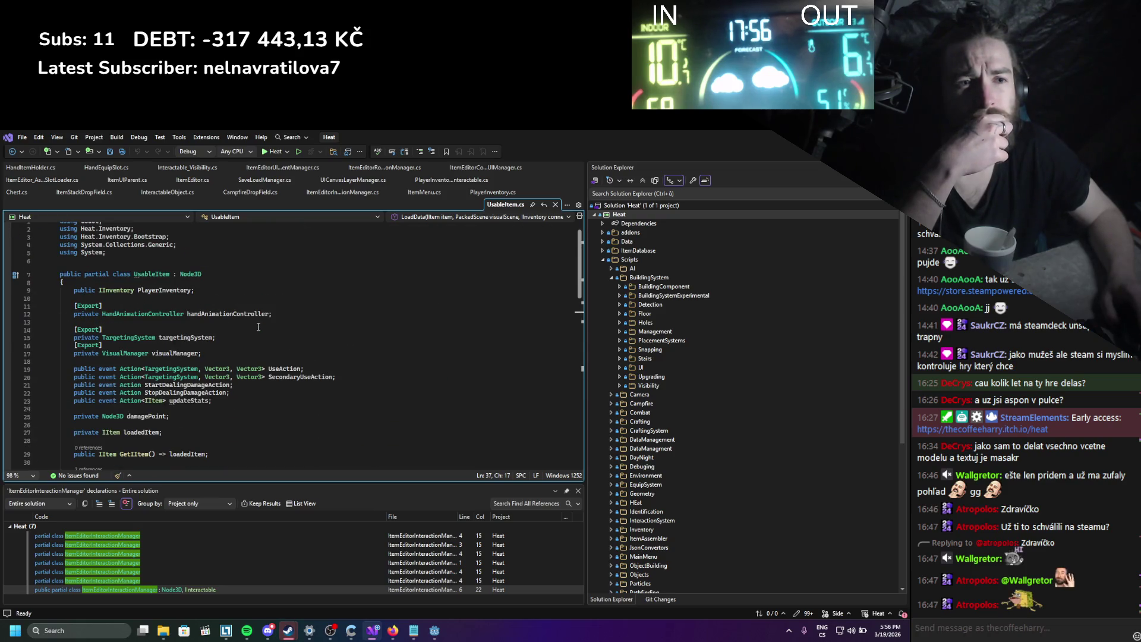
pyautogui.scroll(1, 258, 327)
pyautogui.scroll(-8, 258, 327)
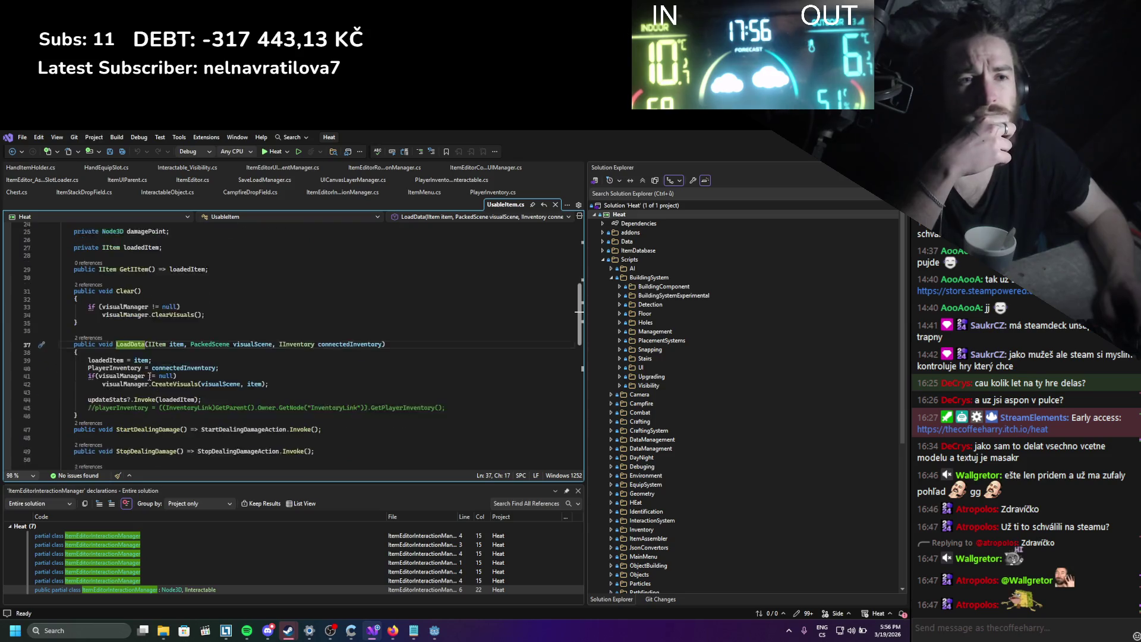
# Jump to the CreateVisuals definition and read through it.
pyautogui.keyDown('ctrl'); pyautogui.click(165, 361); pyautogui.keyUp('ctrl')
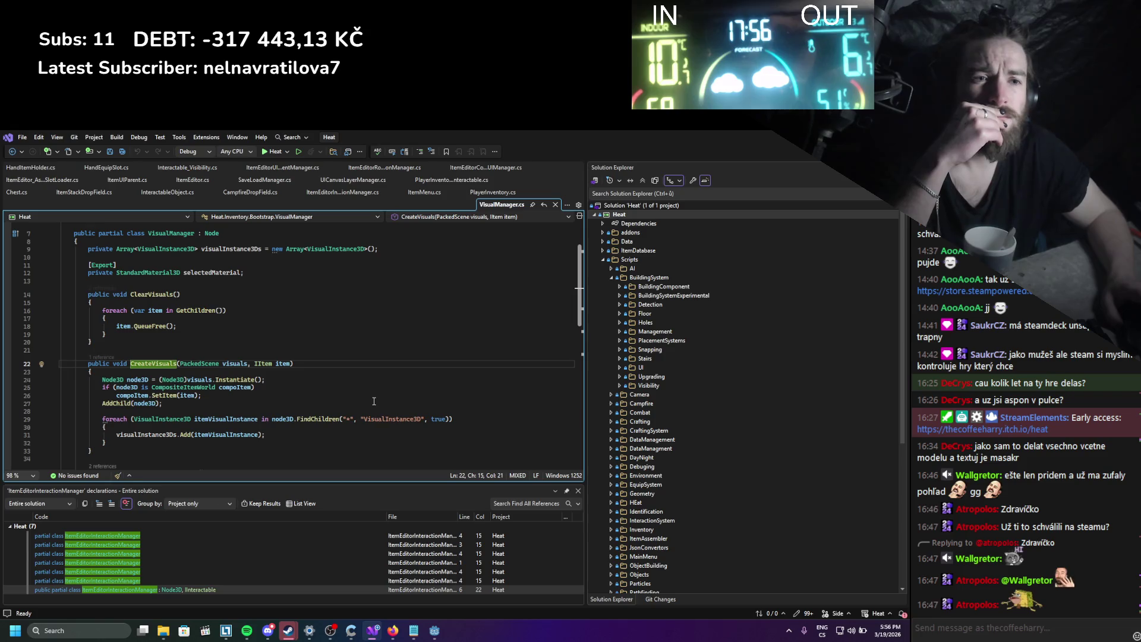
pyautogui.scroll(2, 374, 401)
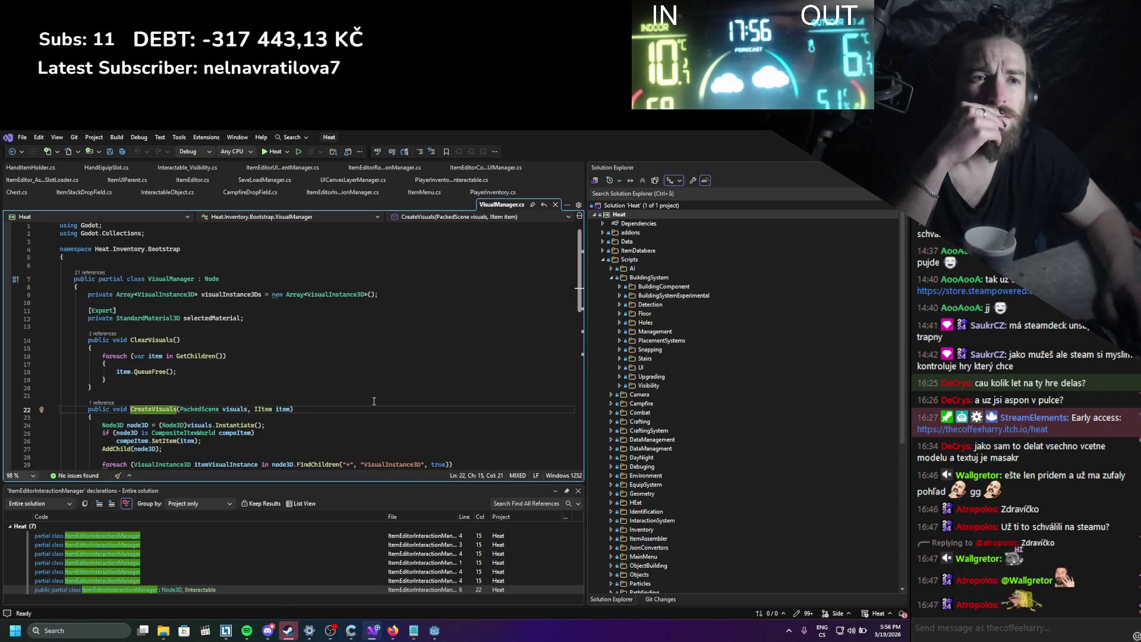
pyautogui.scroll(-9, 374, 401)
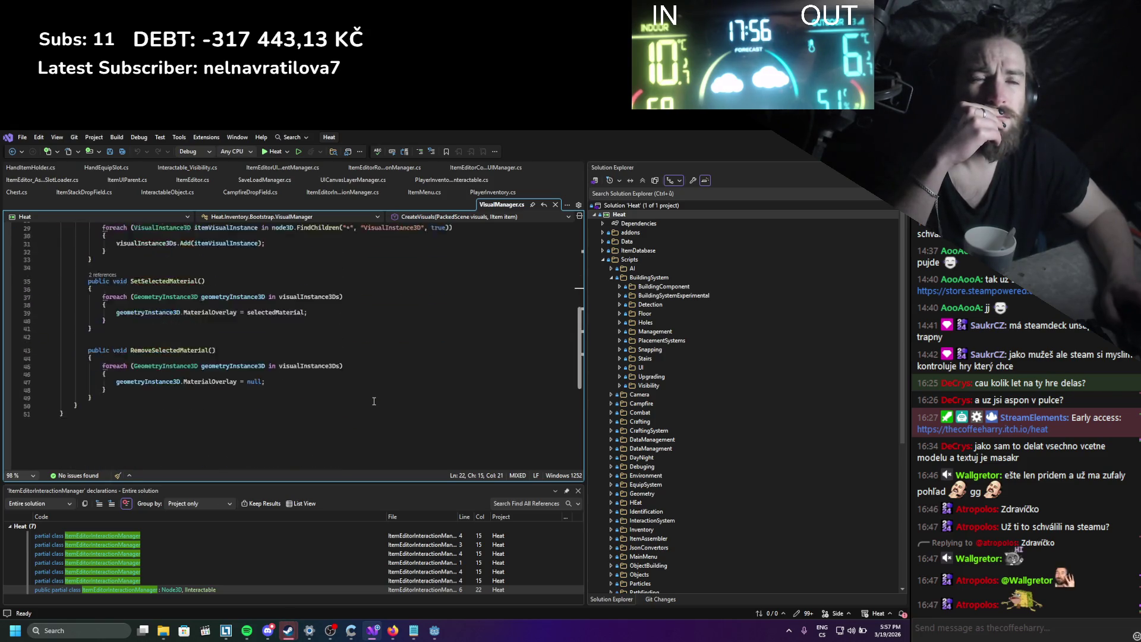
pyautogui.scroll(4, 386, 380)
# Search PlayerInventory.cs for 'handle', step through the matches, then return to Godot.
pyautogui.hotkey('ctrl', 'f')
pyautogui.write('handle')
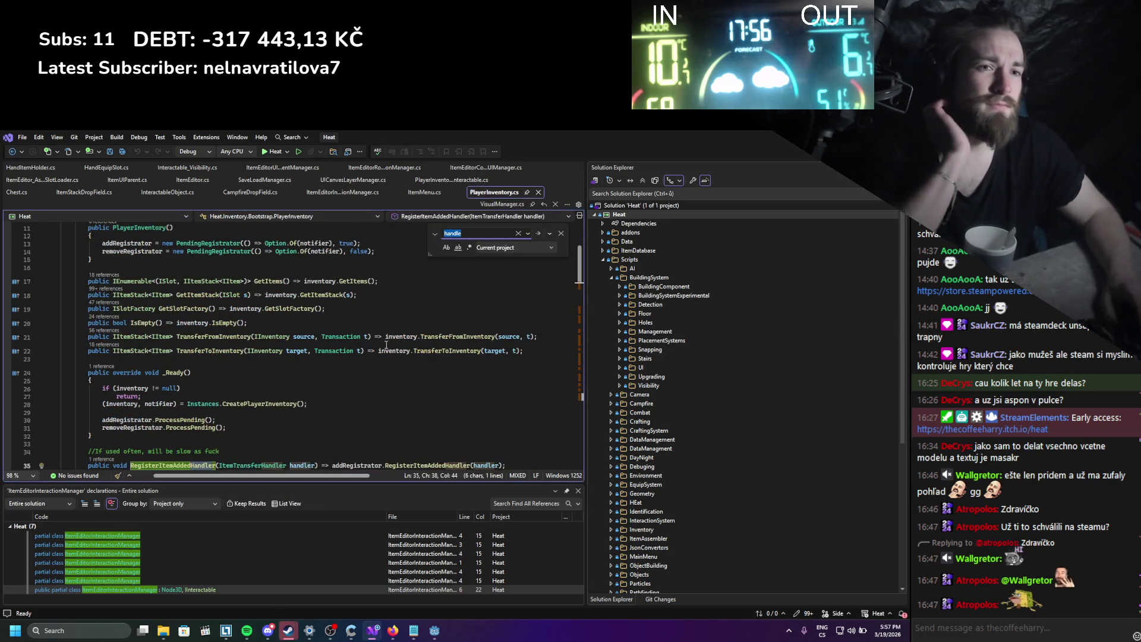
pyautogui.press('Return')
pyautogui.press('Return')
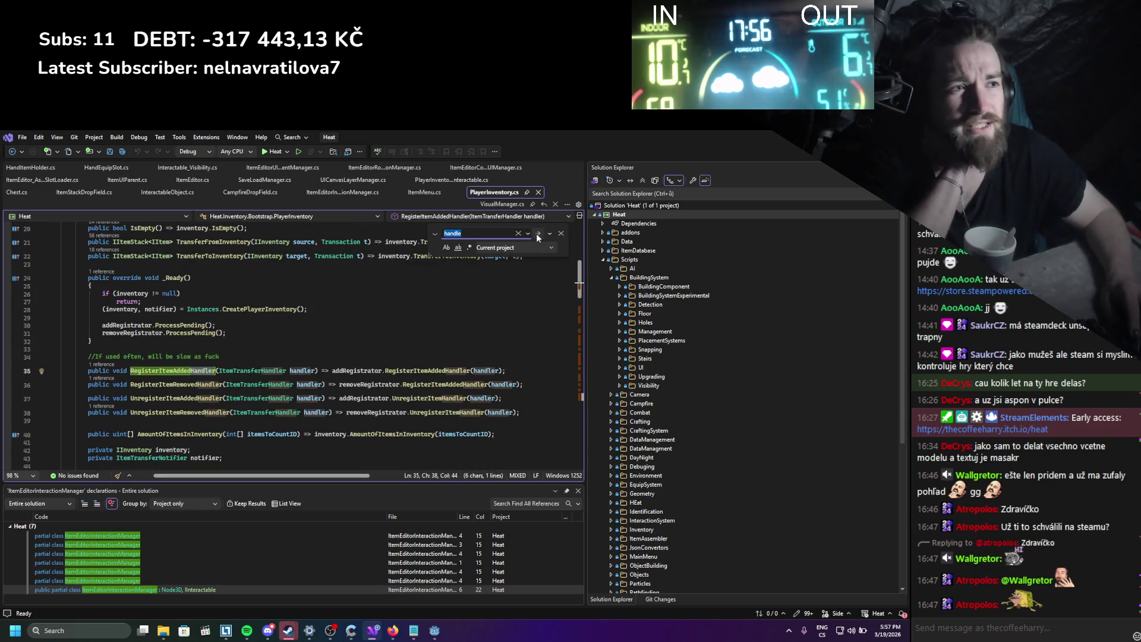
pyautogui.click(538, 237)
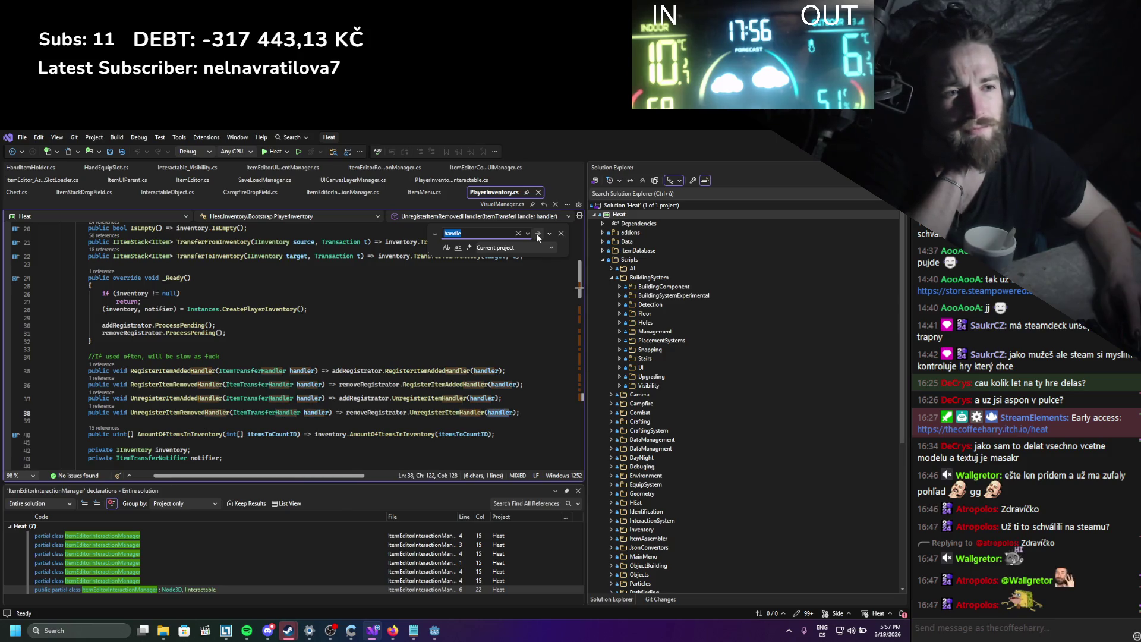
pyautogui.click(538, 237)
pyautogui.click(538, 237)
pyautogui.click(561, 232)
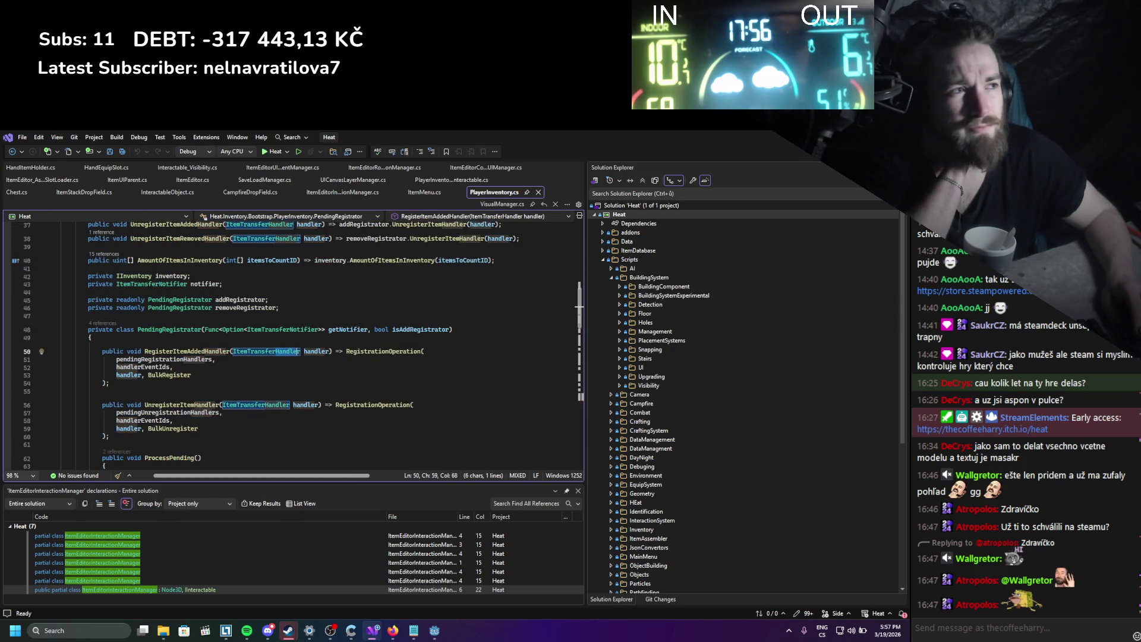
pyautogui.hotkey('alt', 'Tab')
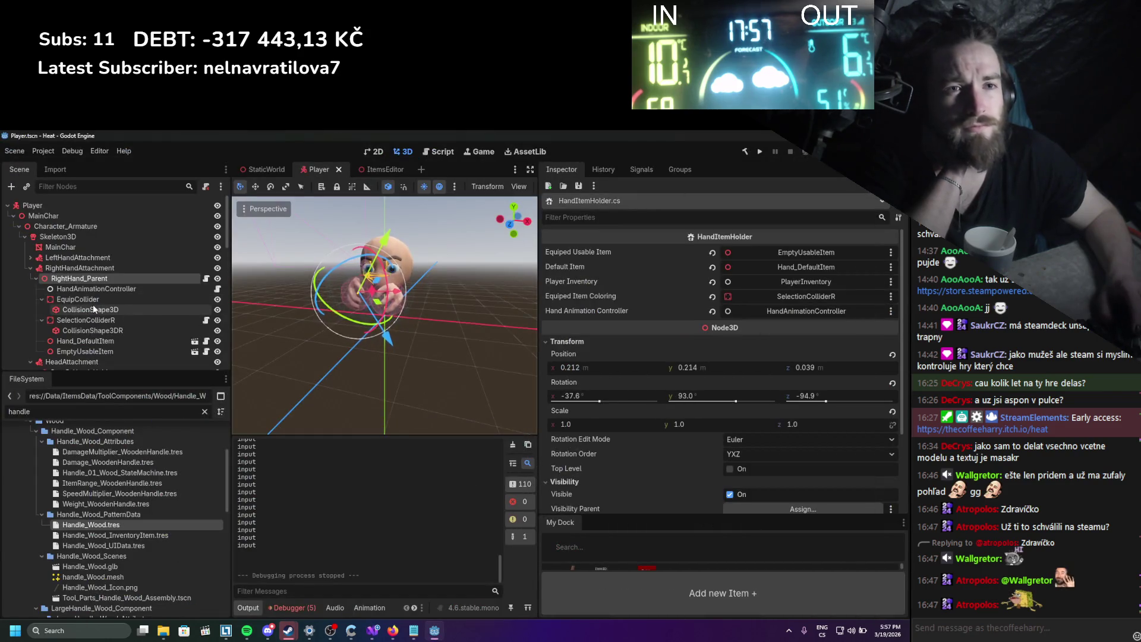
# Open Tool_Parts_Handle_Wood_Assembly.tscn and inspect its collision shape, HeadSlot, and Component Type.
pyautogui.scroll(-2, 140, 550)
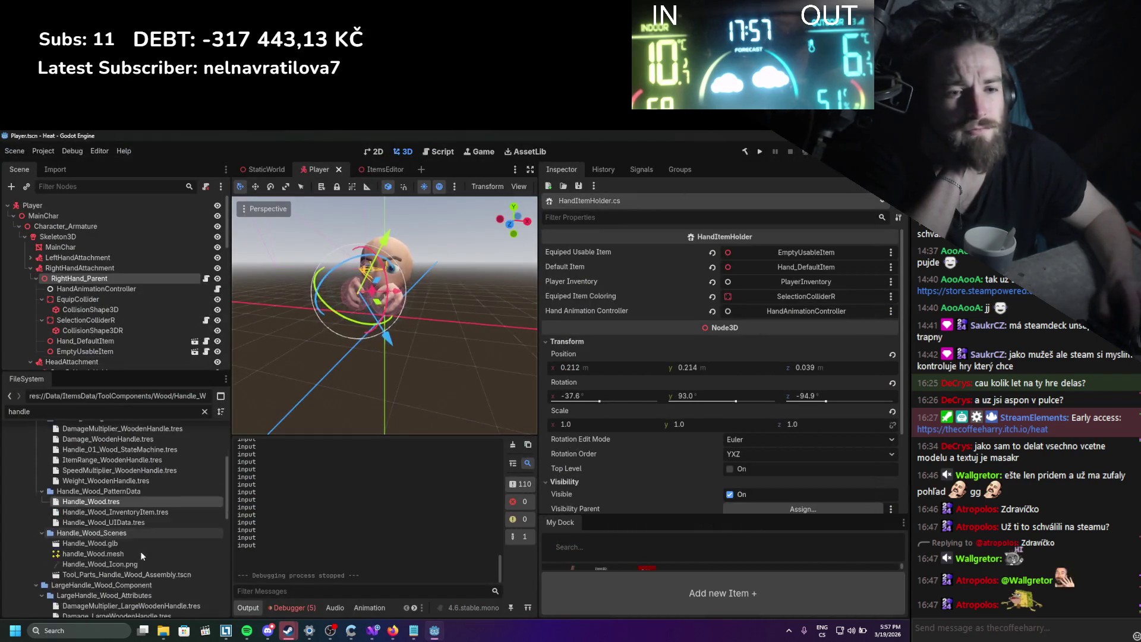
pyautogui.doubleClick(140, 551)
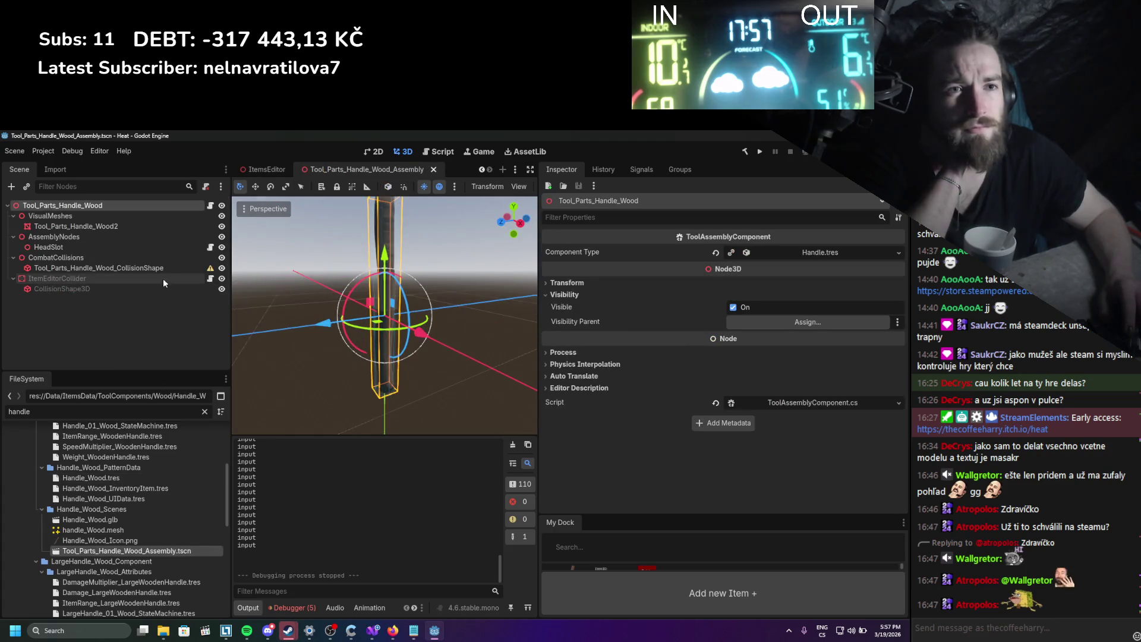
pyautogui.moveTo(380, 347); pyautogui.dragTo(312, 366)
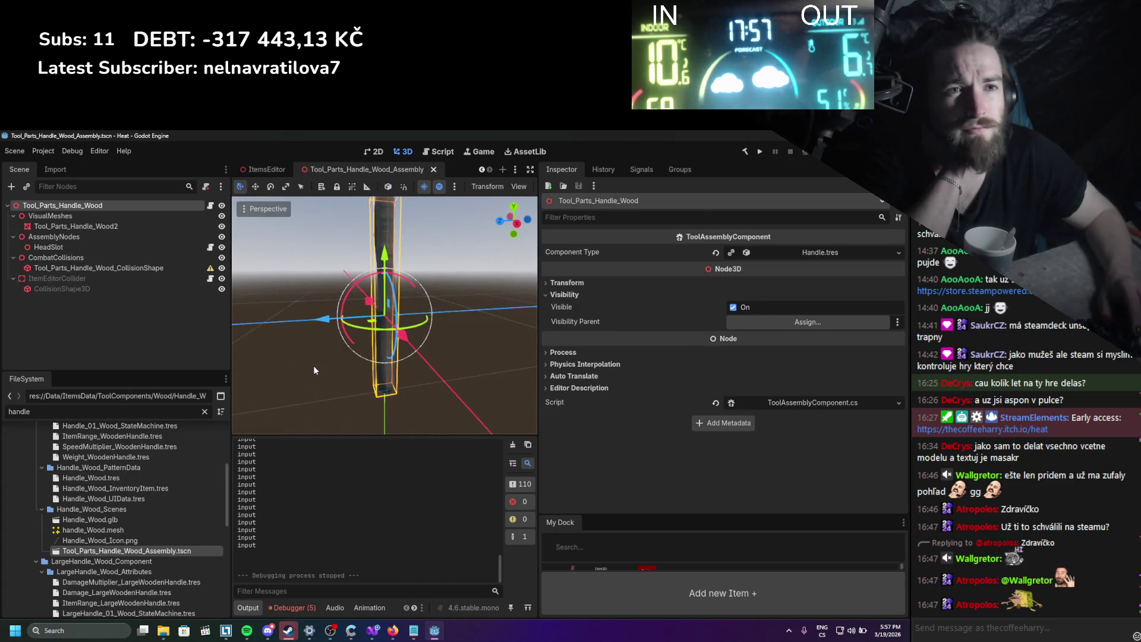
pyautogui.click(142, 268)
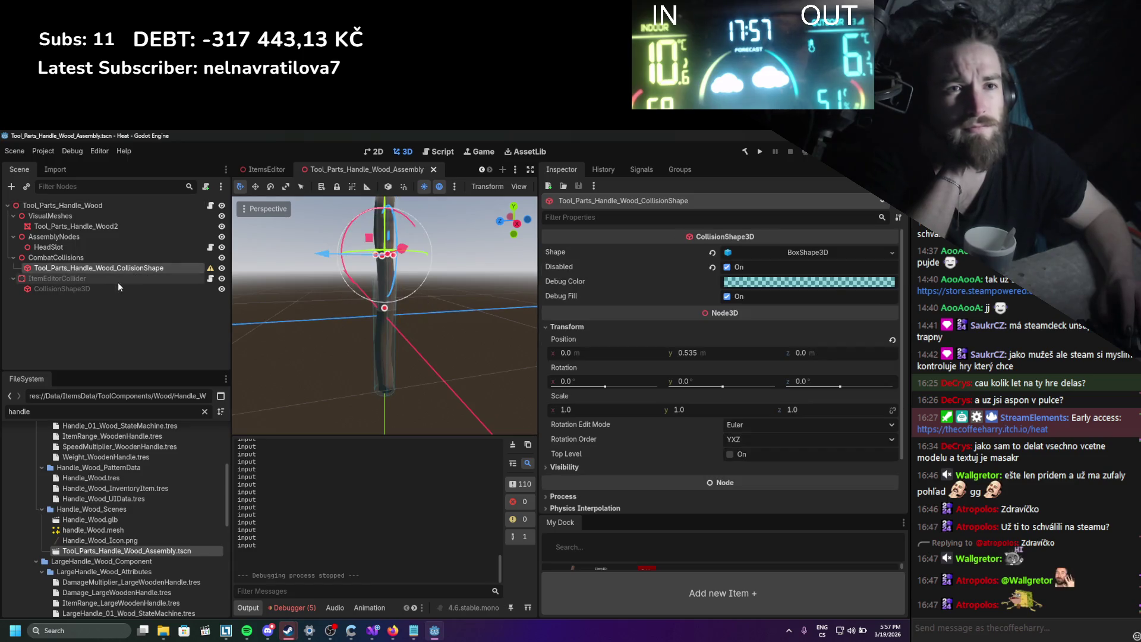
pyautogui.click(119, 247)
pyautogui.moveTo(336, 327); pyautogui.dragTo(277, 291)
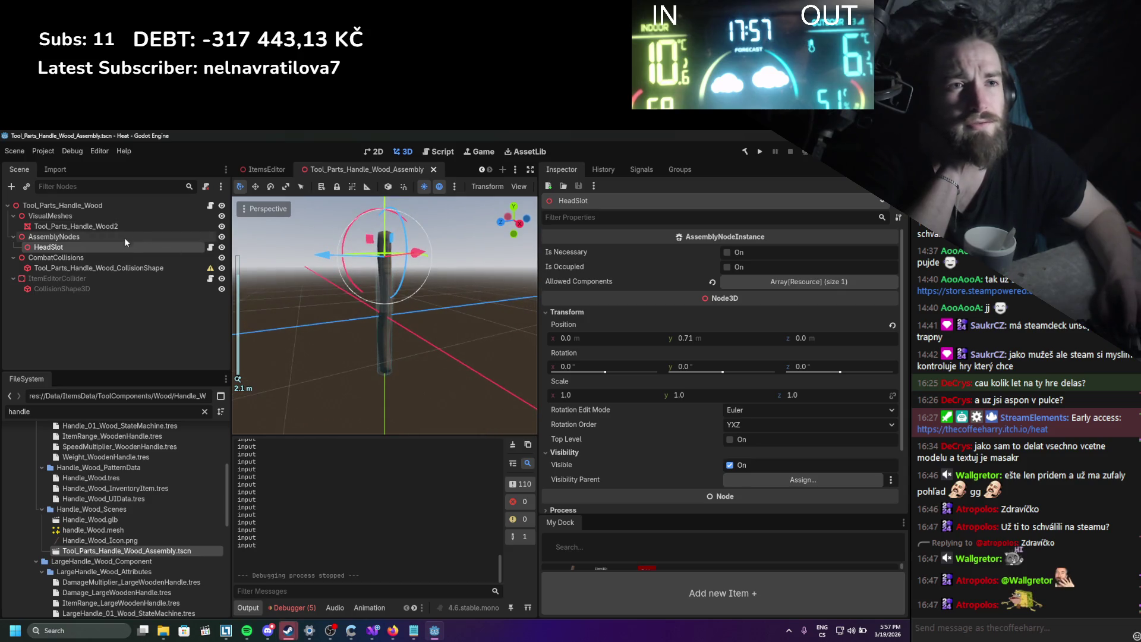
pyautogui.click(121, 206)
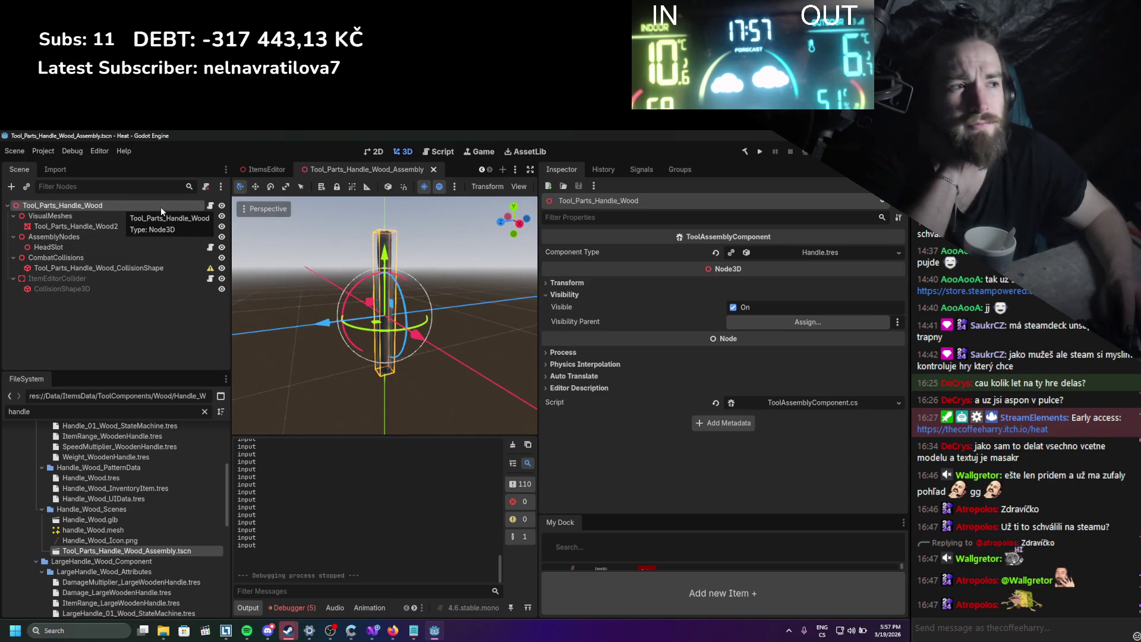
pyautogui.click(791, 250)
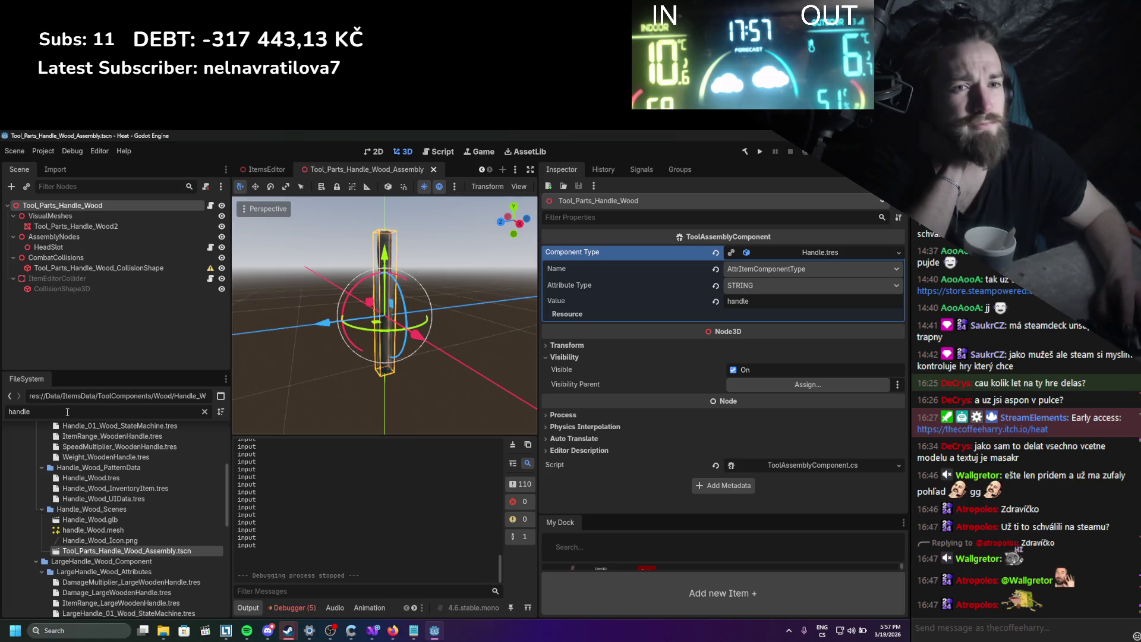
# Rename Handle.tres to lowercase handle.tres in the FileSystem dock.
pyautogui.scroll(3, 115, 504)
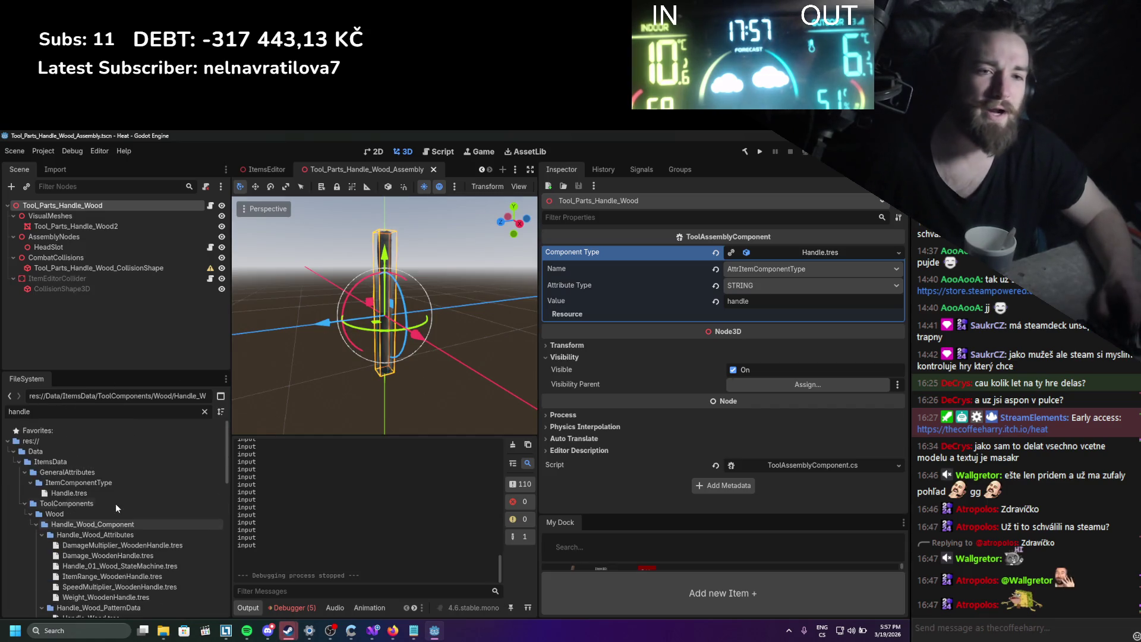
pyautogui.scroll(3, 102, 500)
pyautogui.click(57, 492)
pyautogui.rightClick(56, 492)
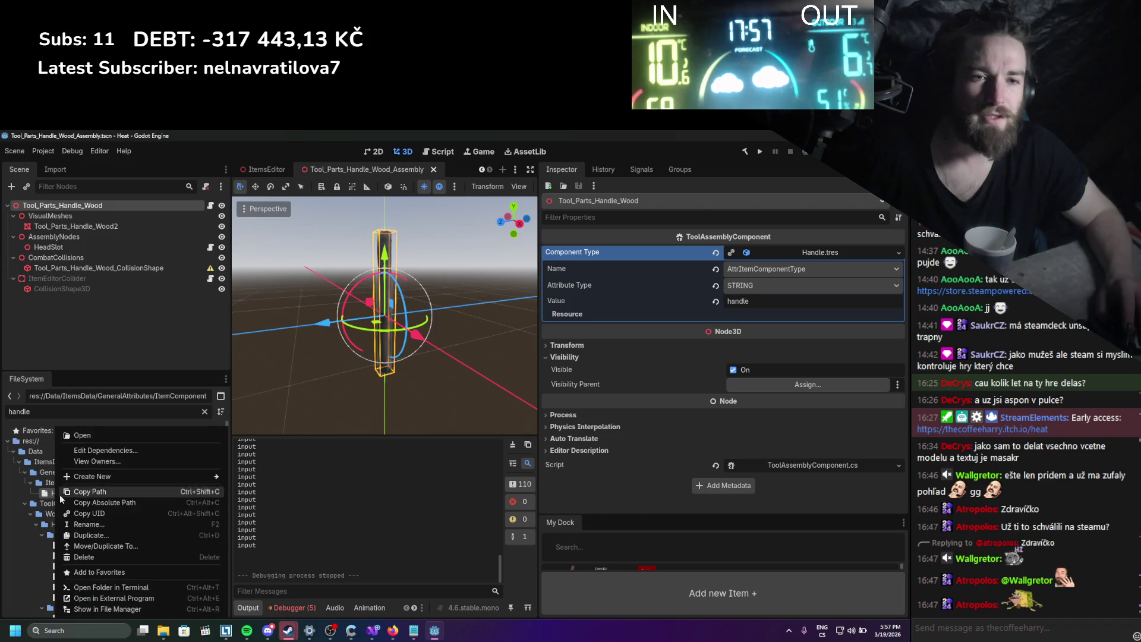
pyautogui.press('Escape')
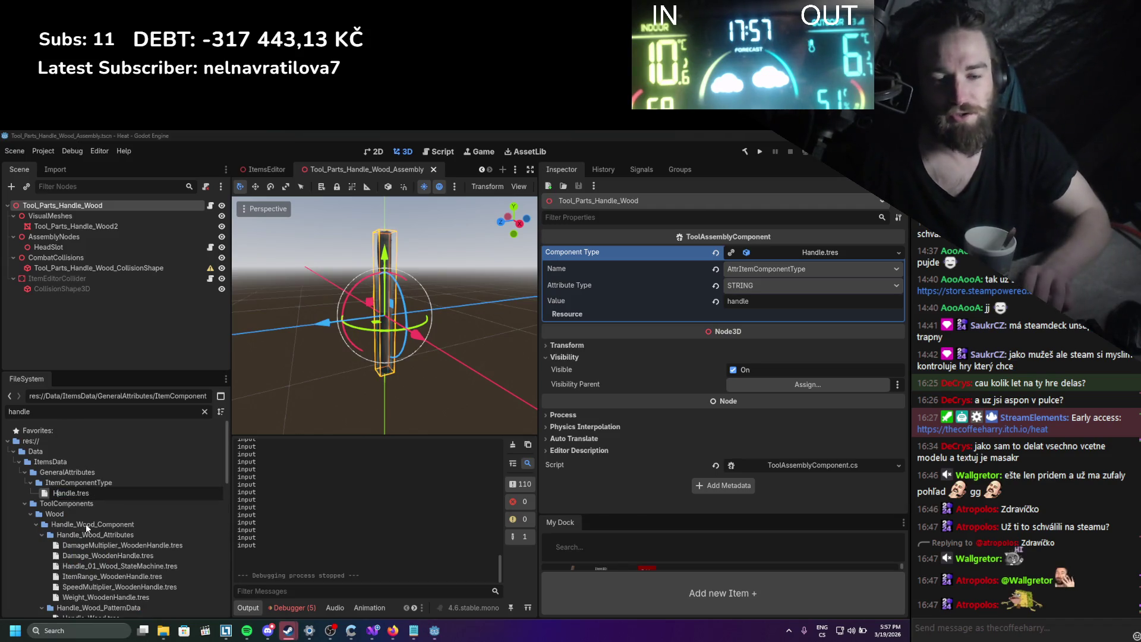
pyautogui.press('BackSpace')
pyautogui.write('h')
pyautogui.press('Return')
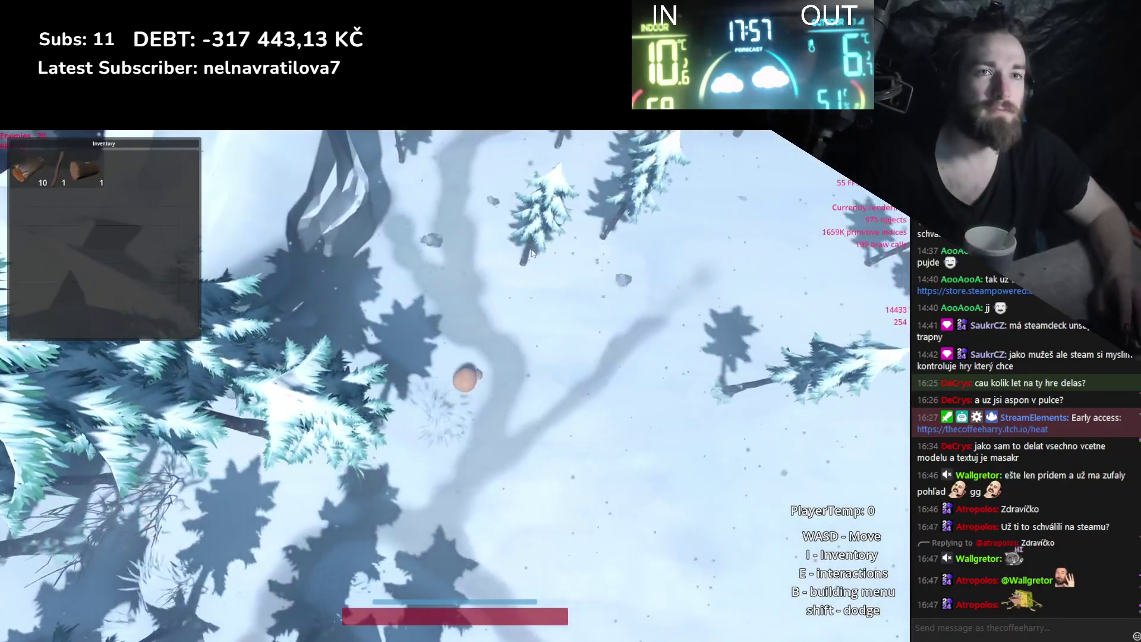
# Try the stick in the assembly slot and the hand slot, then return it to the inventory.
pyautogui.moveTo(65, 172); pyautogui.dragTo(468, 382)
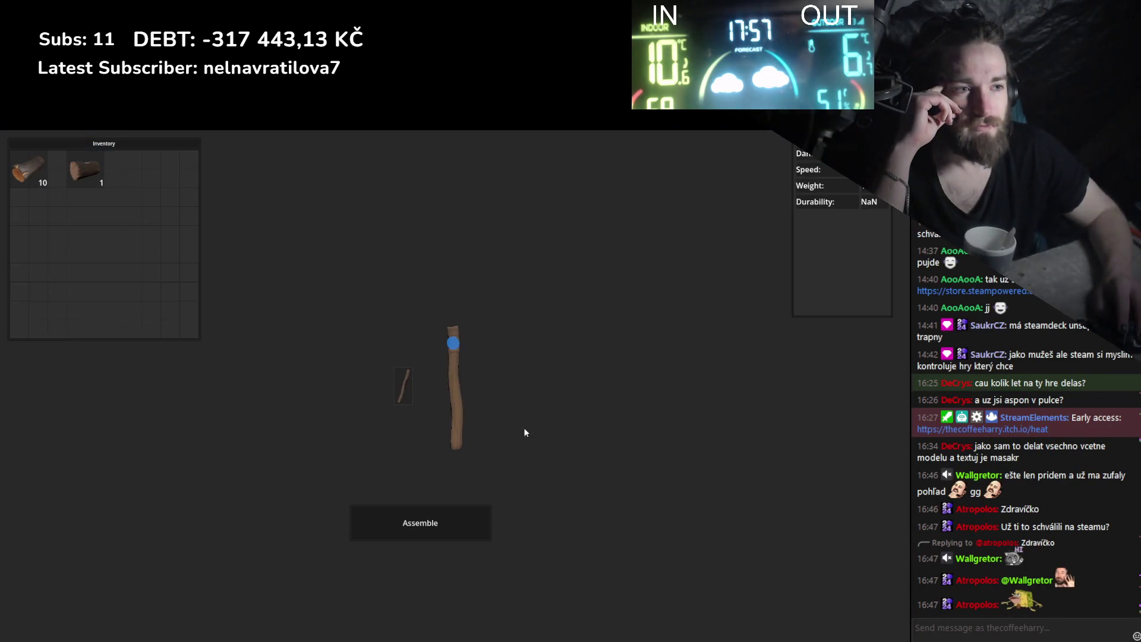
pyautogui.press('i')
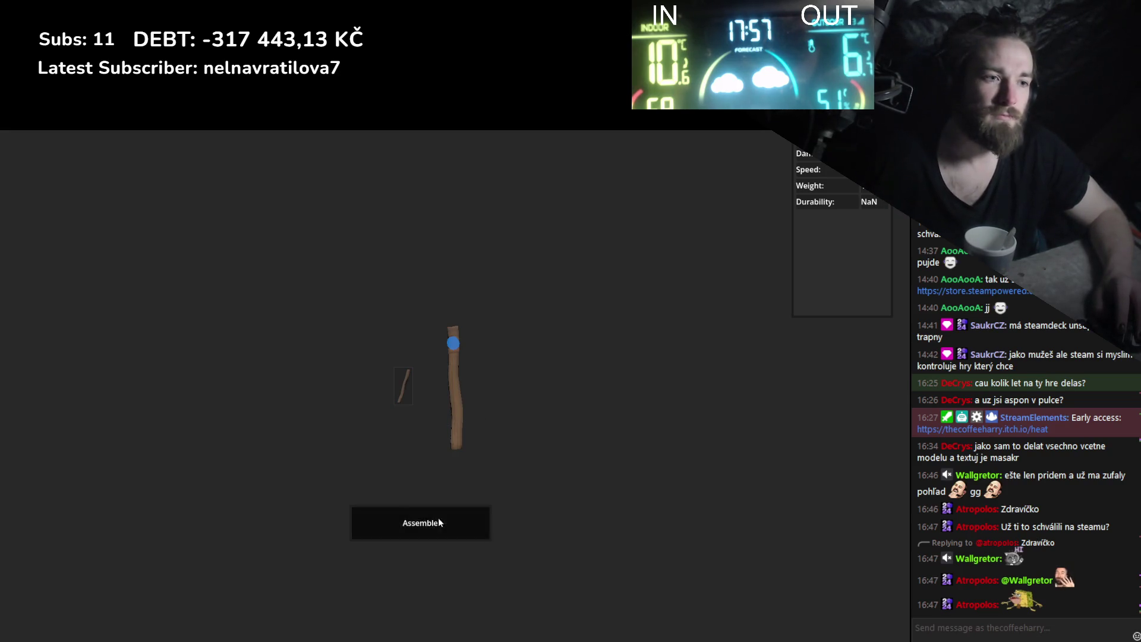
pyautogui.press('i')
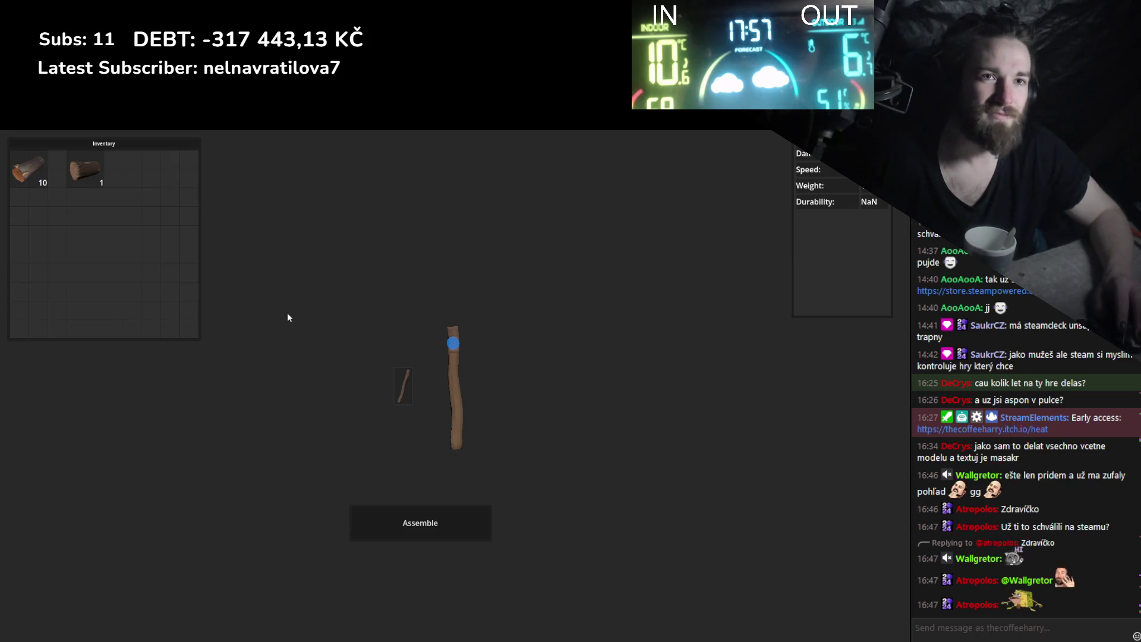
pyautogui.moveTo(455, 381); pyautogui.dragTo(242, 299)
pyautogui.press('Escape')
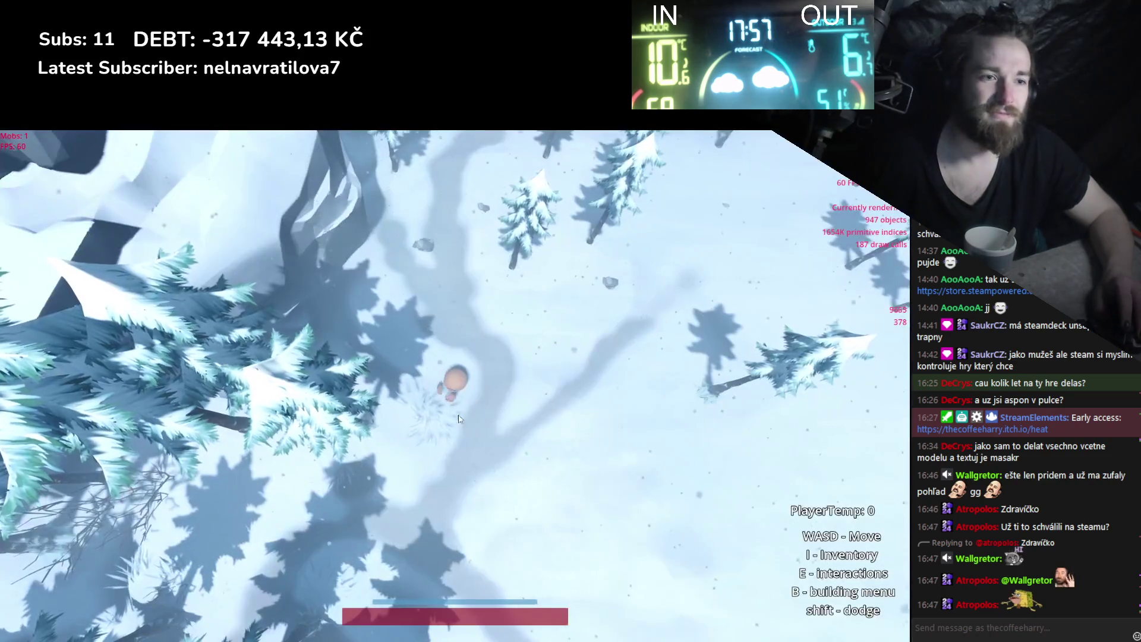
pyautogui.press('c')
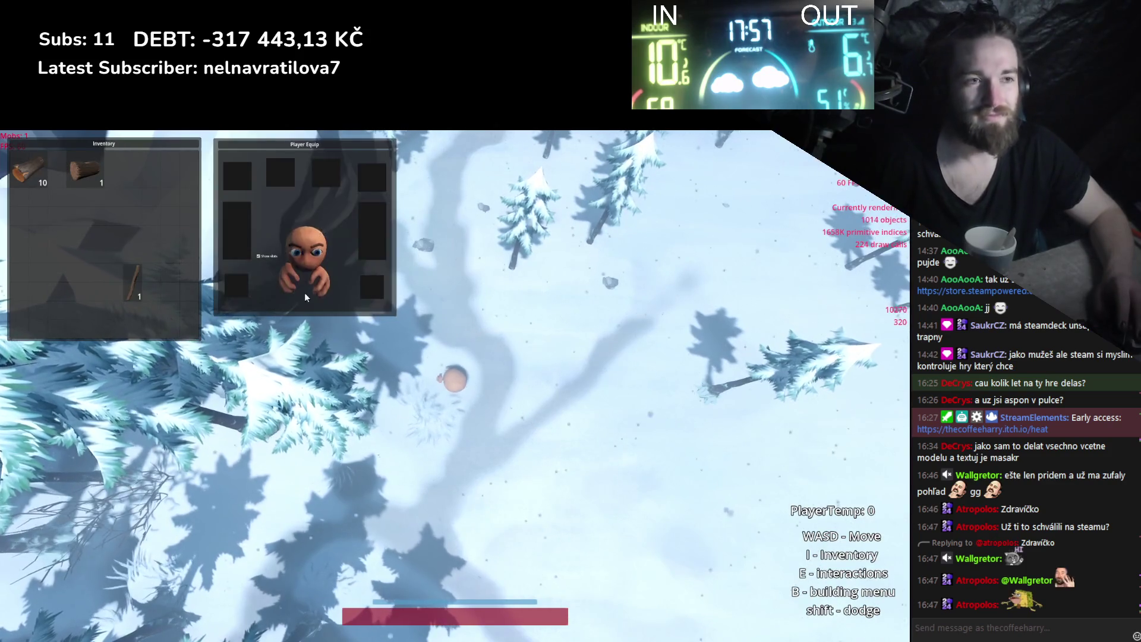
pyautogui.moveTo(143, 288)
pyautogui.mouseDown()
pyautogui.moveTo(326, 286)
pyautogui.moveTo(299, 276)
pyautogui.mouseUp()
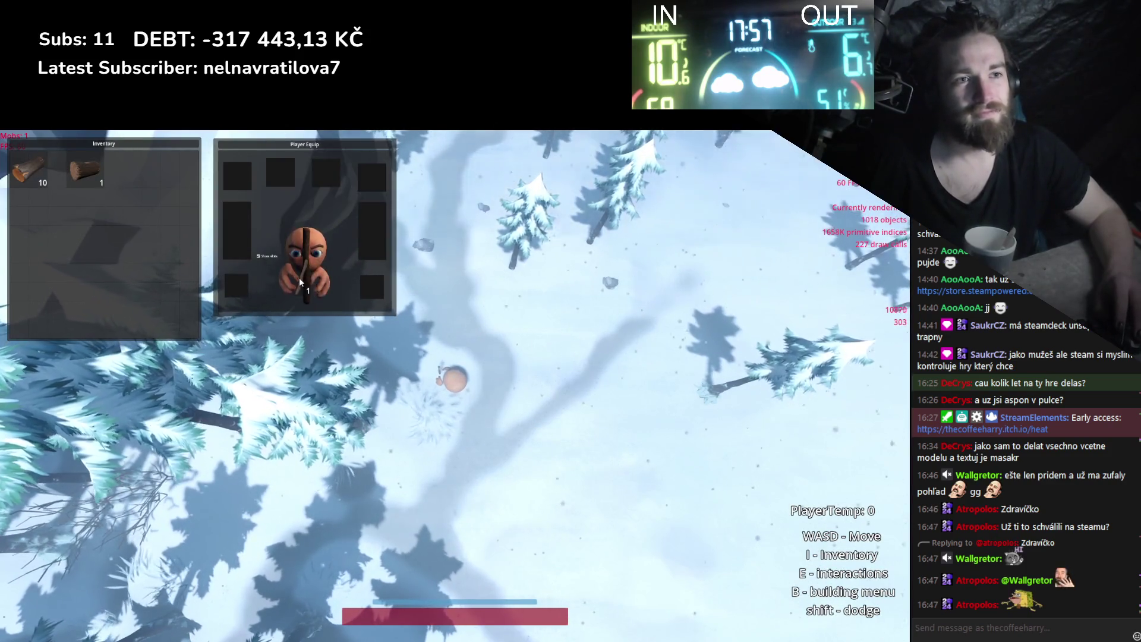
pyautogui.press('i')
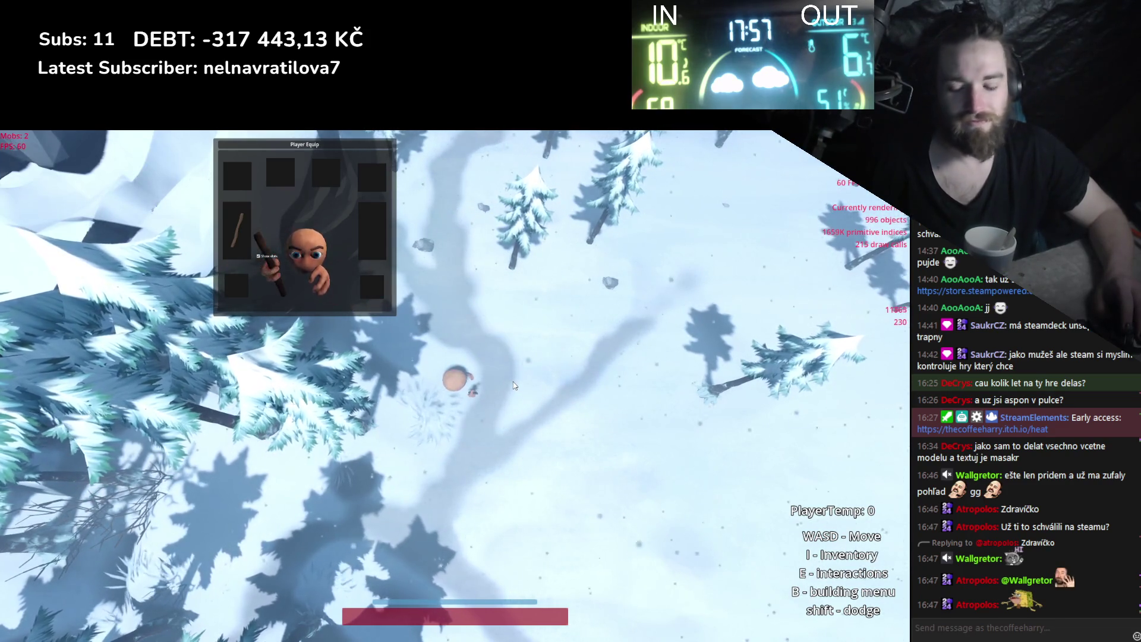
pyautogui.press('i')
pyautogui.moveTo(236, 232); pyautogui.dragTo(153, 226)
# Assemble the log and stick into a hammer, equip it on the character, then stop the game.
pyautogui.click(86, 170)
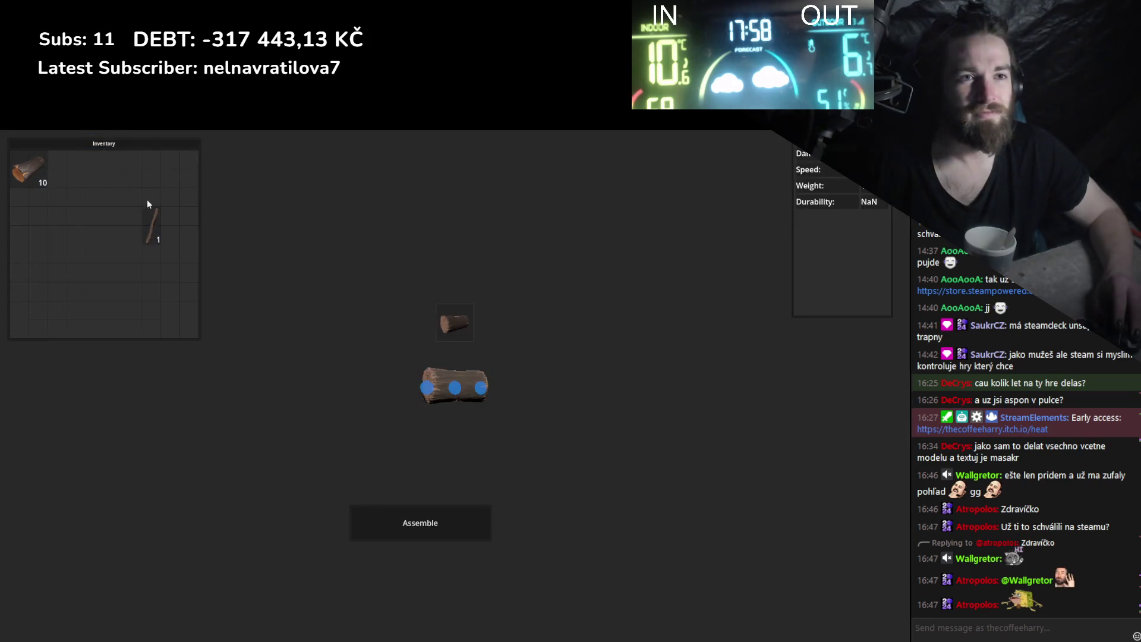
pyautogui.click(457, 388)
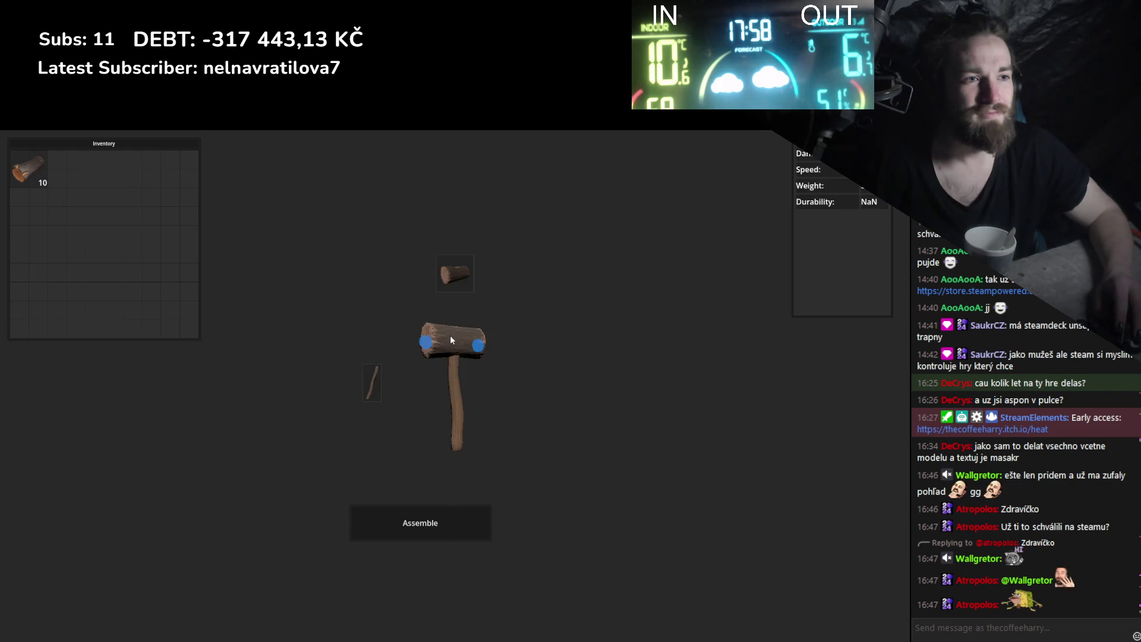
pyautogui.click(420, 532)
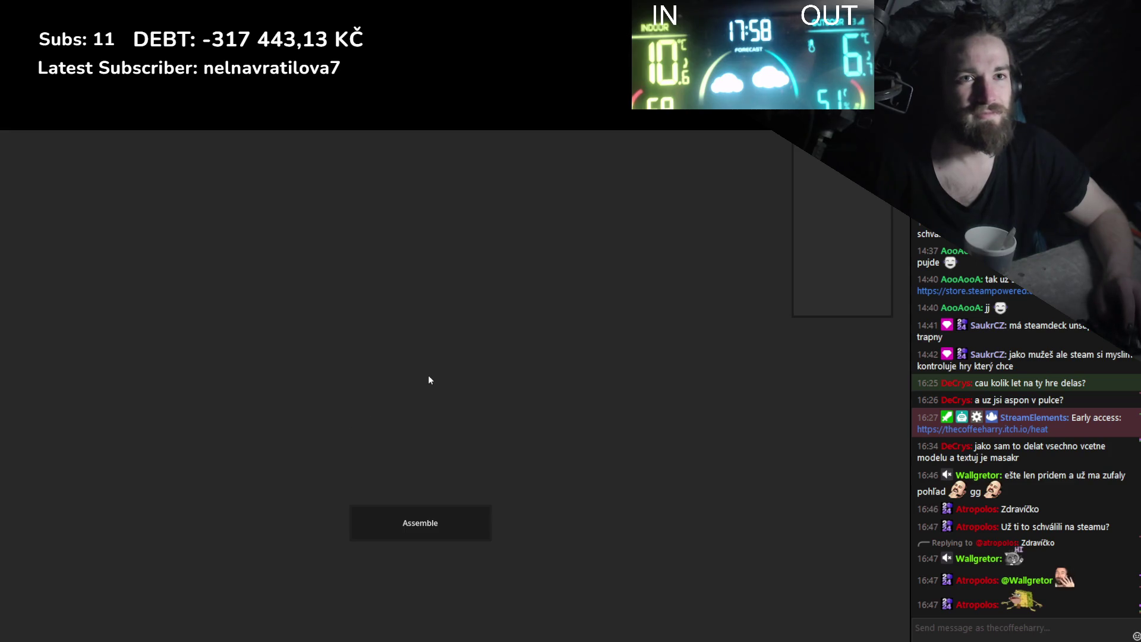
pyautogui.press('Escape')
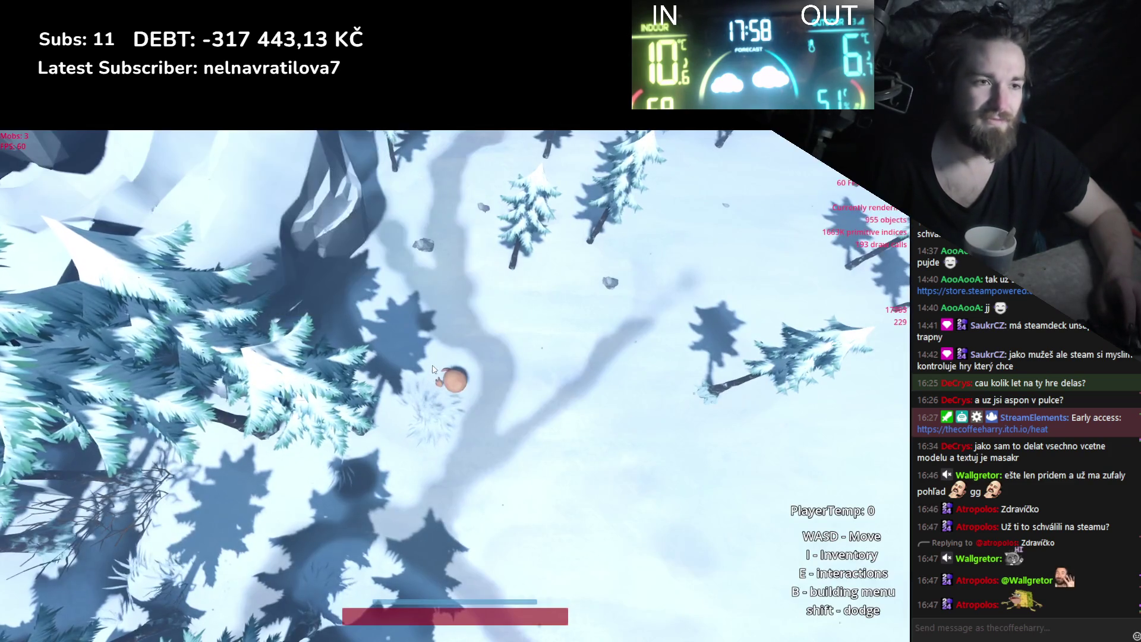
pyautogui.press('i')
pyautogui.moveTo(65, 169); pyautogui.dragTo(295, 285)
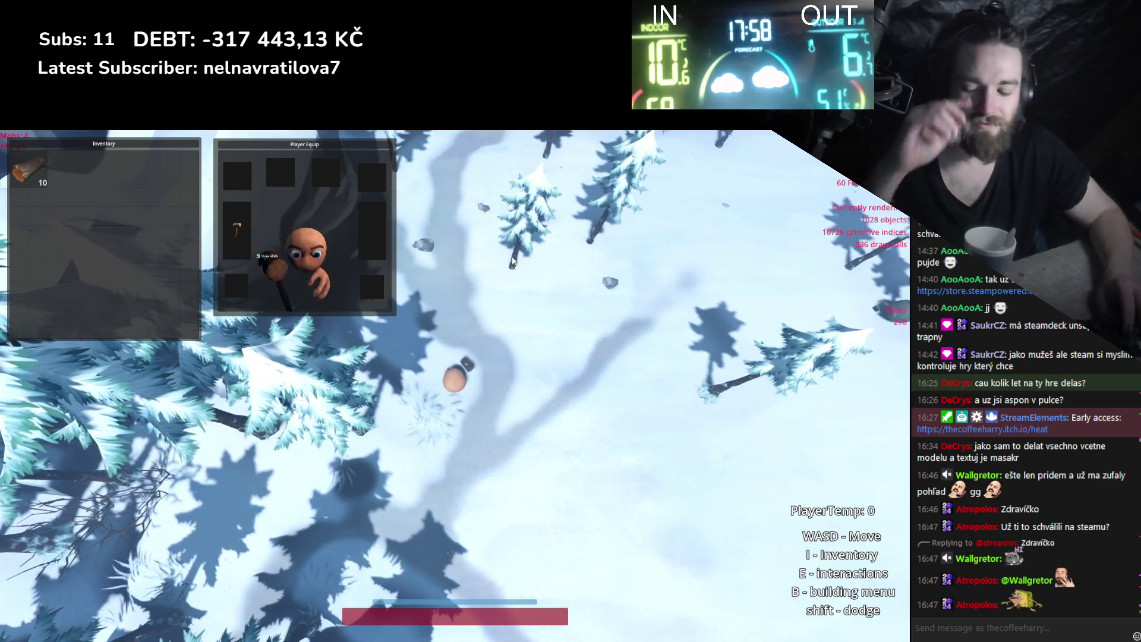
pyautogui.press('F8')
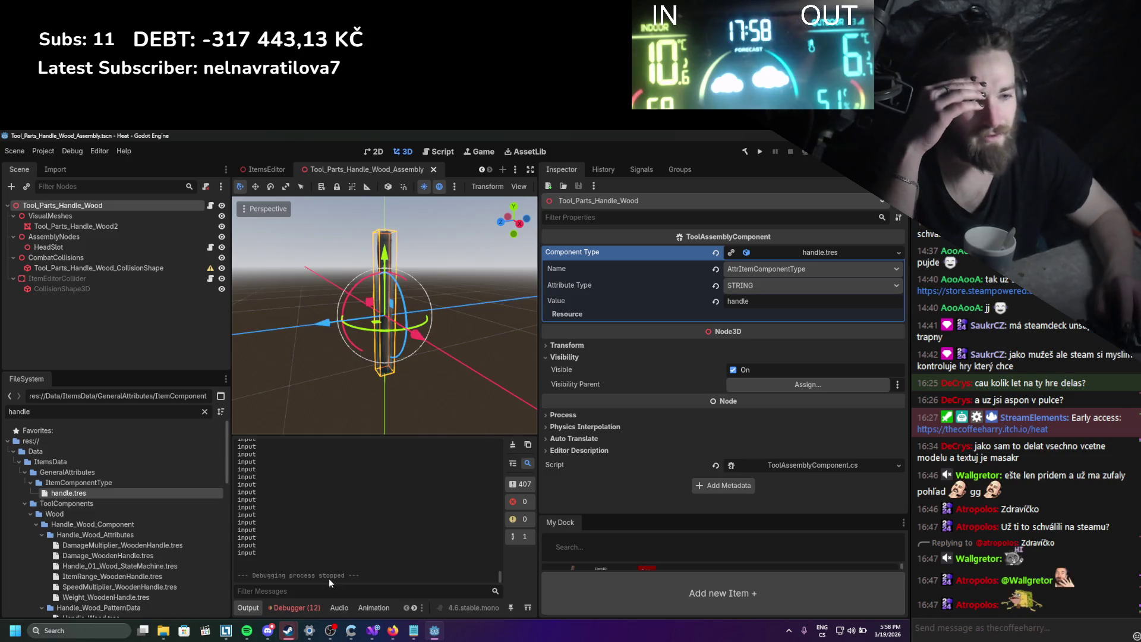
# Clear the debugger's error list and glance at the code in Visual Studio.
pyautogui.click(311, 606)
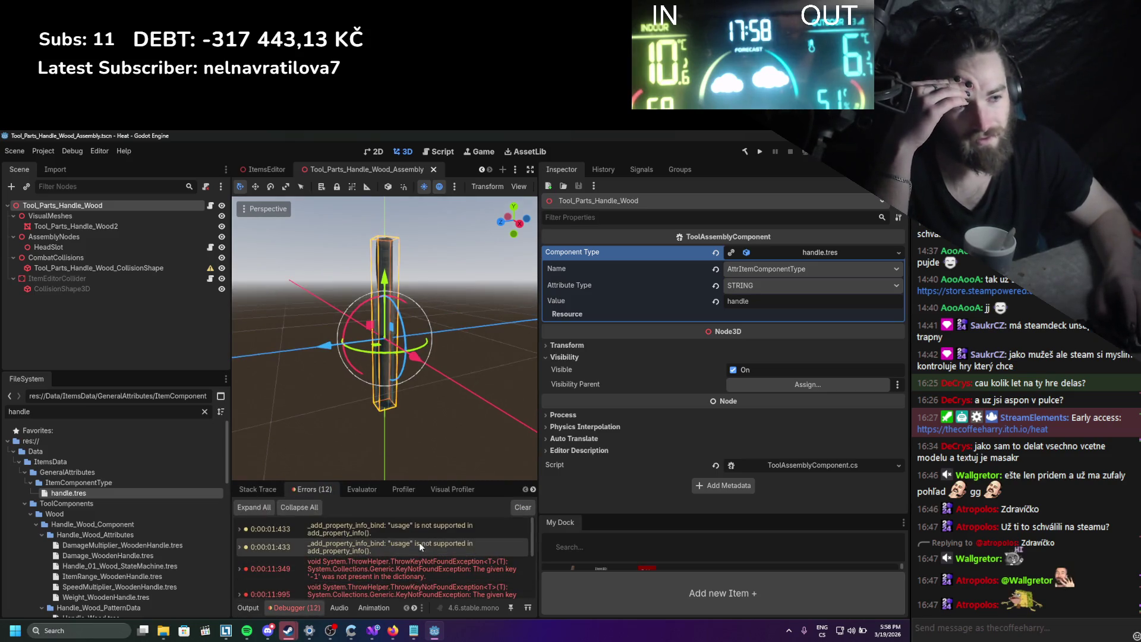
pyautogui.click(518, 509)
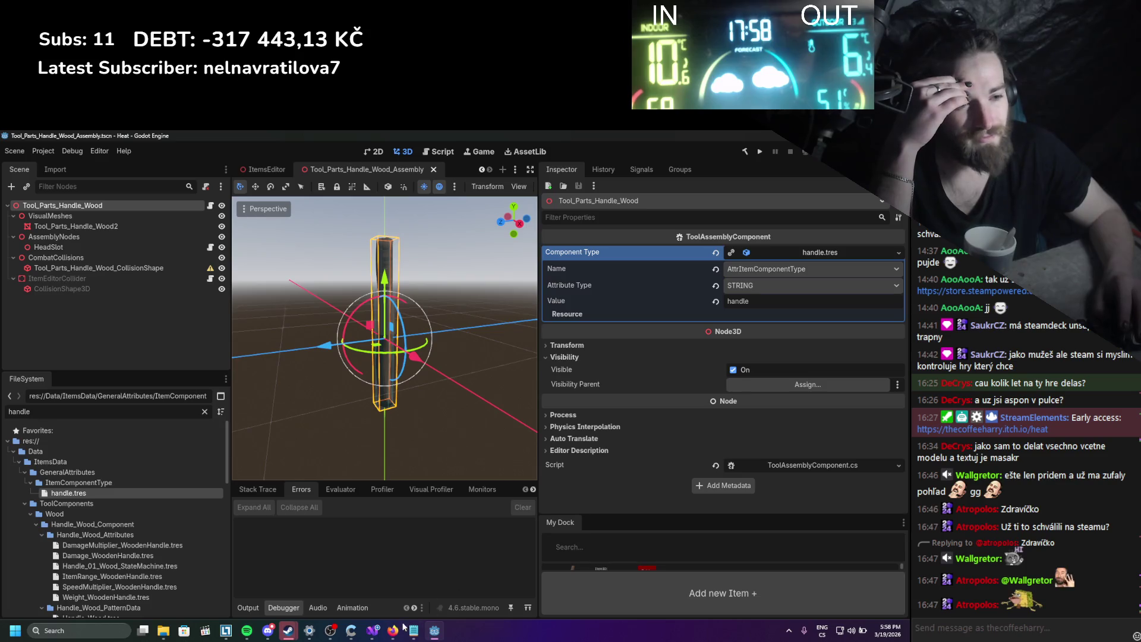
pyautogui.click(371, 631)
pyautogui.scroll(-5, 236, 333)
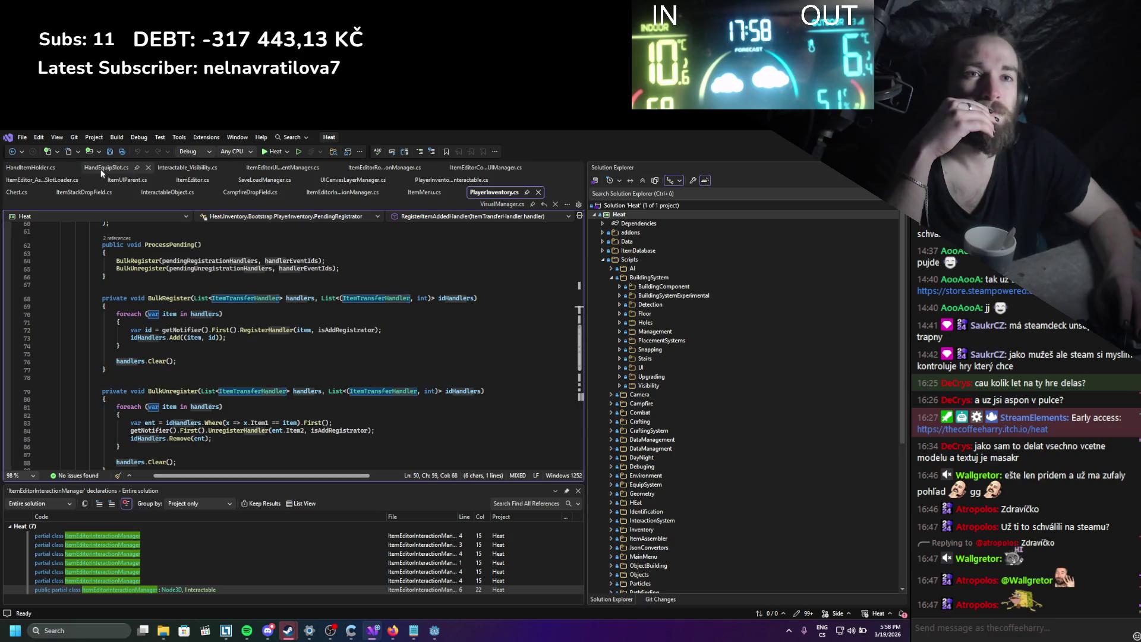
pyautogui.hotkey('alt', 'Tab')
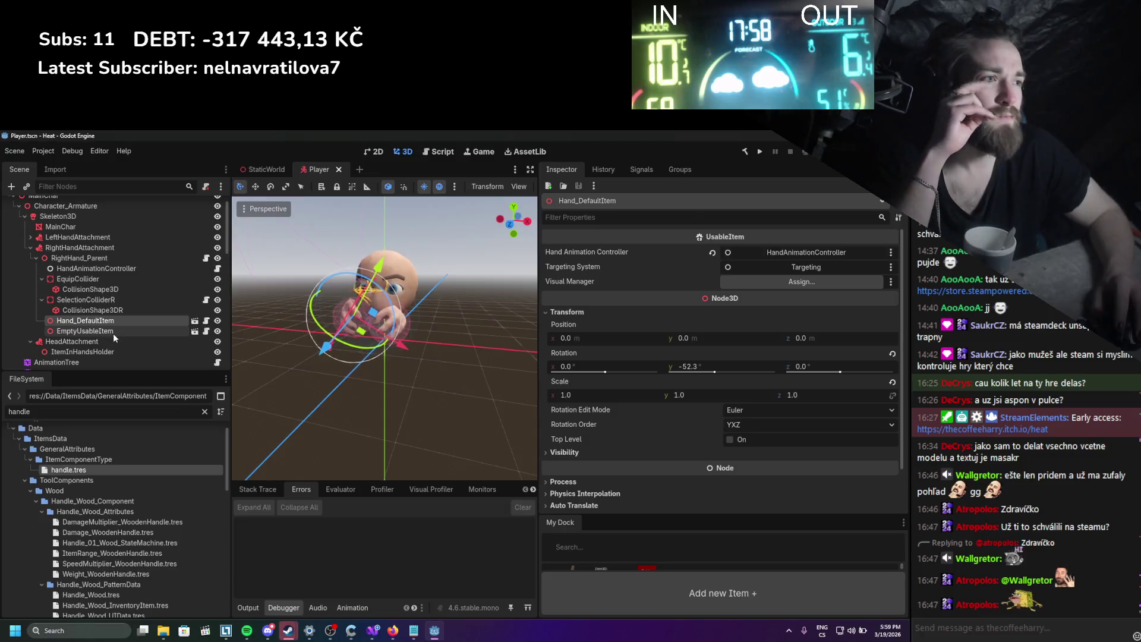
# Inspect the EmptyUsableItem and Hand_DefaultItem nodes, then bring up UsableItem.cs.
pyautogui.click(113, 331)
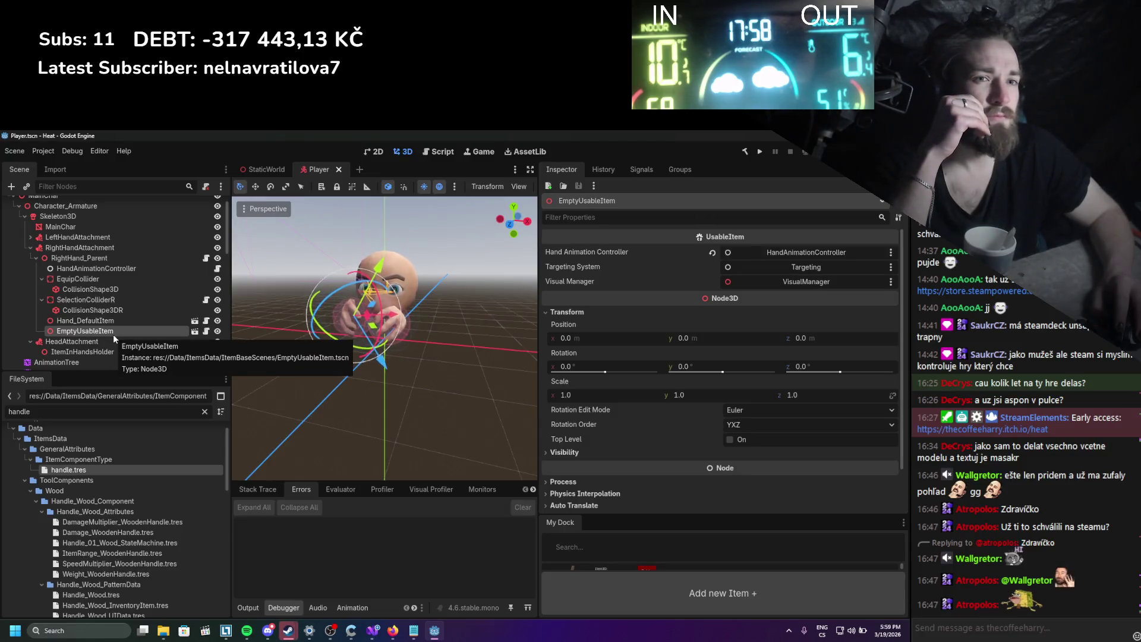
pyautogui.click(111, 322)
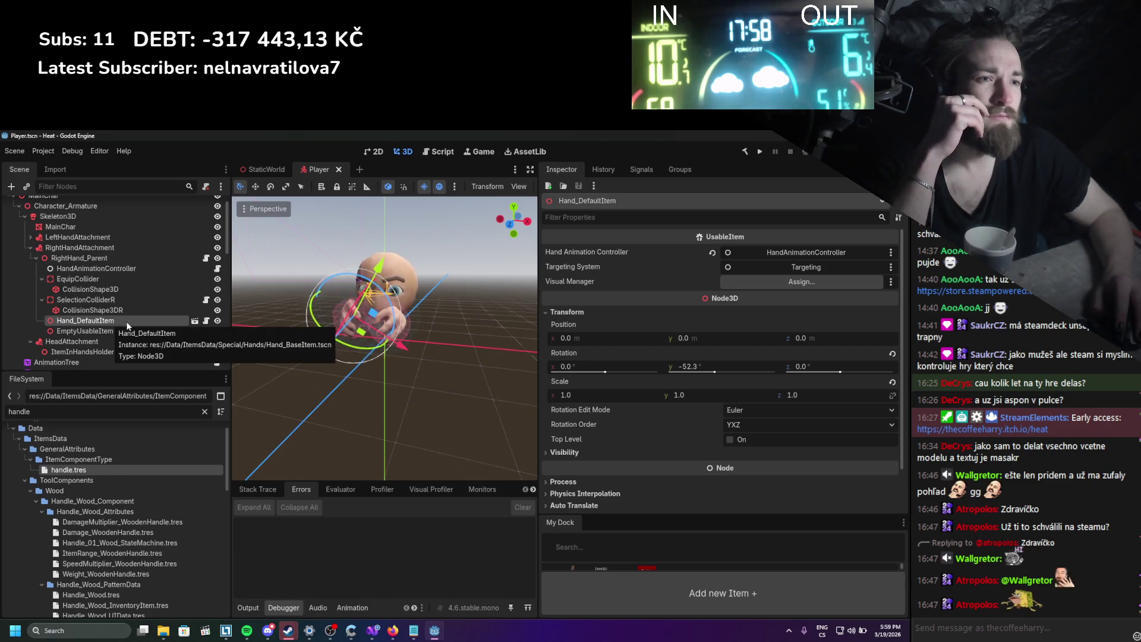
pyautogui.scroll(-2, 602, 404)
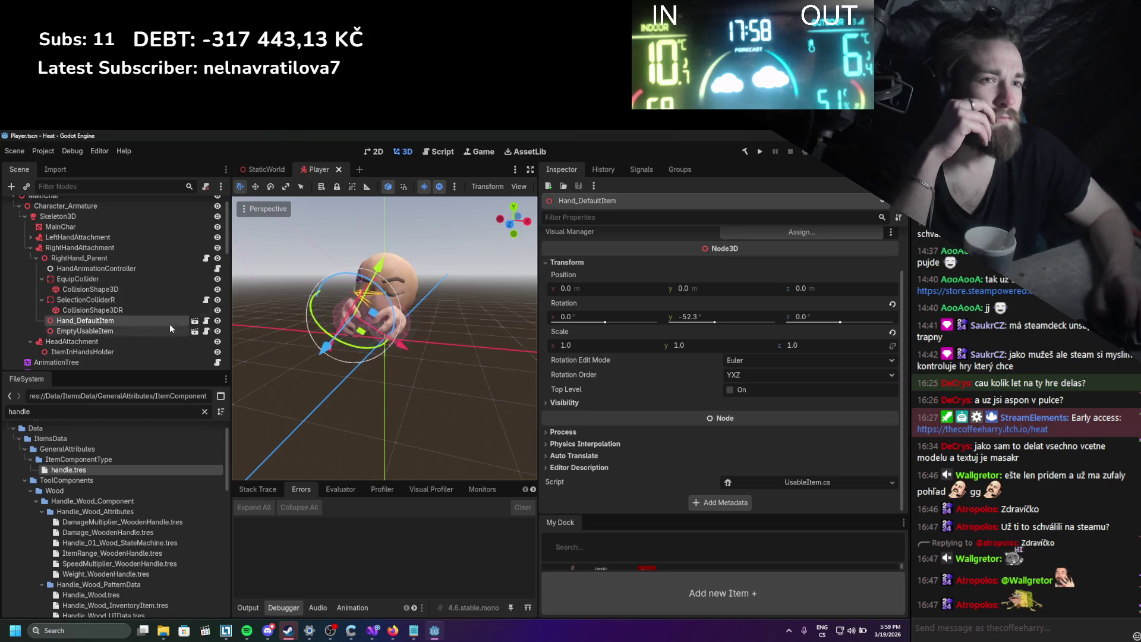
pyautogui.hotkey('alt', 'Tab')
pyautogui.scroll(-2, 309, 312)
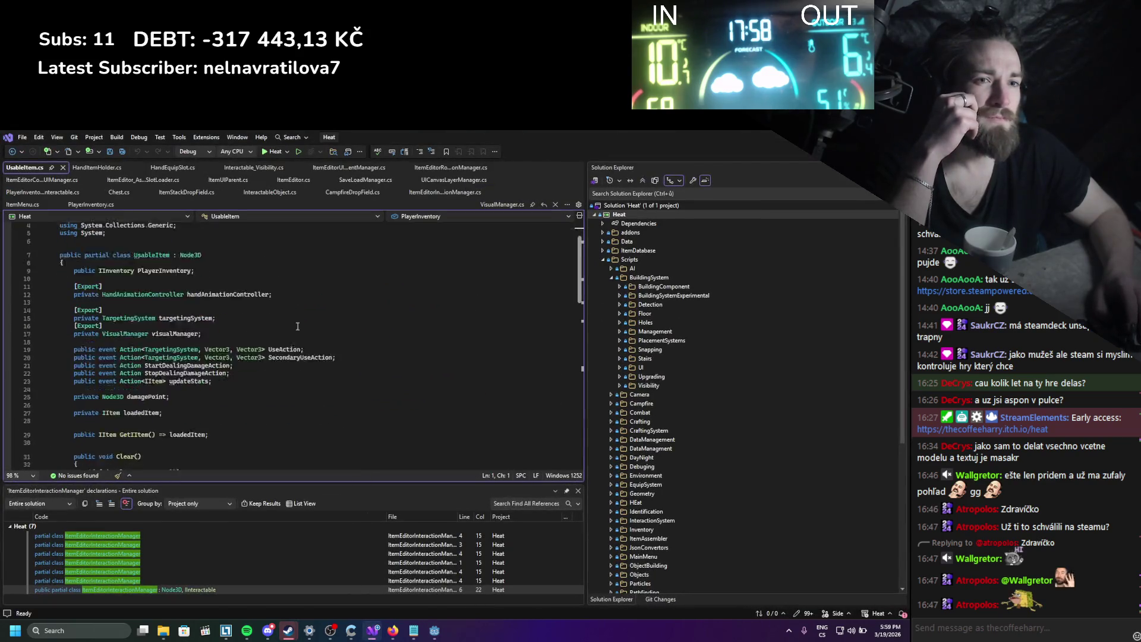
# Read through UsableItem.cs down to GetAllCollisionShapes, then return to the Godot editor.
pyautogui.scroll(-5, 308, 313)
pyautogui.scroll(4, 308, 312)
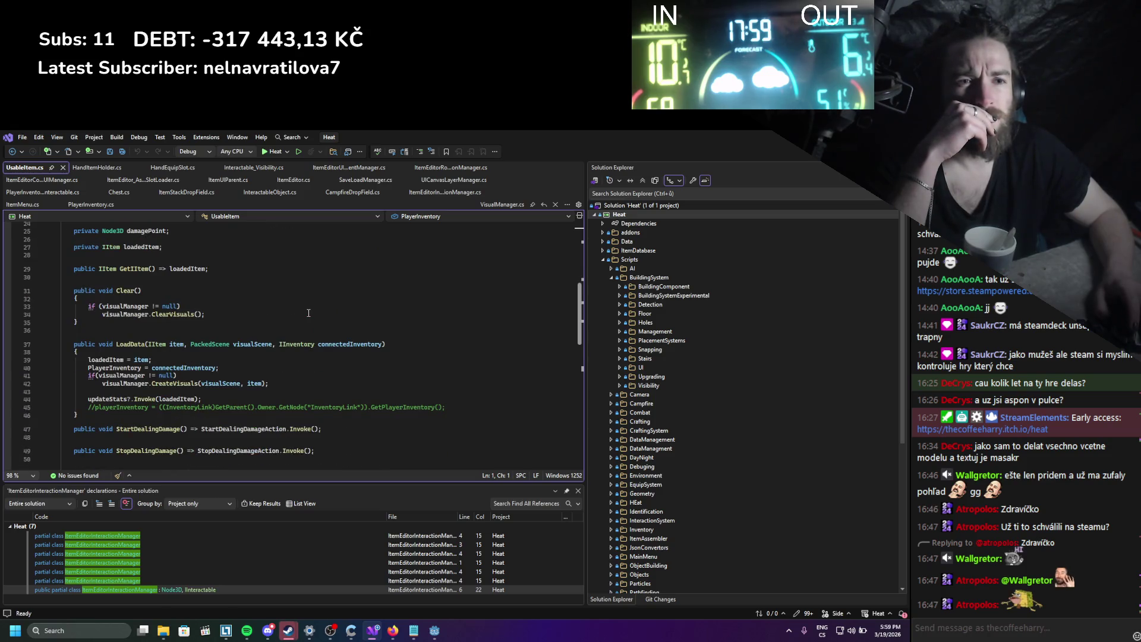
pyautogui.scroll(5, 309, 312)
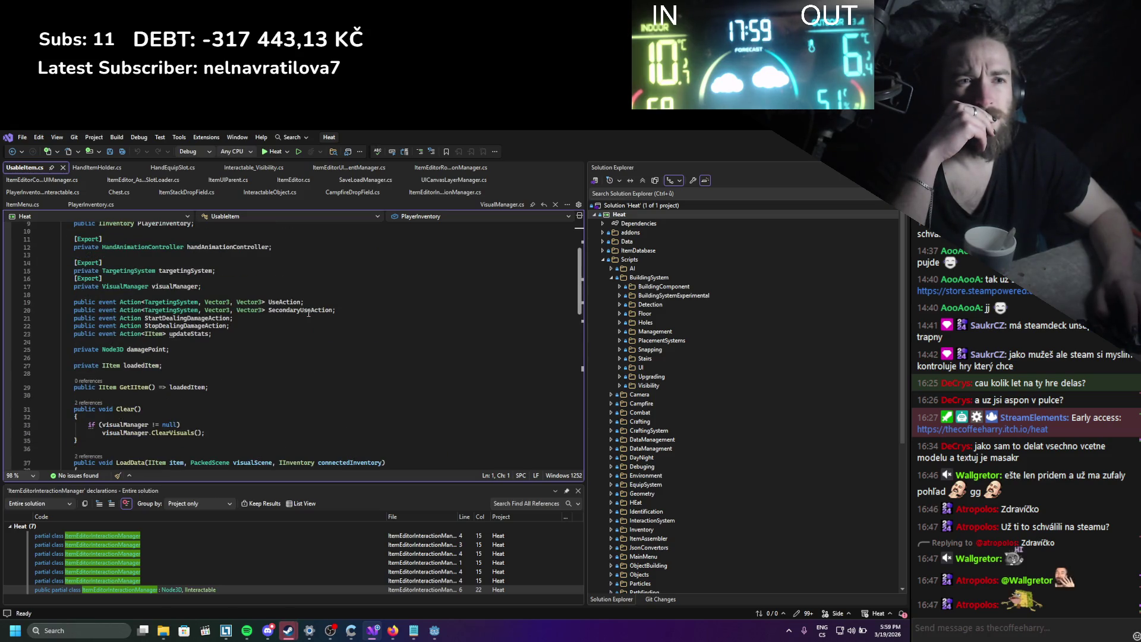
pyautogui.scroll(-12, 308, 312)
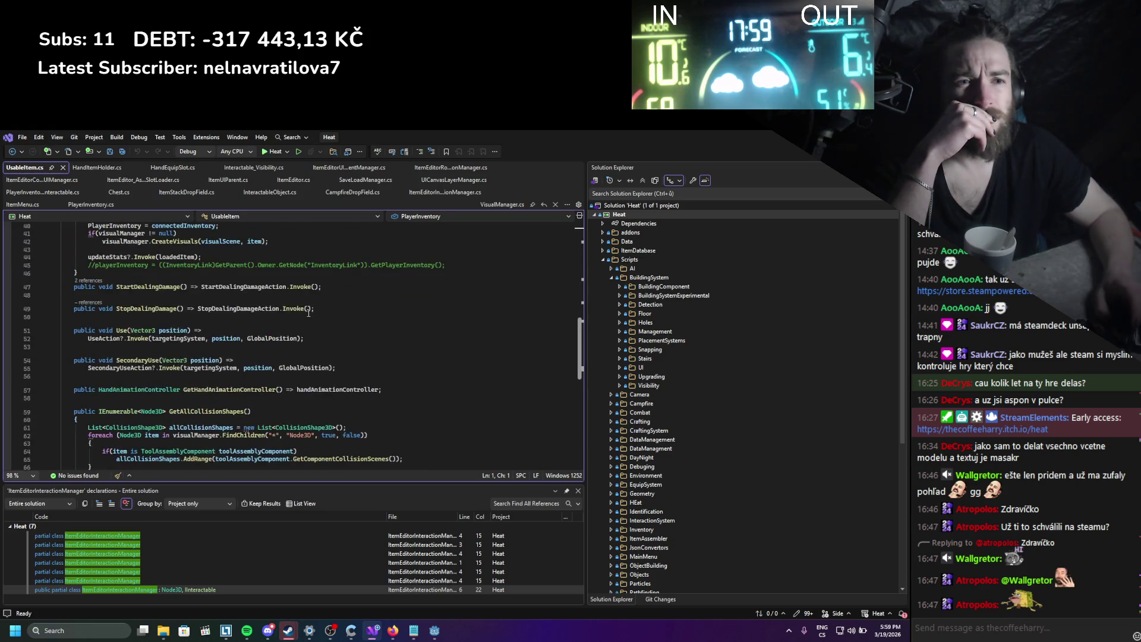
pyautogui.scroll(-3, 309, 312)
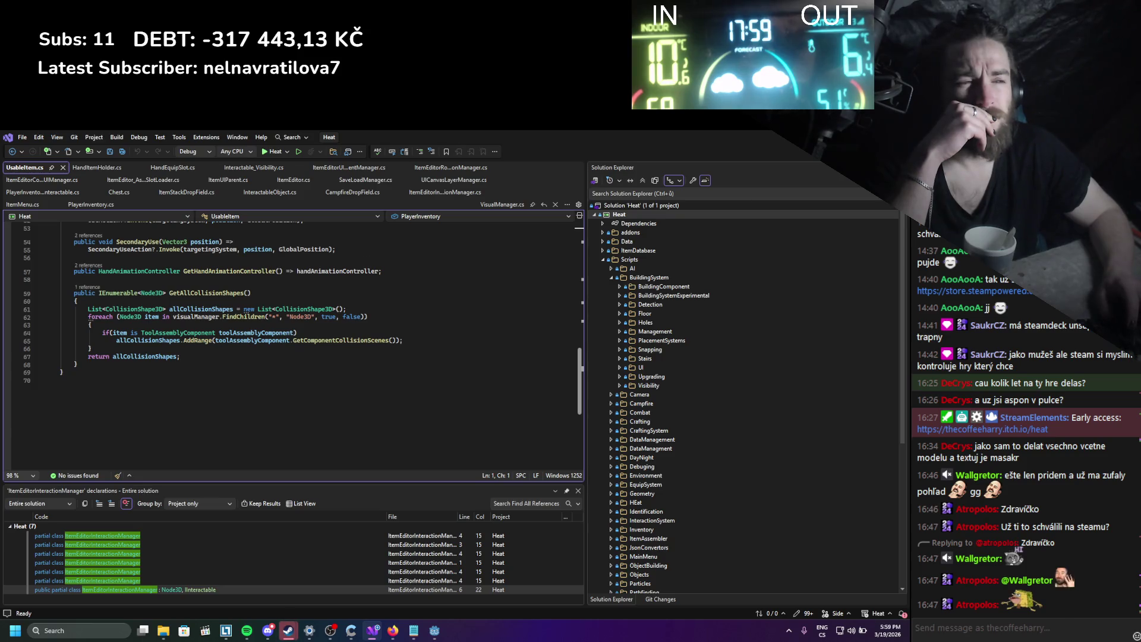
pyautogui.hotkey('alt', 'Tab')
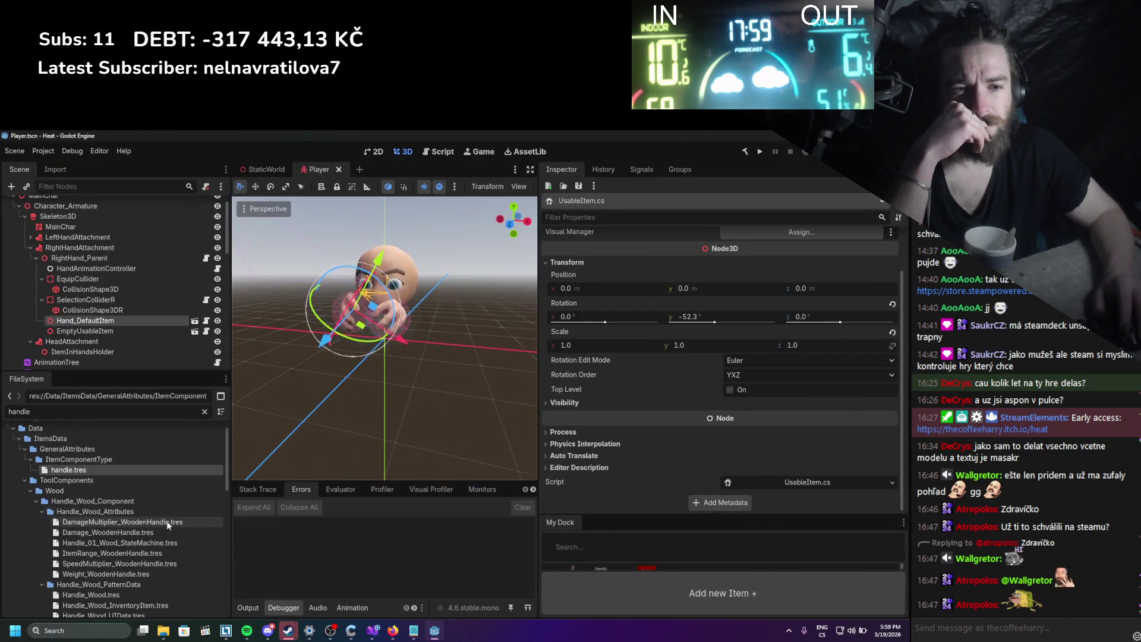
# Show Handle_Wood.tres in the Inspector and widen the panel for its attribute list.
pyautogui.scroll(-2, 166, 520)
pyautogui.click(133, 549)
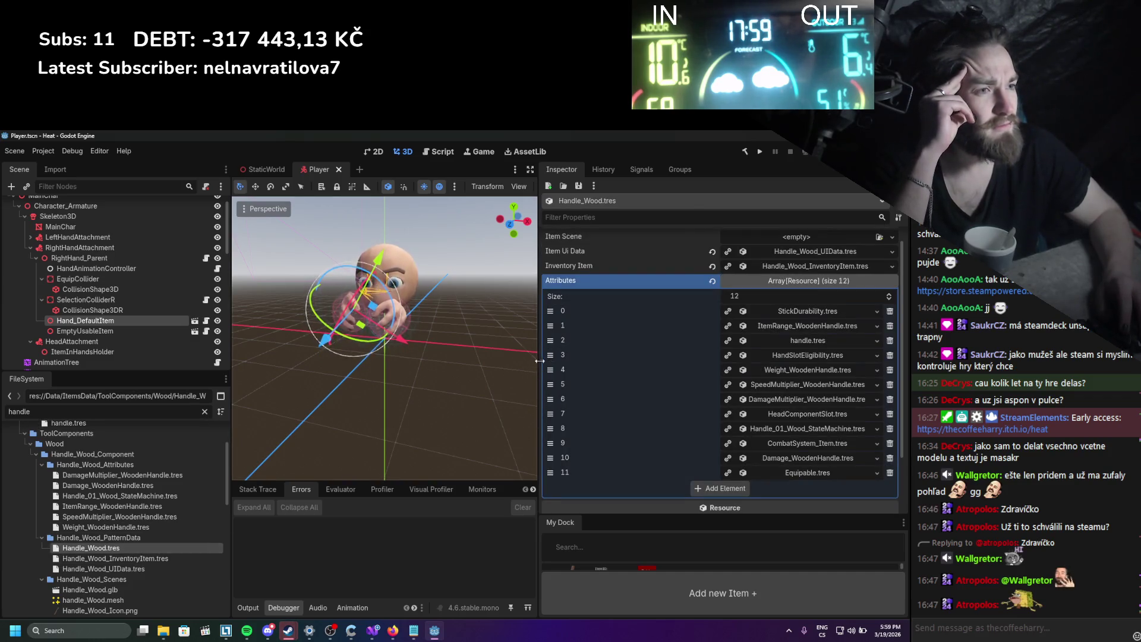
pyautogui.moveTo(539, 361); pyautogui.dragTo(423, 360)
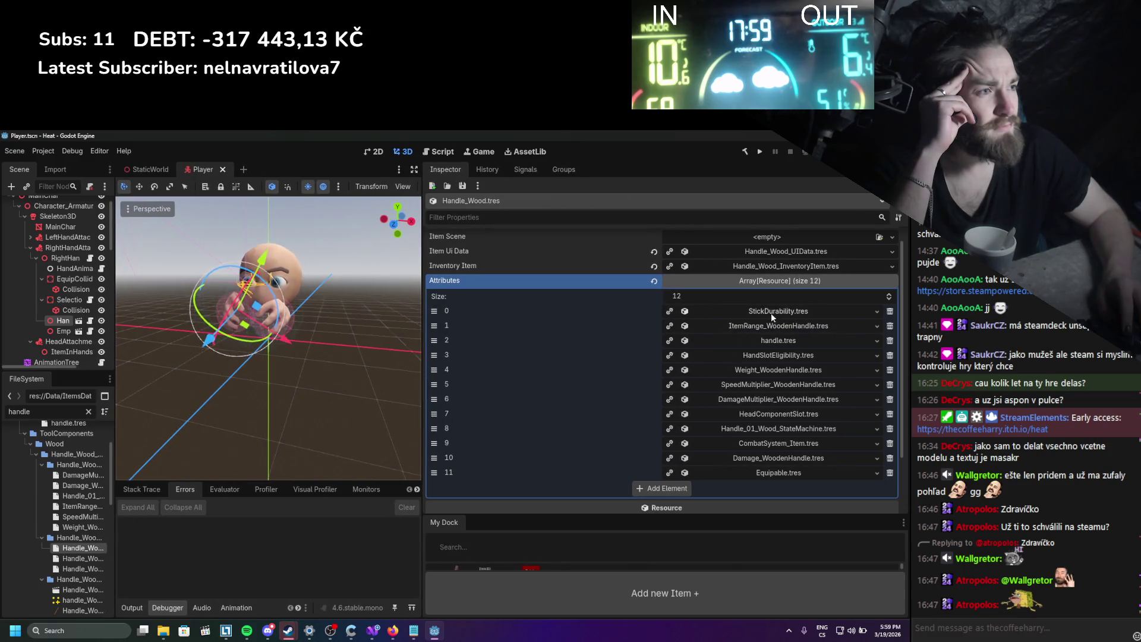
# Check HandSlotEligibility, then leave HeadComponentSlot expanded showing its STRING value Head.
pyautogui.click(767, 358)
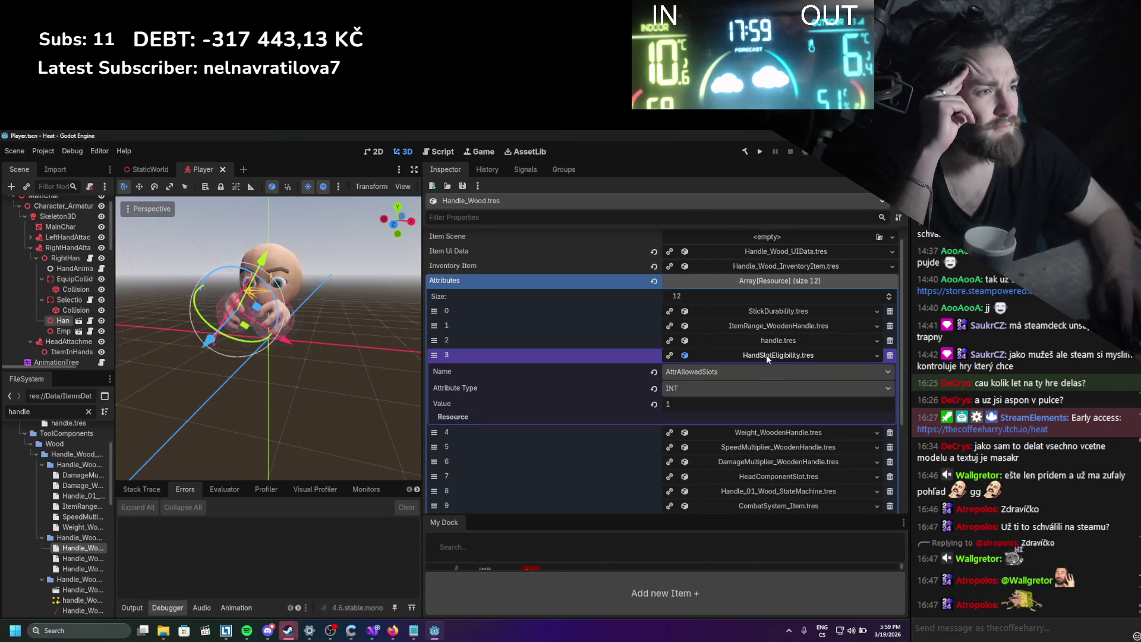
pyautogui.click(765, 355)
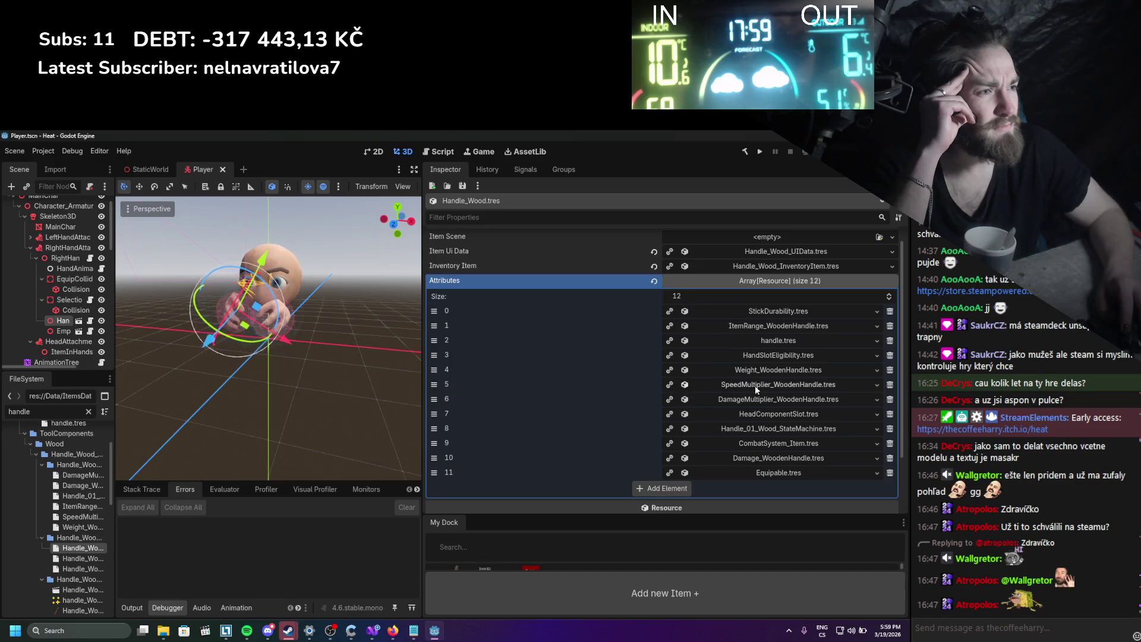
pyautogui.click(750, 412)
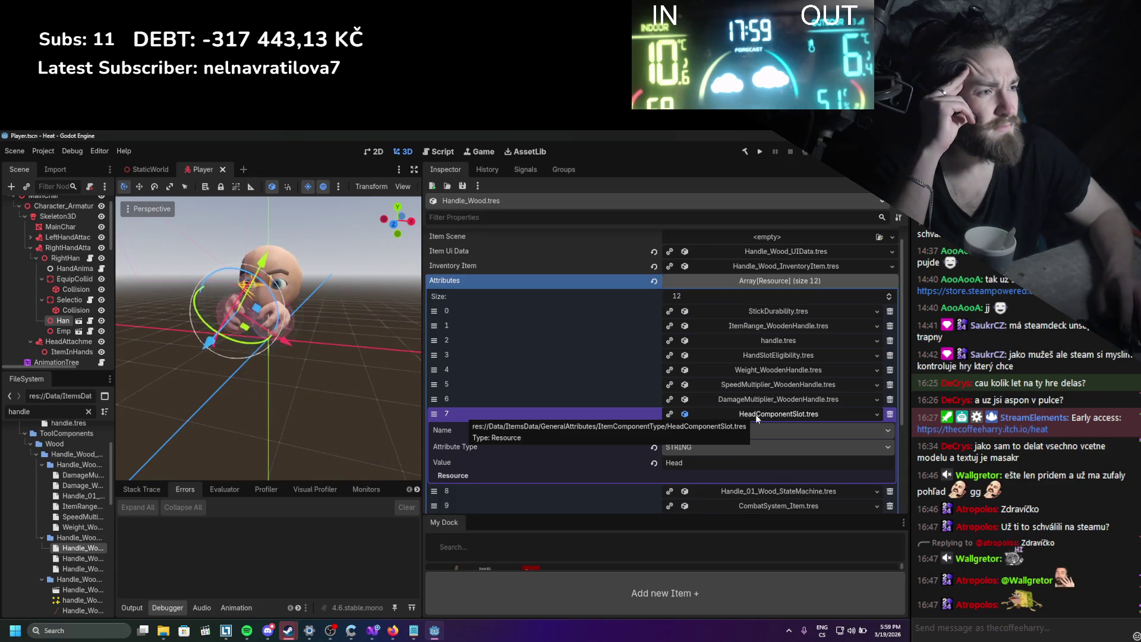
pyautogui.click(756, 415)
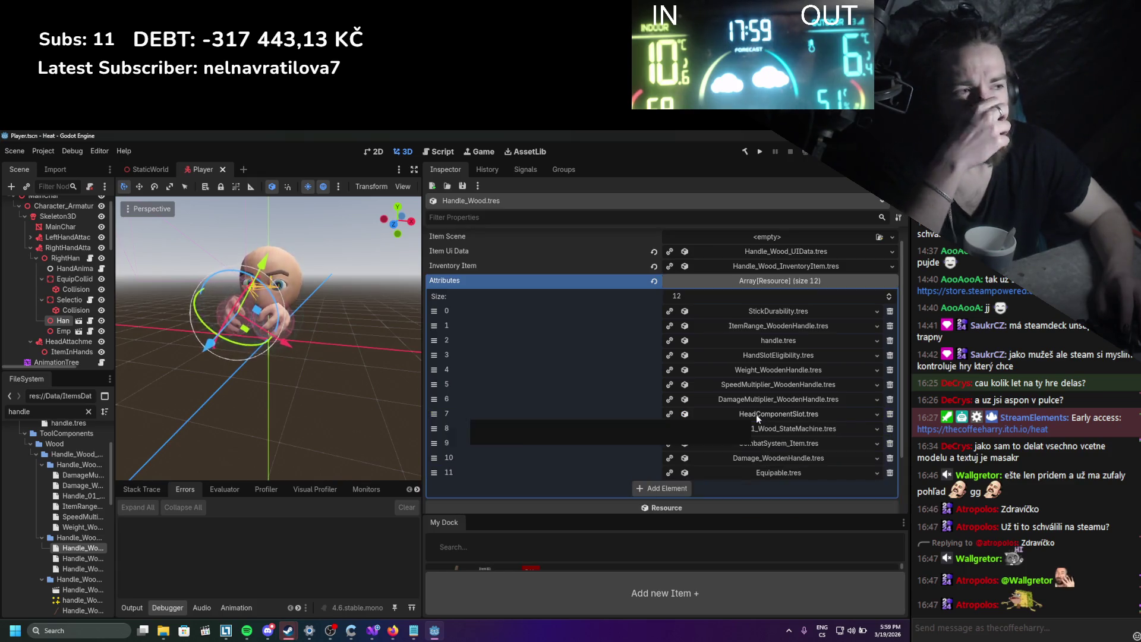
pyautogui.click(757, 415)
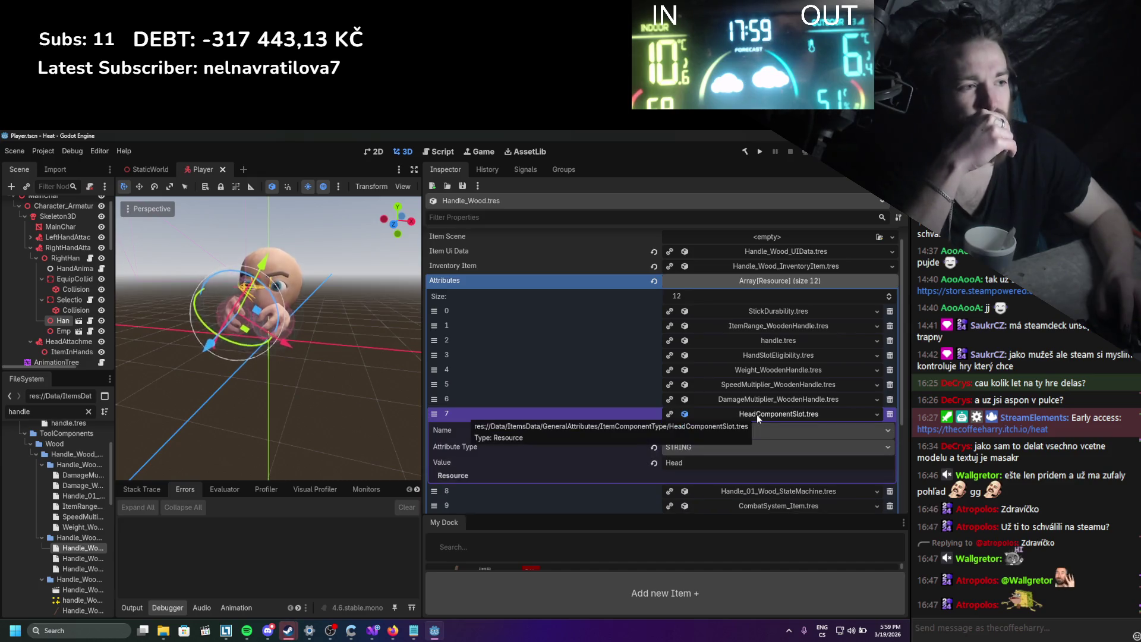
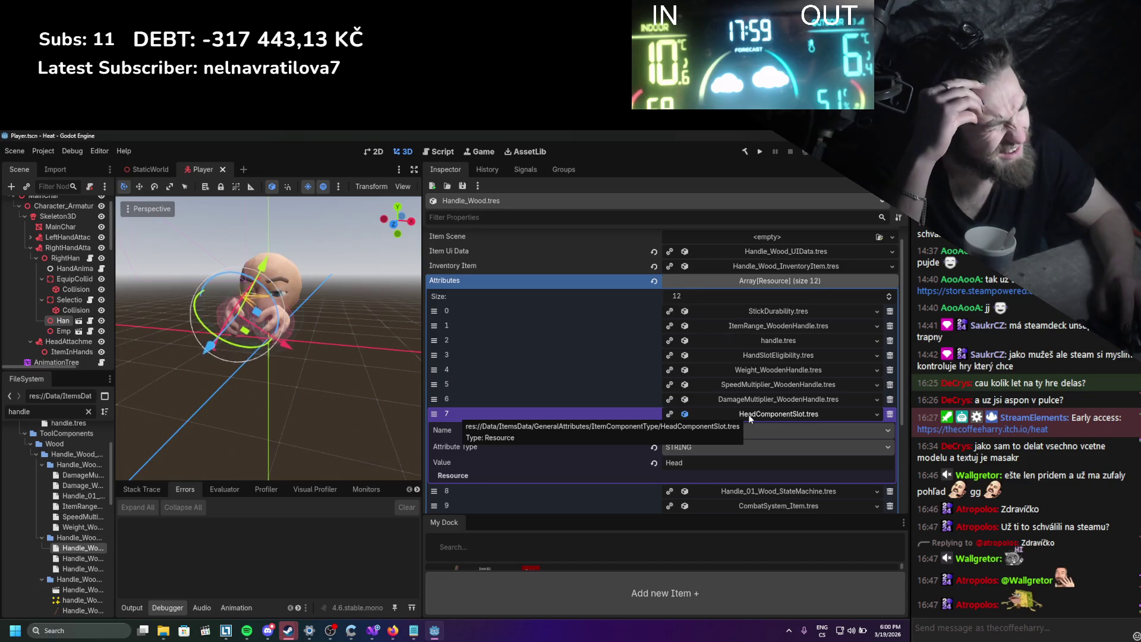
# Collapse HeadComponentSlot and briefly review the state machine, CombatSystem_Item and Equipable.tres attribute entries.
pyautogui.click(748, 415)
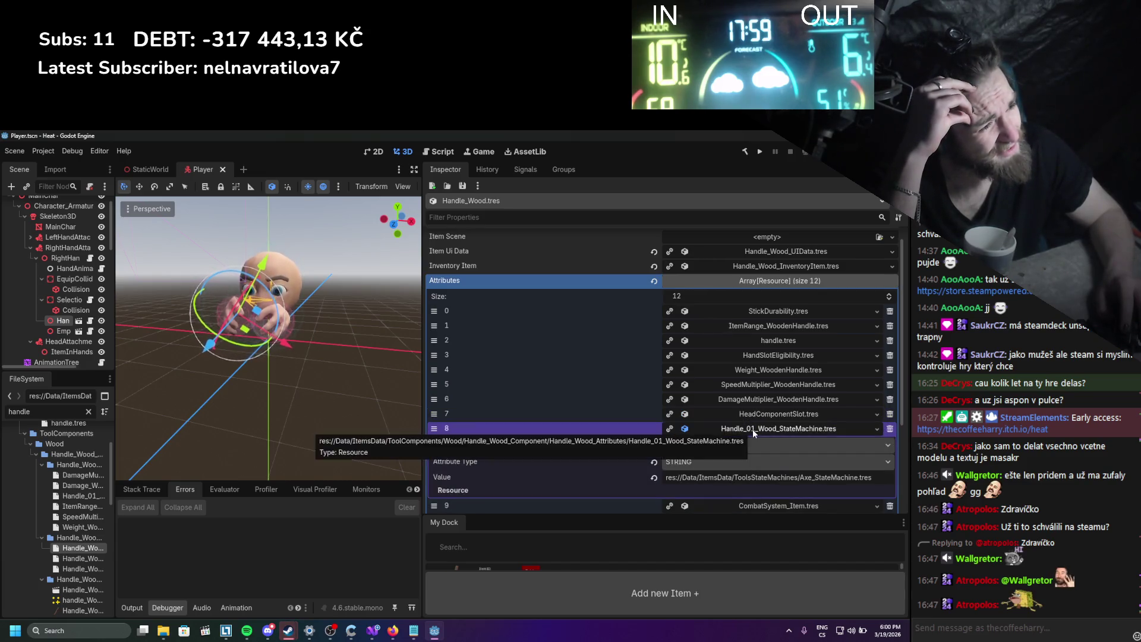
pyautogui.click(751, 429)
pyautogui.click(751, 429)
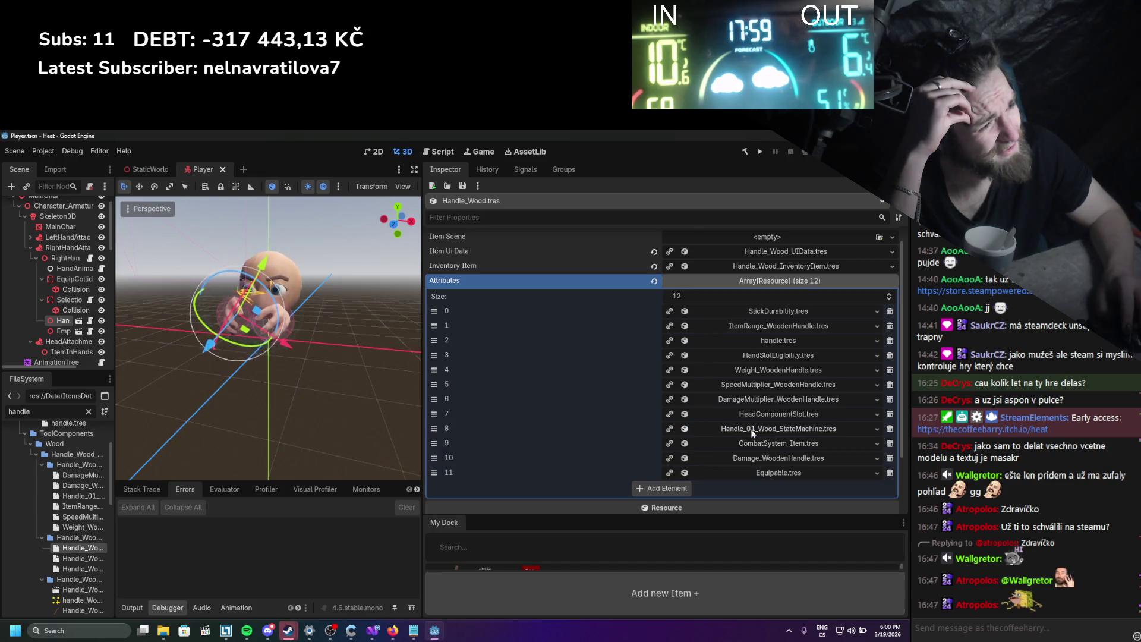
pyautogui.click(751, 443)
pyautogui.click(751, 443)
pyautogui.scroll(-1, 751, 441)
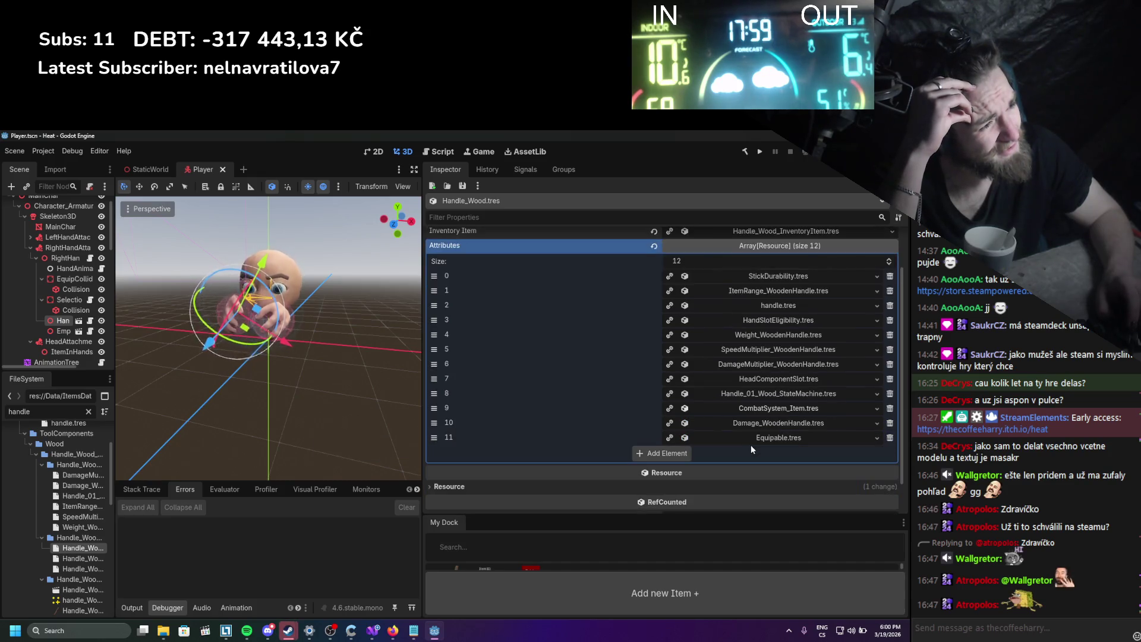
pyautogui.click(751, 437)
pyautogui.click(750, 438)
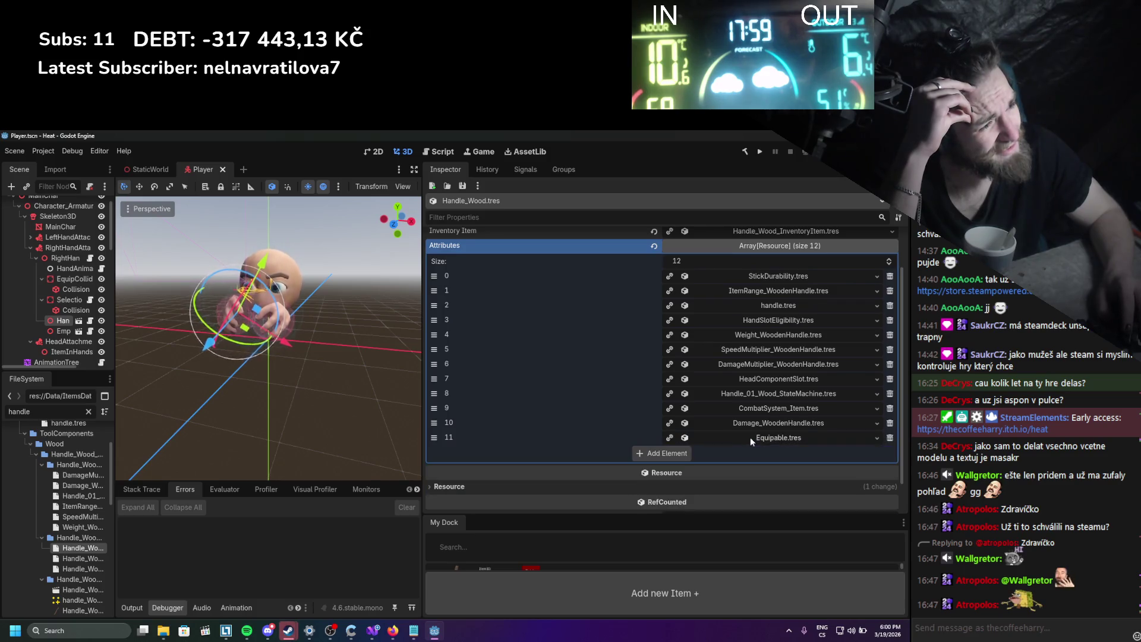
# Recheck HeadComponentSlot's value, then widen the Scene and FileSystem docks.
pyautogui.click(754, 381)
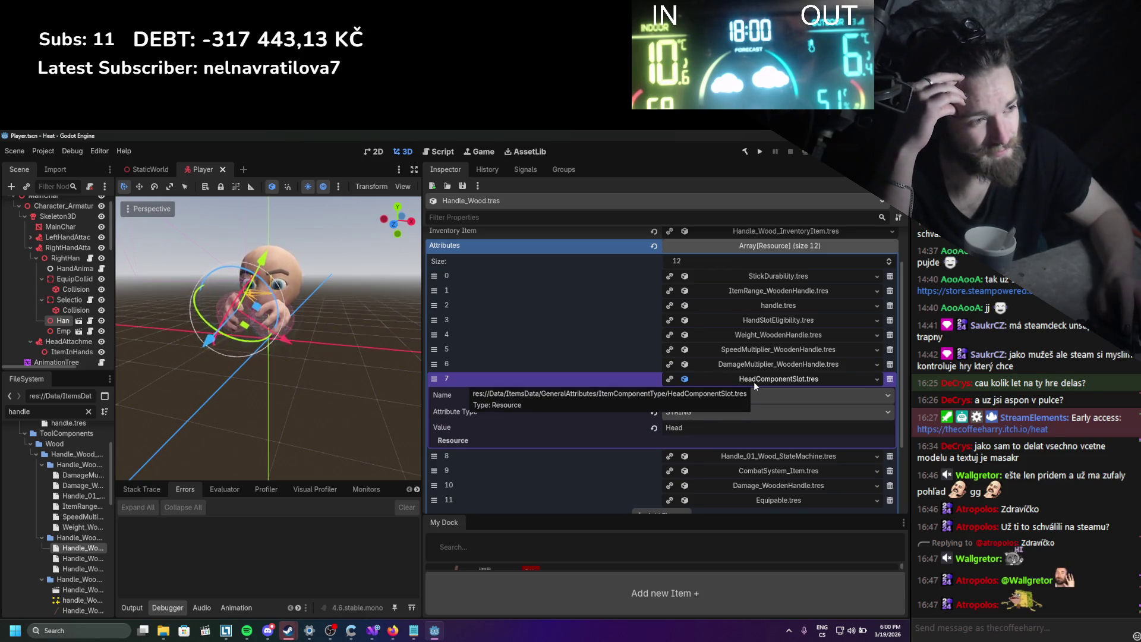
pyautogui.click(753, 381)
pyautogui.moveTo(423, 358)
pyautogui.mouseDown()
pyautogui.moveTo(591, 356)
pyautogui.moveTo(540, 357)
pyautogui.mouseUp()
pyautogui.moveTo(114, 333); pyautogui.dragTo(186, 335)
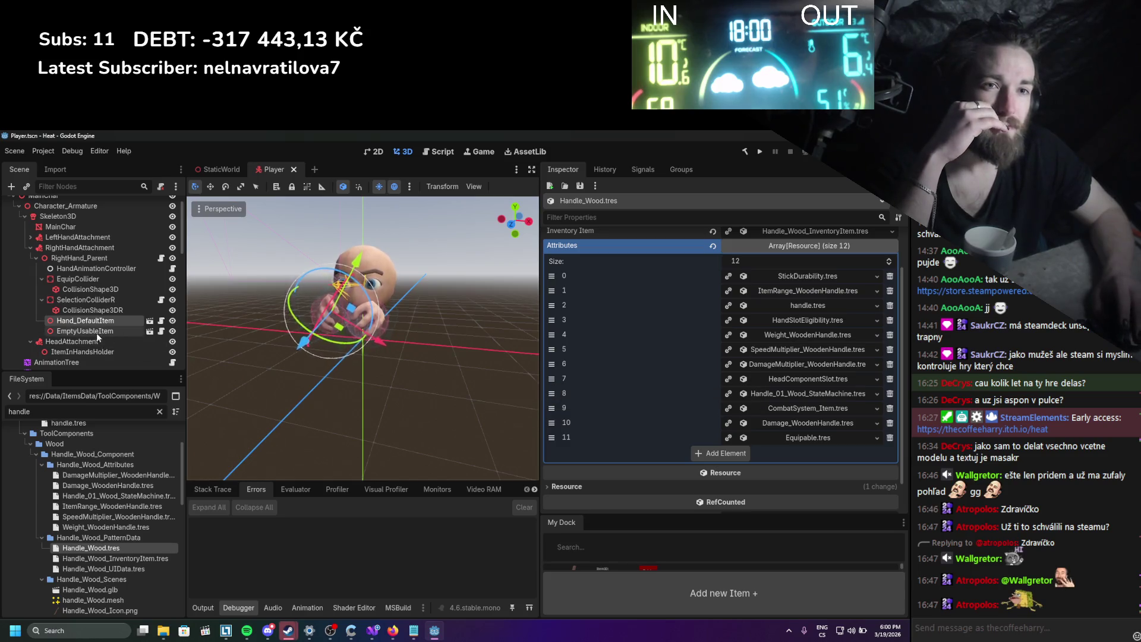
# Review the PlayerInventory, ManualItemAdd and PlayerInHandsItem component nodes in the Scene tree.
pyautogui.scroll(-1, 98, 321)
pyautogui.scroll(-3, 98, 317)
pyautogui.scroll(-3, 81, 297)
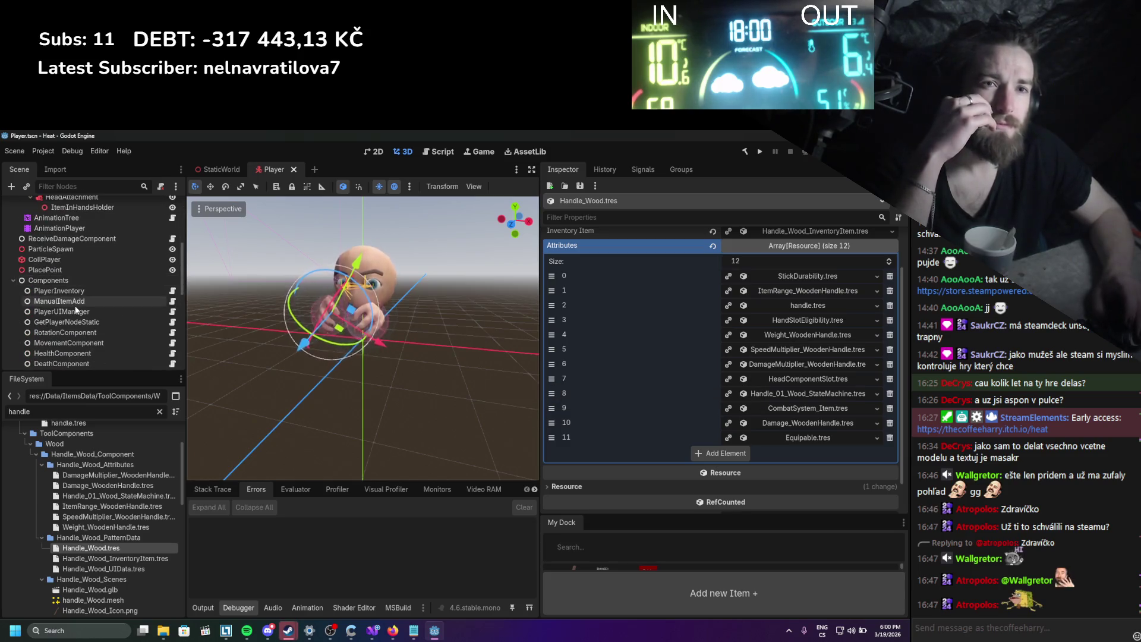
pyautogui.click(79, 293)
pyautogui.click(71, 302)
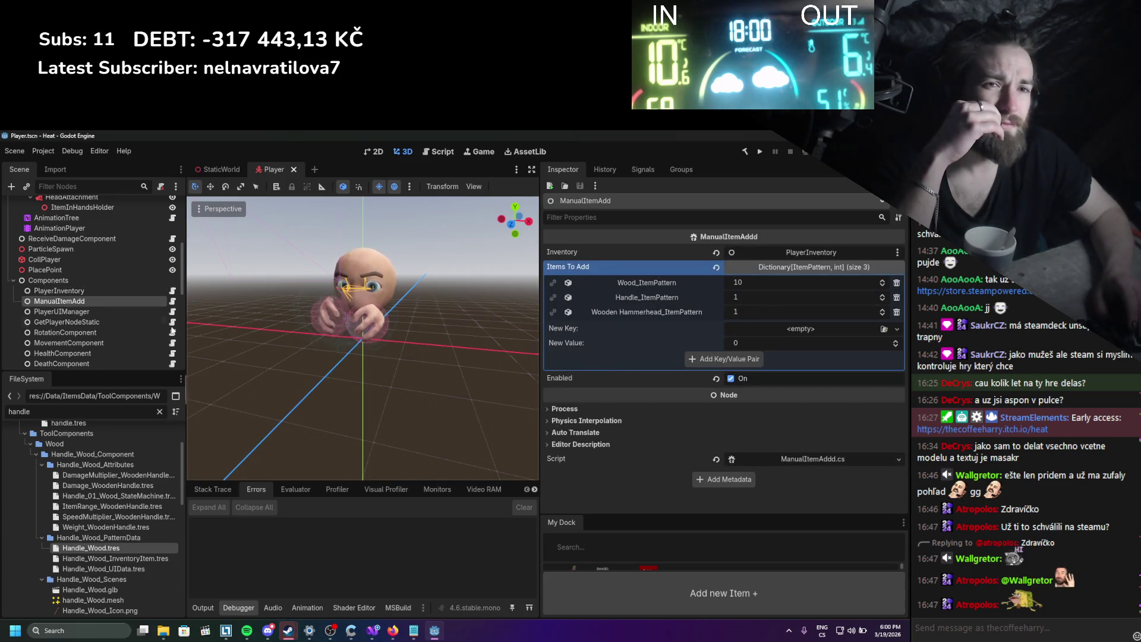
pyautogui.scroll(-1, 65, 329)
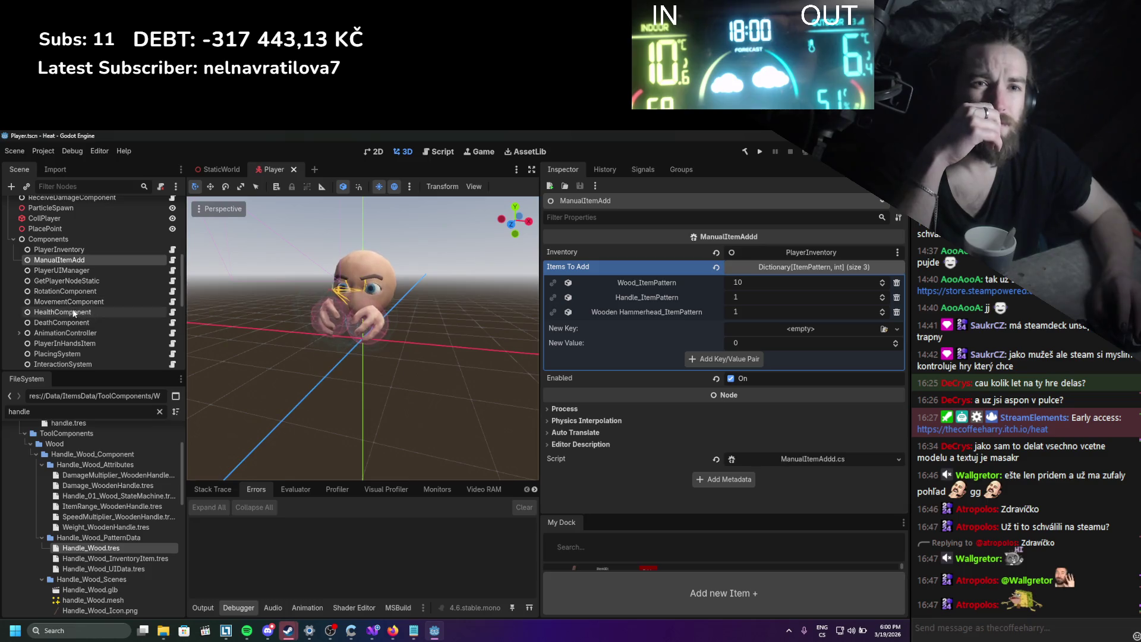
pyautogui.scroll(-1, 75, 318)
pyautogui.click(76, 323)
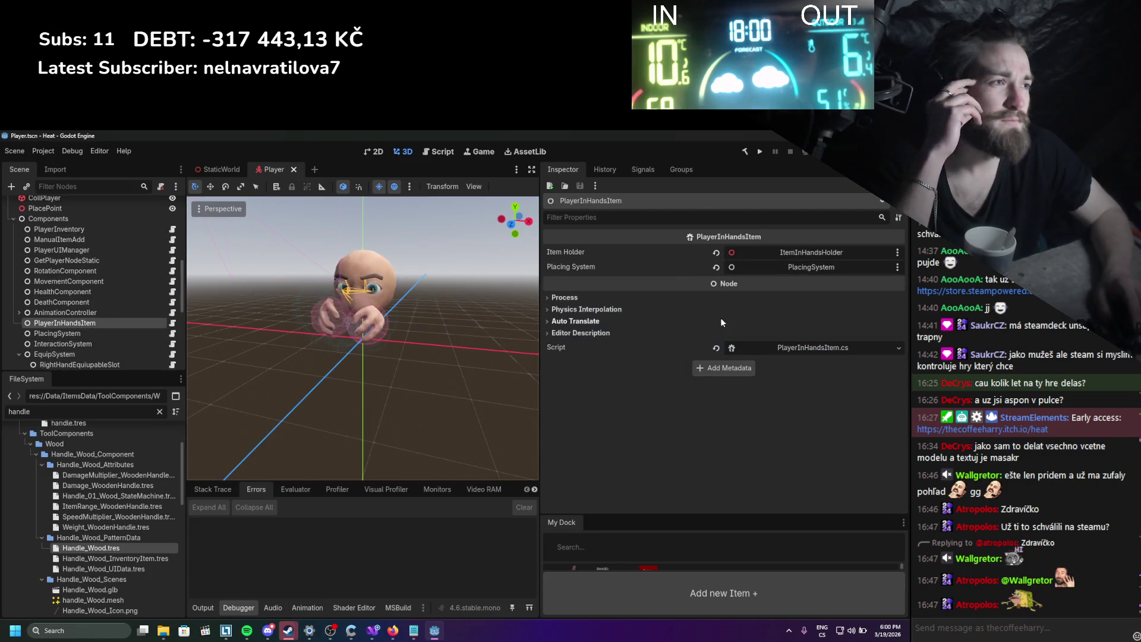
# Step through the equip slot nodes, from LeftGloveEquipableSlot to BackpackEquipableSlot.
pyautogui.scroll(-3, 75, 310)
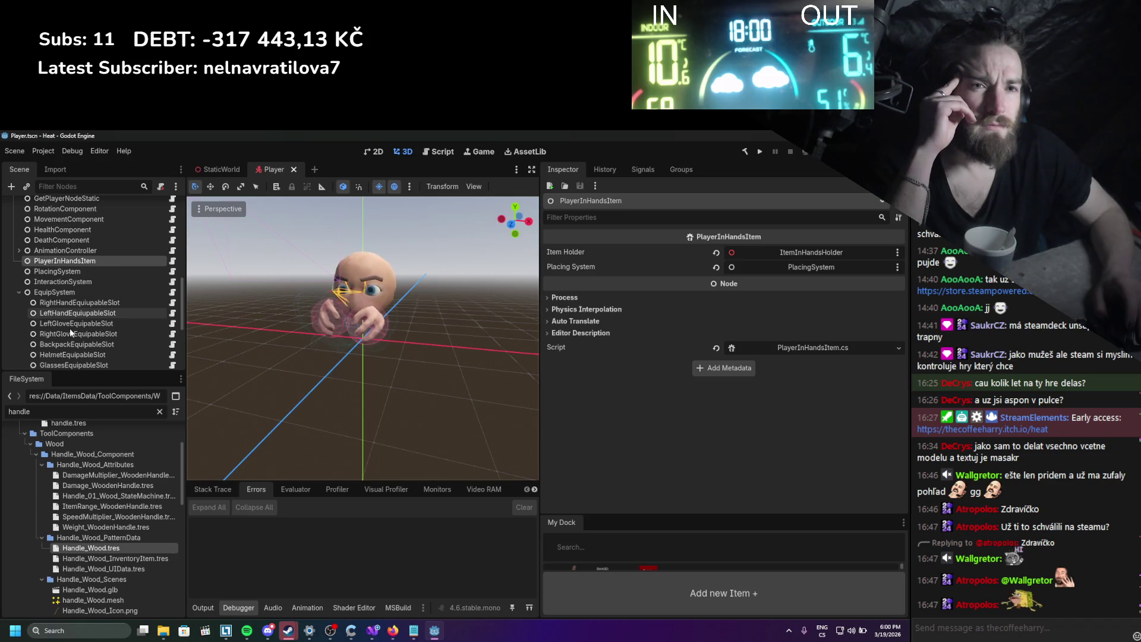
pyautogui.click(73, 310)
pyautogui.click(74, 322)
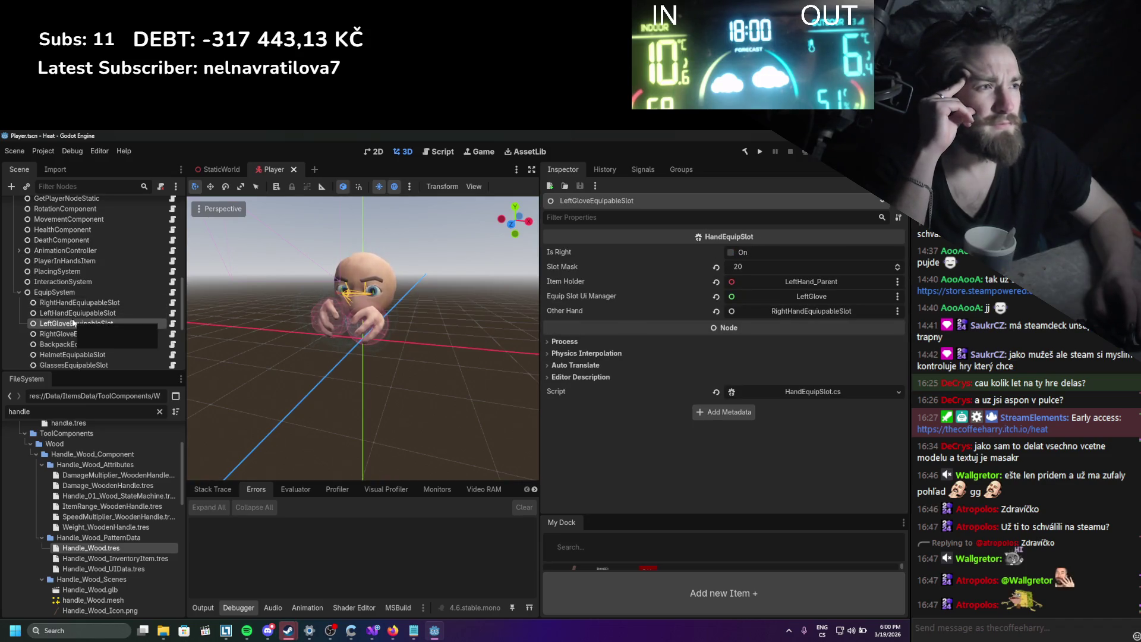
pyautogui.scroll(-3, 74, 323)
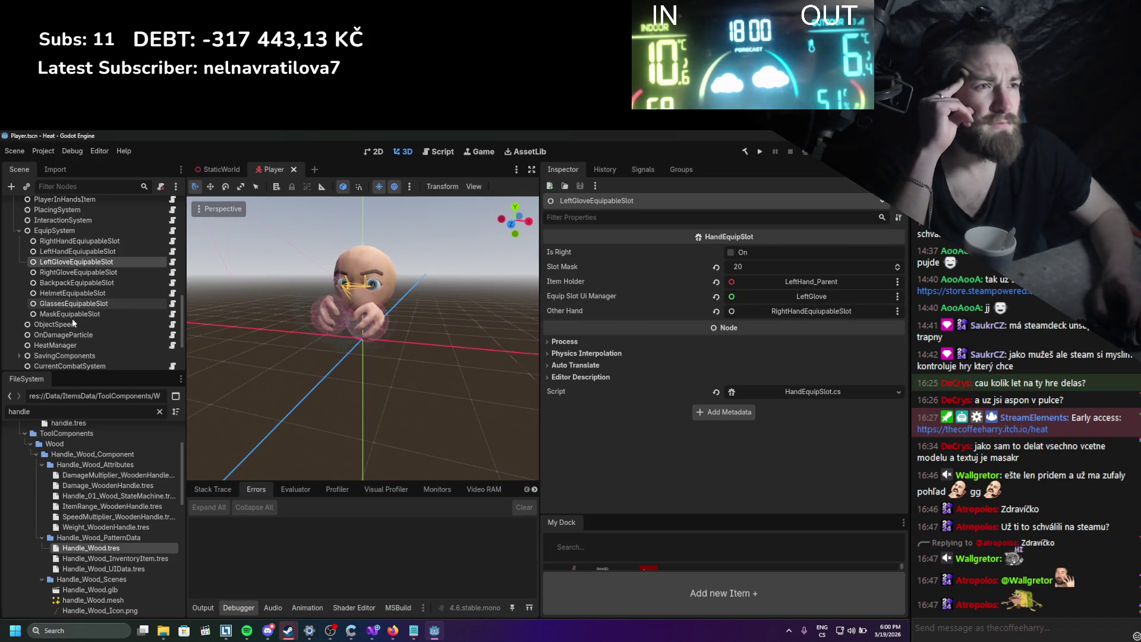
pyautogui.click(79, 251)
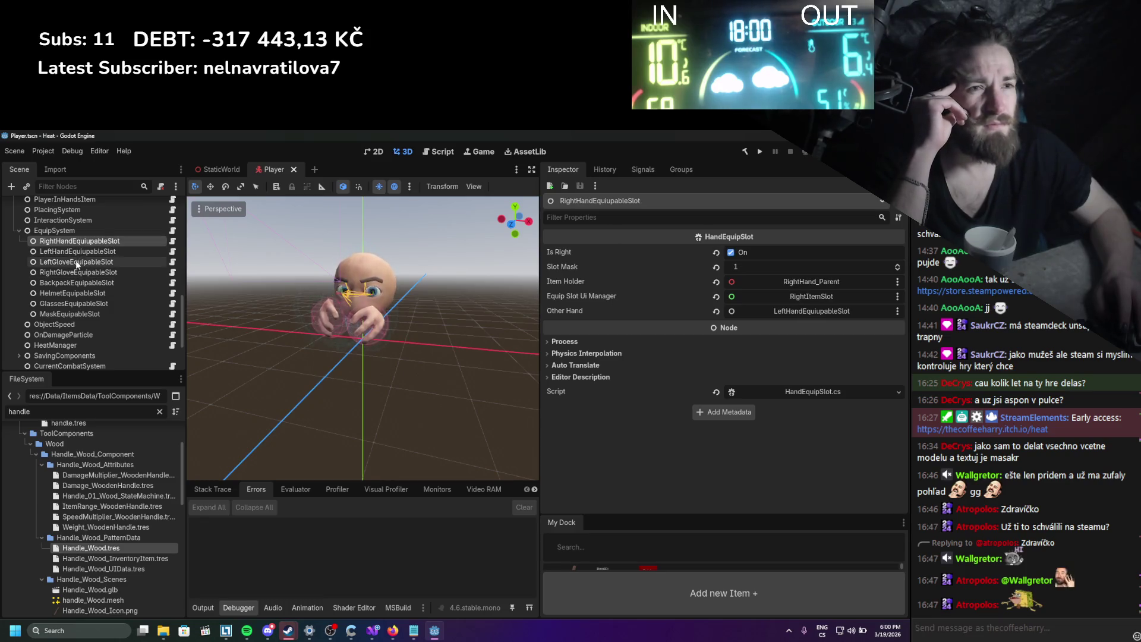
pyautogui.click(77, 272)
pyautogui.click(76, 283)
pyautogui.click(75, 292)
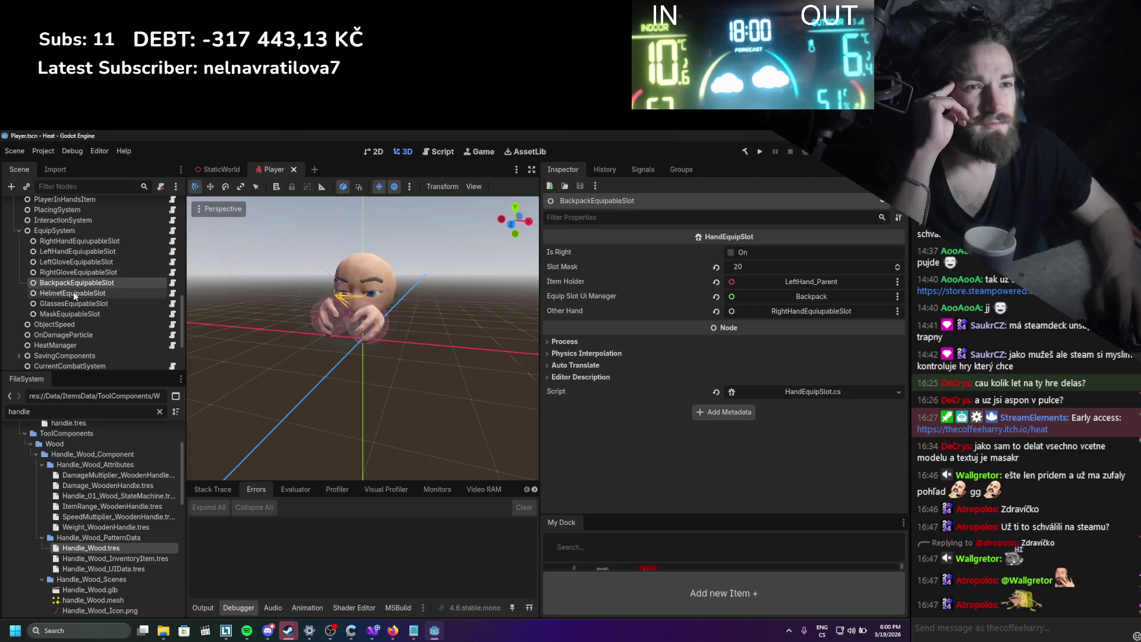
pyautogui.click(74, 304)
# Select RightHandEquipableSlot and open its HandEquipSlot.cs script in Visual Studio.
pyautogui.click(76, 252)
pyautogui.click(84, 240)
pyautogui.click(172, 241)
pyautogui.scroll(-10, 393, 336)
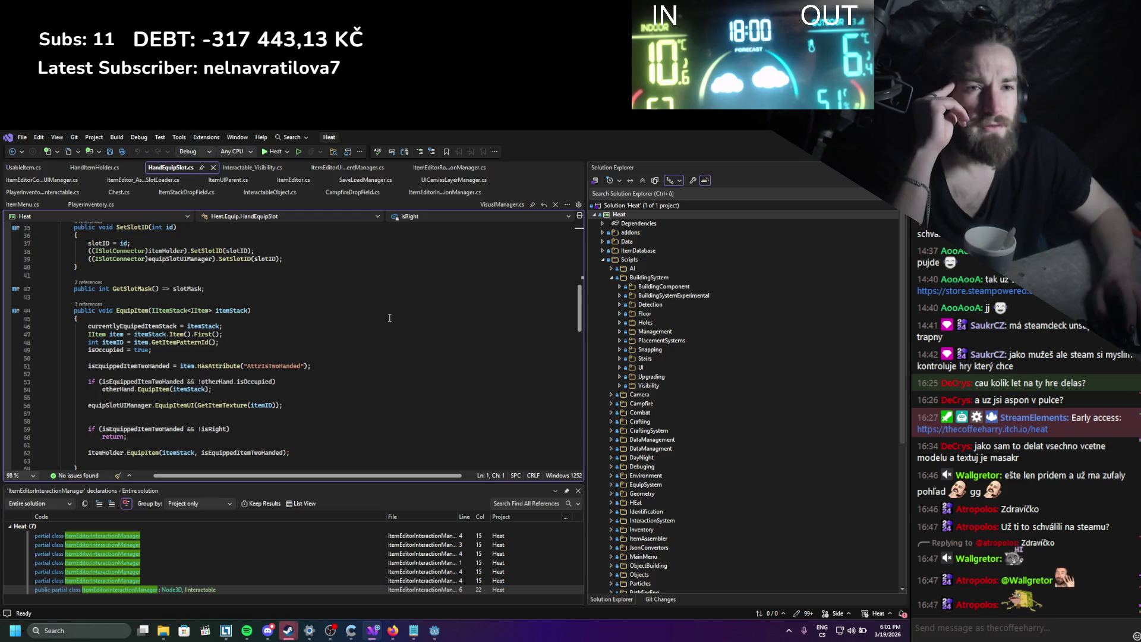
# Scroll through the HandEquipSlot.cs code in Visual Studio.
pyautogui.scroll(-7, 390, 317)
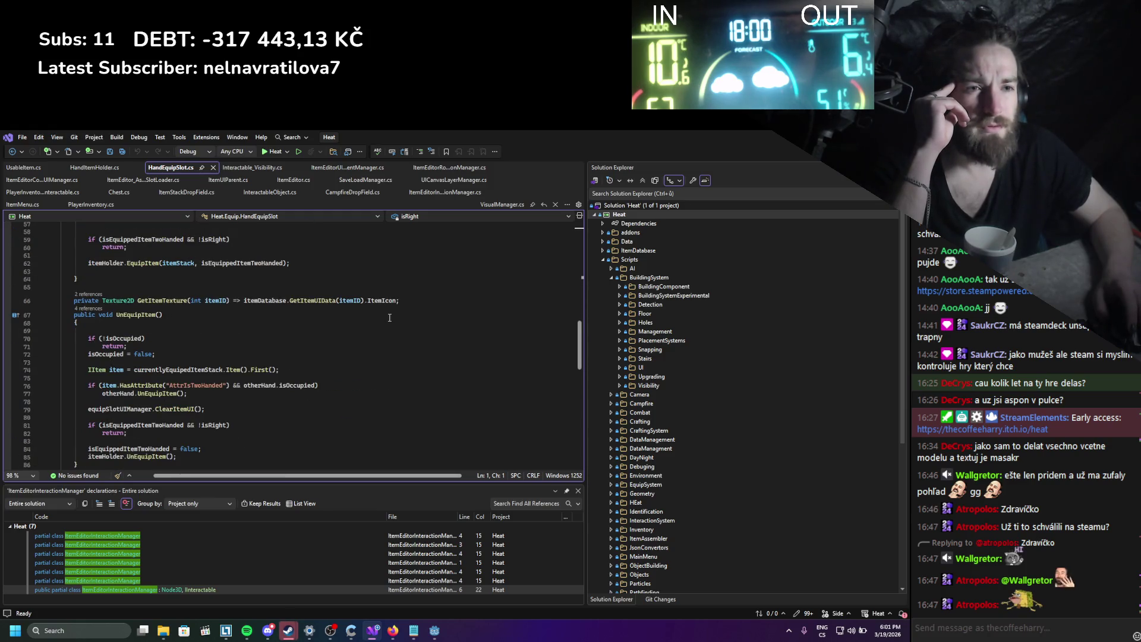
pyautogui.scroll(-2, 390, 317)
pyautogui.scroll(-5, 390, 317)
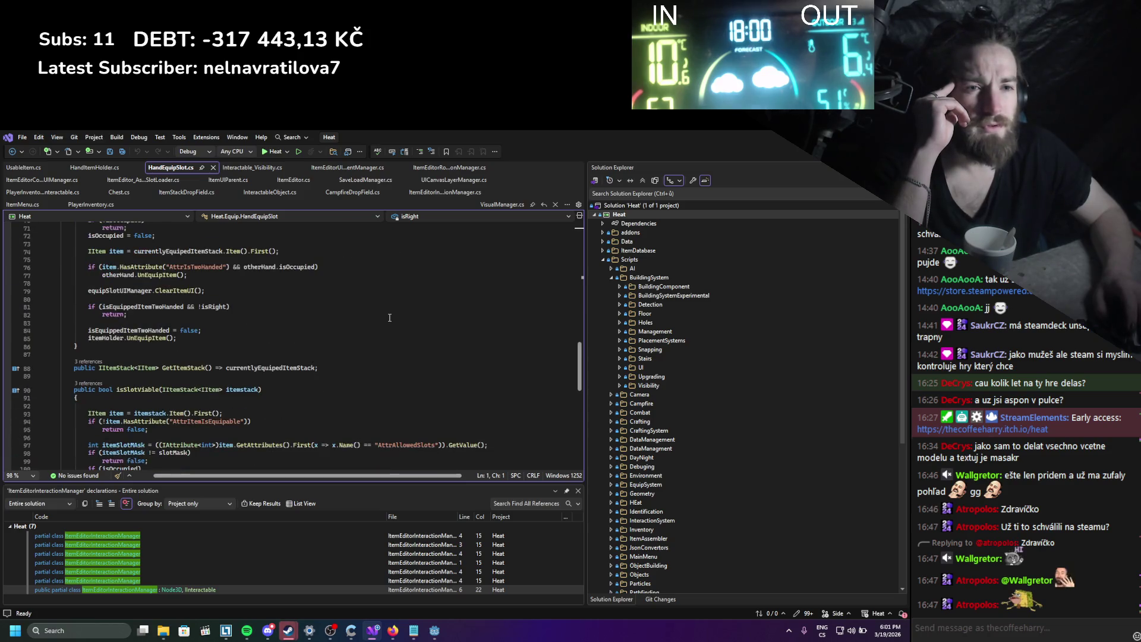
pyautogui.scroll(-3, 390, 317)
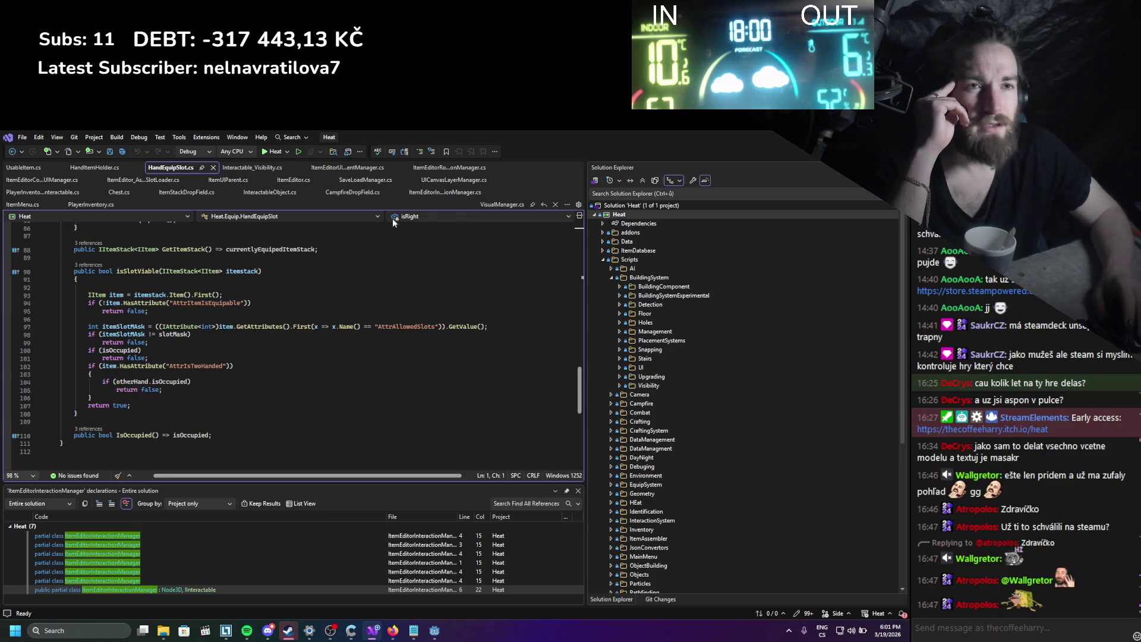
# Back in Godot, select the EquipSystem node and open its script in Visual Studio.
pyautogui.hotkey('alt', 'Tab')
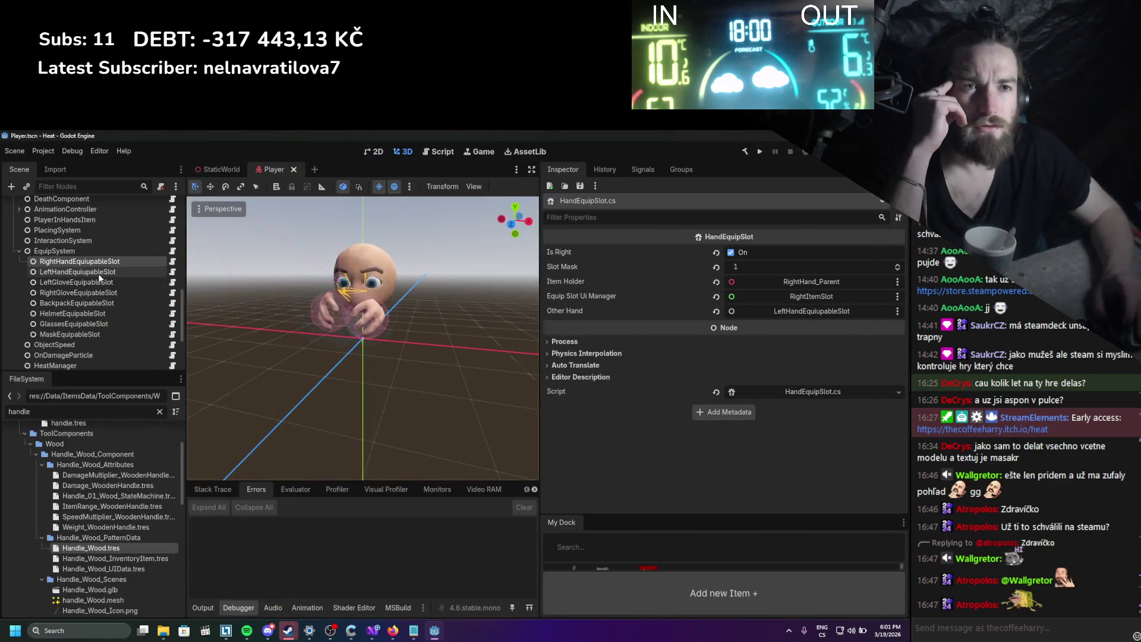
pyautogui.click(107, 254)
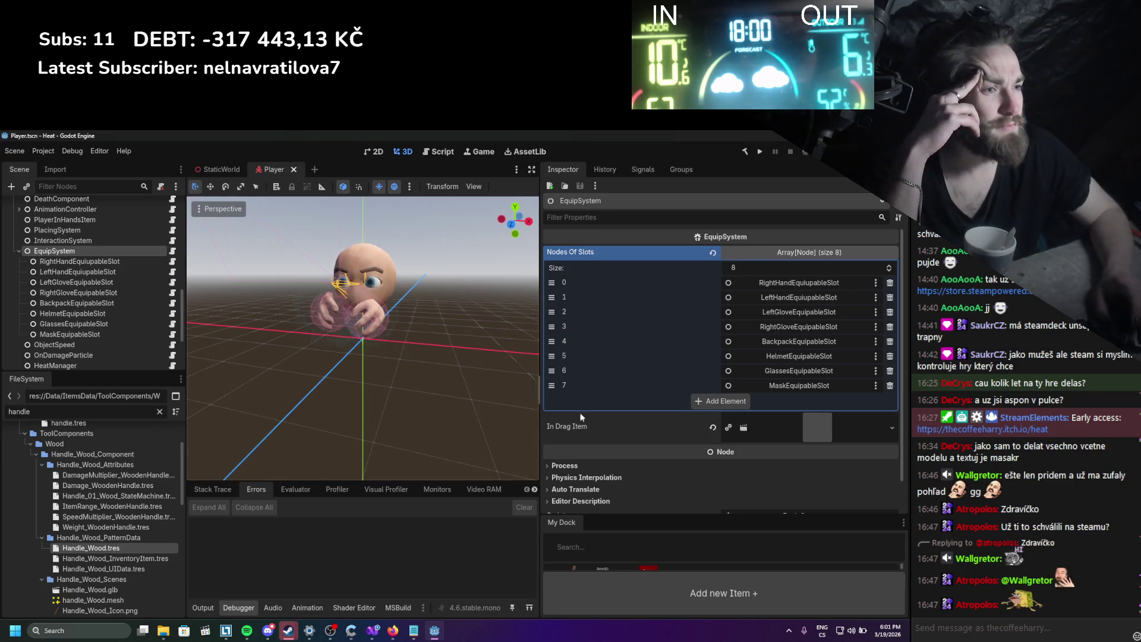
pyautogui.scroll(-1, 630, 435)
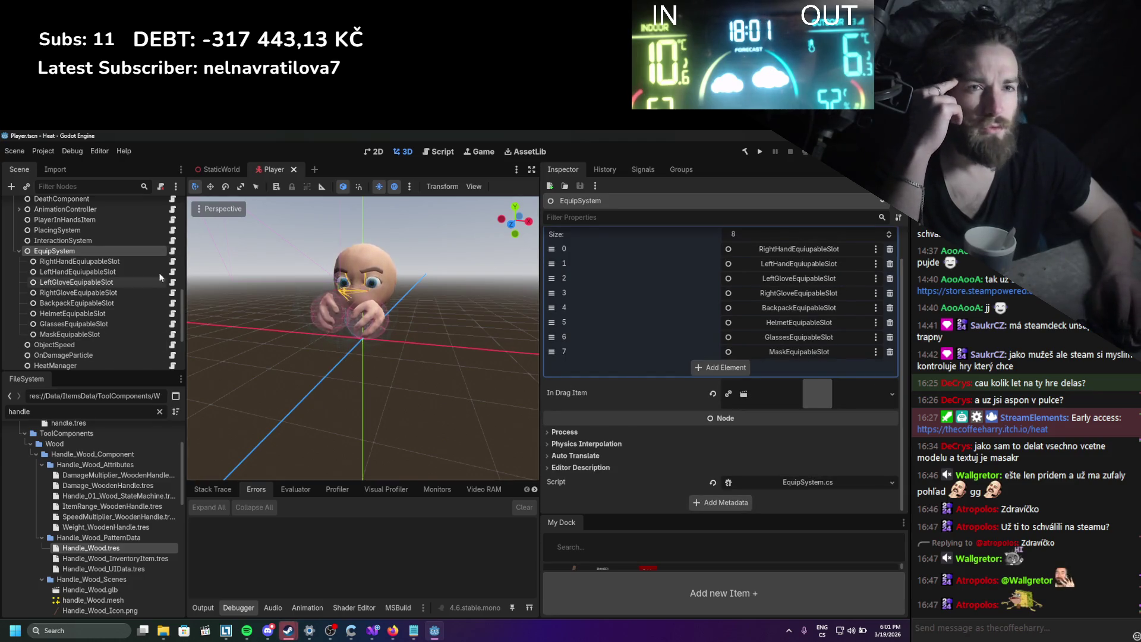
pyautogui.click(172, 250)
# Scroll EquipSystem.cs down to DragOffItem and close all other document tabs.
pyautogui.scroll(-10, 375, 406)
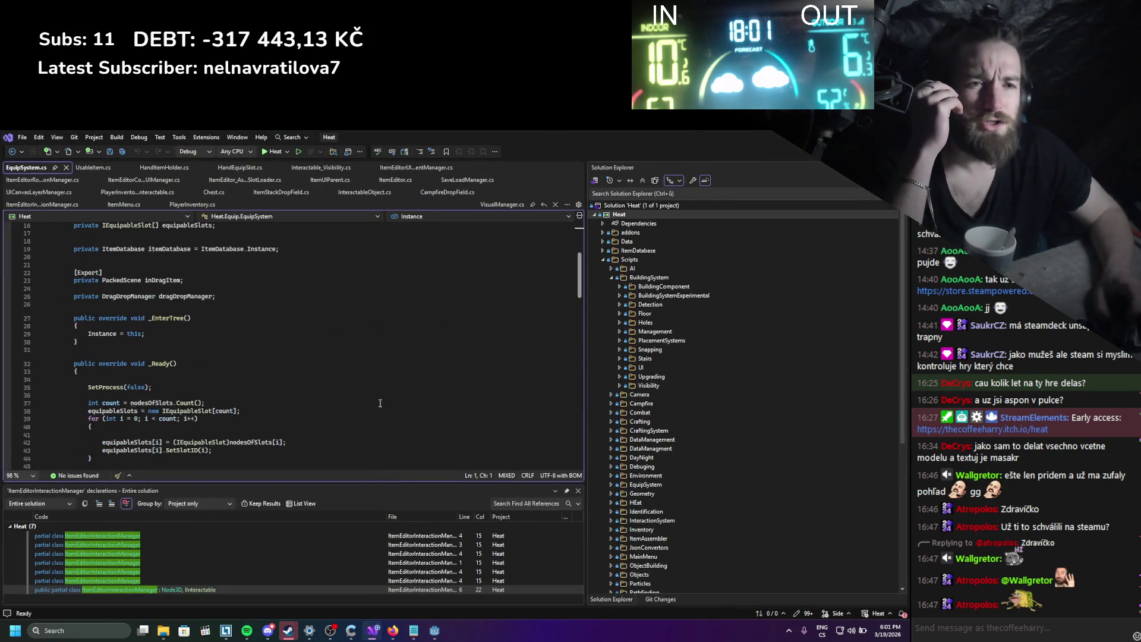
pyautogui.scroll(-13, 375, 406)
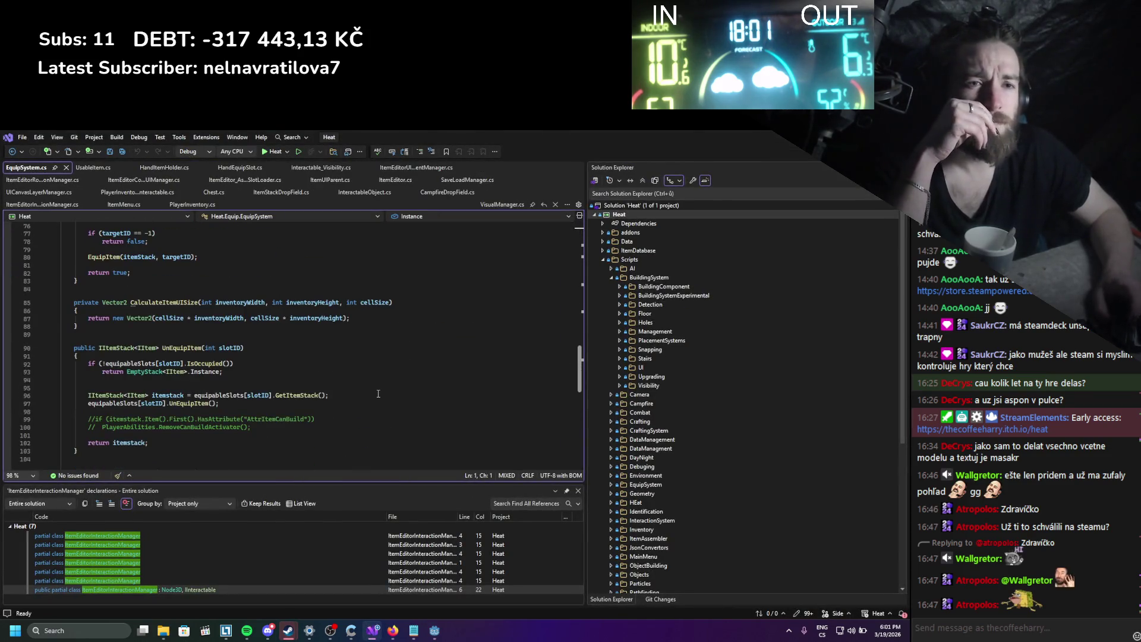
pyautogui.scroll(-5, 377, 393)
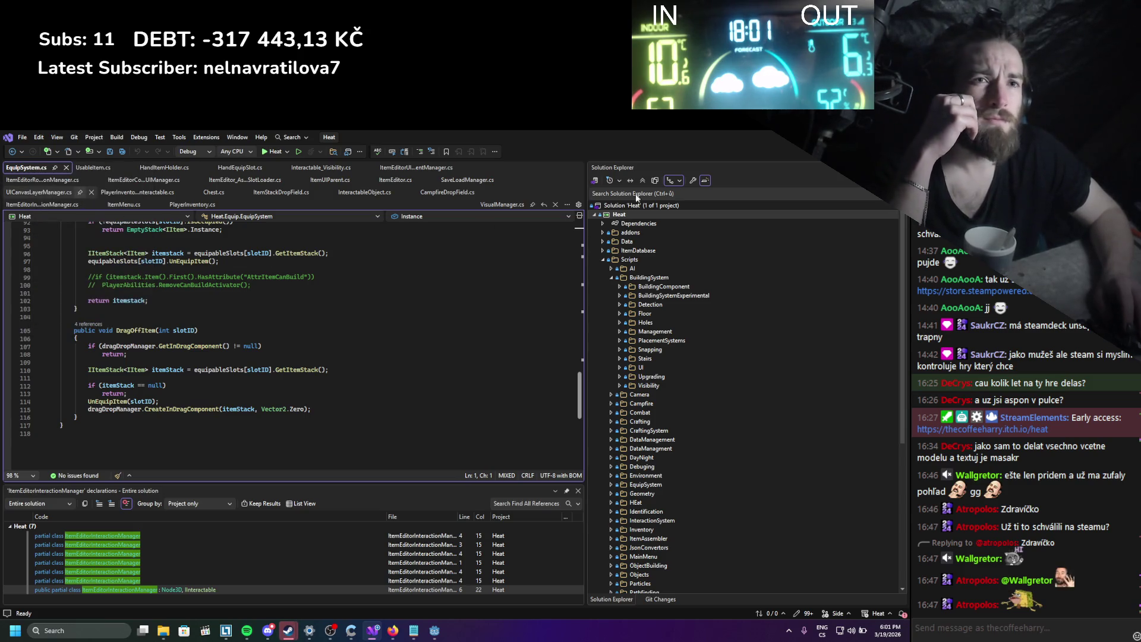
pyautogui.hotkey('ctrl', 'shift', 'w')
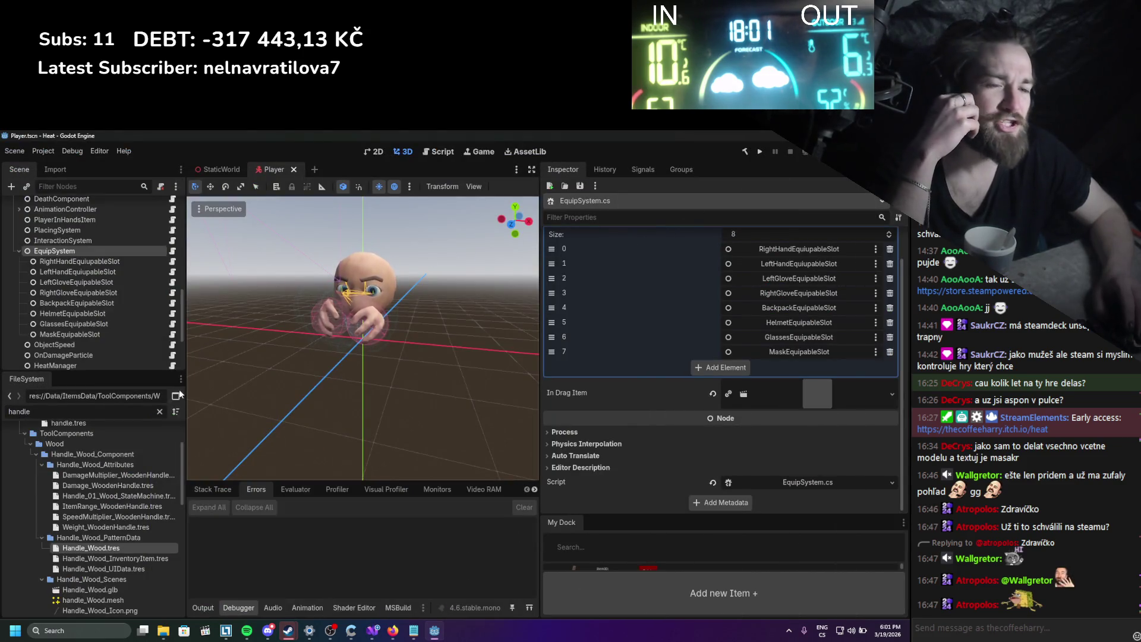
# Filter the FileSystem dock with 'itemedi'.
pyautogui.hotkey('ctrl', 'f')
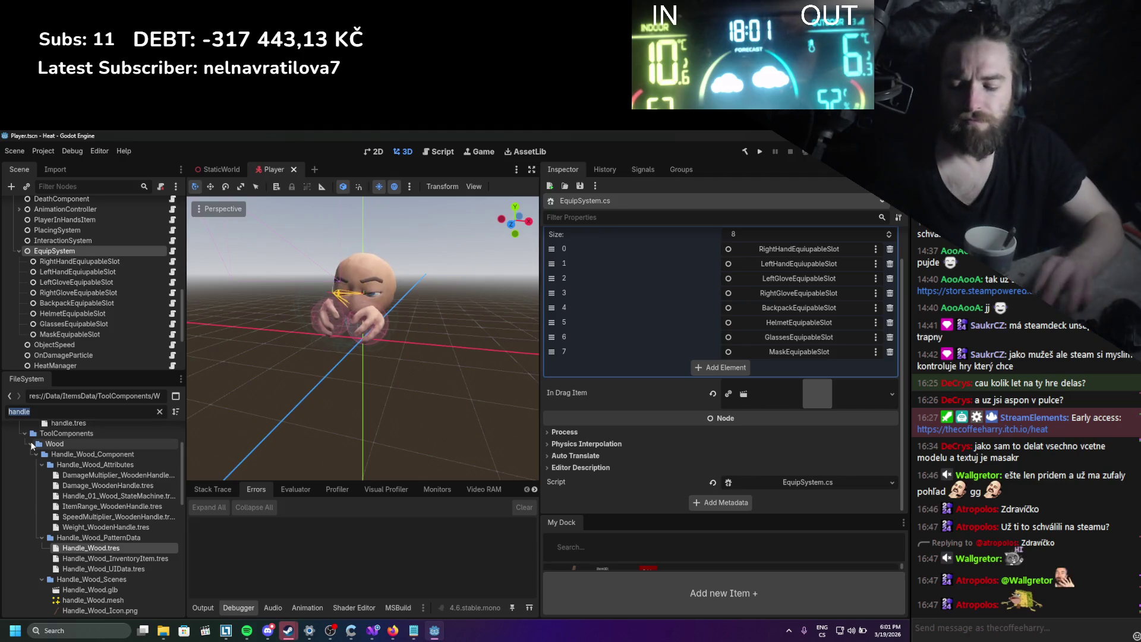
pyautogui.write('itemedi')
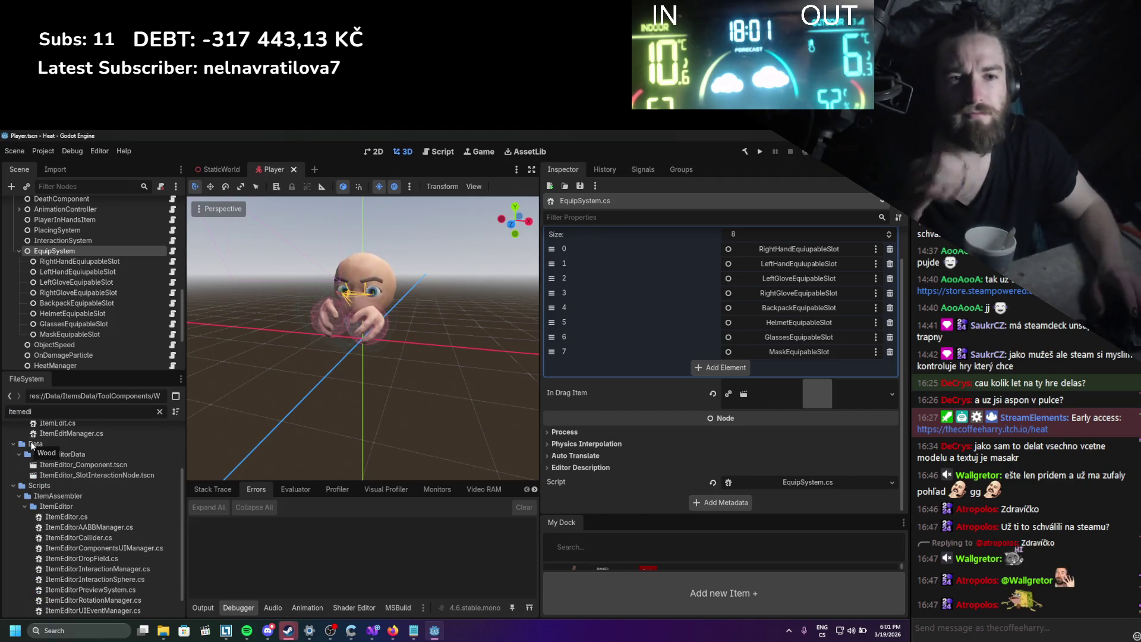
pyautogui.scroll(-1, 141, 527)
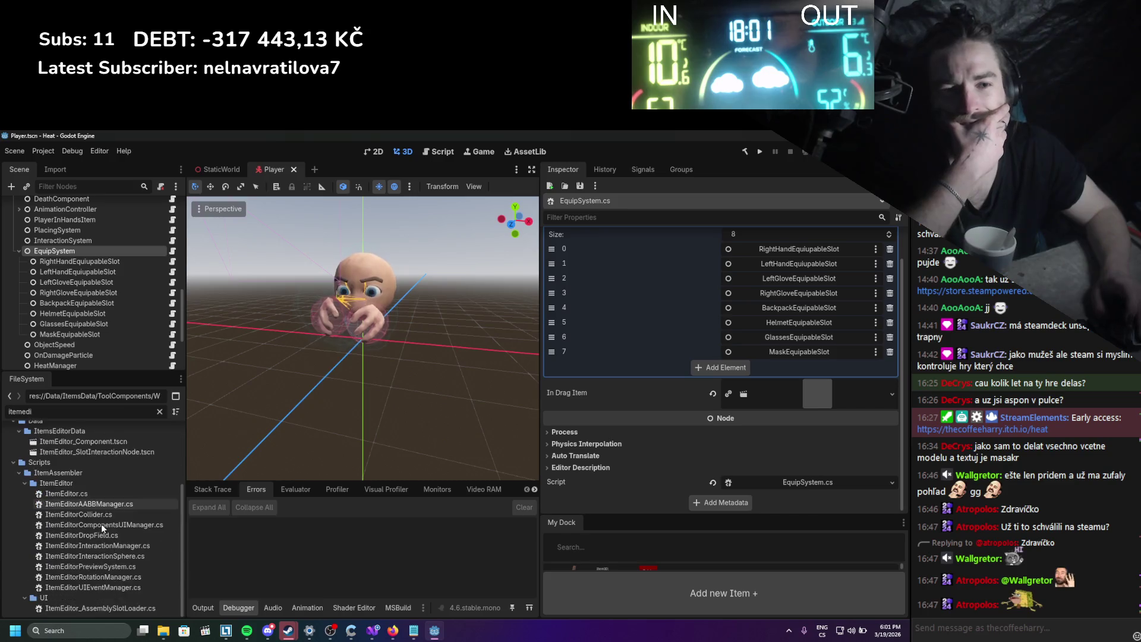
pyautogui.scroll(4, 85, 508)
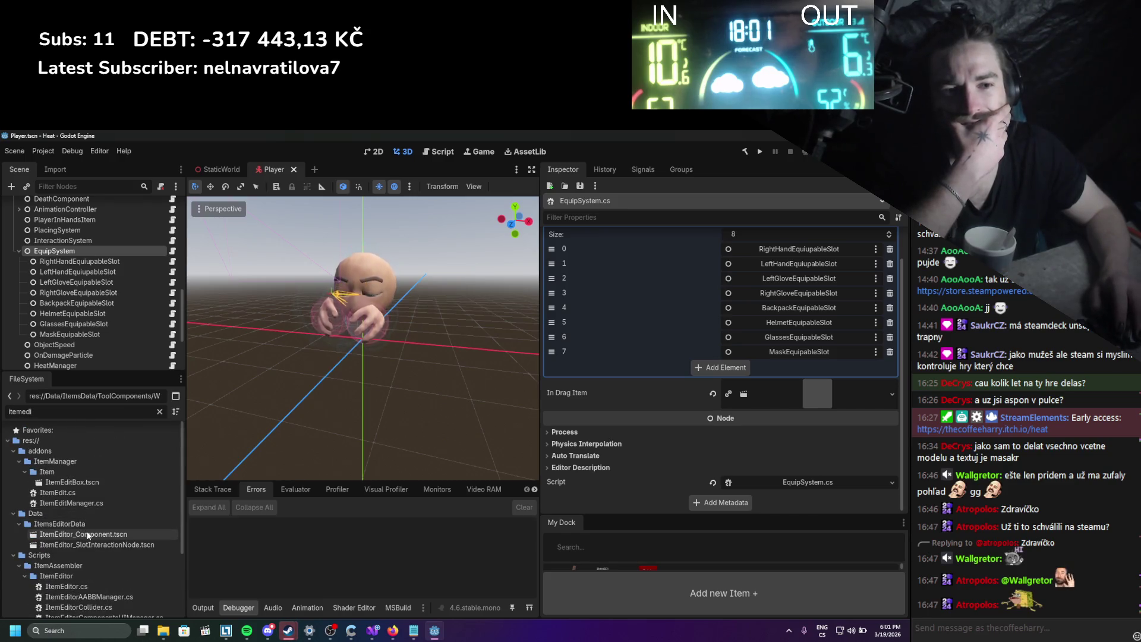
pyautogui.scroll(3, 111, 341)
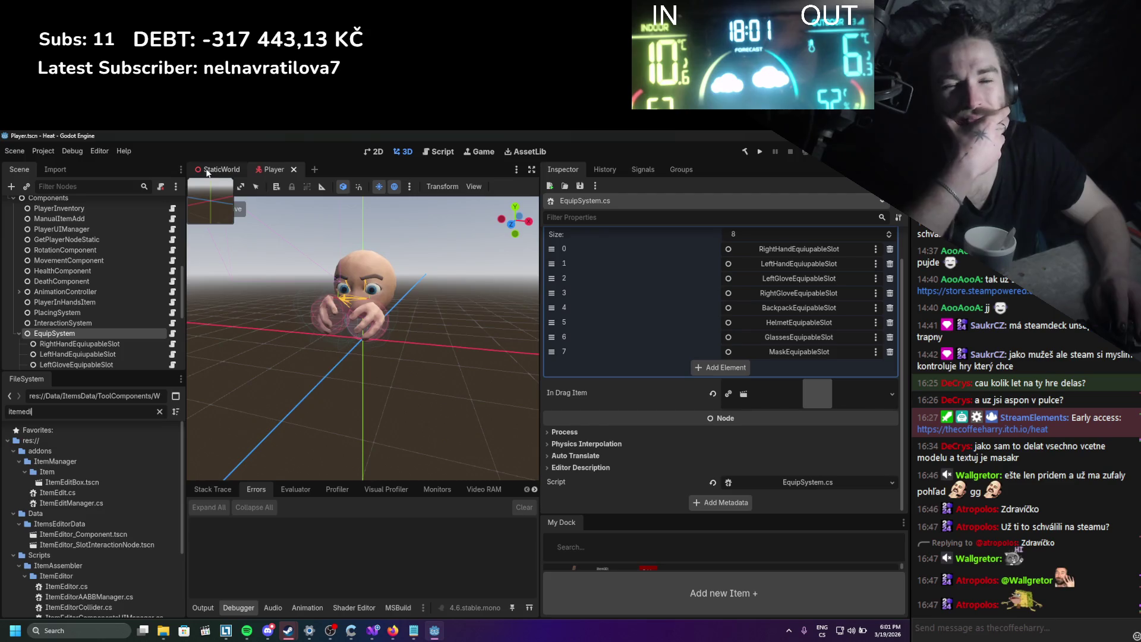
# Open the ItemsEditor scene, select the ItemEditor node, and open ItemEditor.cs.
pyautogui.click(207, 171)
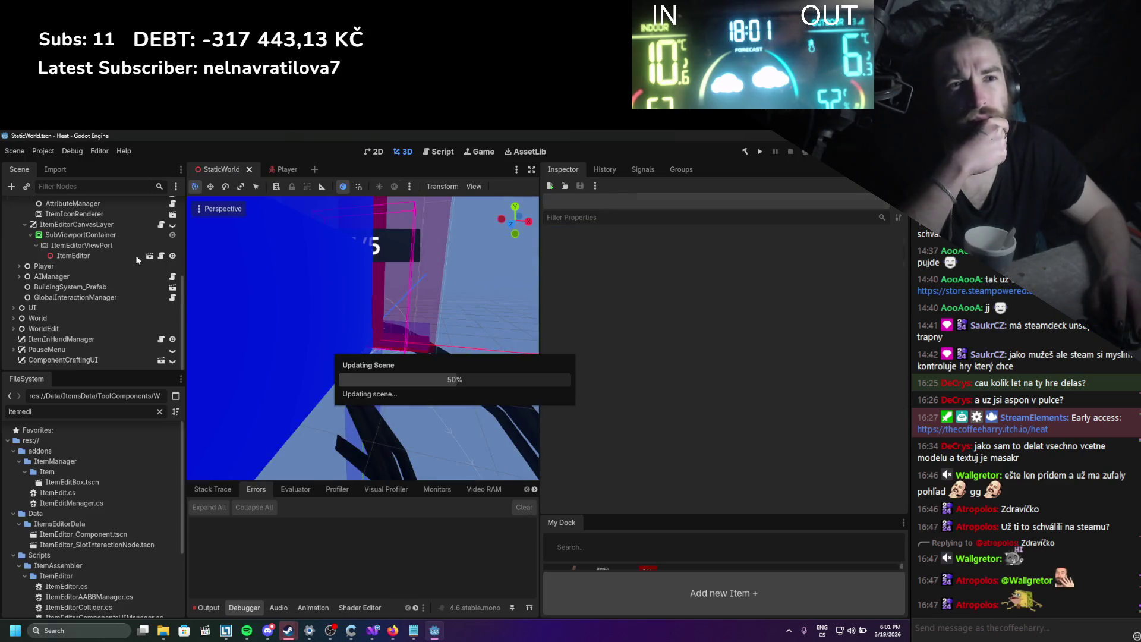
pyautogui.click(149, 255)
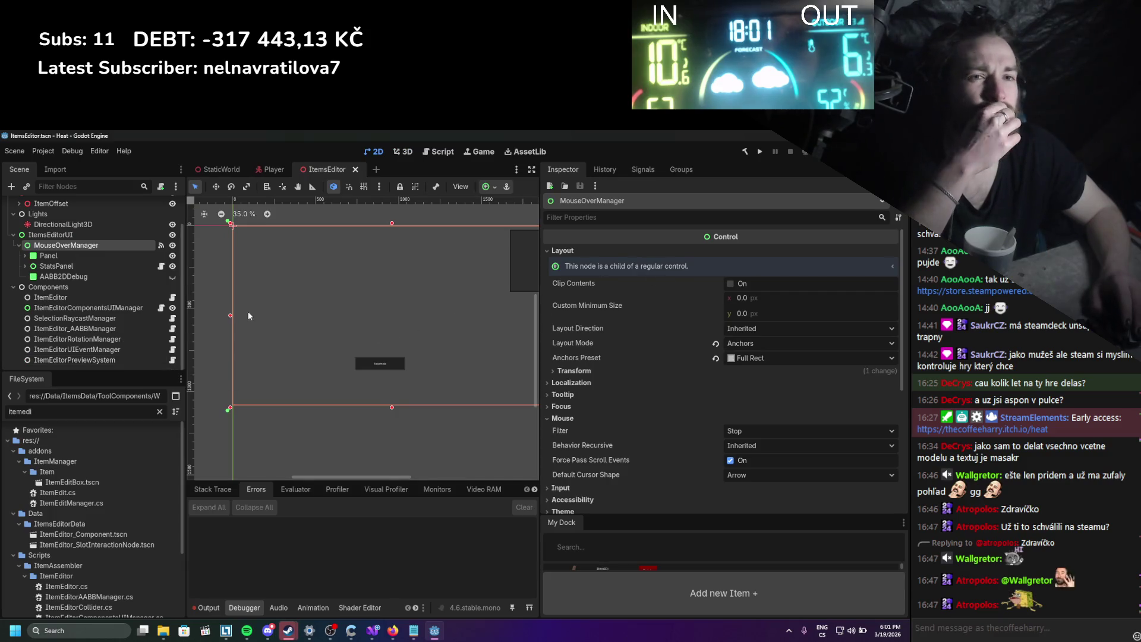
pyautogui.scroll(3, 129, 327)
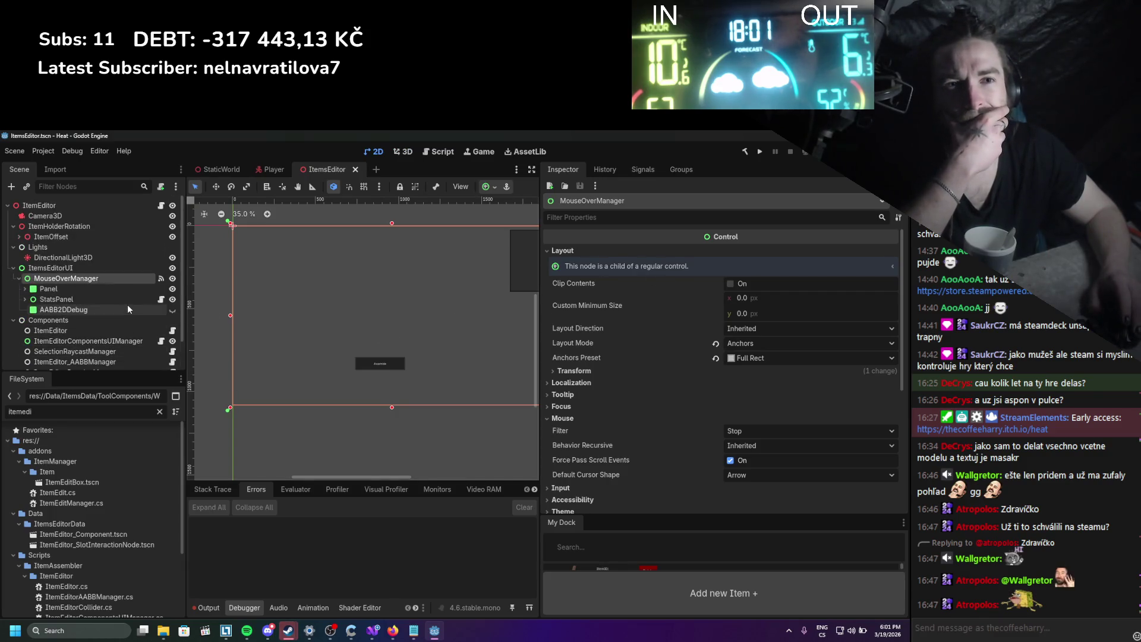
pyautogui.scroll(-3, 126, 309)
pyautogui.click(141, 296)
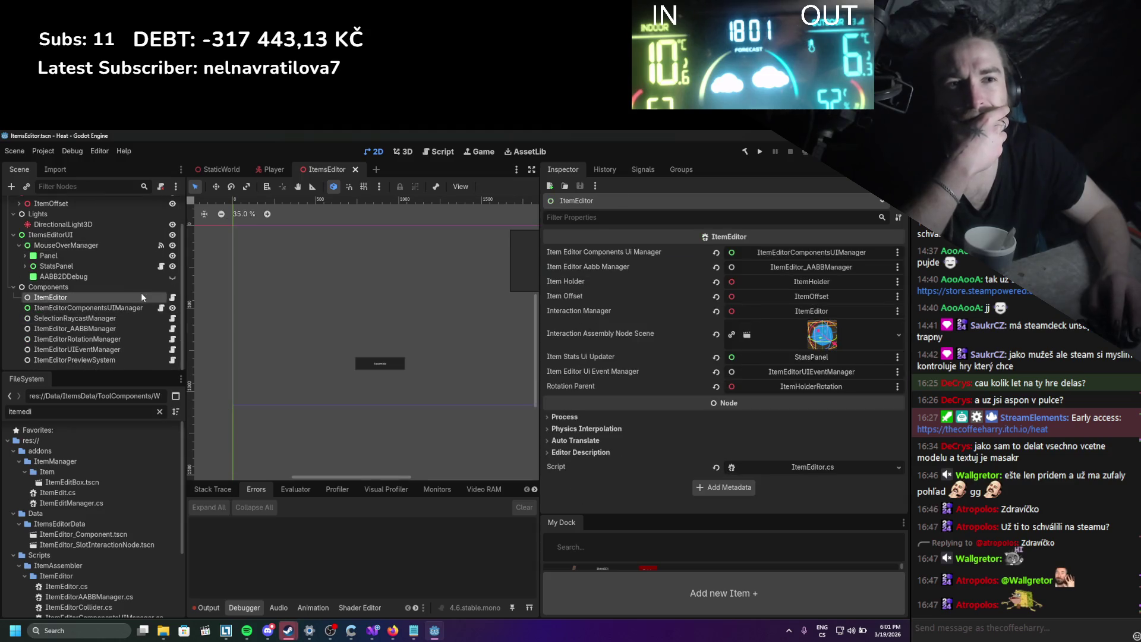
pyautogui.click(172, 297)
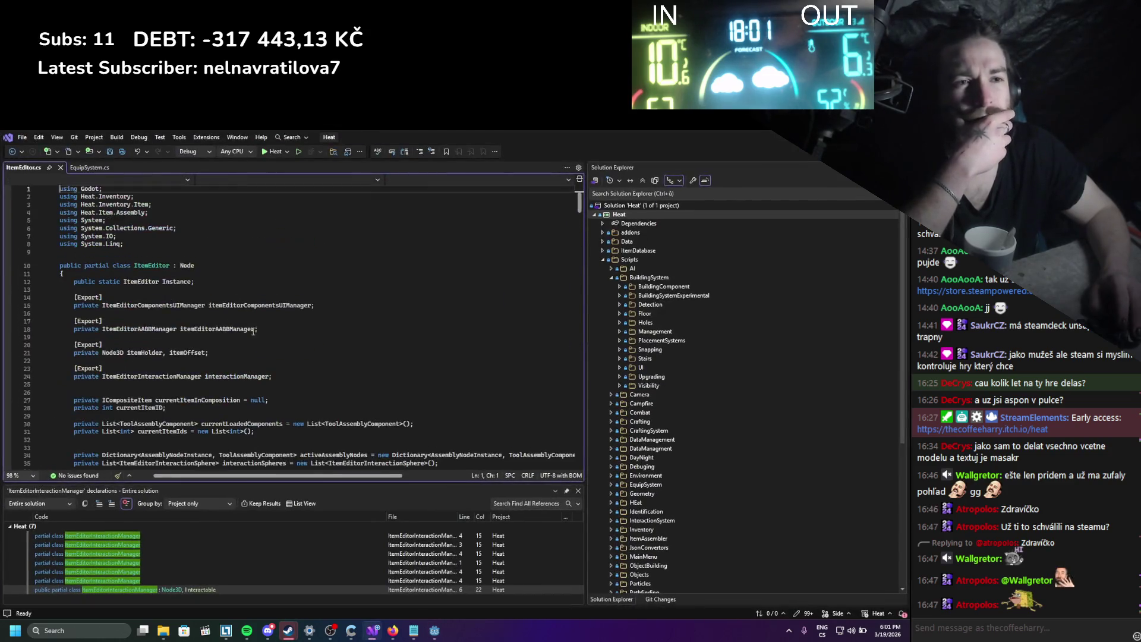
pyautogui.scroll(-6, 273, 336)
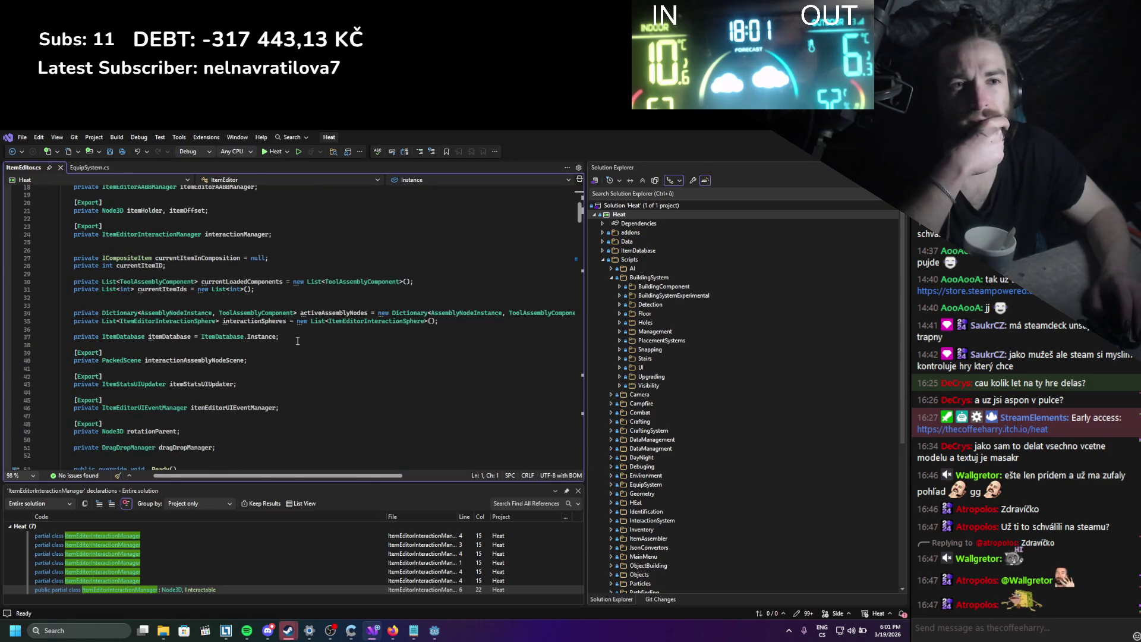
pyautogui.scroll(-5, 298, 341)
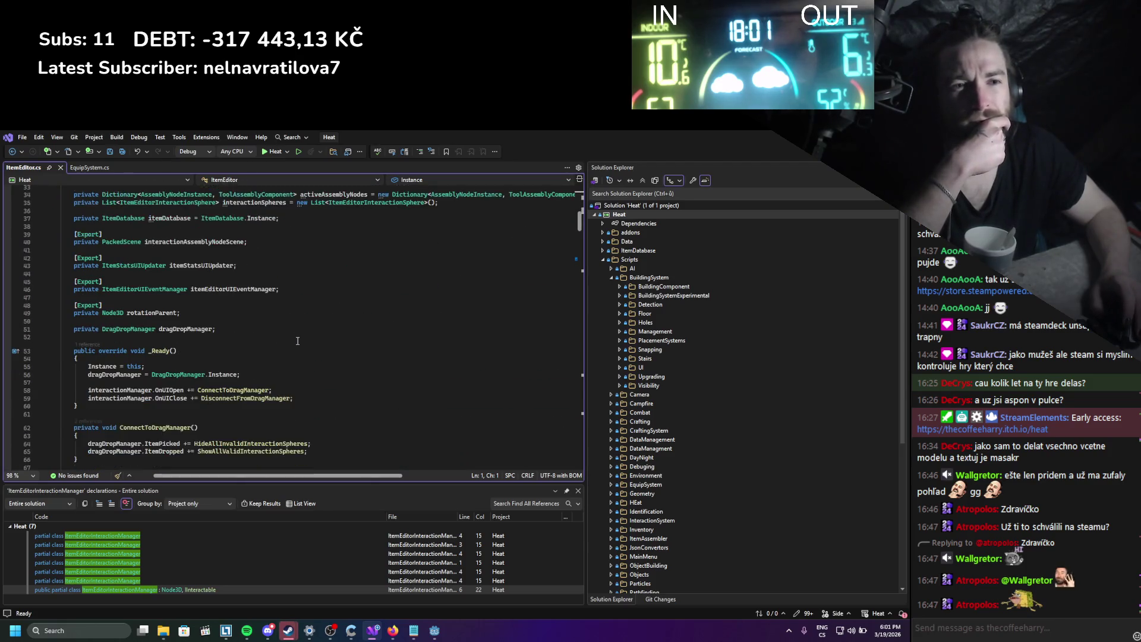
pyautogui.scroll(-4, 297, 340)
pyautogui.scroll(-18, 300, 335)
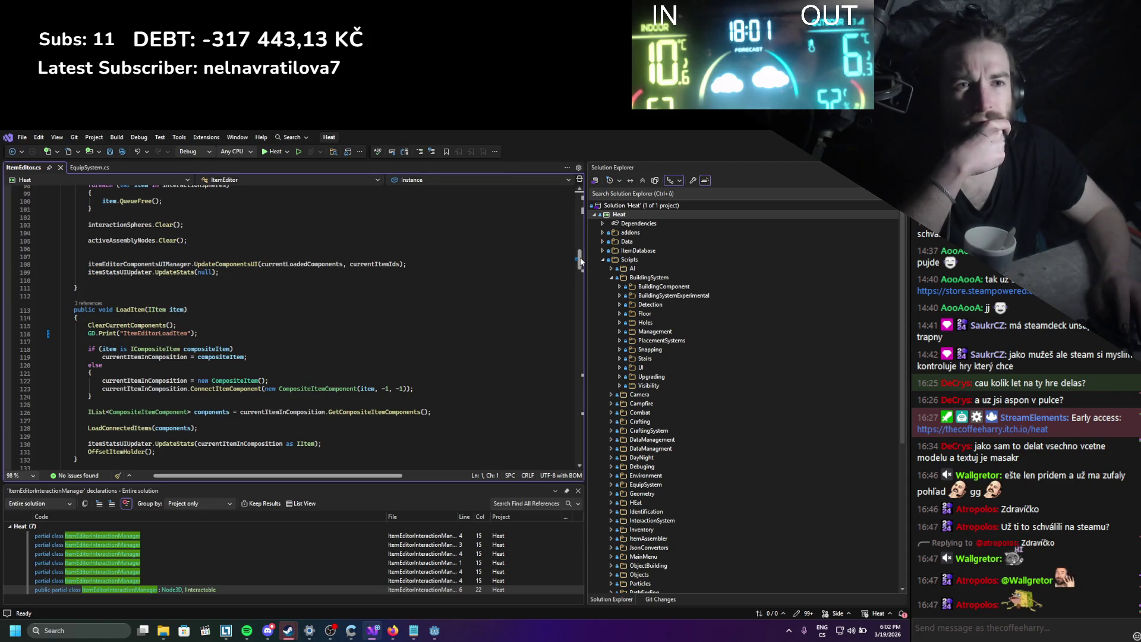
pyautogui.moveTo(581, 262); pyautogui.dragTo(583, 287)
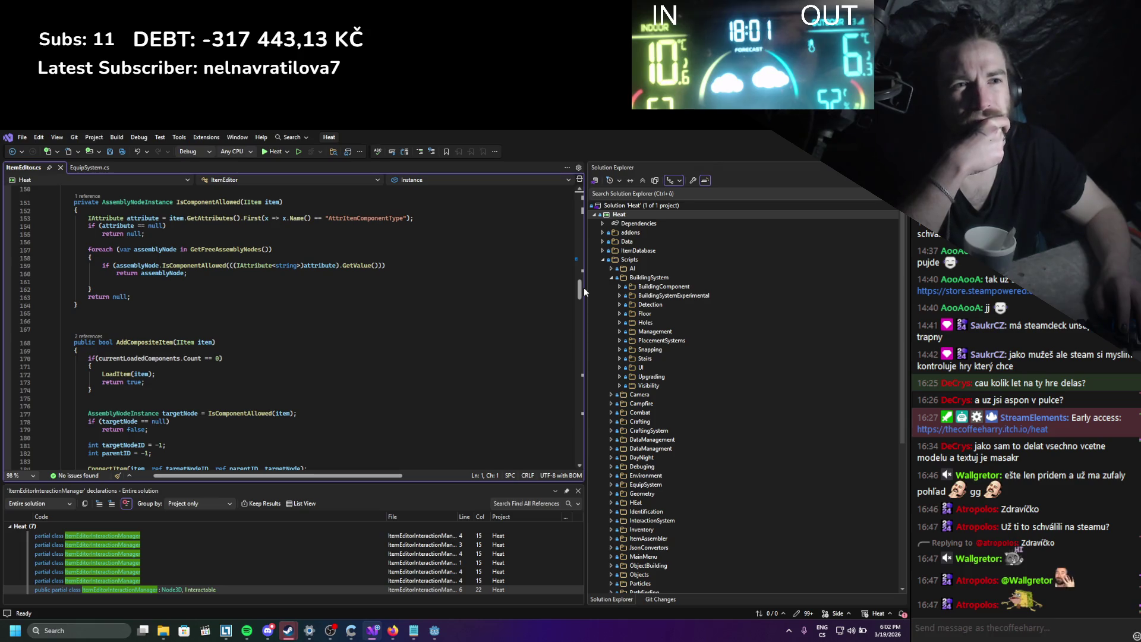
pyautogui.scroll(-5, 583, 286)
pyautogui.scroll(9, 576, 287)
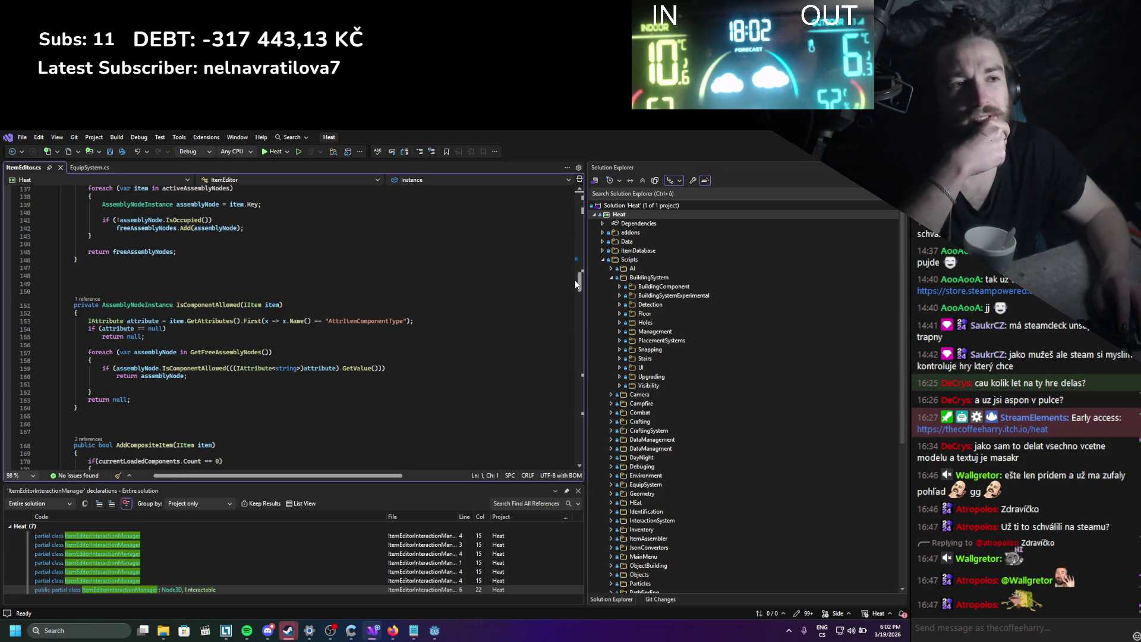
pyautogui.moveTo(576, 284); pyautogui.dragTo(594, 417)
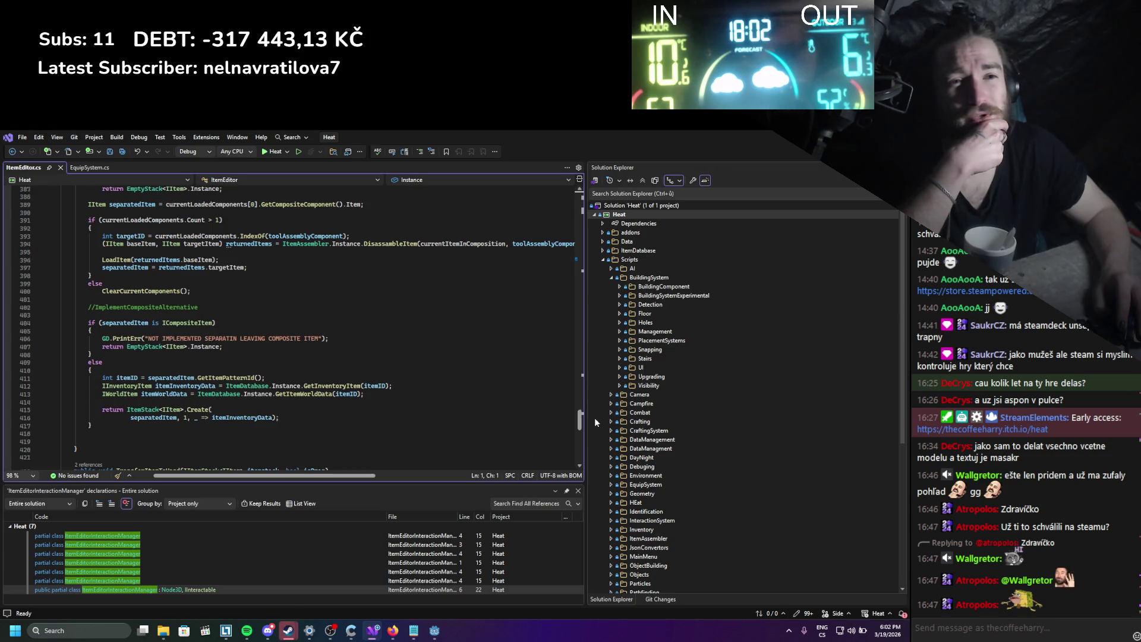
# Scroll ItemEditor.cs up from RemoveSelectedComponent to the FinishItemBuilding method.
pyautogui.scroll(1, 594, 417)
pyautogui.scroll(-2, 596, 418)
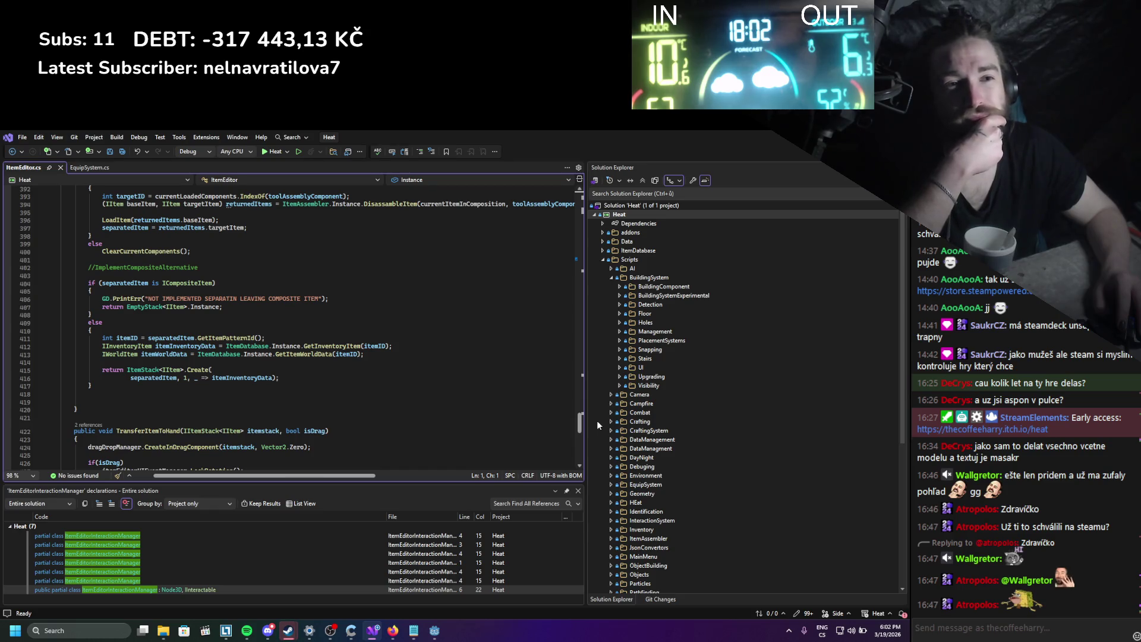
pyautogui.scroll(-6, 597, 421)
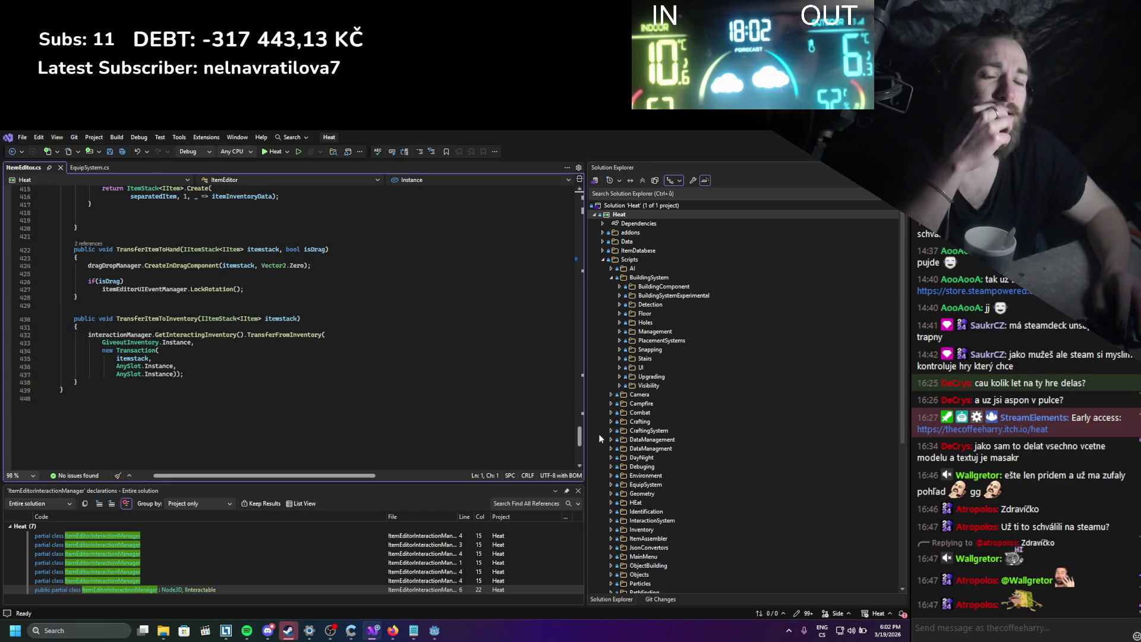
pyautogui.scroll(3, 597, 432)
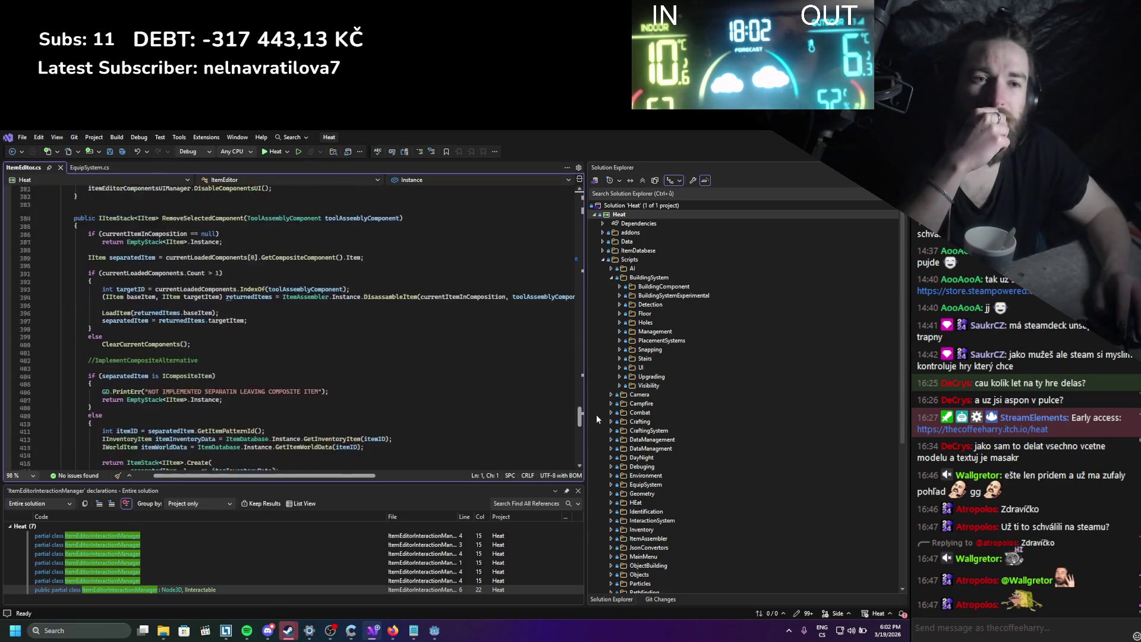
pyautogui.scroll(2, 596, 426)
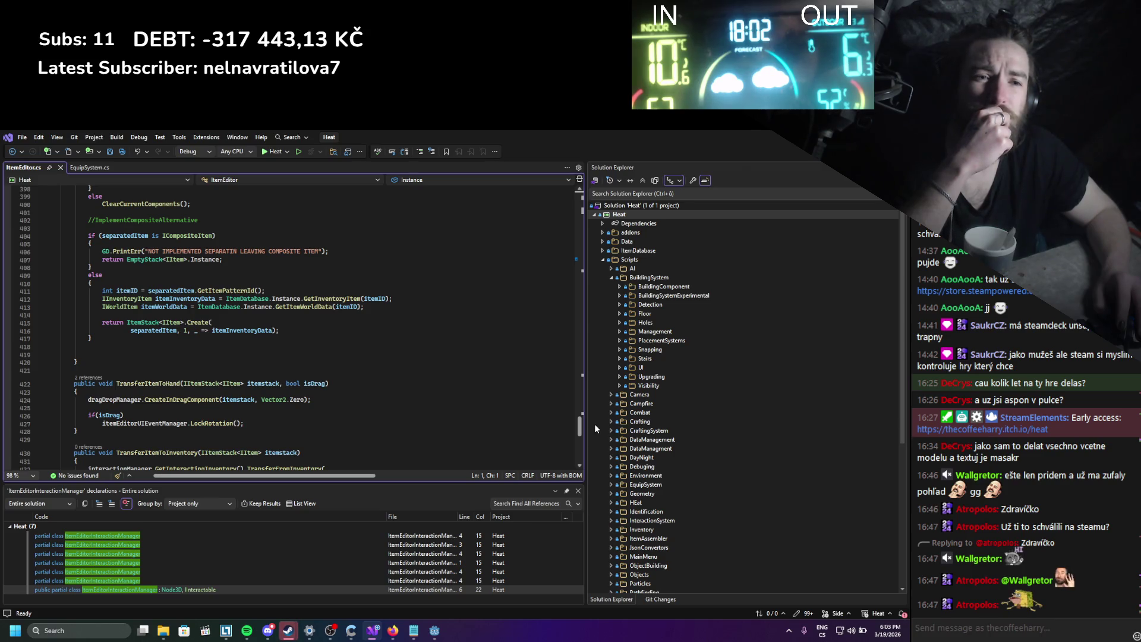
pyautogui.moveTo(594, 423); pyautogui.dragTo(598, 396)
pyautogui.click(308, 407)
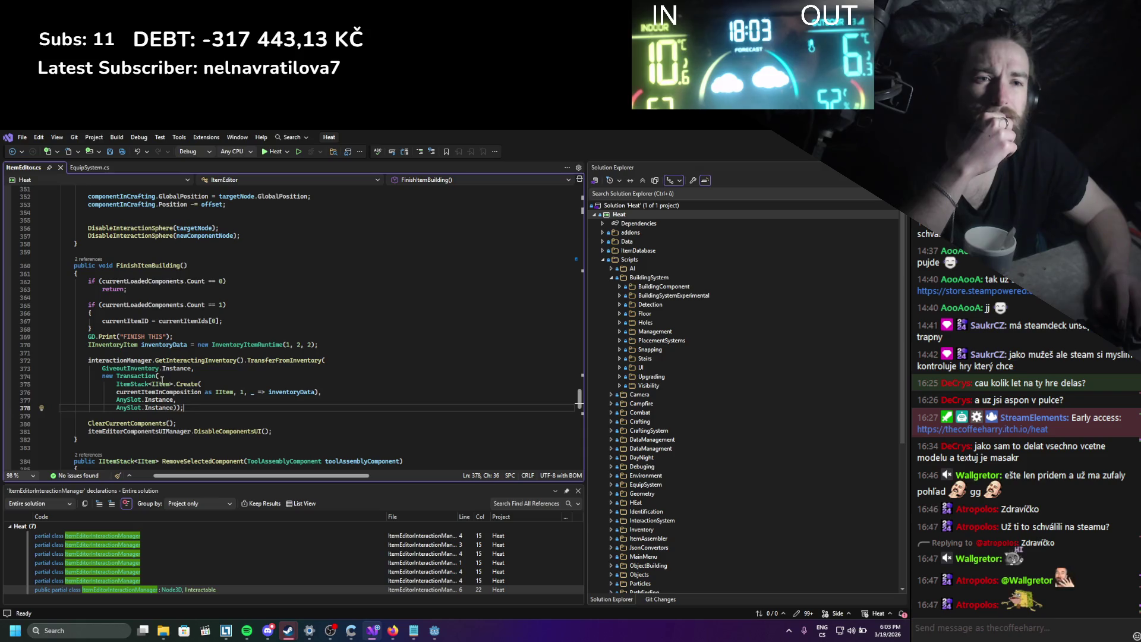
pyautogui.click(178, 392)
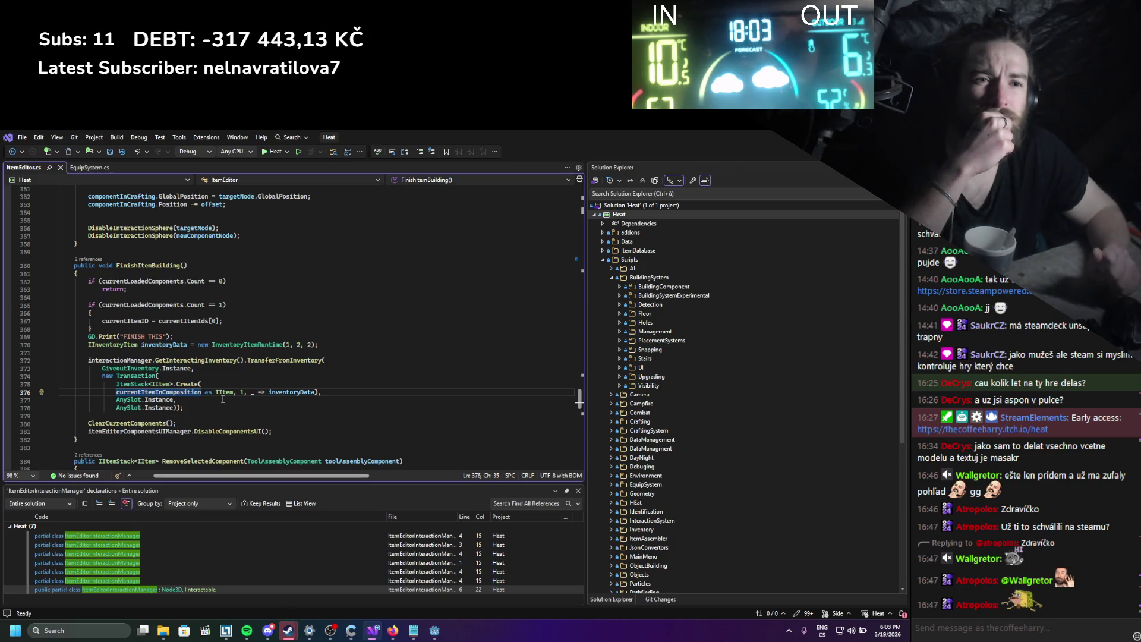
pyautogui.moveTo(160, 283)
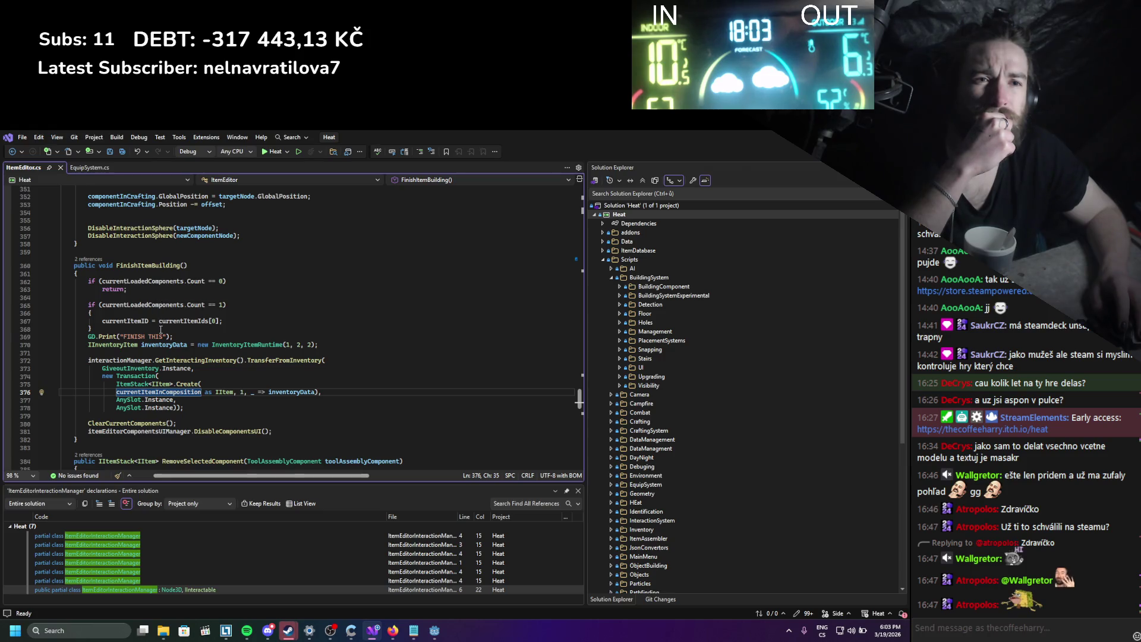
pyautogui.click(182, 321)
pyautogui.scroll(9, 336, 412)
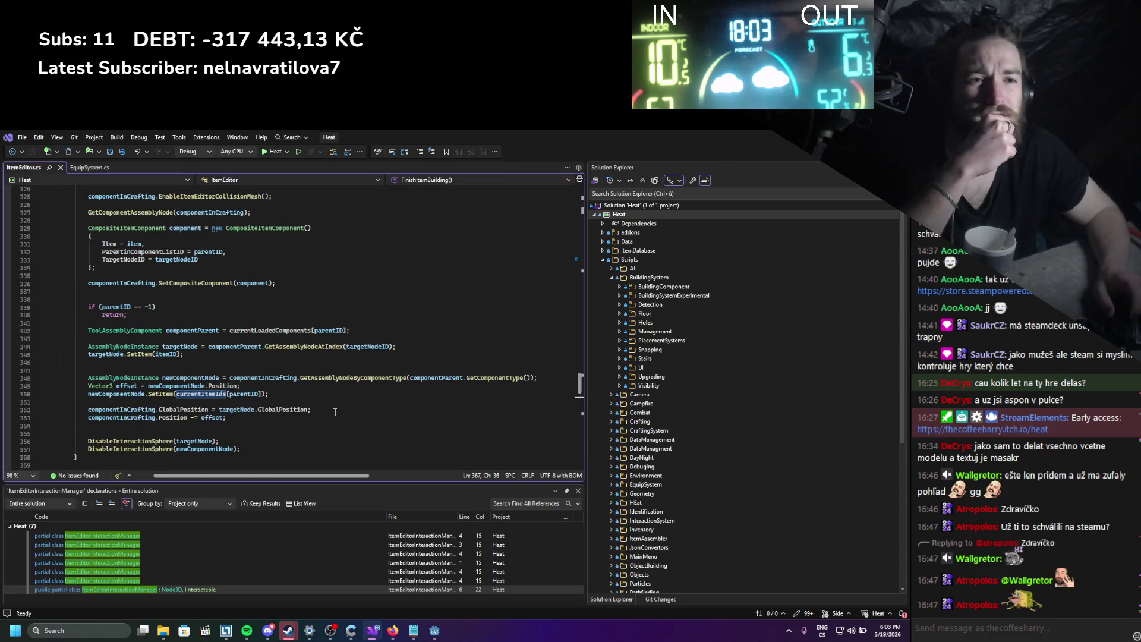
pyautogui.scroll(5, 335, 412)
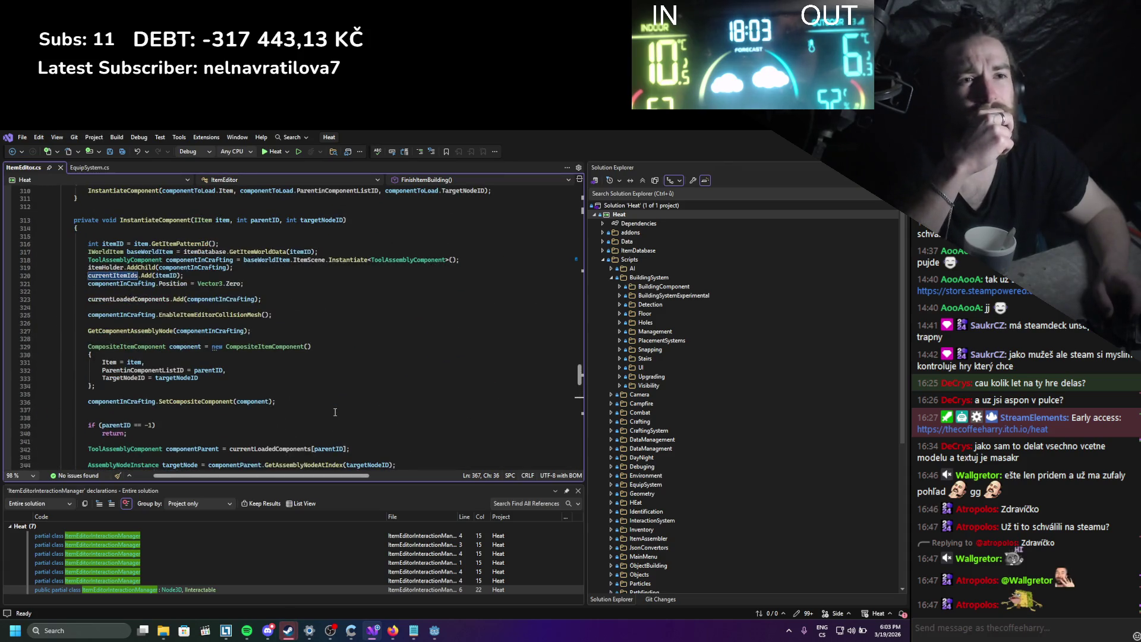
pyautogui.scroll(5, 335, 412)
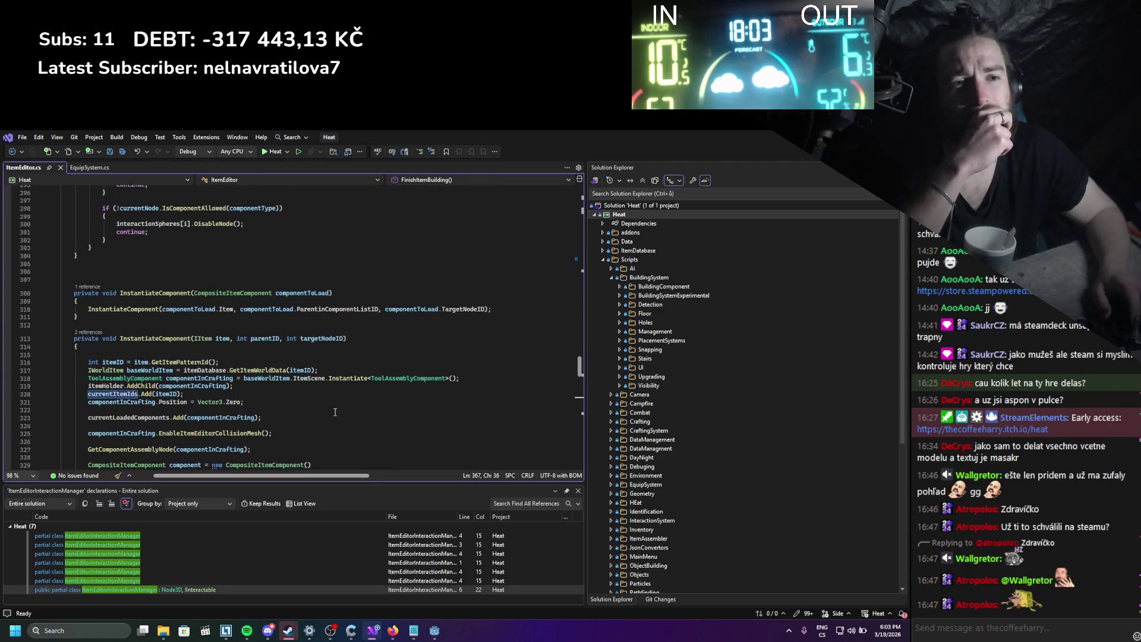
pyautogui.scroll(-5, 327, 396)
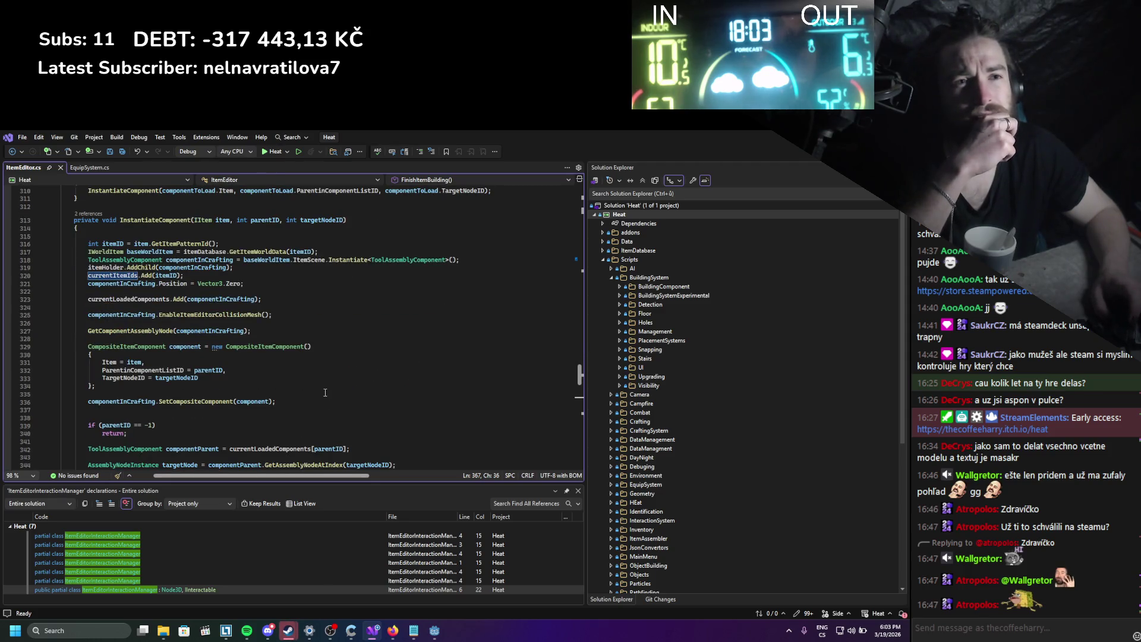
pyautogui.scroll(-12, 325, 392)
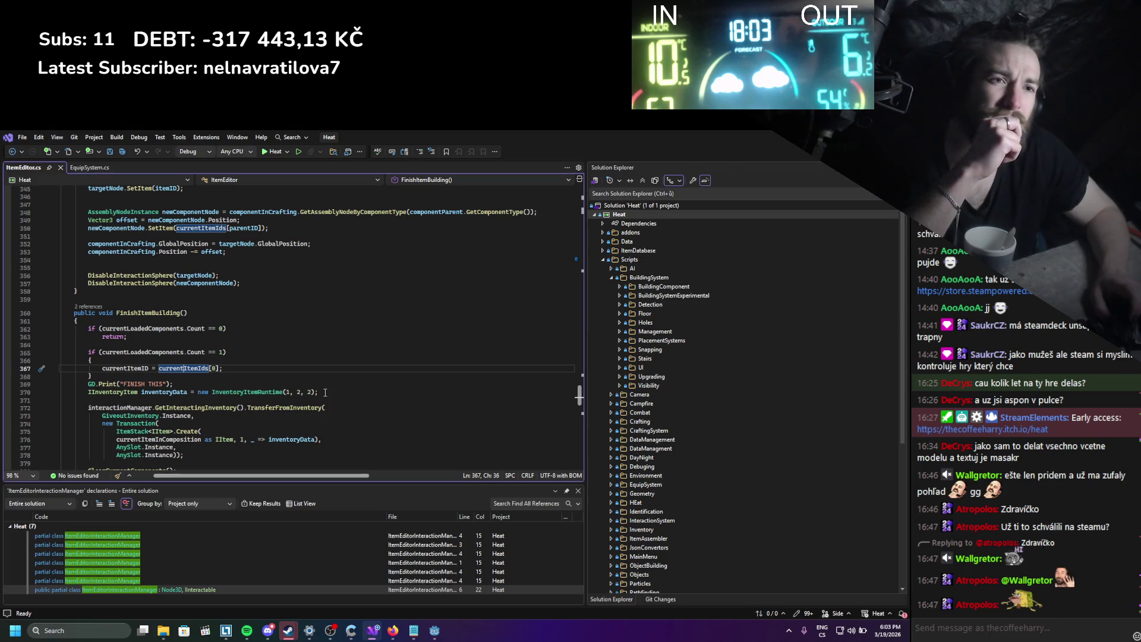
pyautogui.scroll(-4, 325, 392)
pyautogui.moveTo(323, 297); pyautogui.dragTo(260, 297)
pyautogui.click(286, 360)
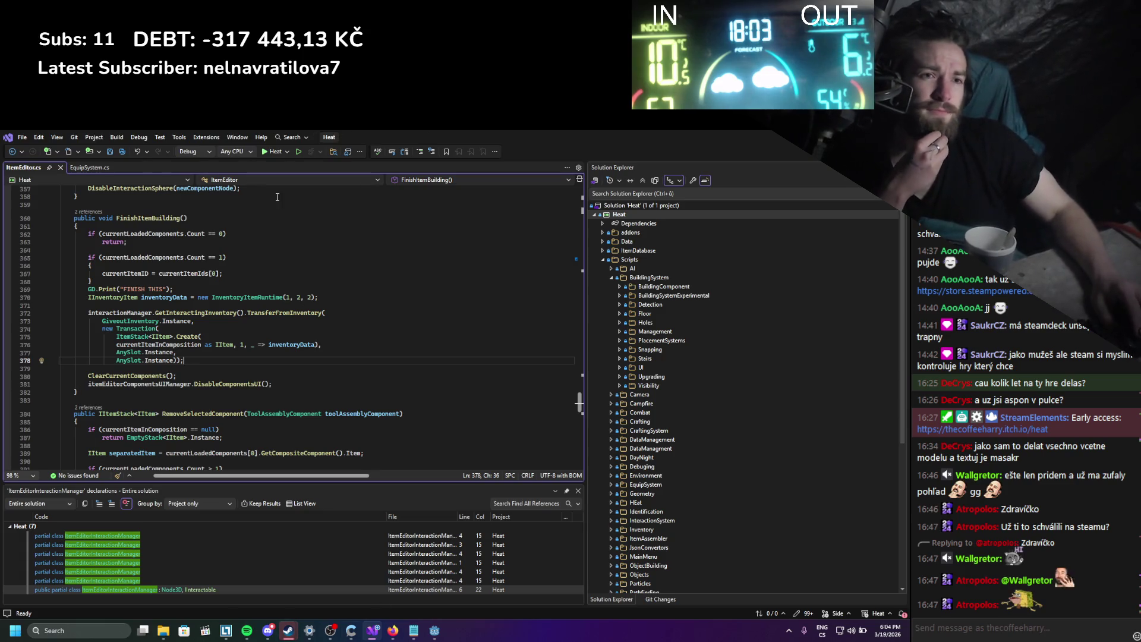
pyautogui.scroll(1, 277, 196)
pyautogui.moveTo(220, 452)
pyautogui.mouseDown()
pyautogui.moveTo(195, 410)
pyautogui.moveTo(235, 416)
pyautogui.moveTo(109, 253)
pyautogui.mouseUp()
pyautogui.click(287, 355)
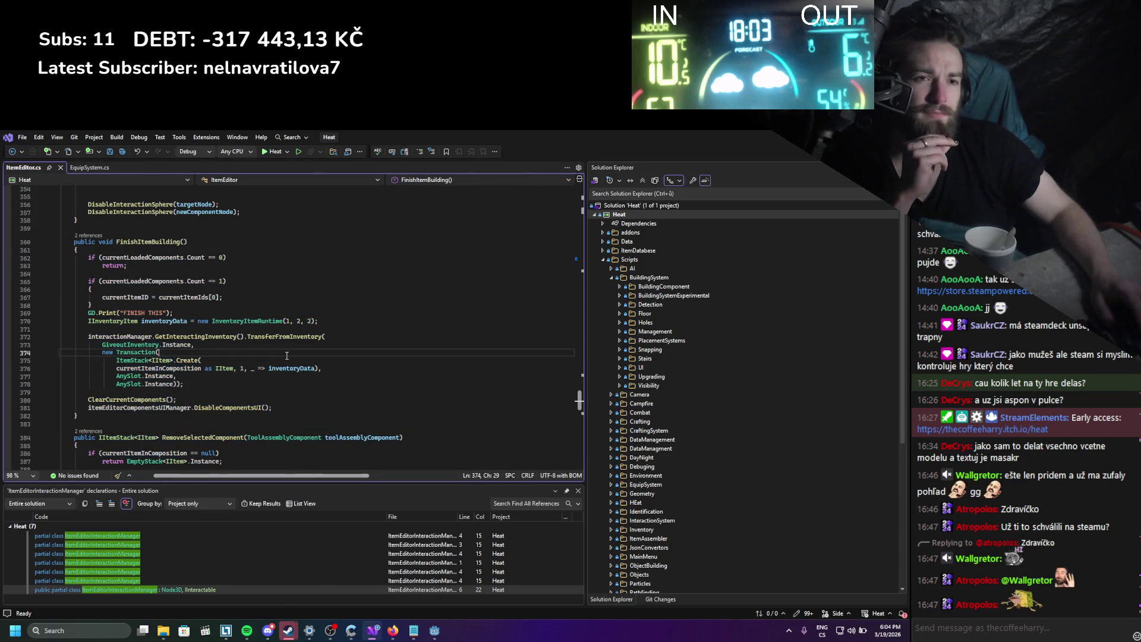
pyautogui.moveTo(66, 424); pyautogui.dragTo(80, 275)
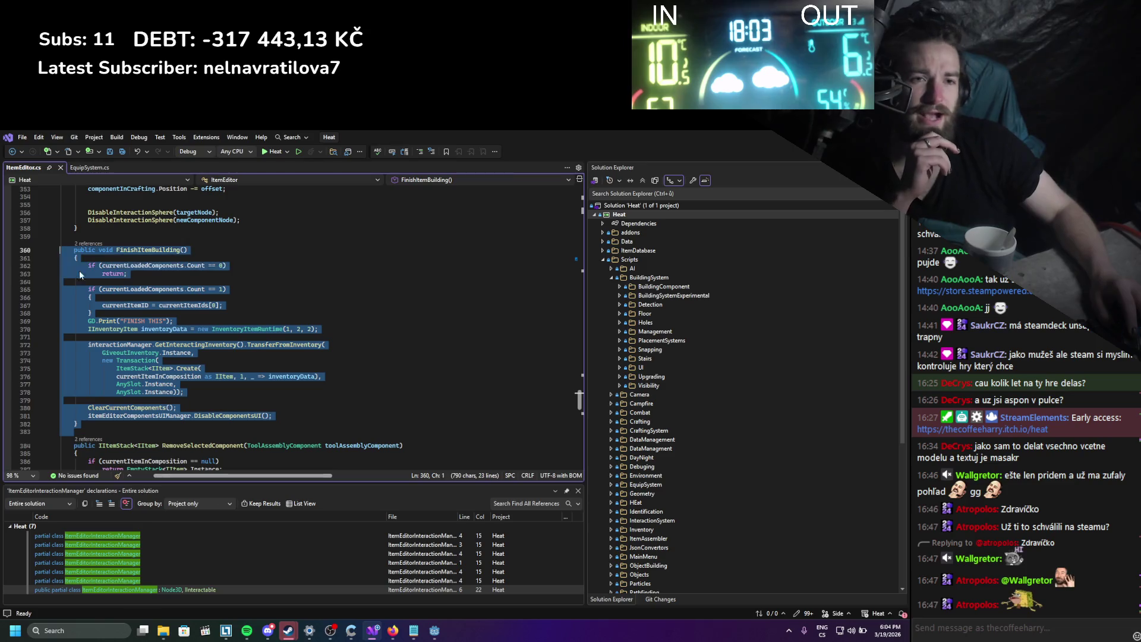
# Inspect the ItemStack call on line 375 and the uses of currentItemInComposition.
pyautogui.click(244, 338)
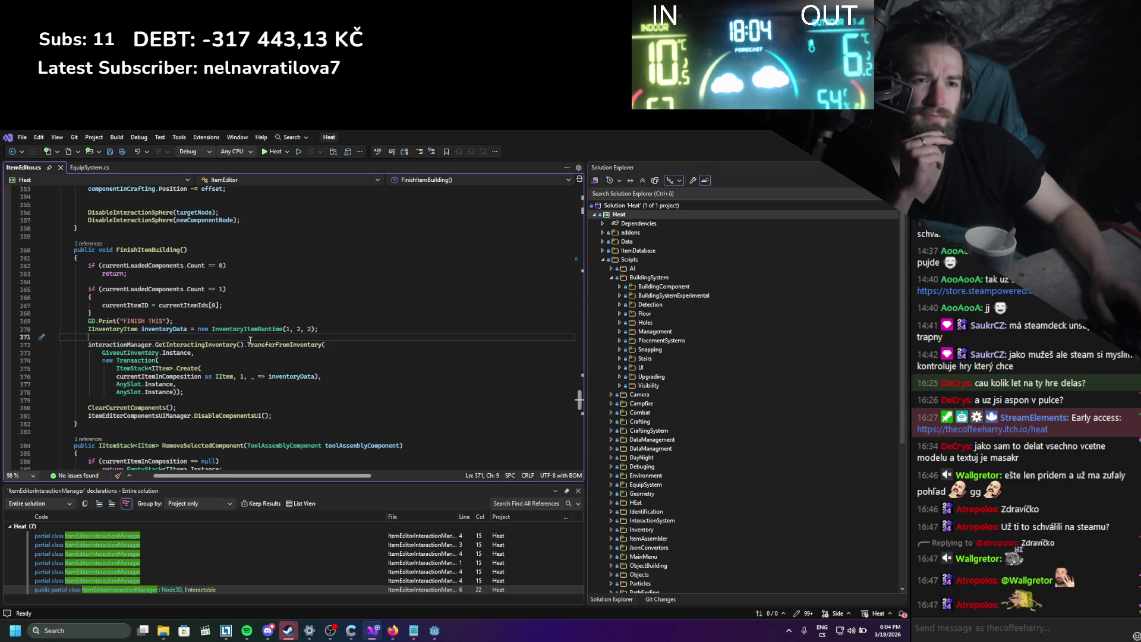
pyautogui.scroll(1, 250, 339)
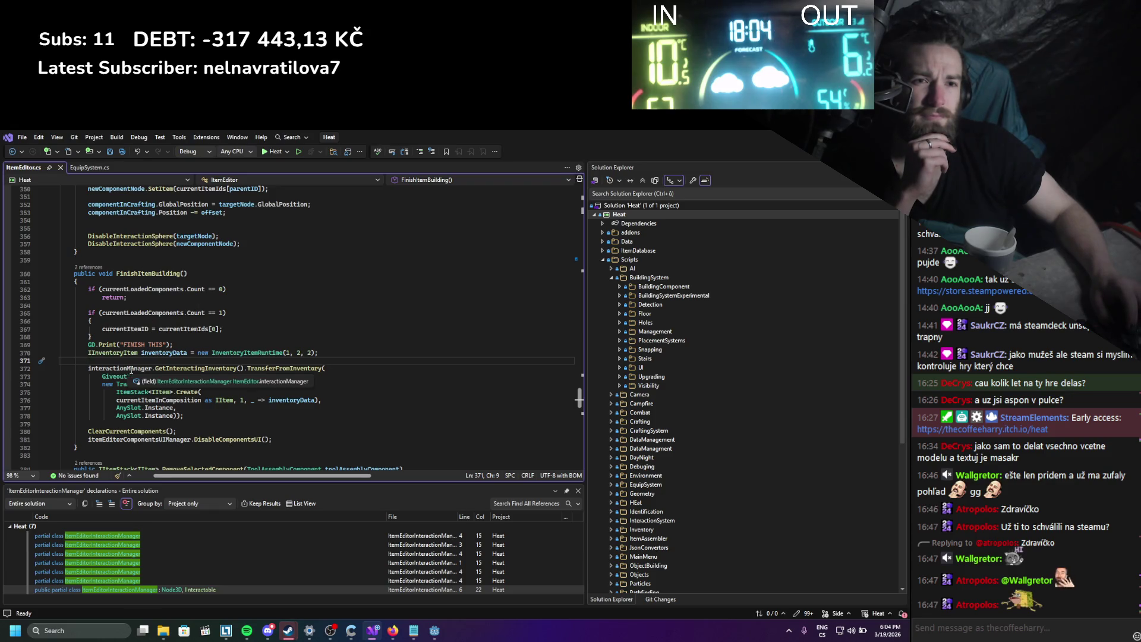
pyautogui.click(134, 391)
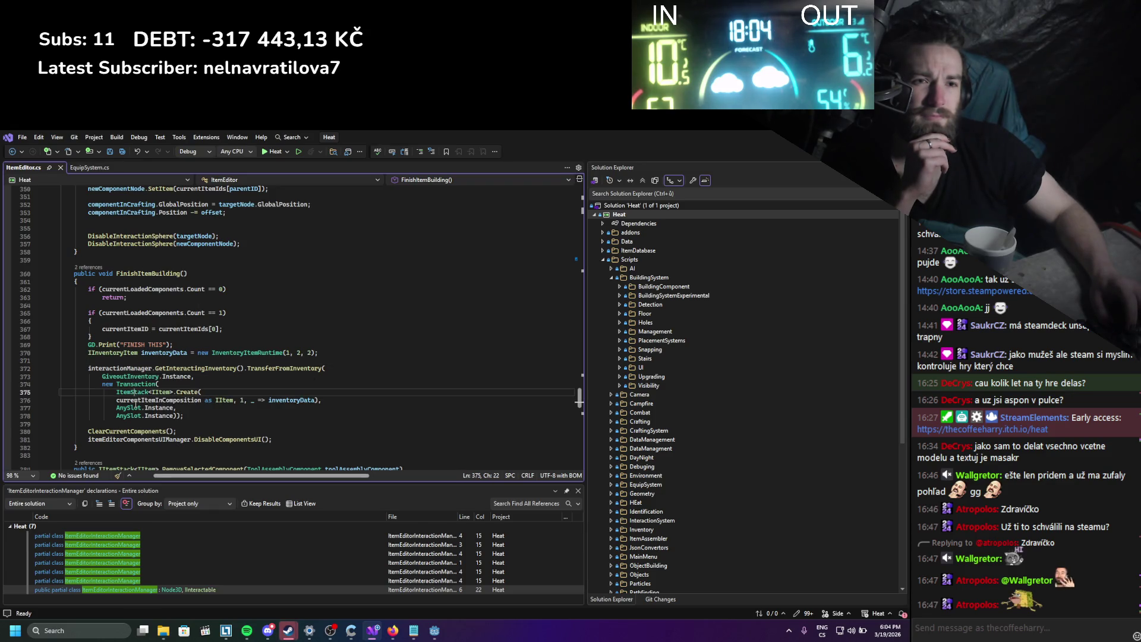
pyautogui.click(135, 402)
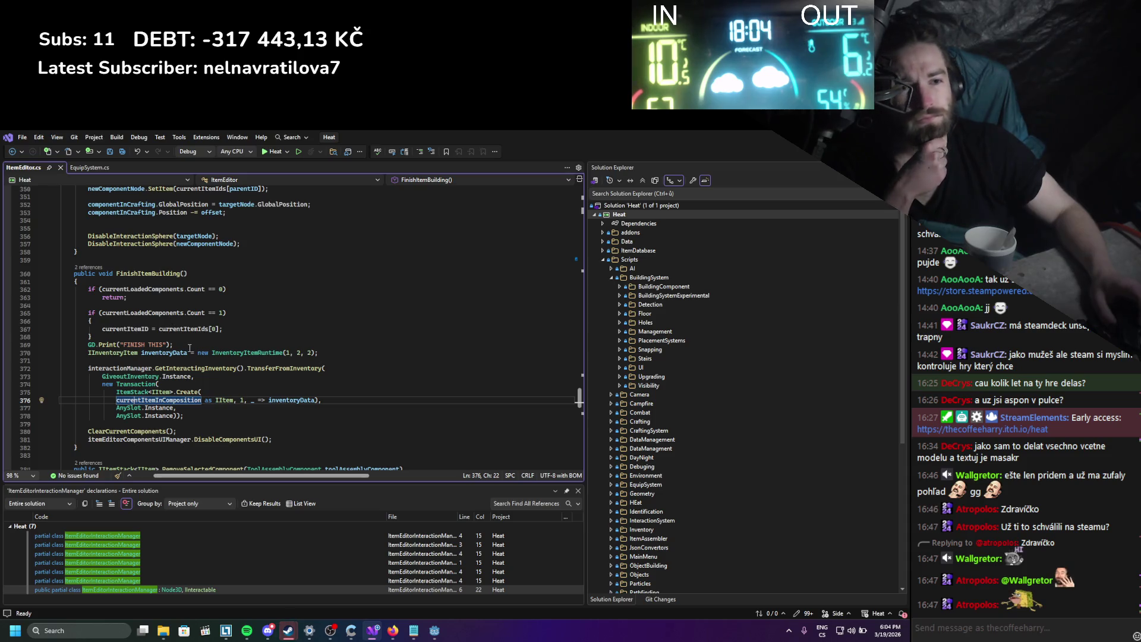
# Scroll up to HideAllInvalidInteractionSpheres, then return to the Godot editor.
pyautogui.scroll(9, 189, 347)
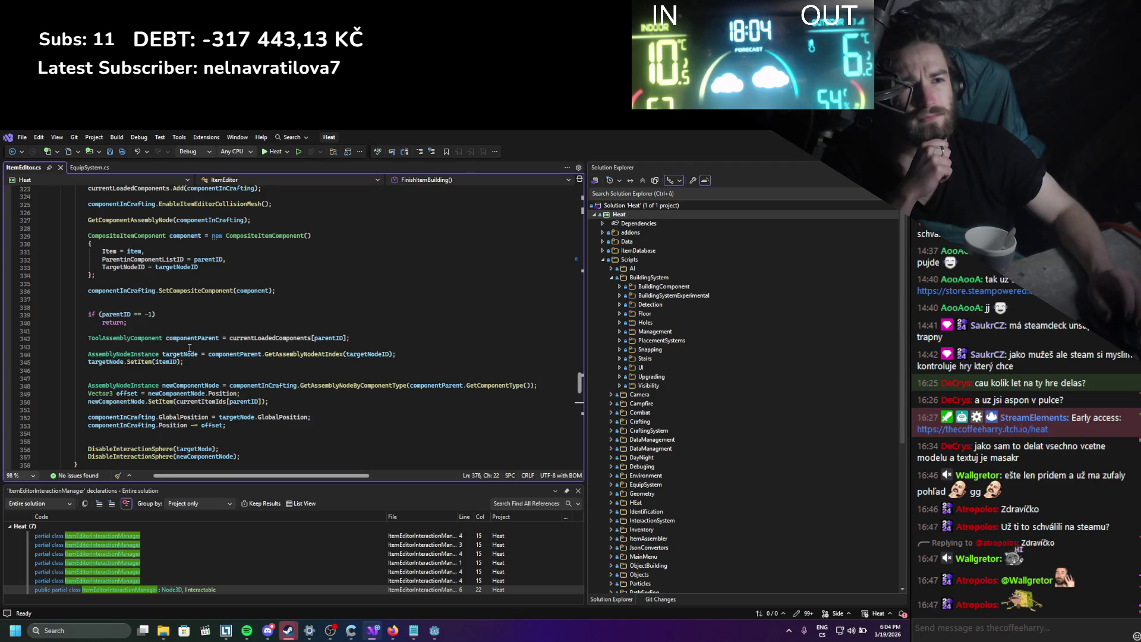
pyautogui.scroll(1, 190, 348)
pyautogui.scroll(4, 190, 347)
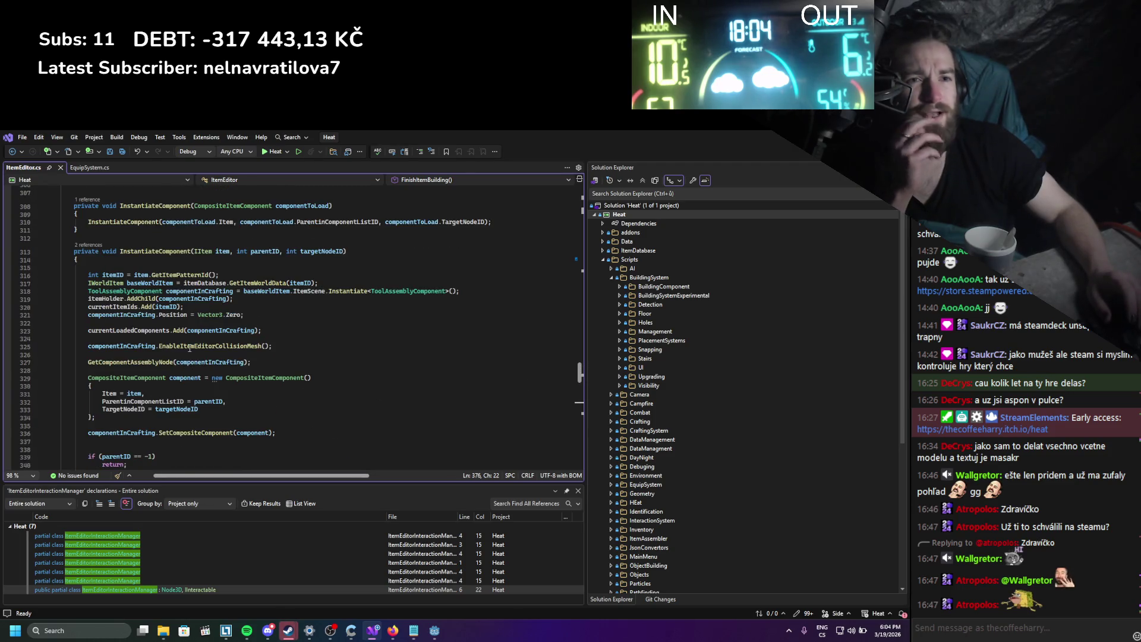
pyautogui.scroll(2, 190, 348)
pyautogui.scroll(4, 190, 348)
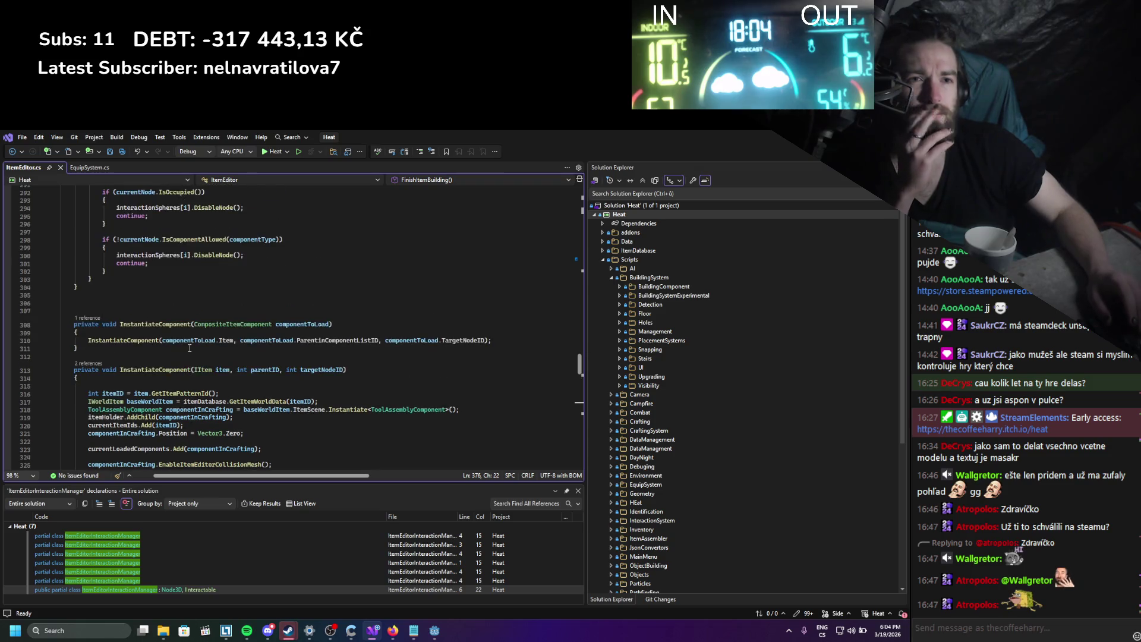
pyautogui.scroll(6, 190, 347)
pyautogui.scroll(3, 189, 348)
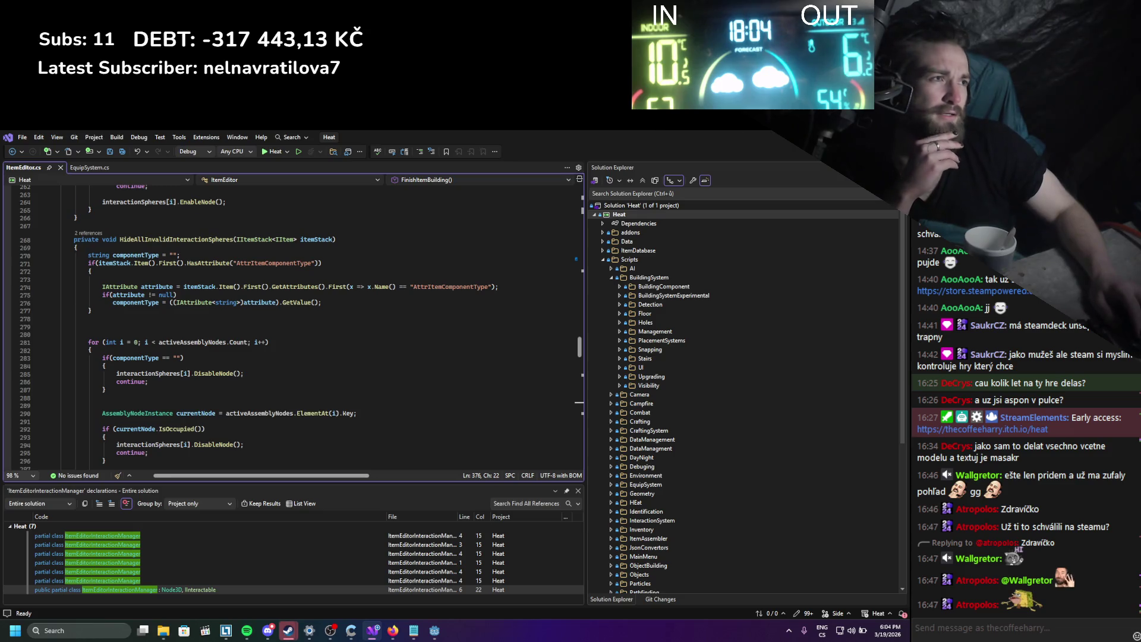
pyautogui.hotkey('alt', 'Tab')
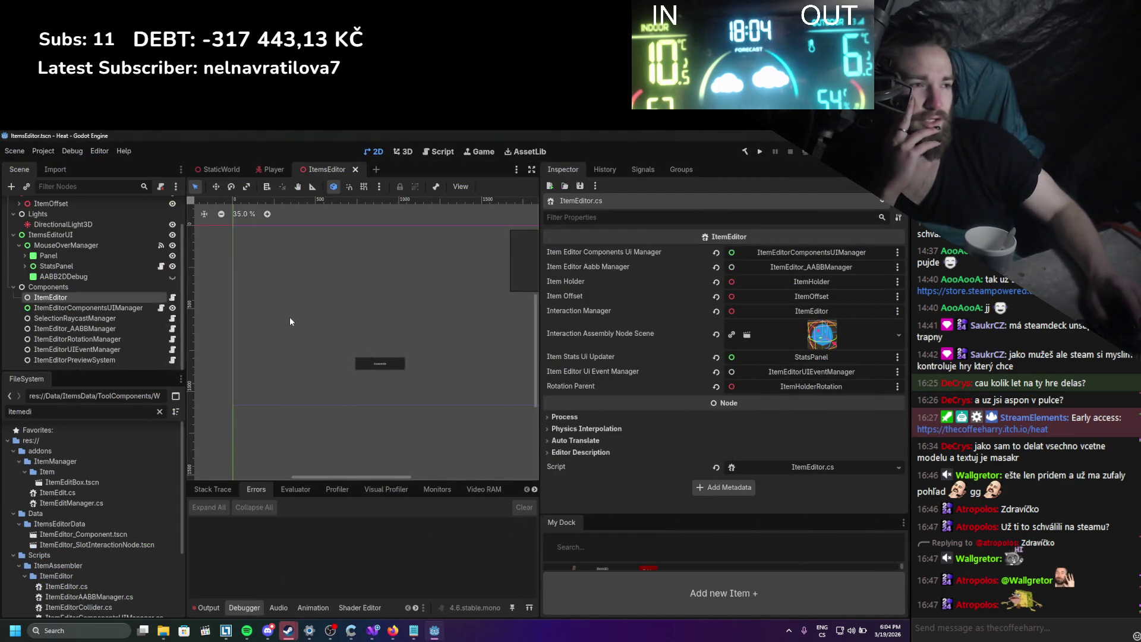